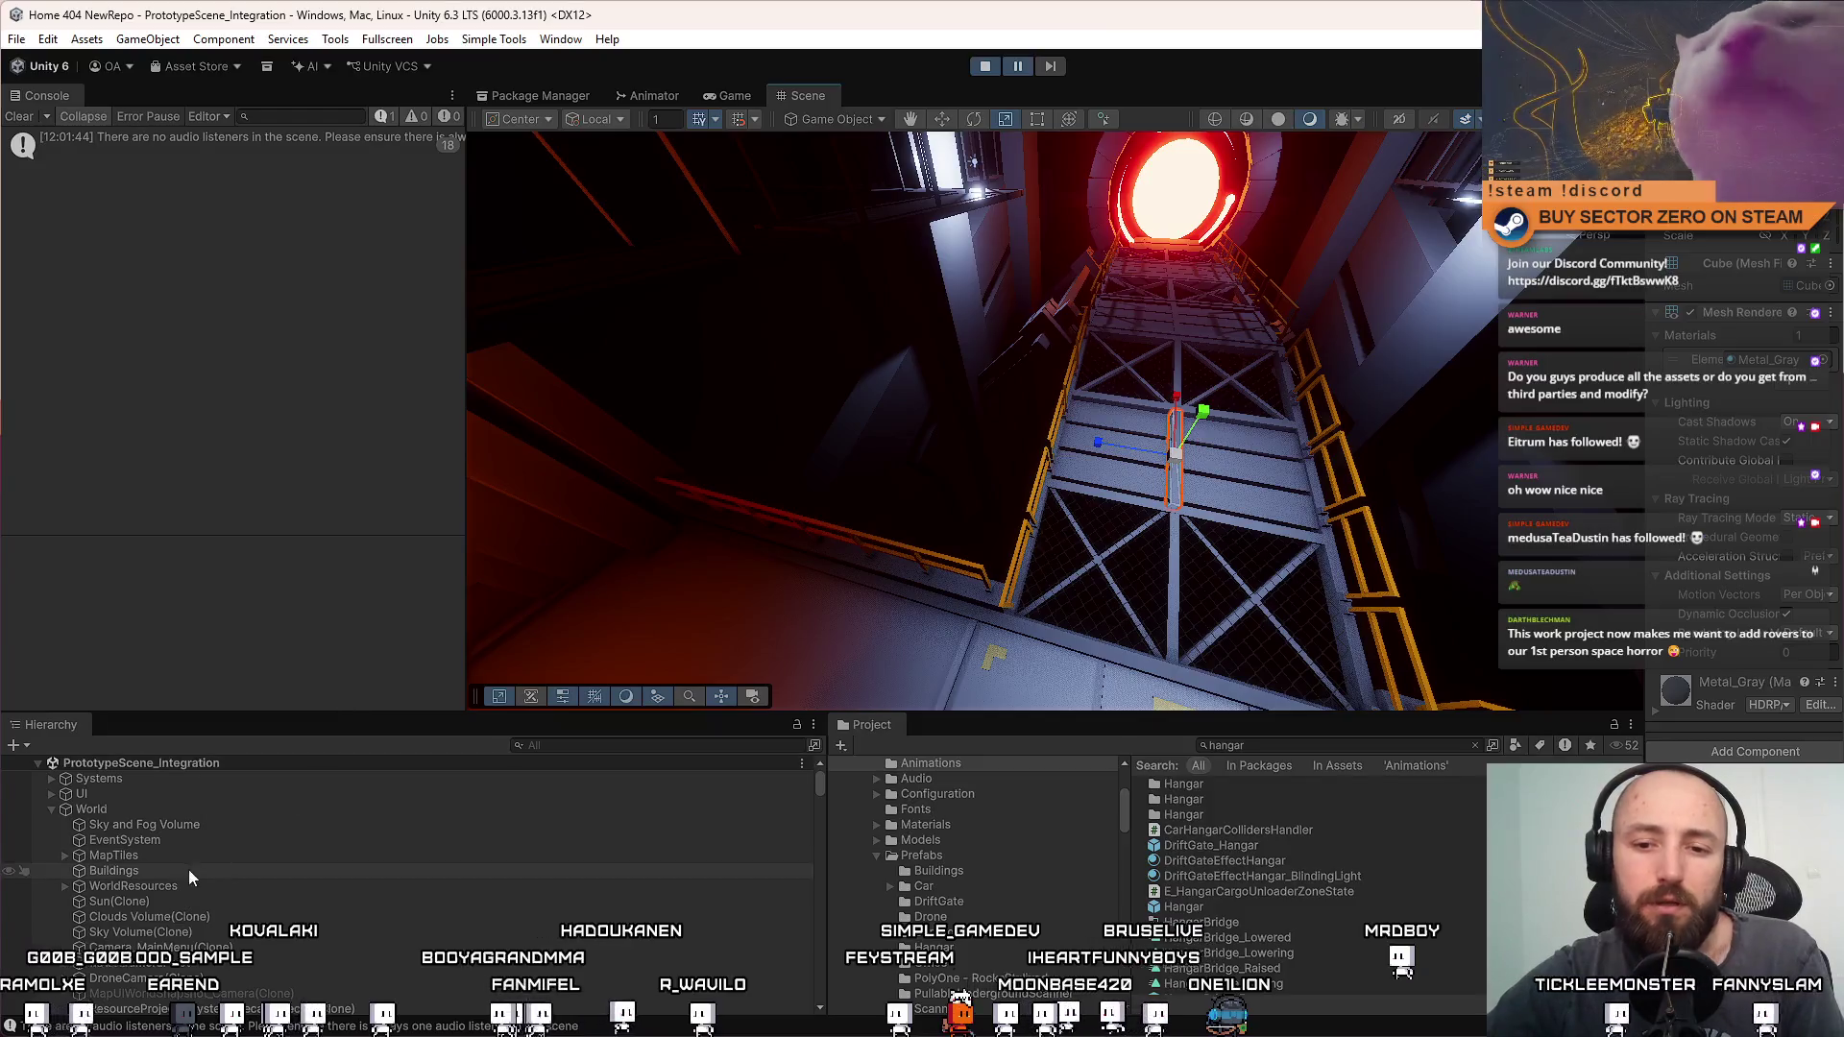
# Re-expand World in the Hierarchy and scroll down to the Hangar(Clone) children
pyautogui.click(52, 810)
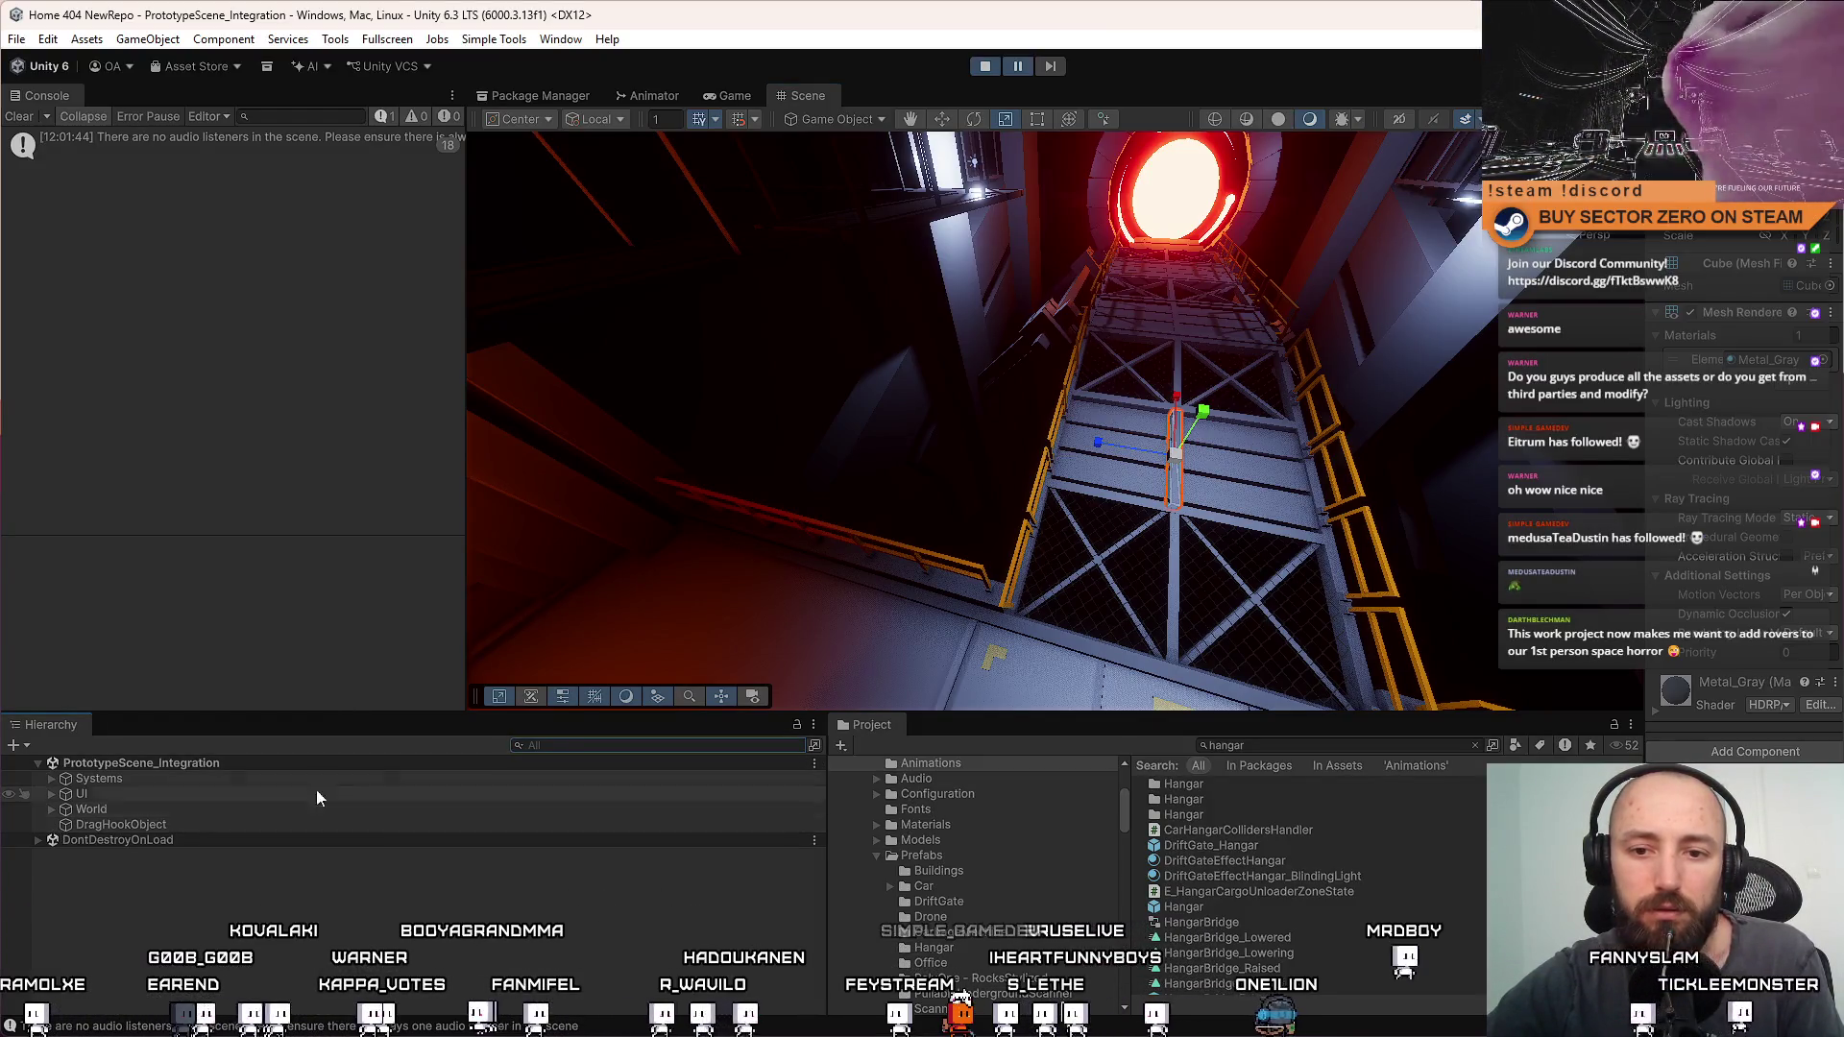
pyautogui.click(52, 810)
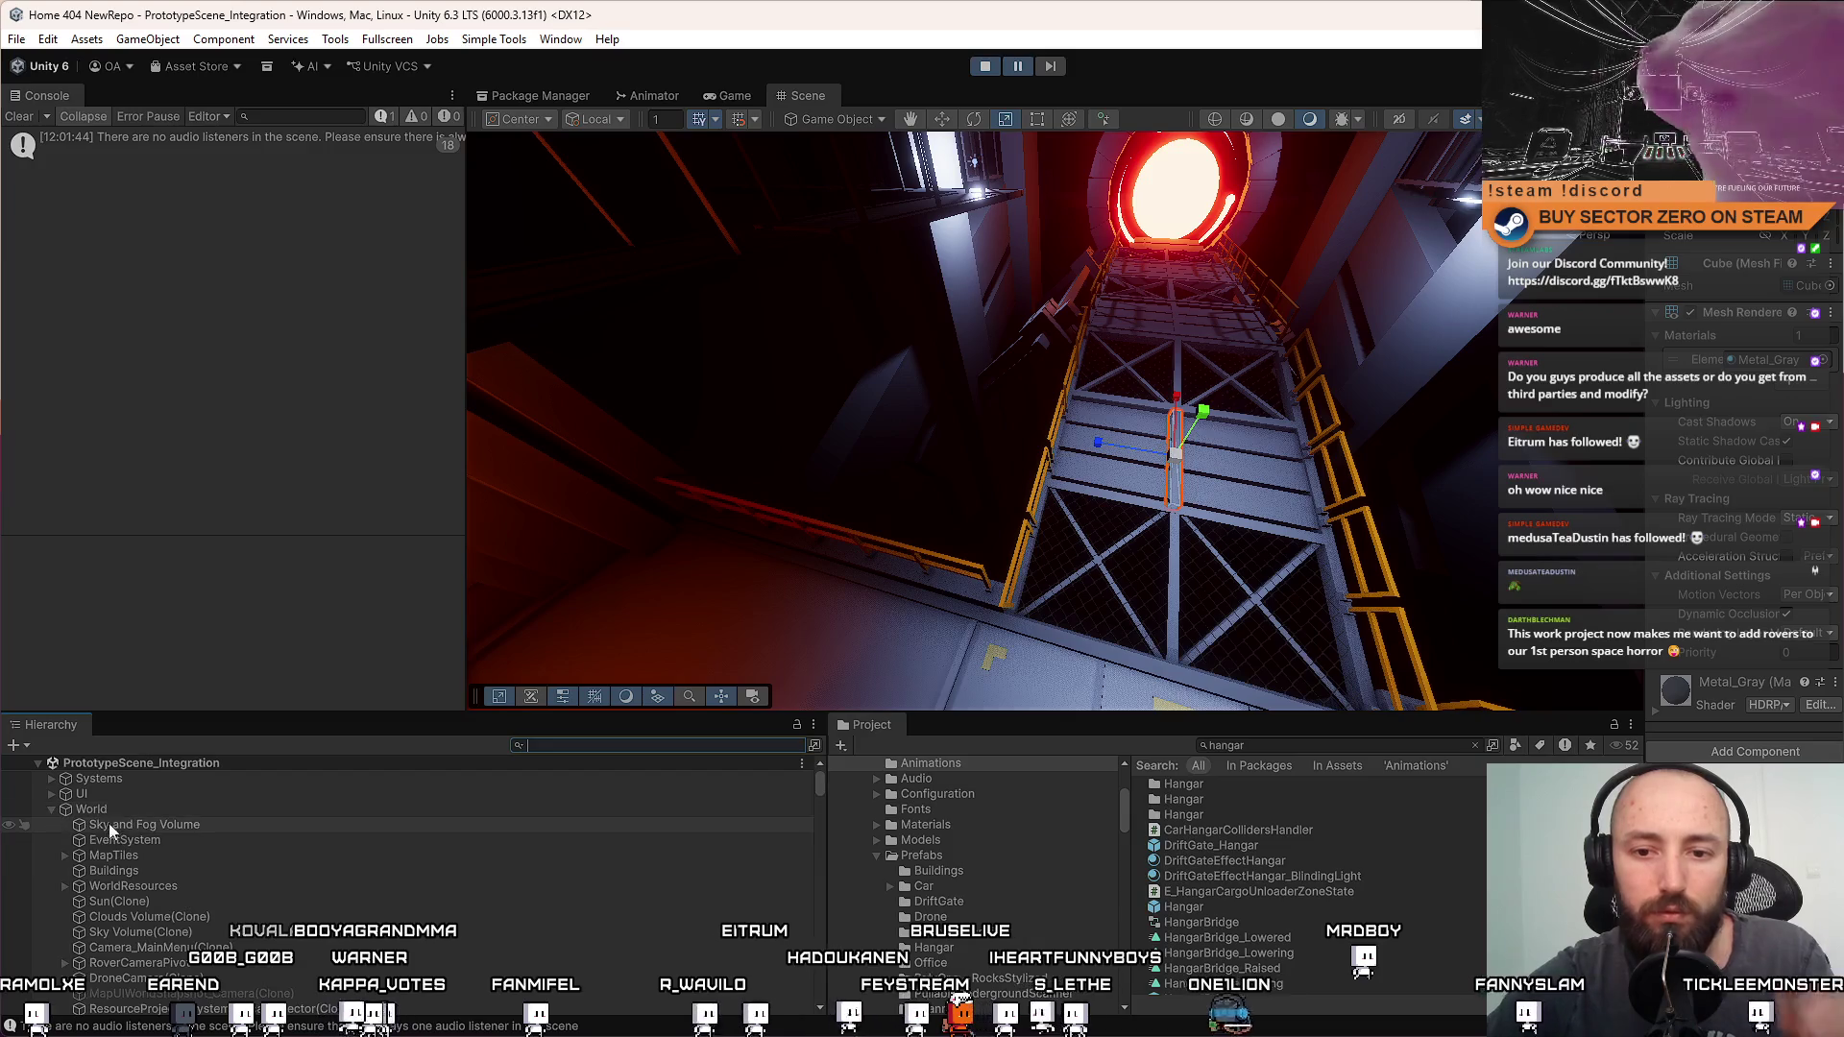
pyautogui.scroll(-4, 180, 860)
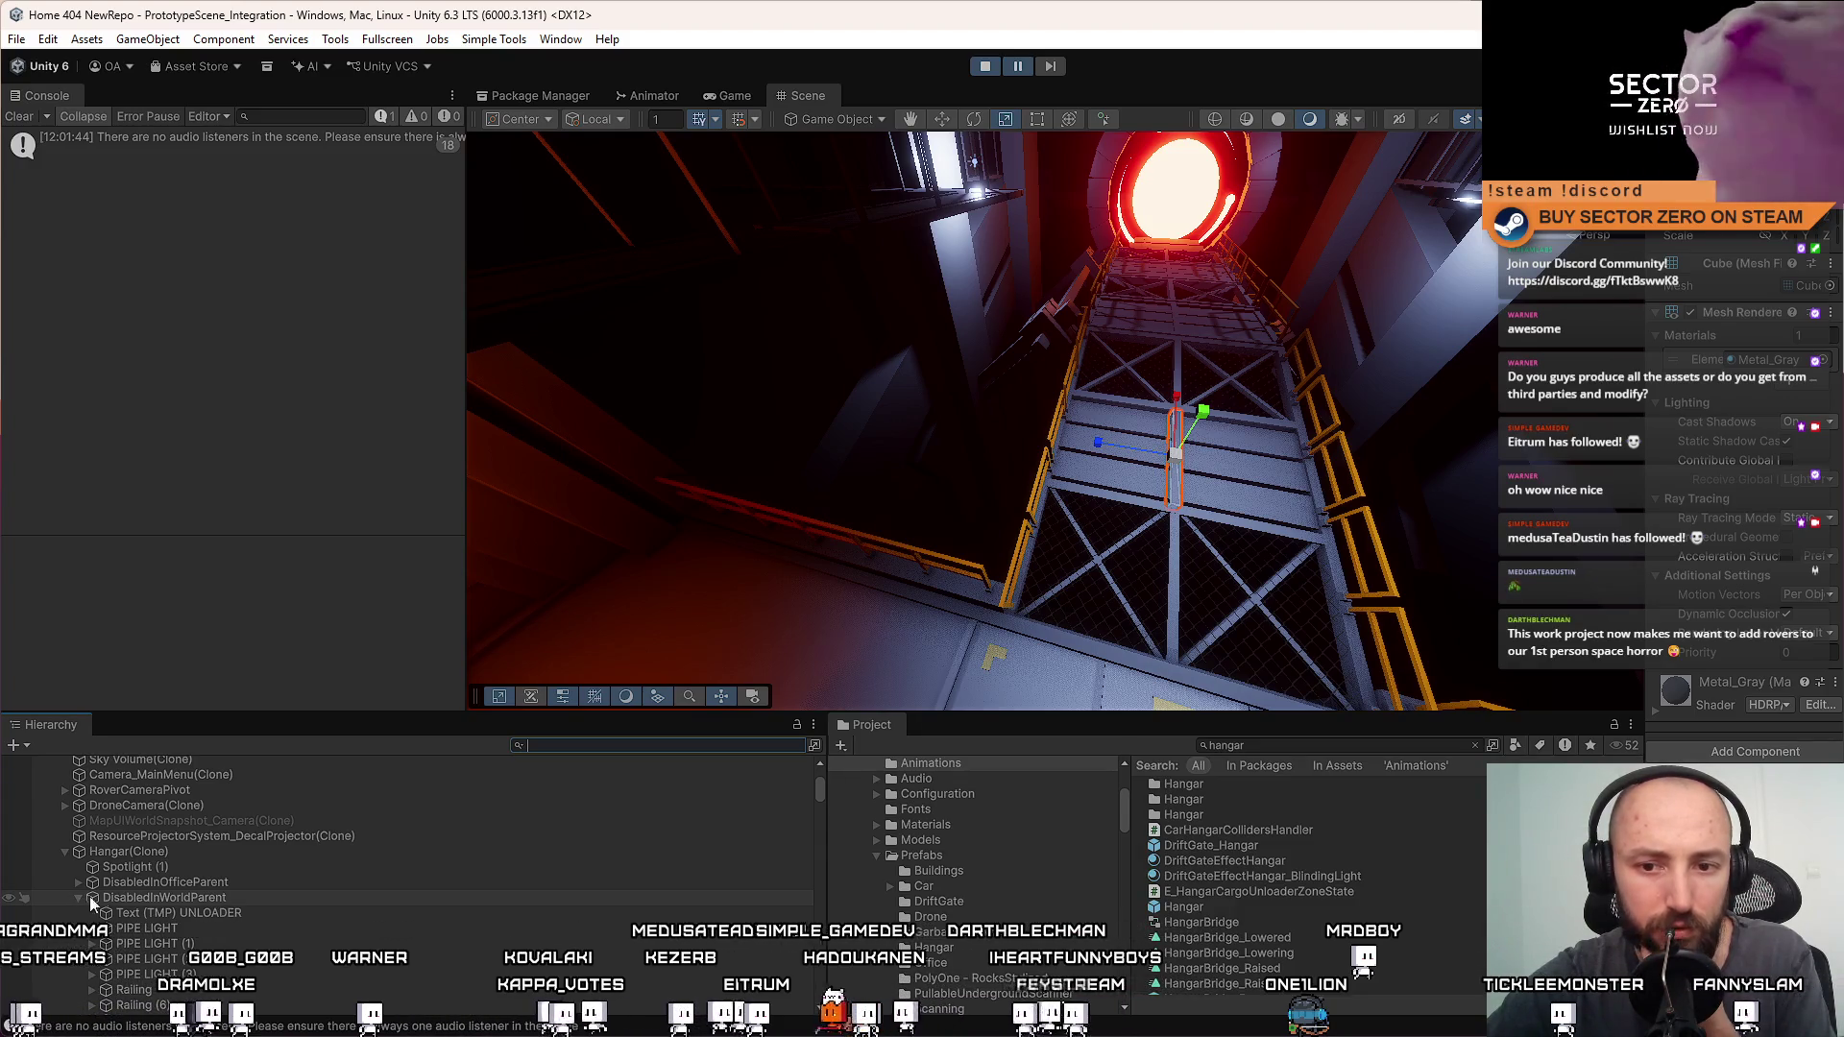
pyautogui.scroll(-5, 173, 901)
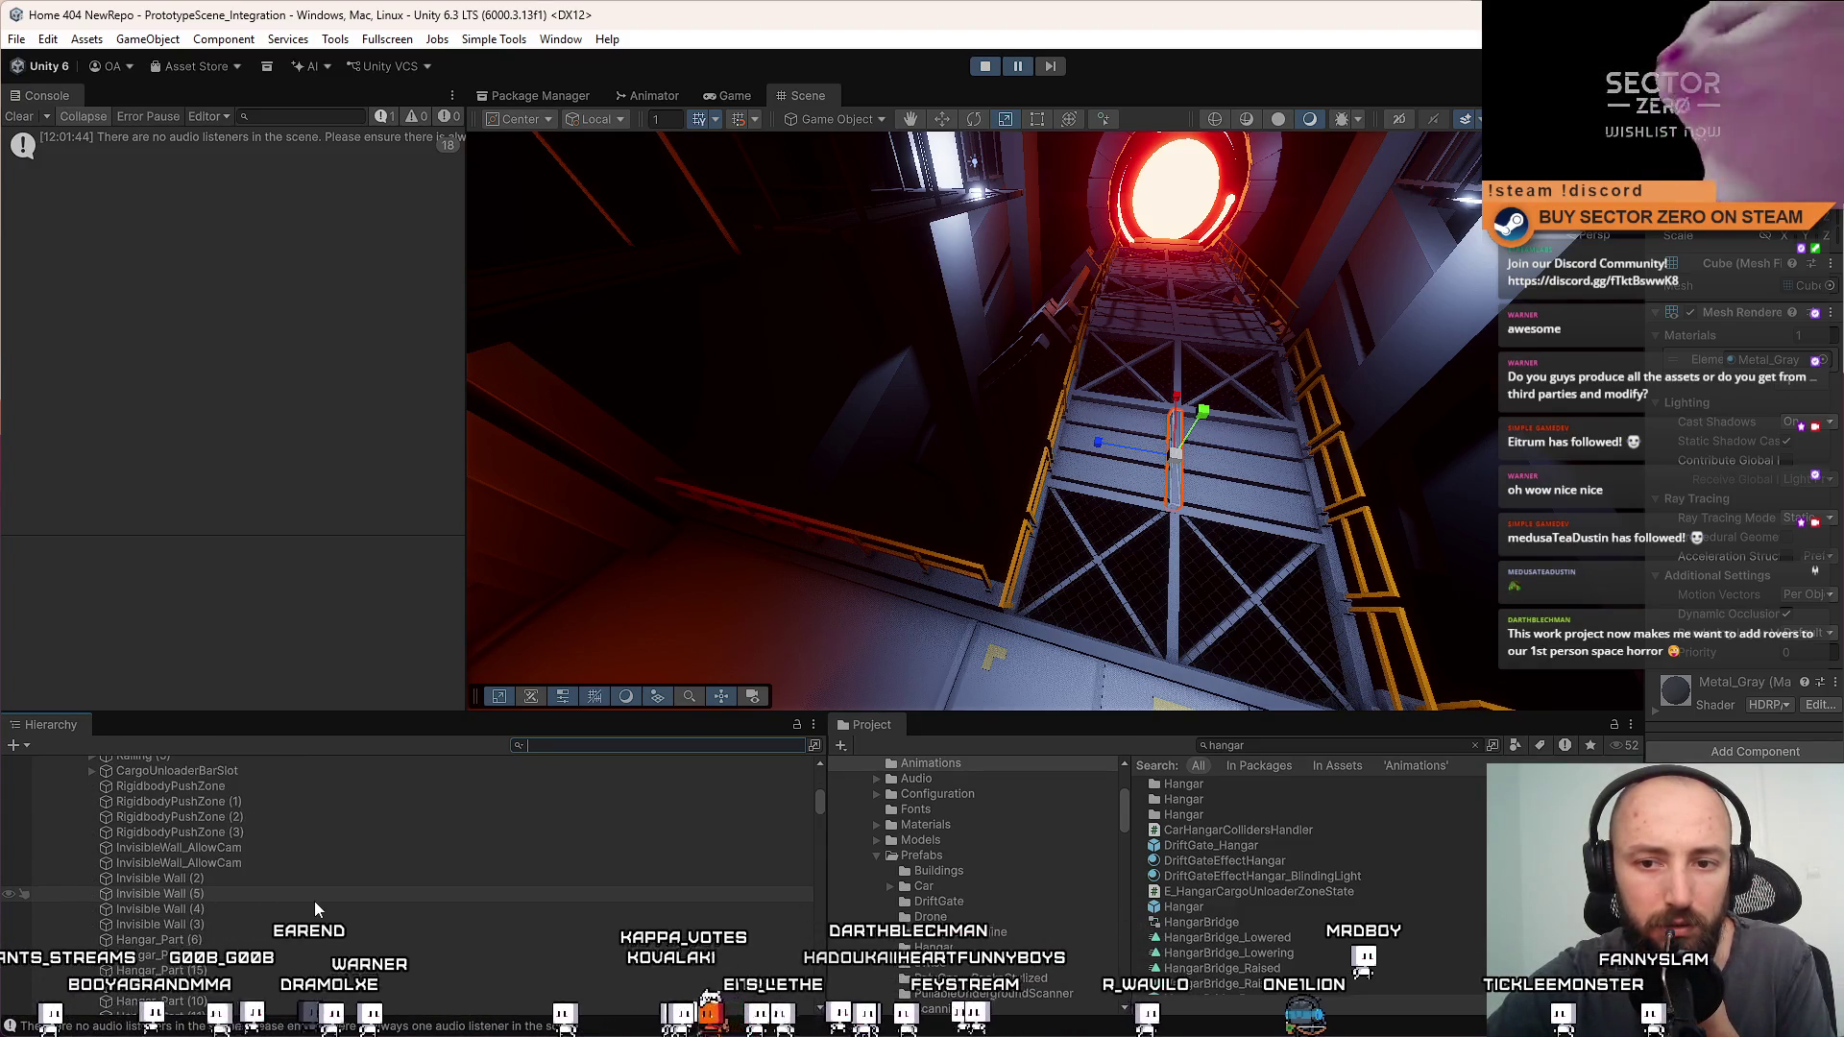
pyautogui.scroll(3, 288, 888)
pyautogui.scroll(-3, 279, 883)
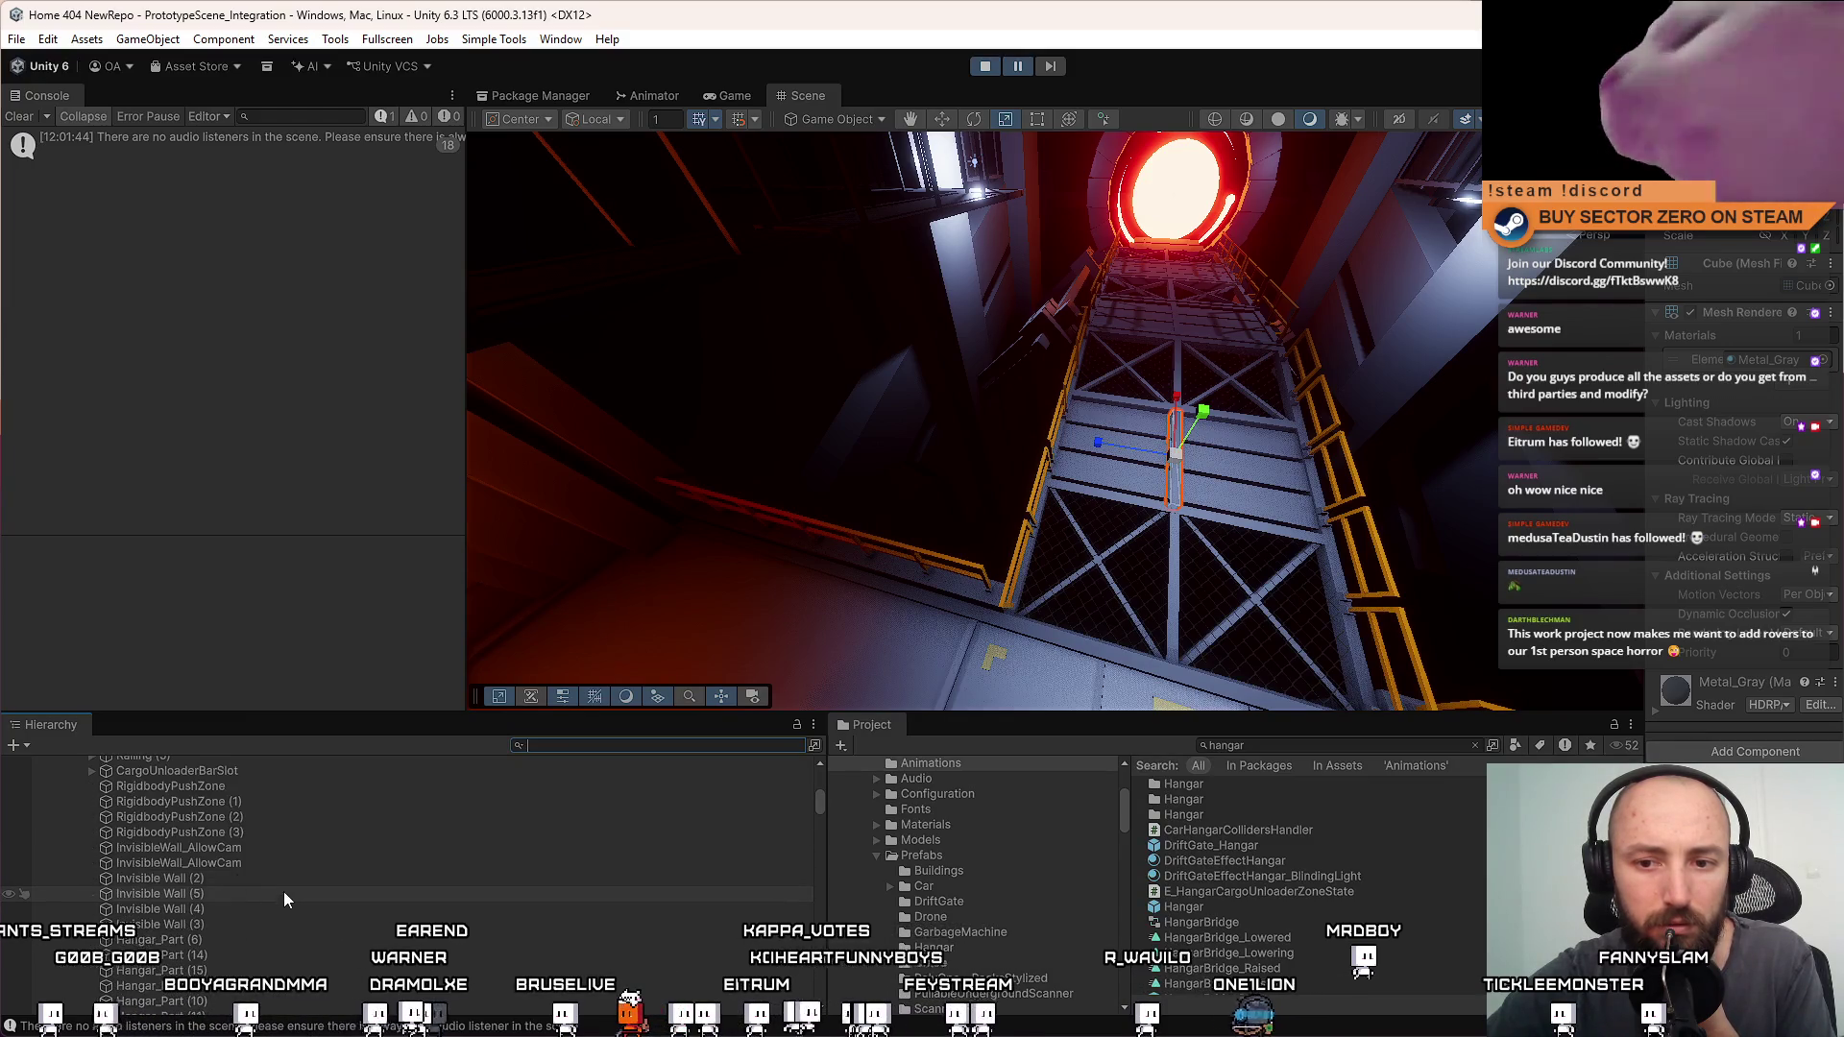
# Select both InvisibleWall_AllowCam walls and orbit the Scene view up the shaft to frame them
pyautogui.click(284, 850)
pyautogui.keyDown('shift'); pyautogui.click(250, 864); pyautogui.keyUp('shift')
pyautogui.moveTo(834, 502)
pyautogui.mouseDown()
pyautogui.moveTo(1021, 395)
pyautogui.moveTo(996, 498)
pyautogui.mouseUp()
pyautogui.scroll(-2, 730, 835)
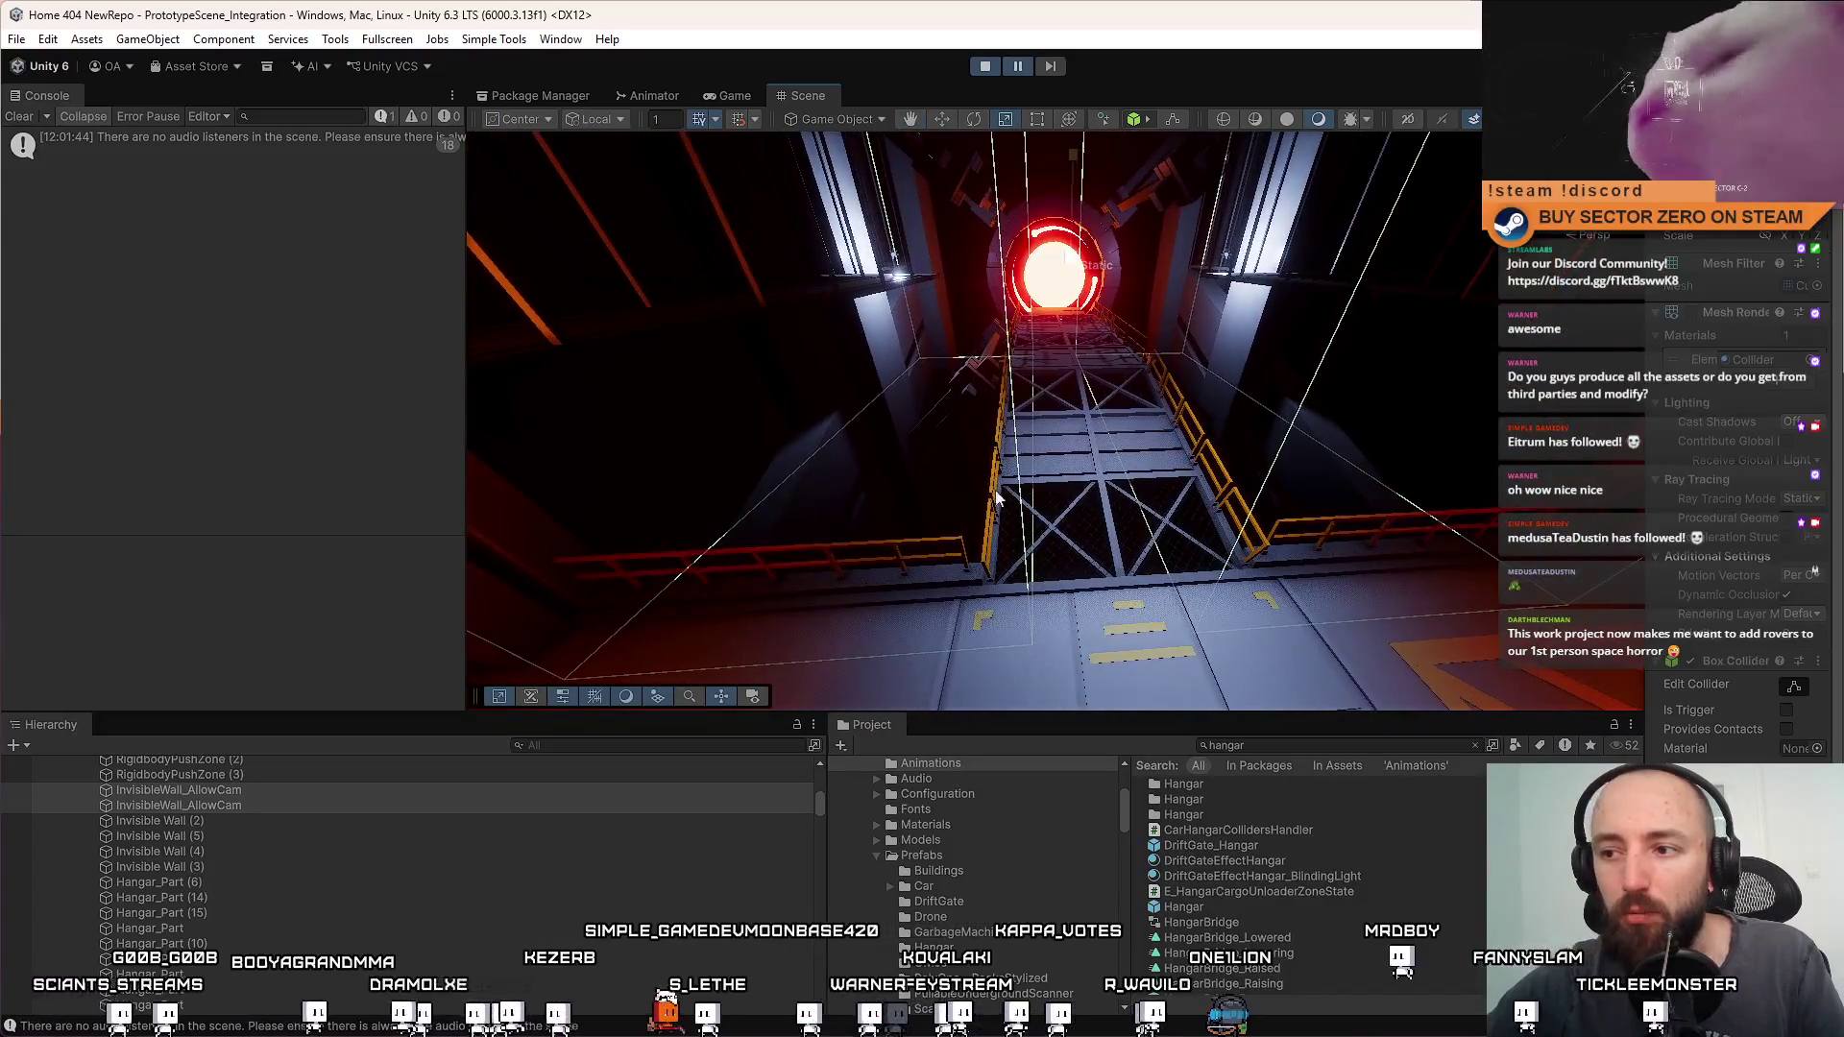
# With one InvisibleWall_AllowCam selected, widen the Inspector, slide it left along X, then stop Play mode
pyautogui.click(380, 788)
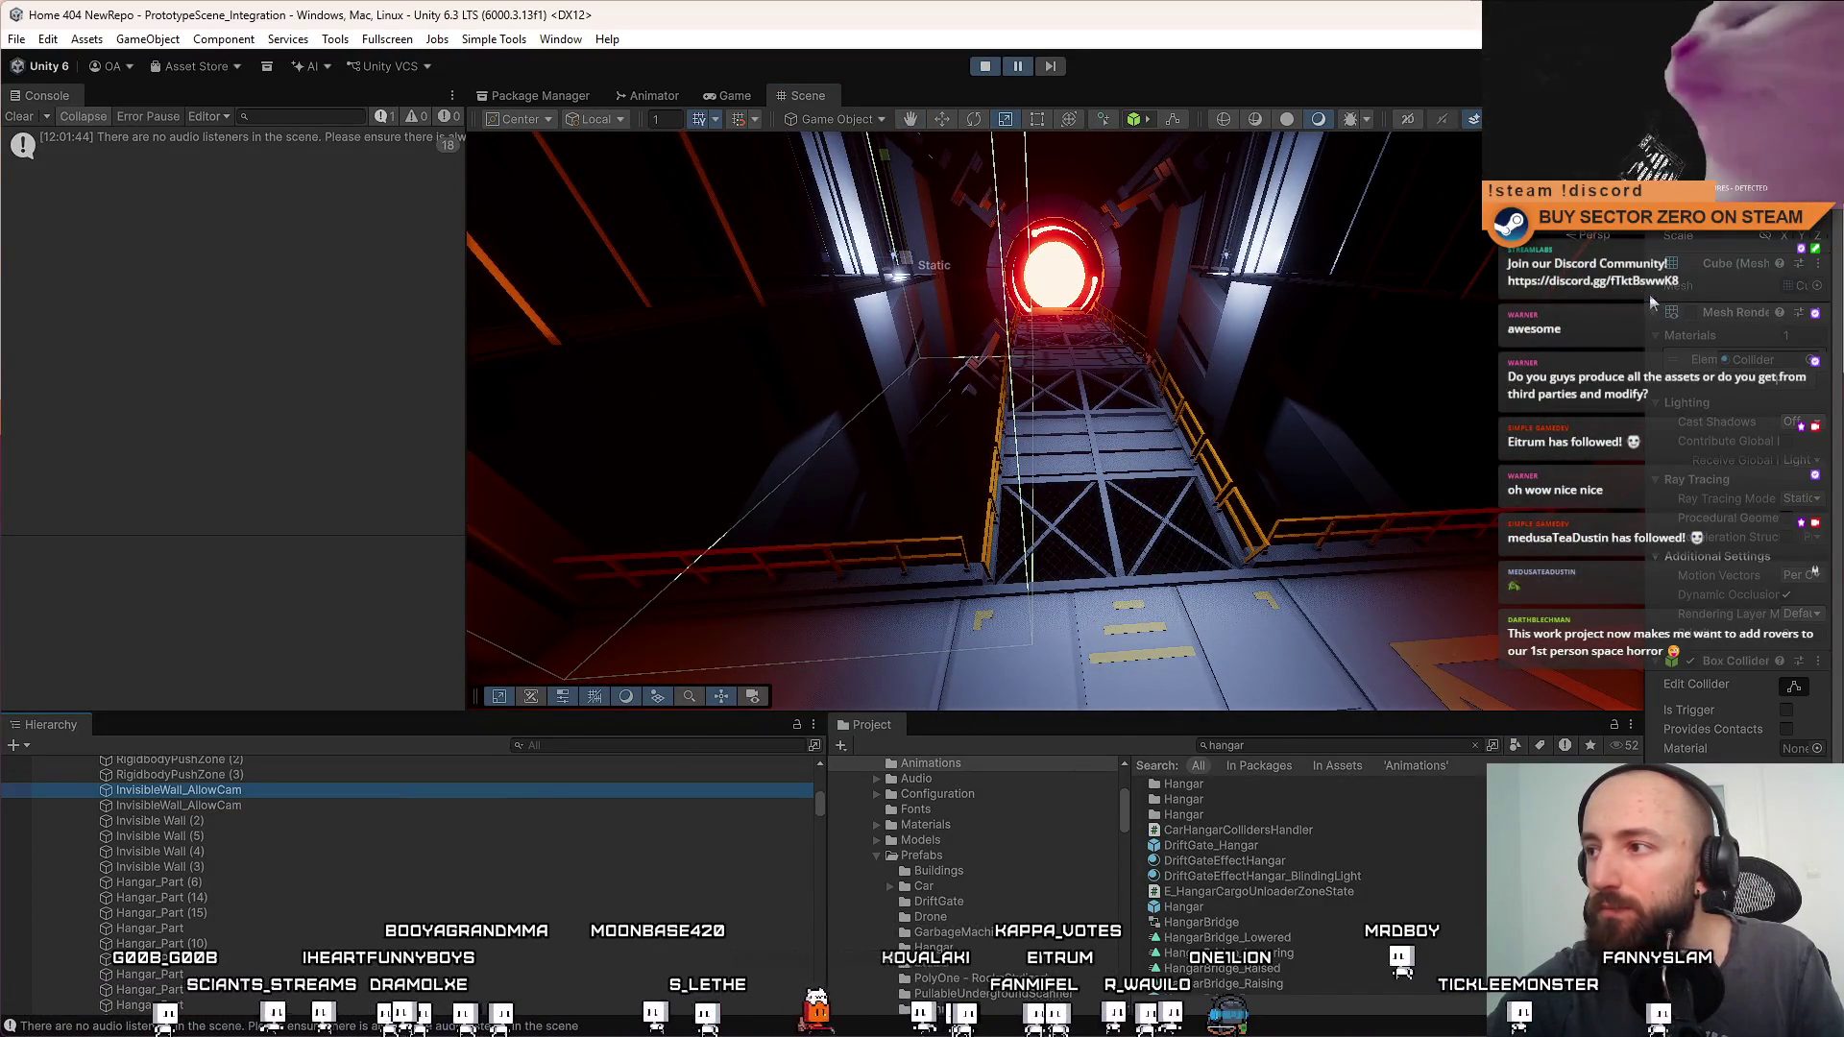
pyautogui.moveTo(1650, 294)
pyautogui.mouseDown()
pyautogui.moveTo(1476, 294)
pyautogui.moveTo(1078, 356)
pyautogui.mouseUp()
pyautogui.press('w')
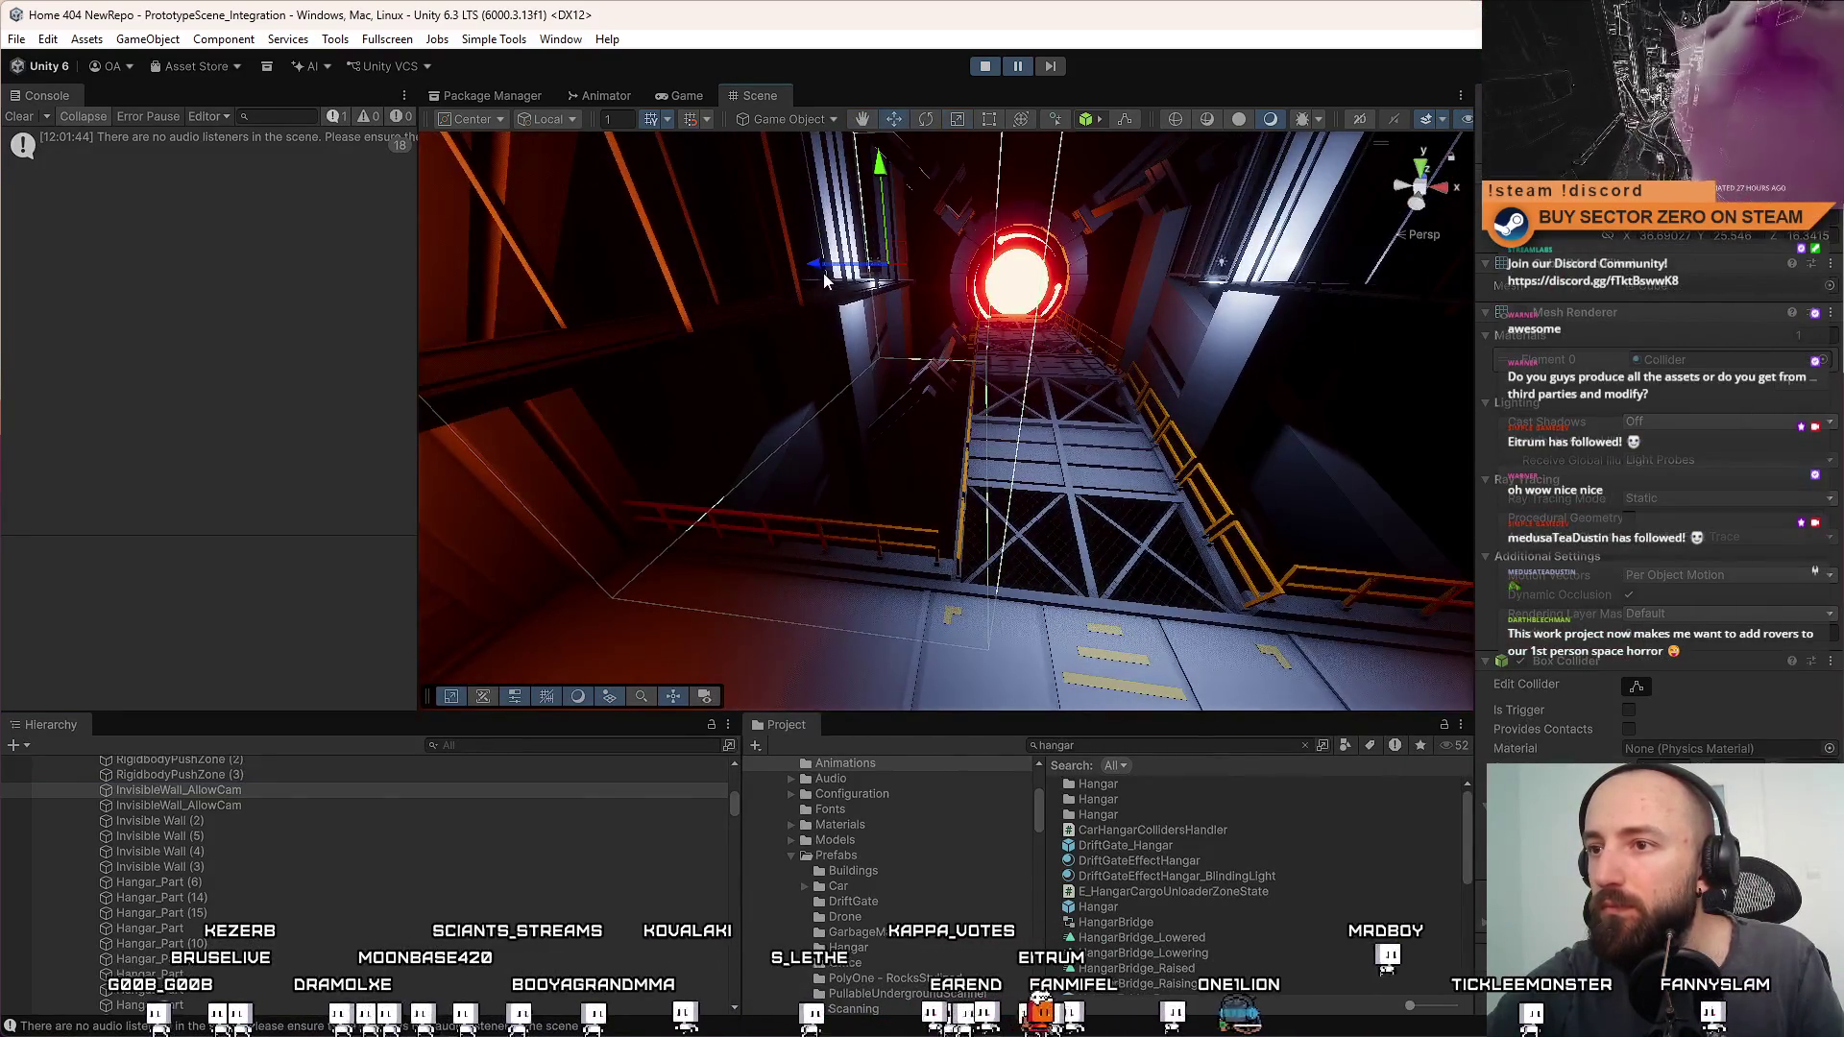
pyautogui.moveTo(820, 271); pyautogui.dragTo(810, 269)
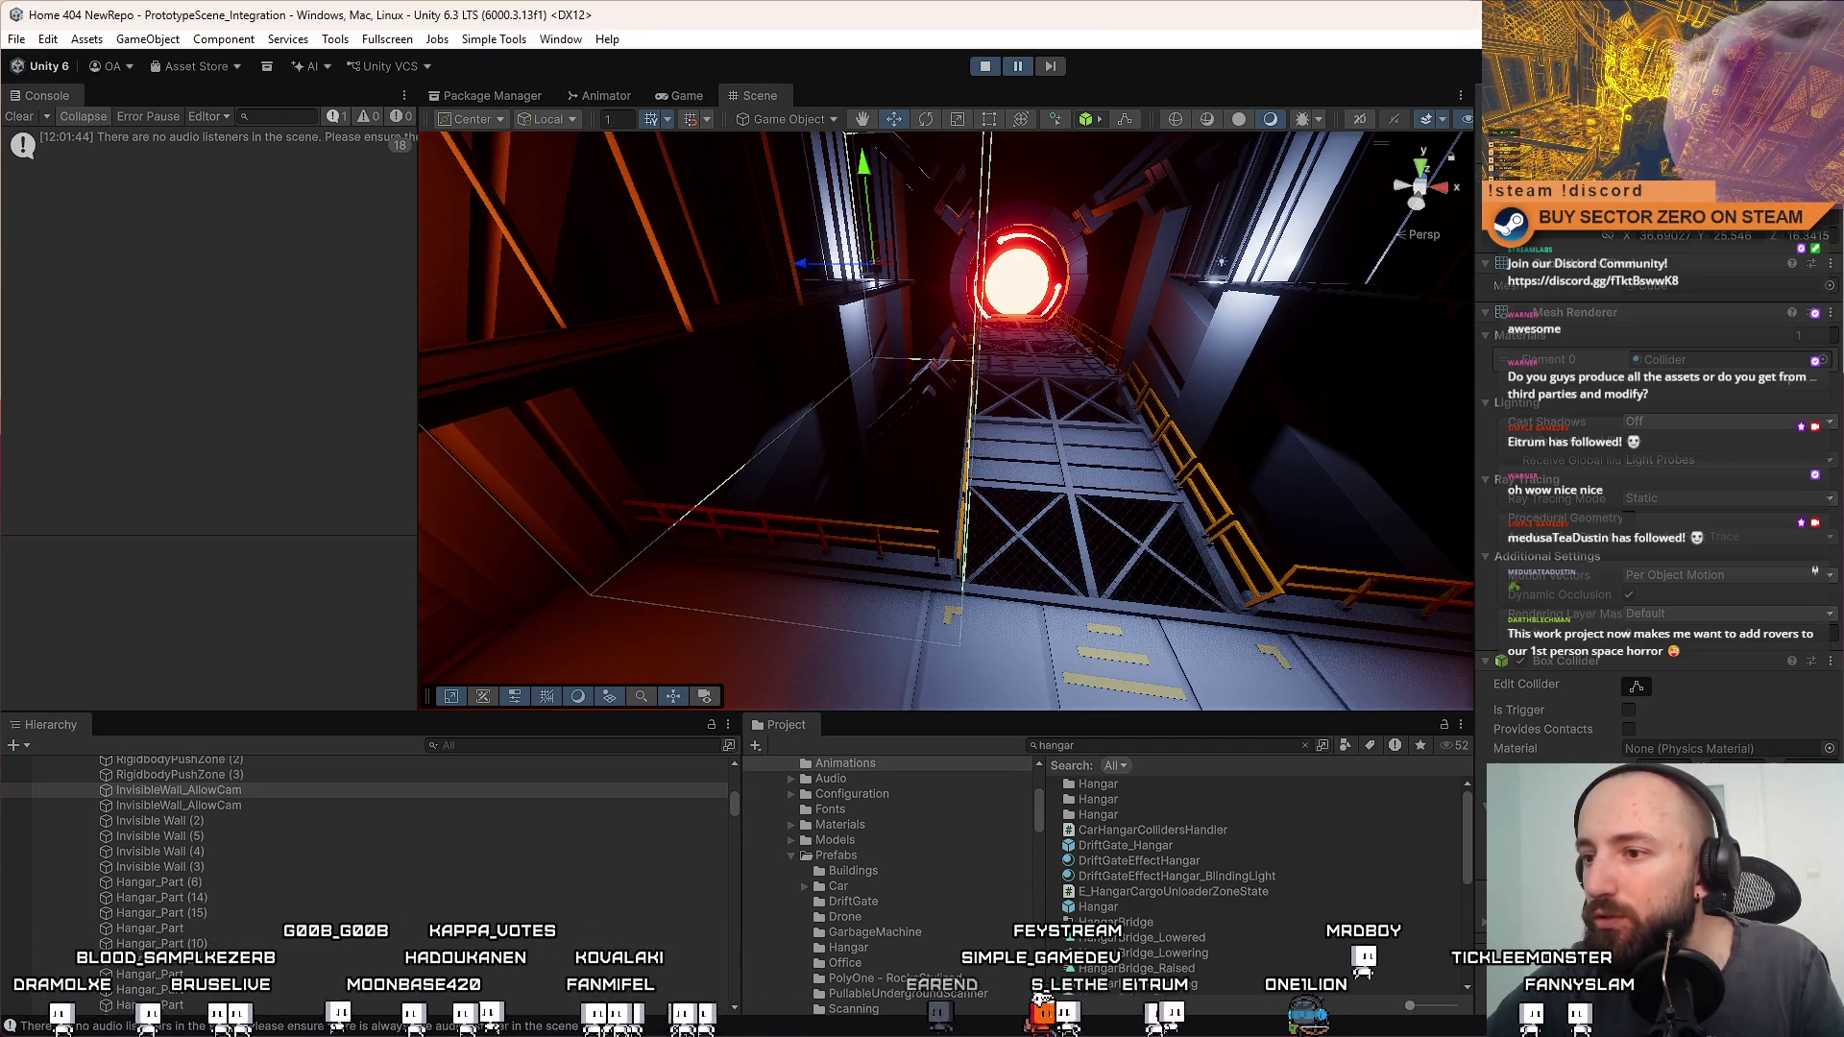
pyautogui.moveTo(1172, 394)
pyautogui.mouseDown()
pyautogui.moveTo(1215, 457)
pyautogui.moveTo(1189, 238)
pyautogui.moveTo(1190, 412)
pyautogui.moveTo(1190, 260)
pyautogui.mouseUp()
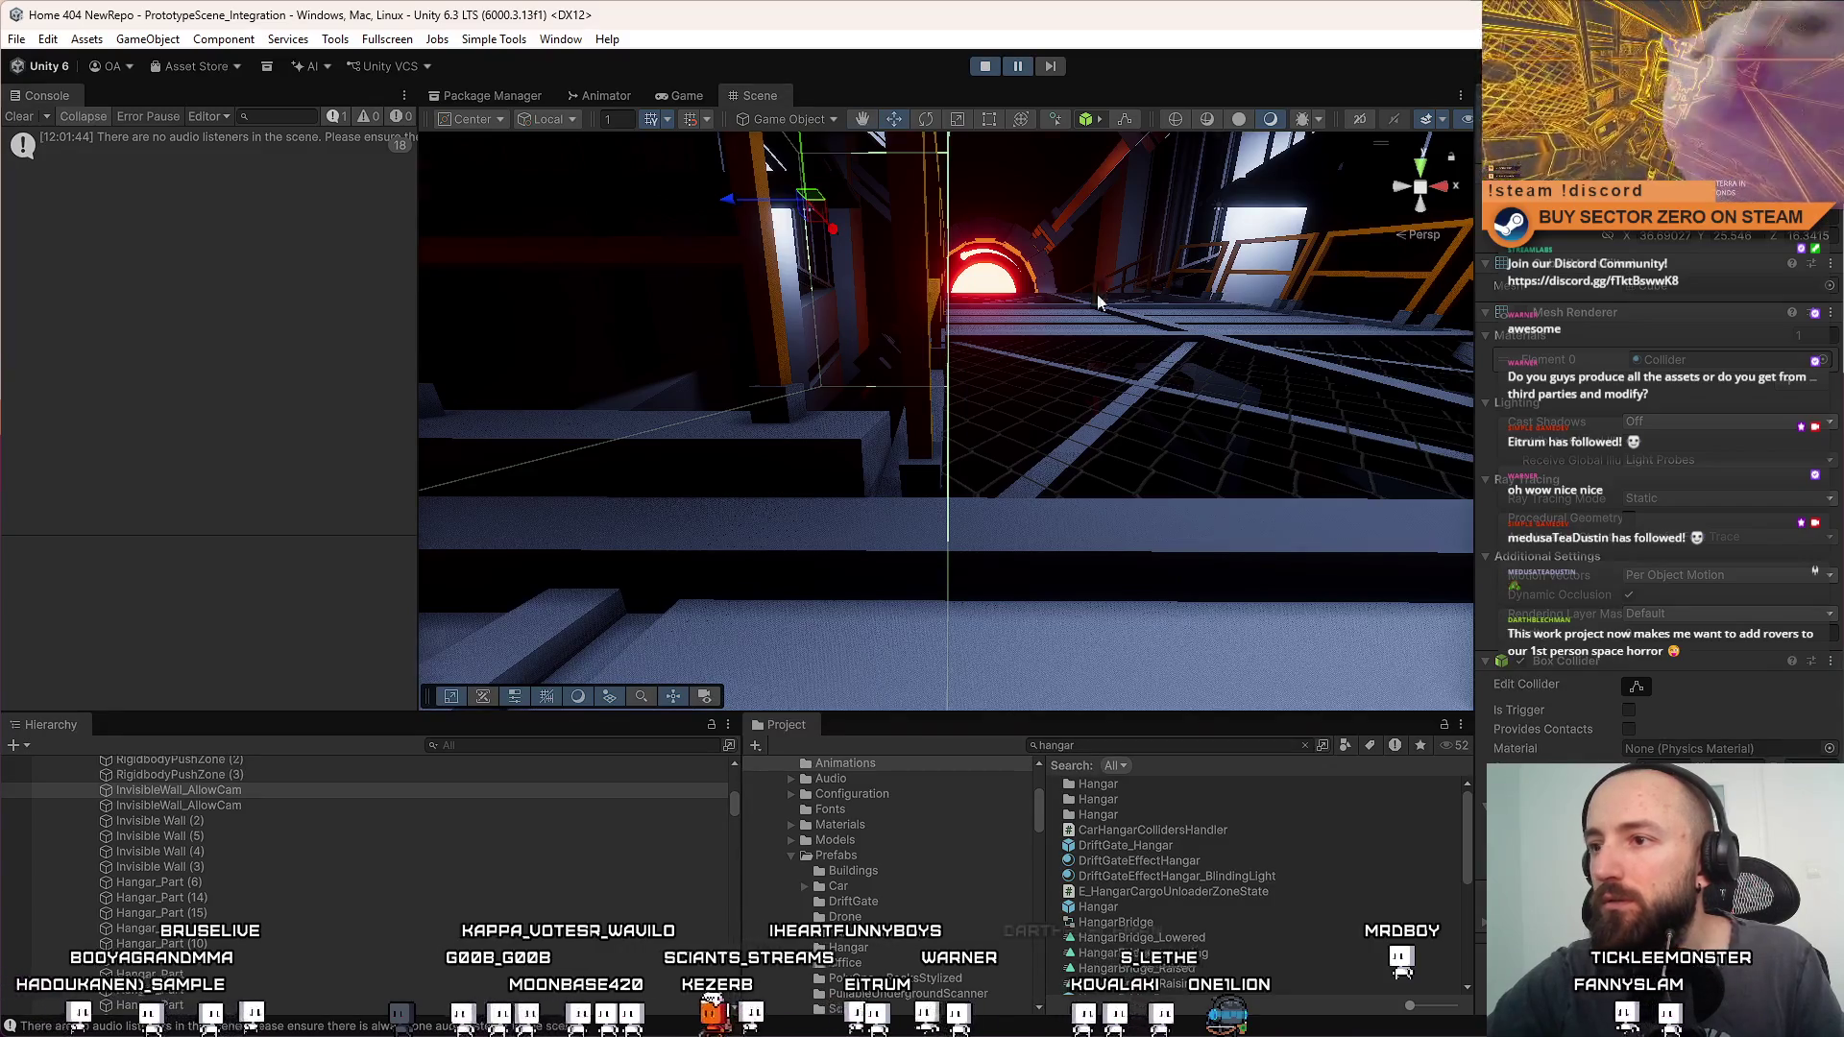
pyautogui.click(985, 66)
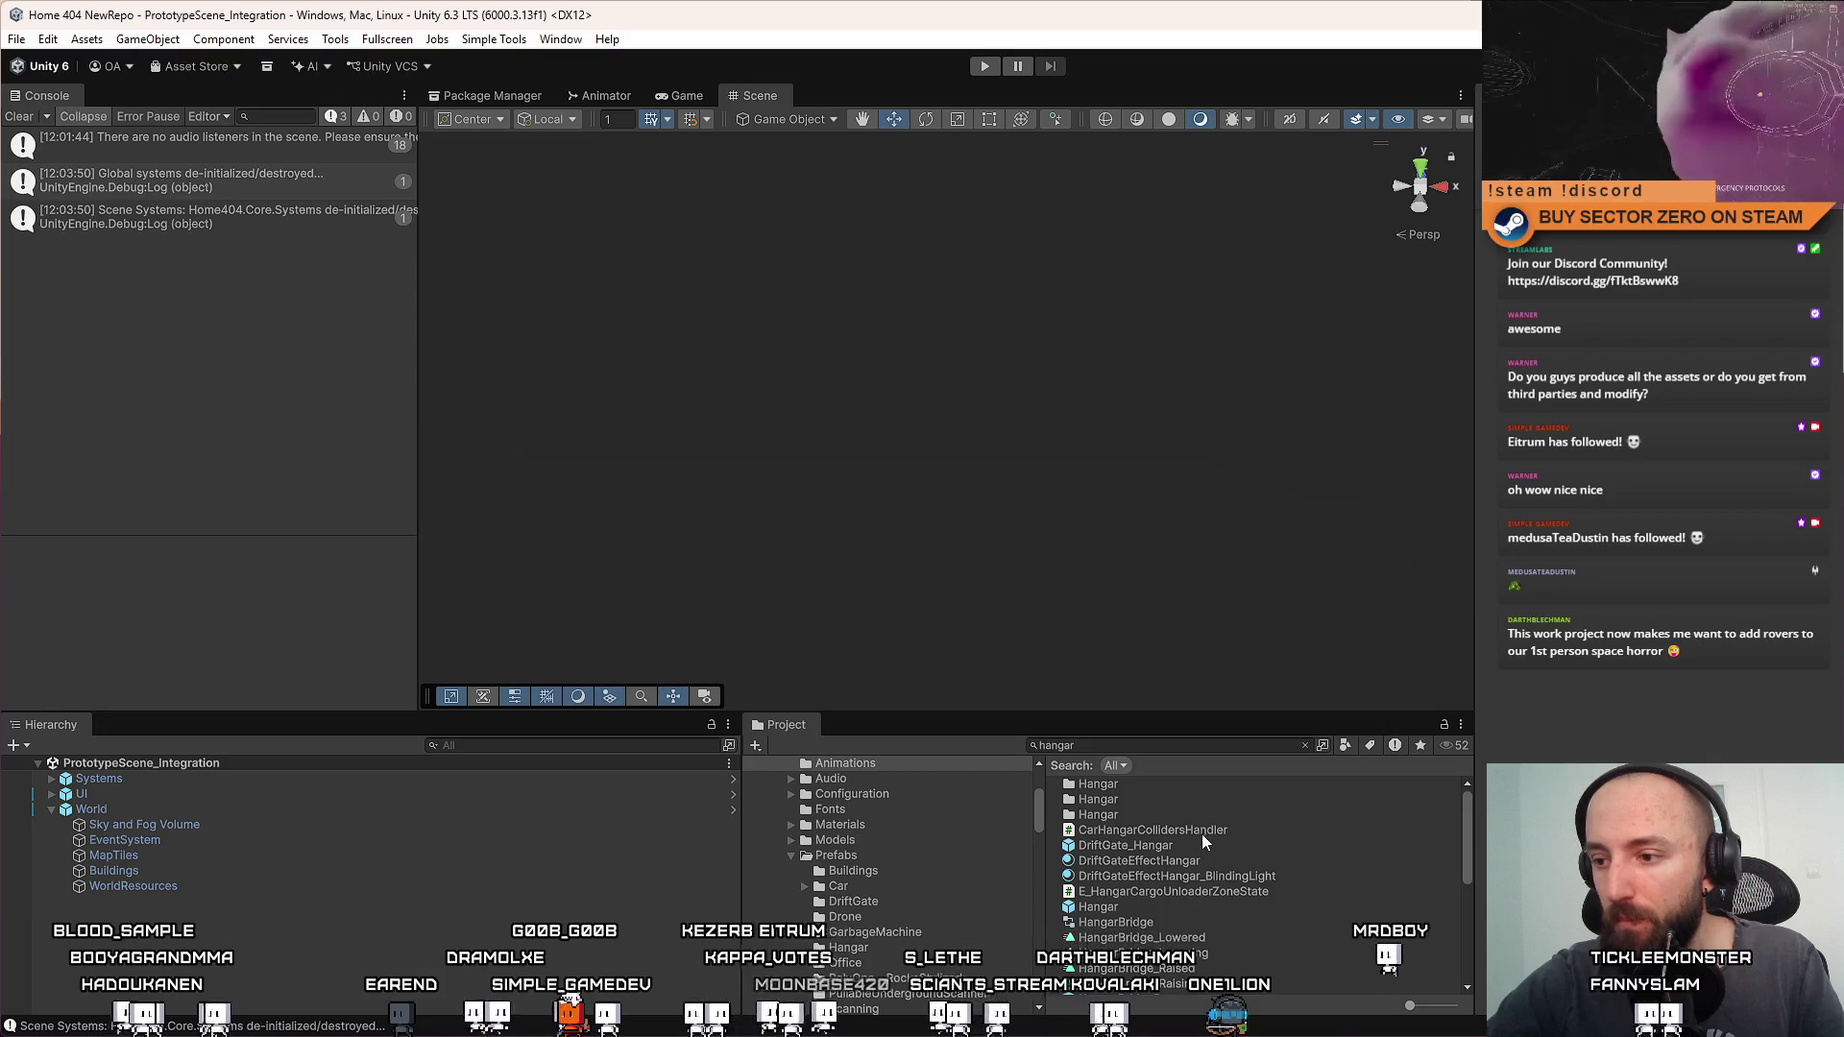
# Open the DriftGate_Hangar prefab and shift the first InvisibleWall_AllowCam wall to the left
pyautogui.click(1202, 844)
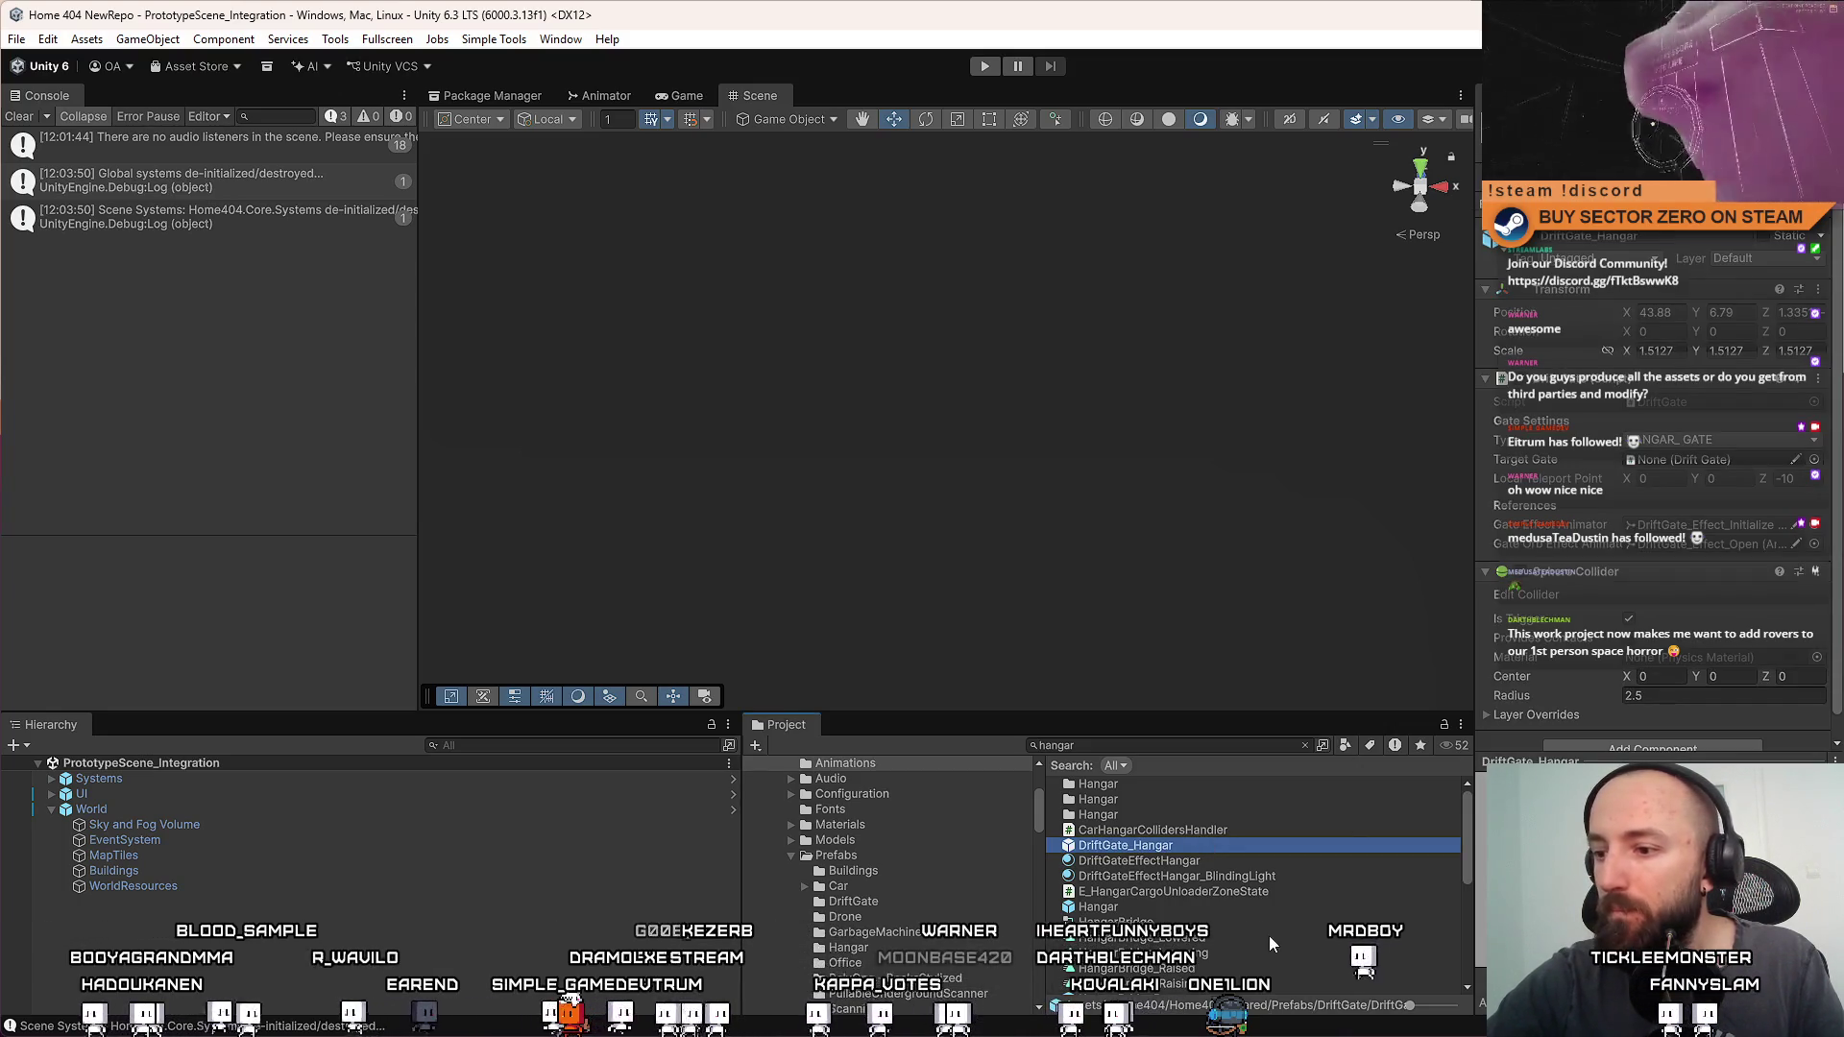
pyautogui.doubleClick(1210, 907)
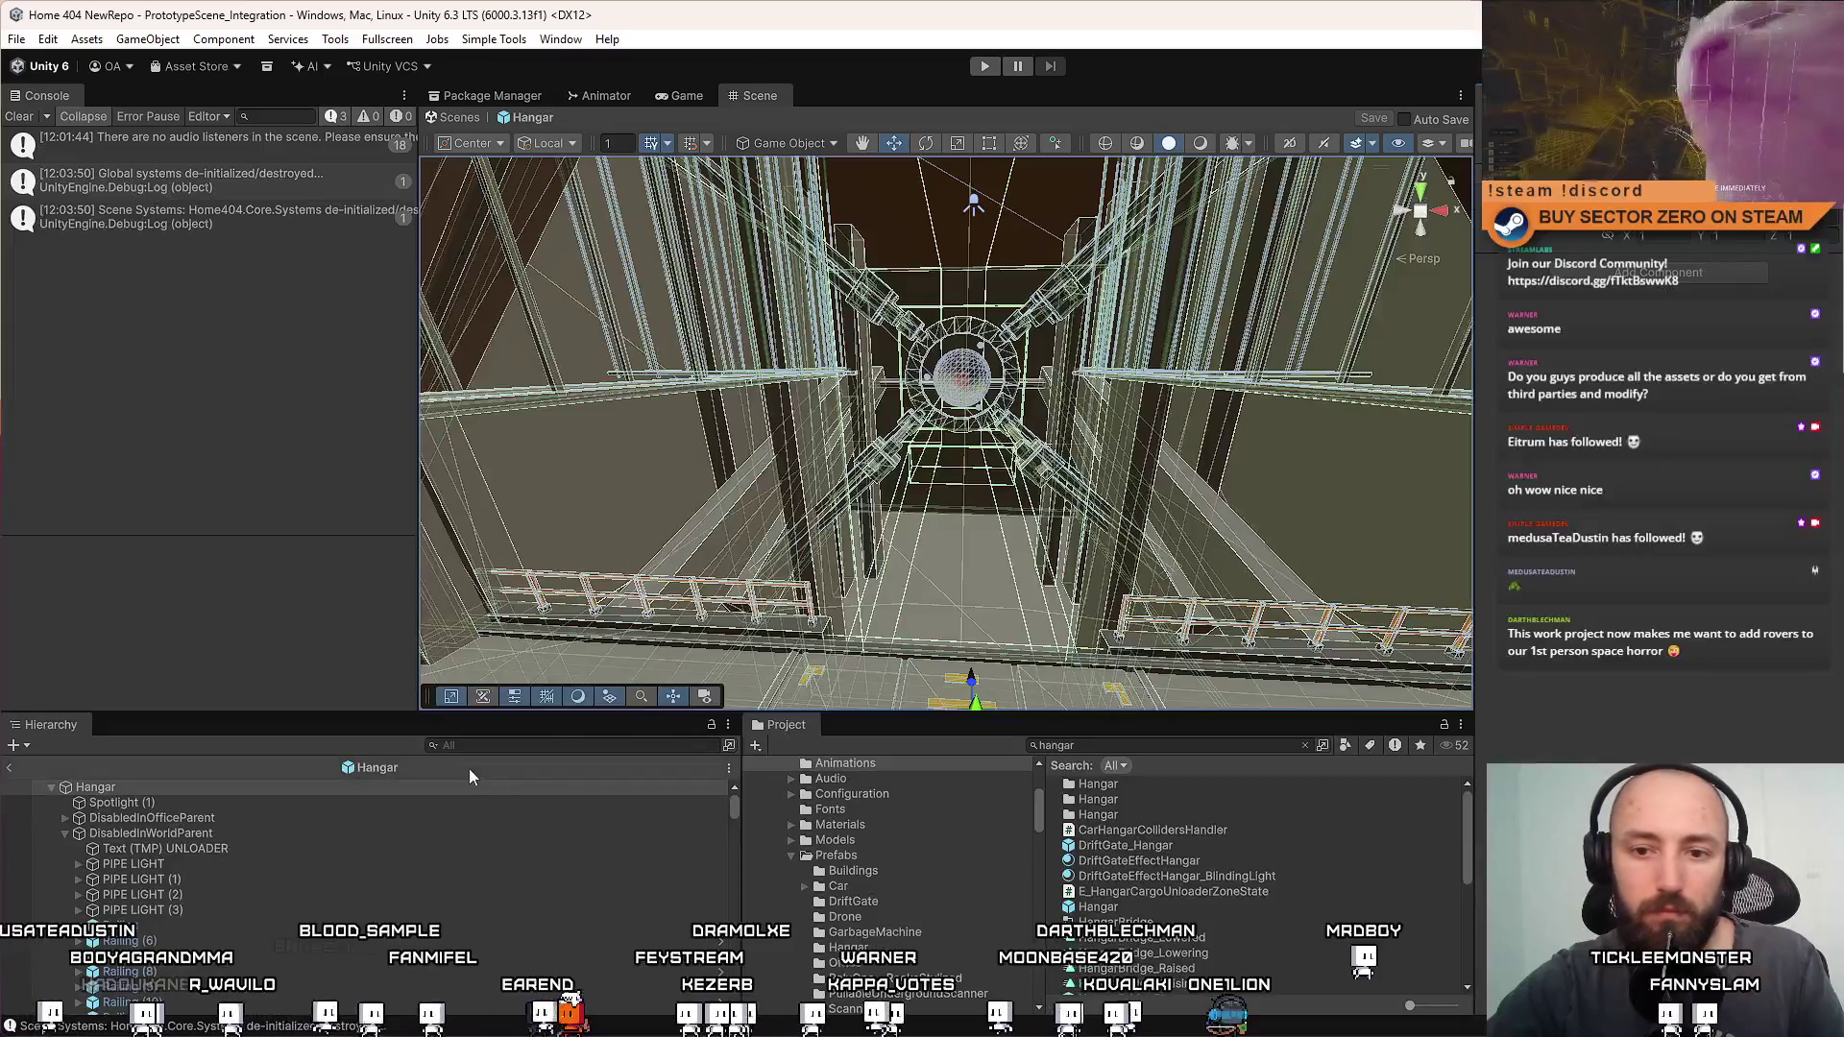
pyautogui.scroll(-5, 268, 861)
pyautogui.click(268, 902)
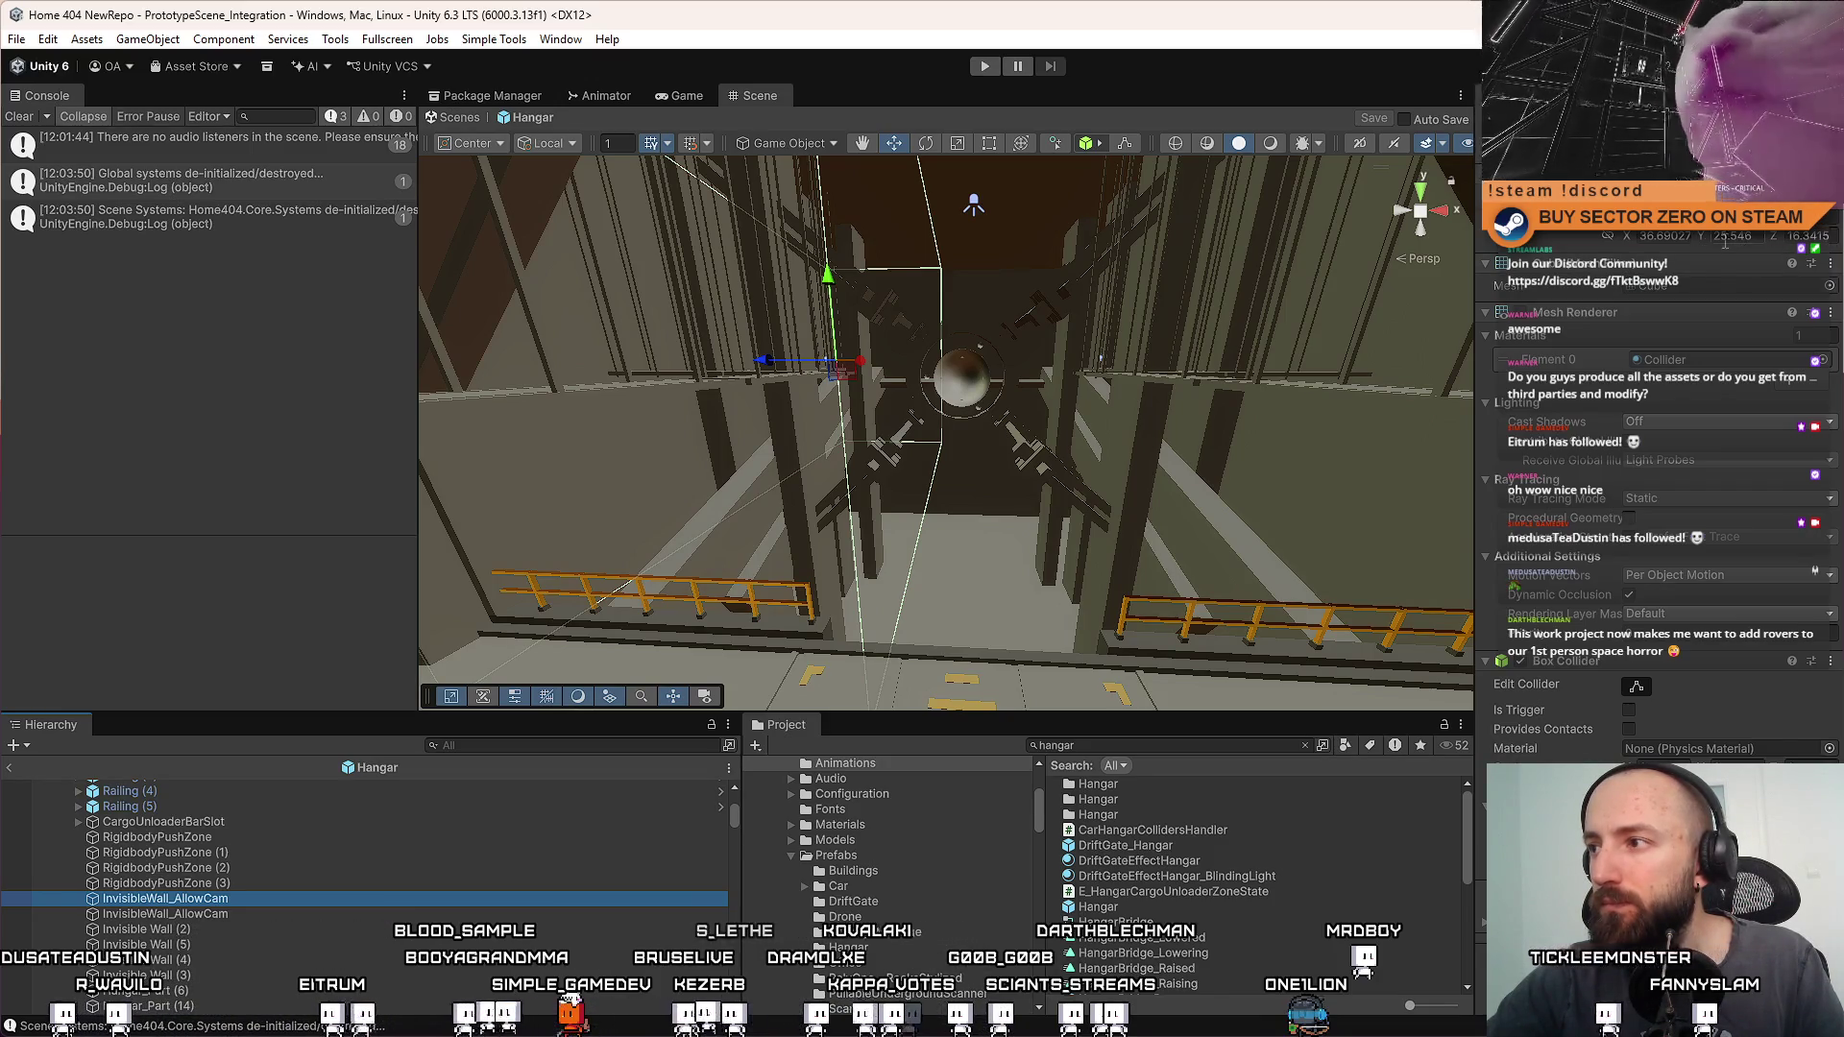
pyautogui.moveTo(858, 362); pyautogui.dragTo(845, 362)
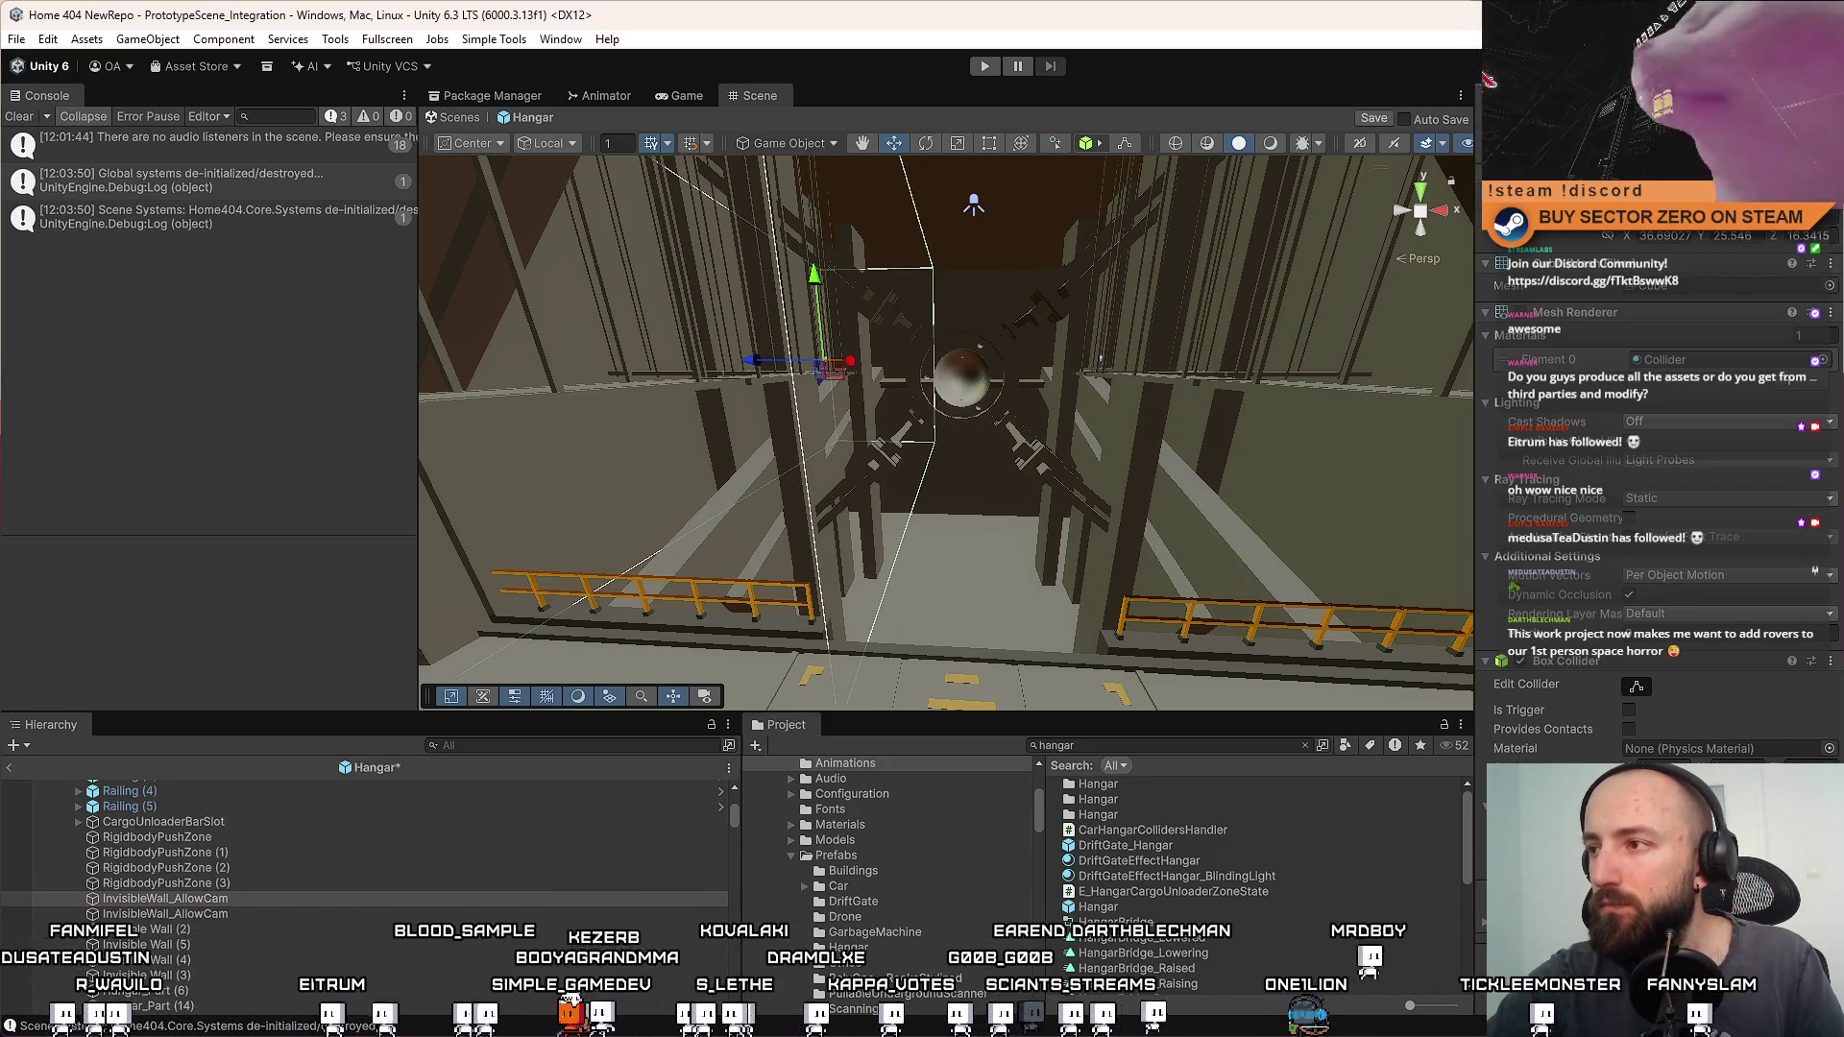
pyautogui.click(278, 914)
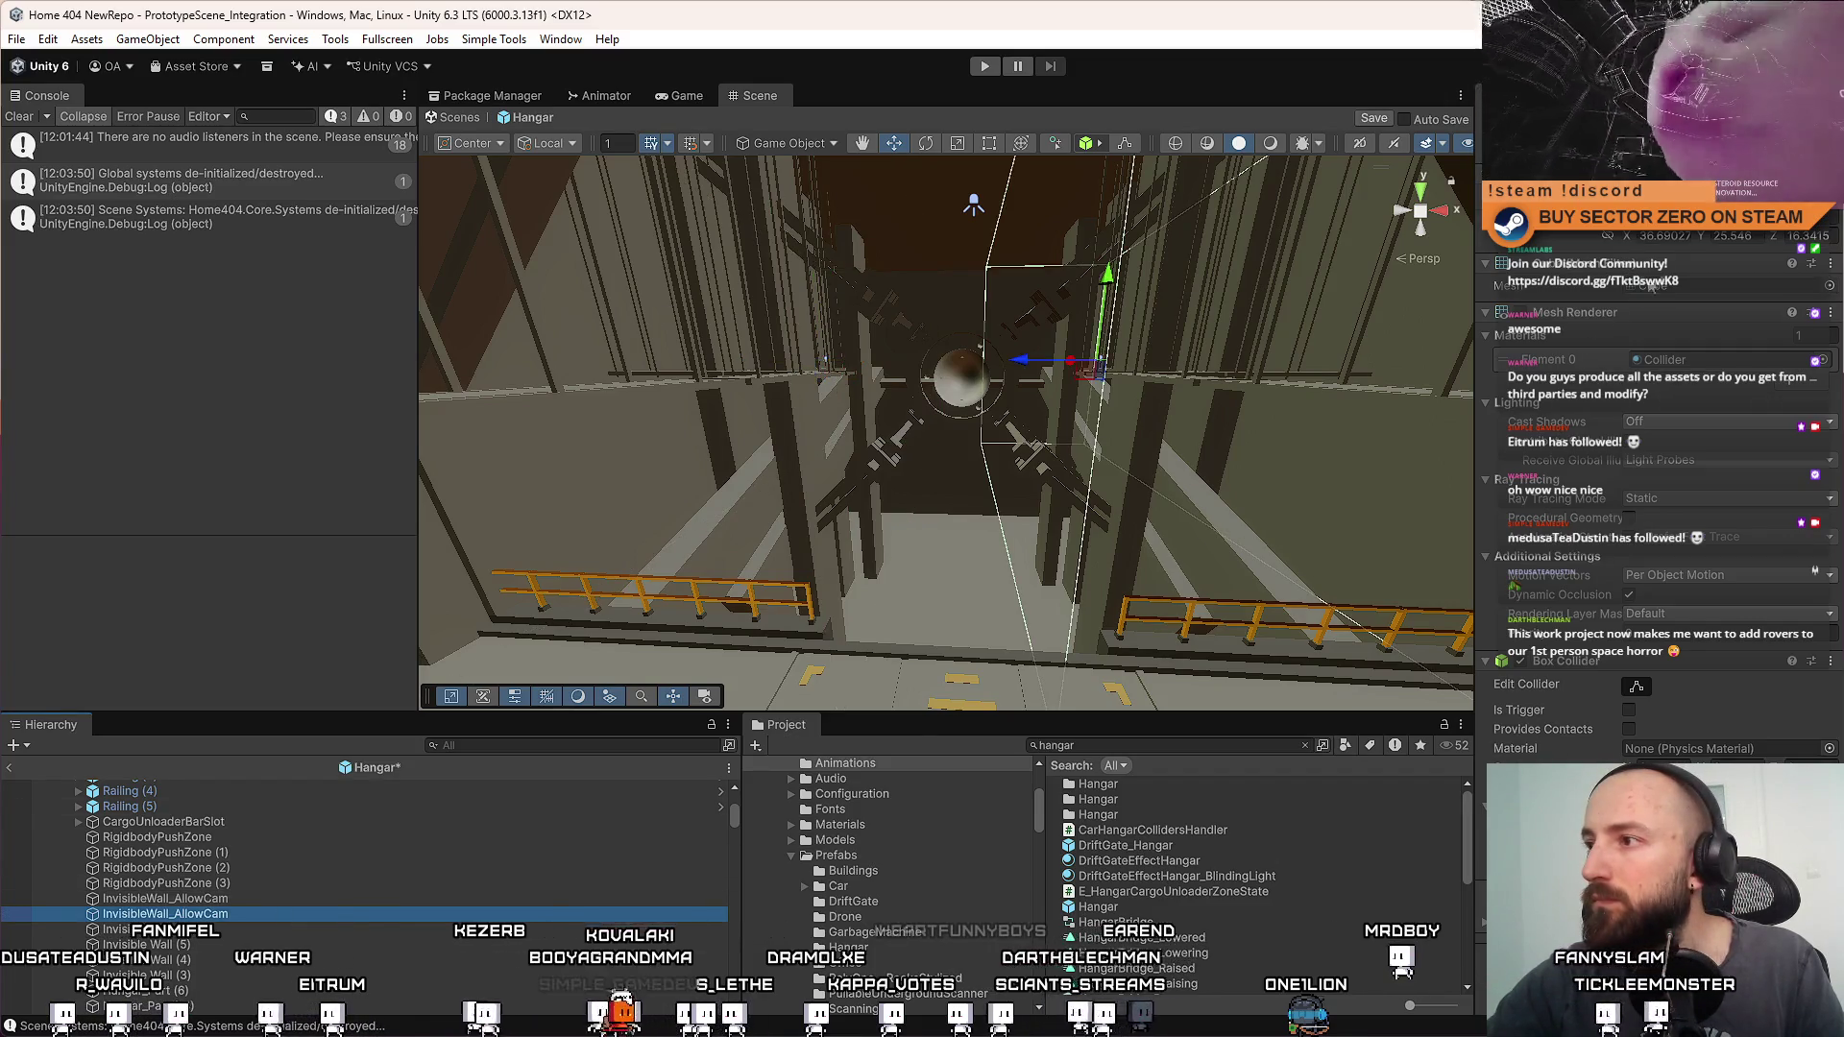
pyautogui.hotkey('ctrl', 'z')
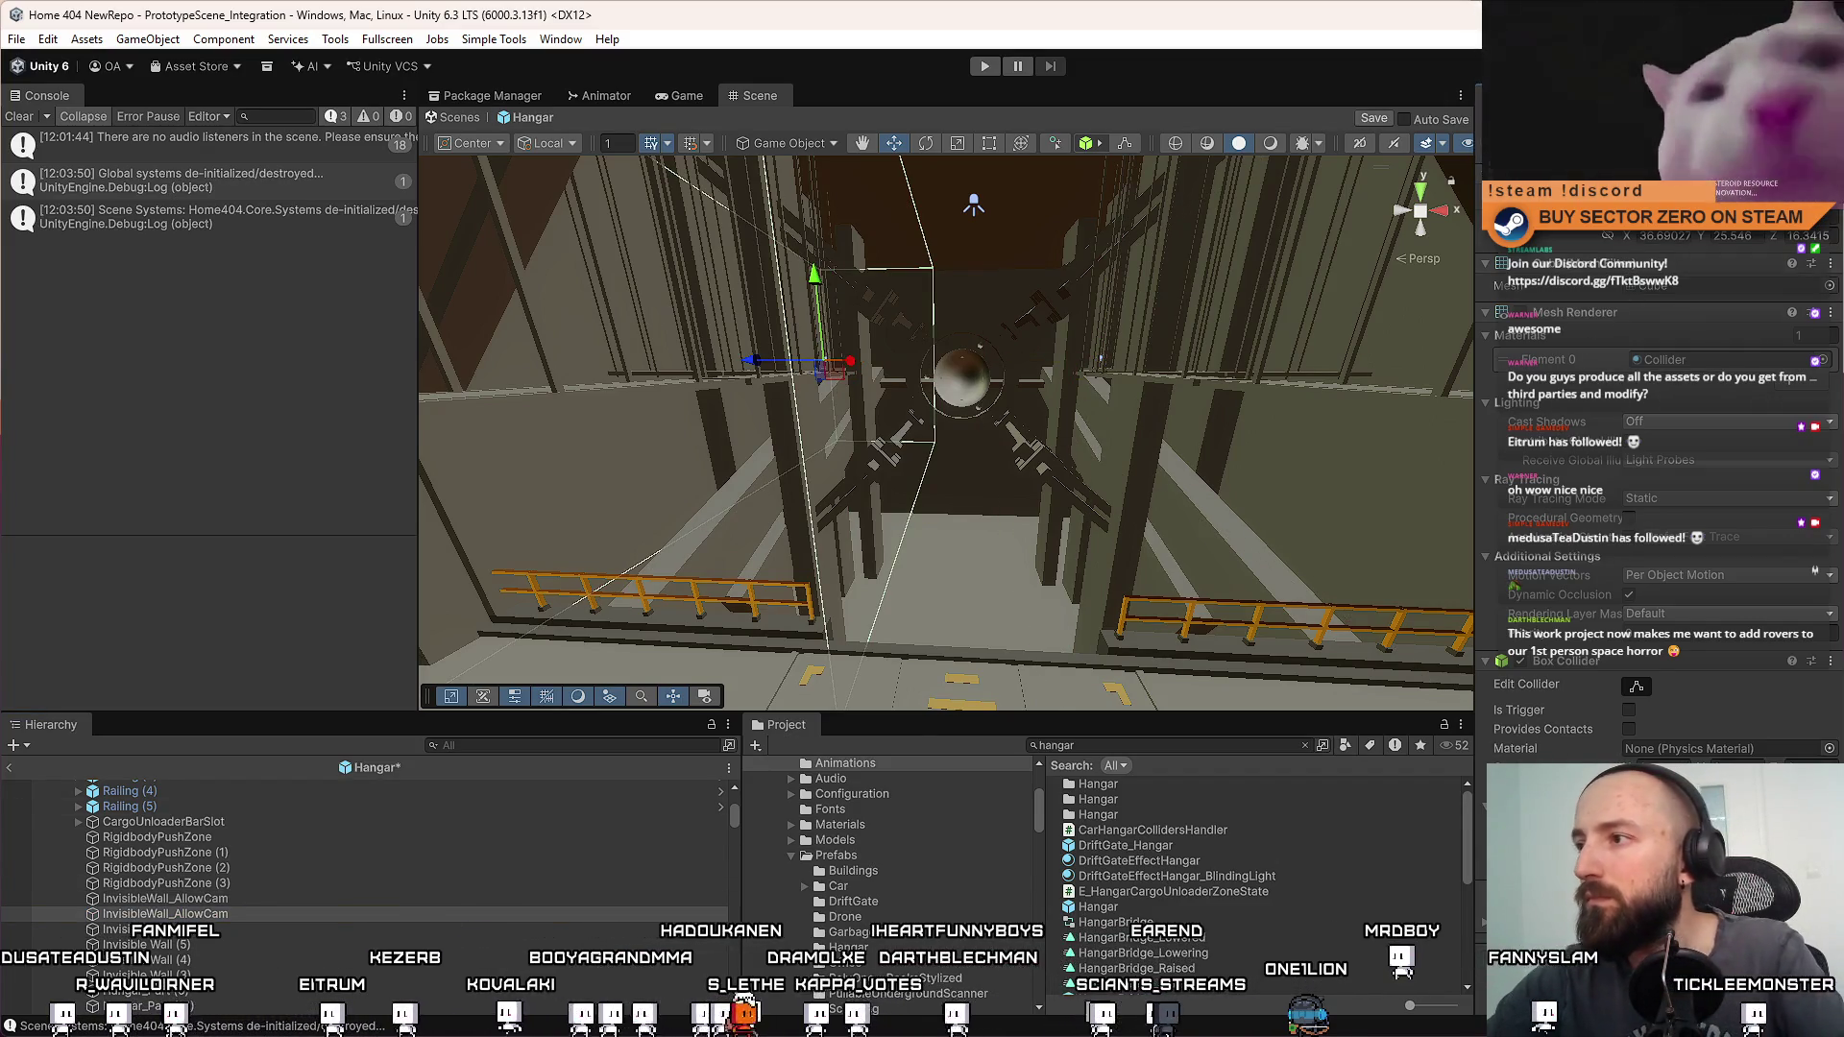
# Nest both InvisibleWall_AllowCam walls under DisabledInWorldParent and frame that parent in the view
pyautogui.keyDown('ctrl'); pyautogui.click(247, 913); pyautogui.keyUp('ctrl')
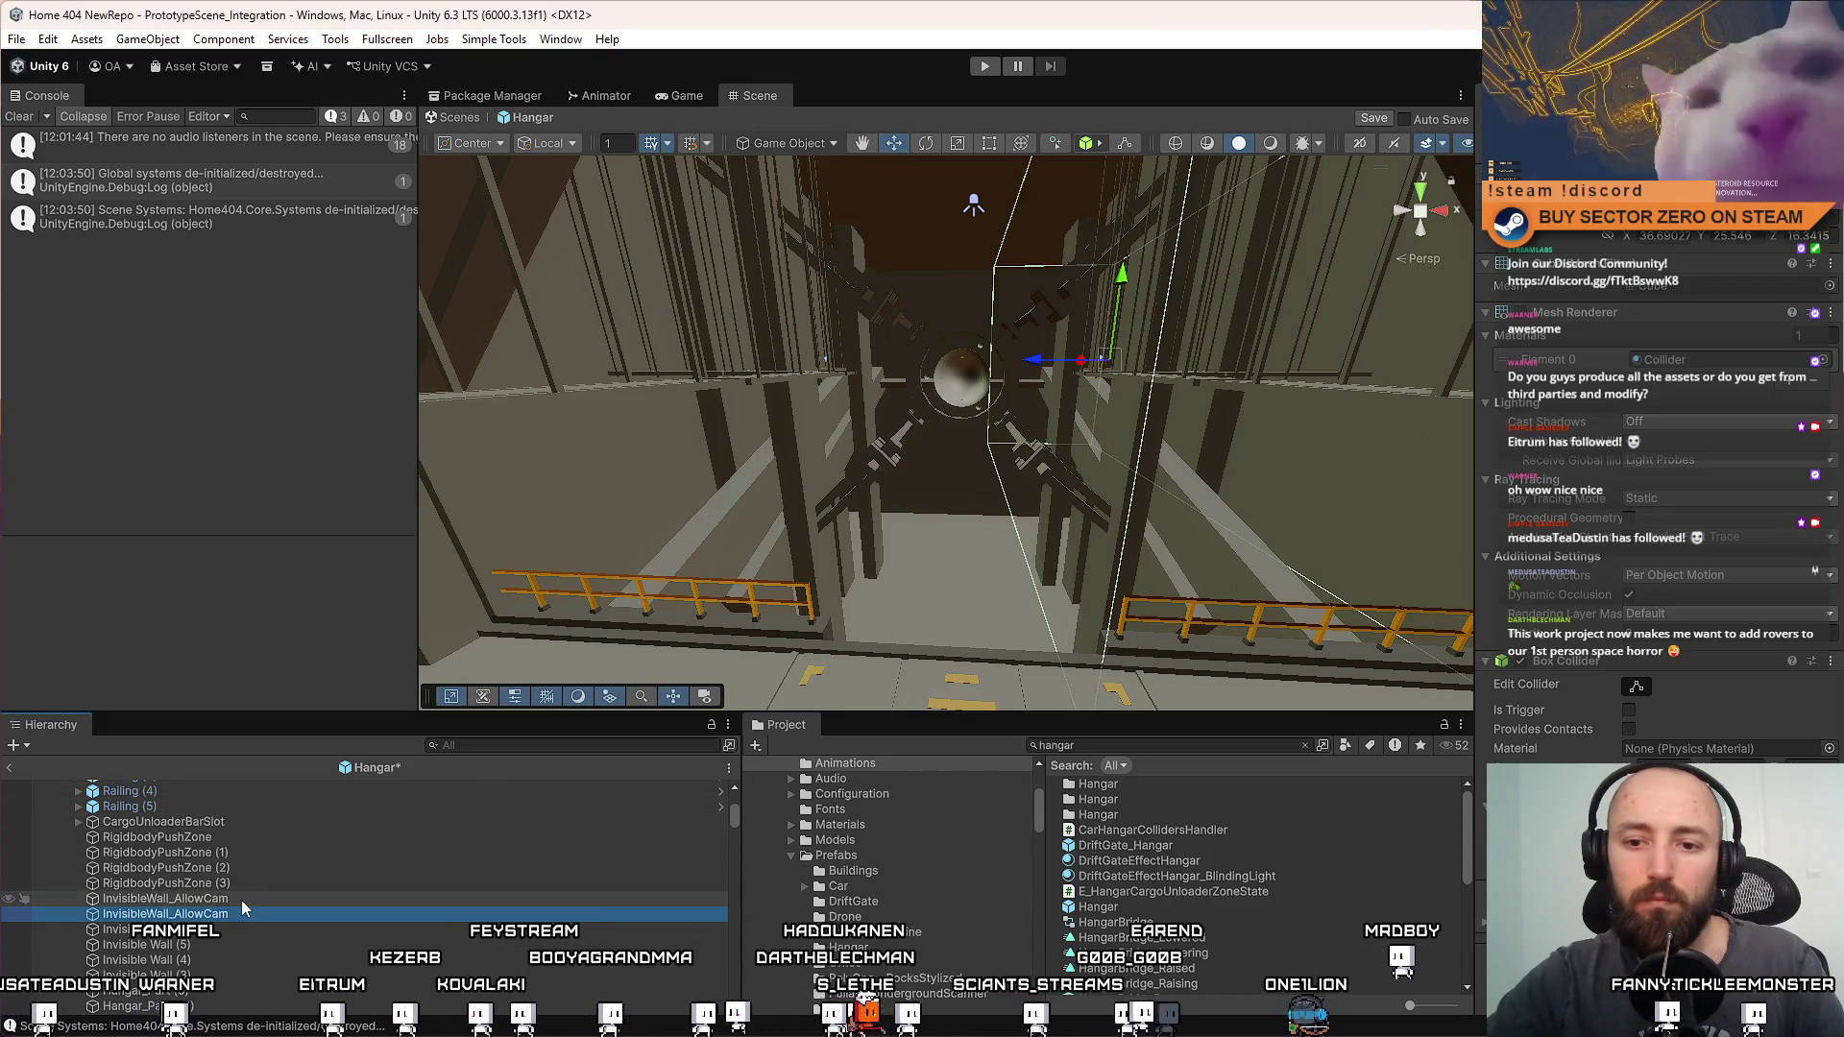
pyautogui.scroll(2, 247, 912)
pyautogui.scroll(5, 288, 788)
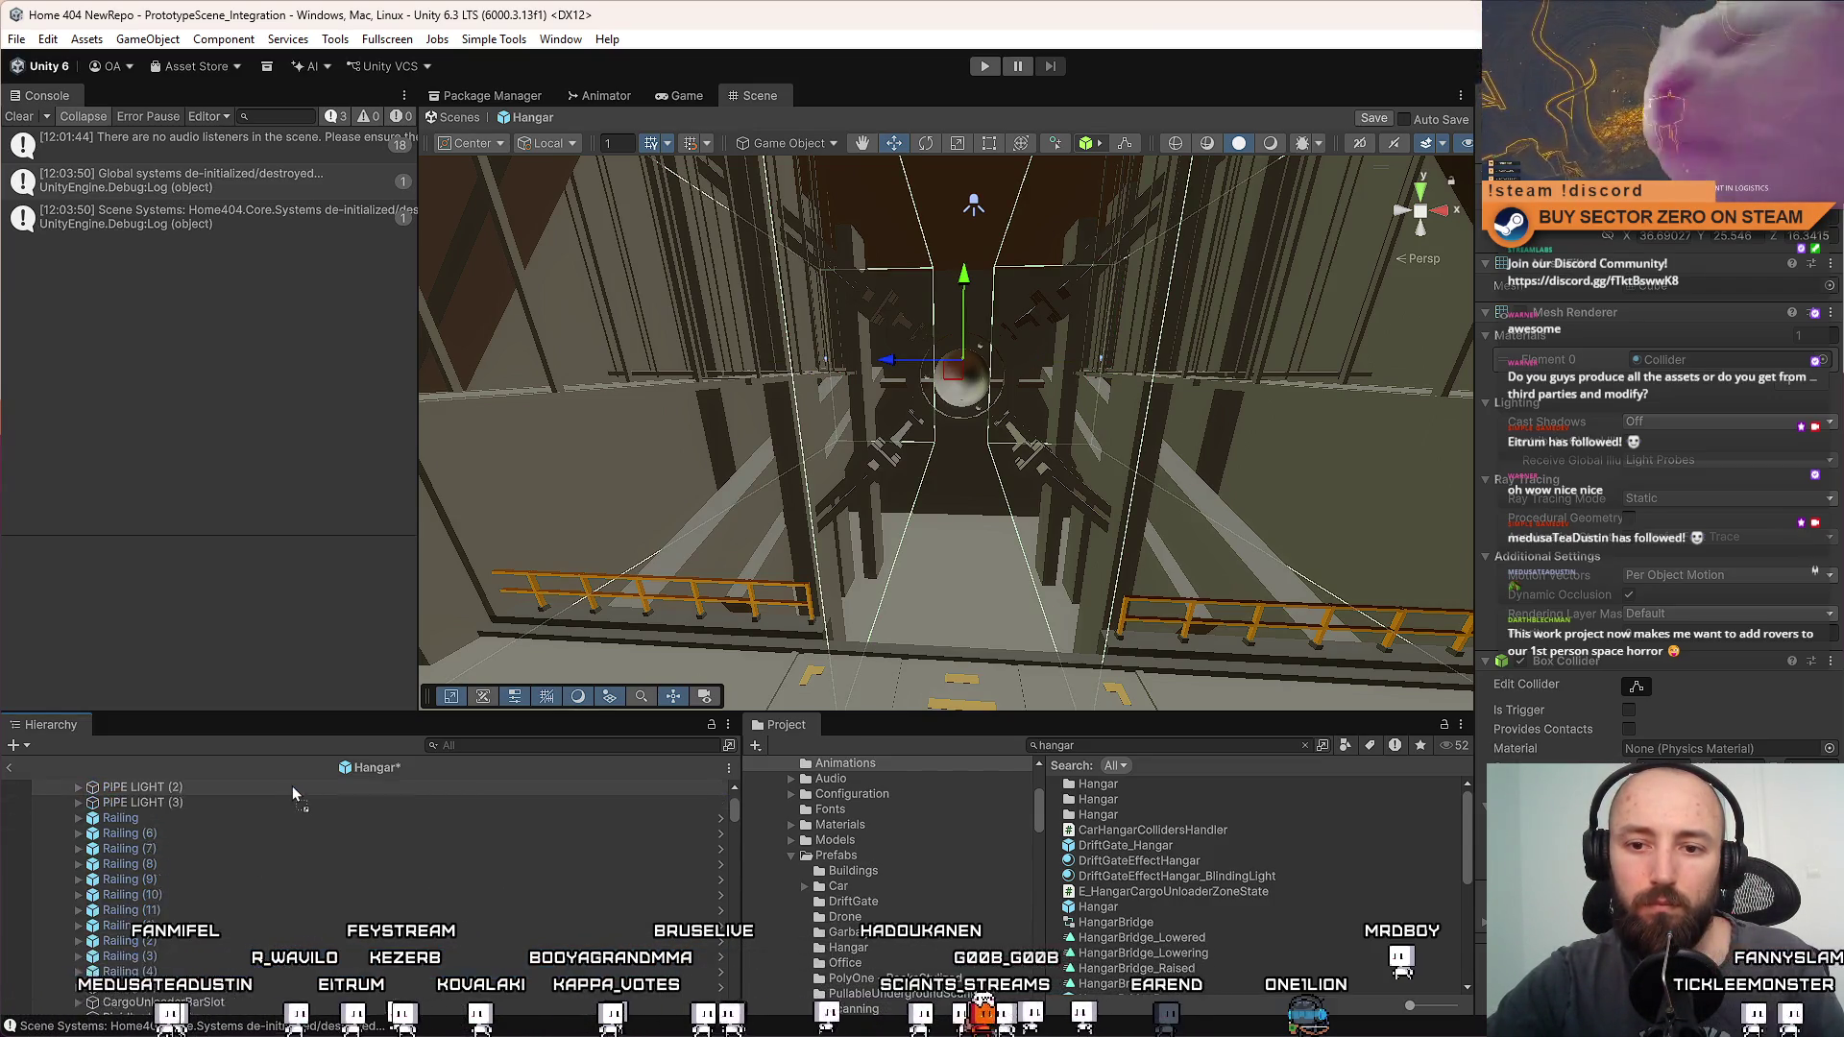
pyautogui.moveTo(292, 786)
pyautogui.mouseDown()
pyautogui.moveTo(264, 840)
pyautogui.moveTo(288, 793)
pyautogui.moveTo(288, 845)
pyautogui.mouseUp()
pyautogui.doubleClick(154, 833)
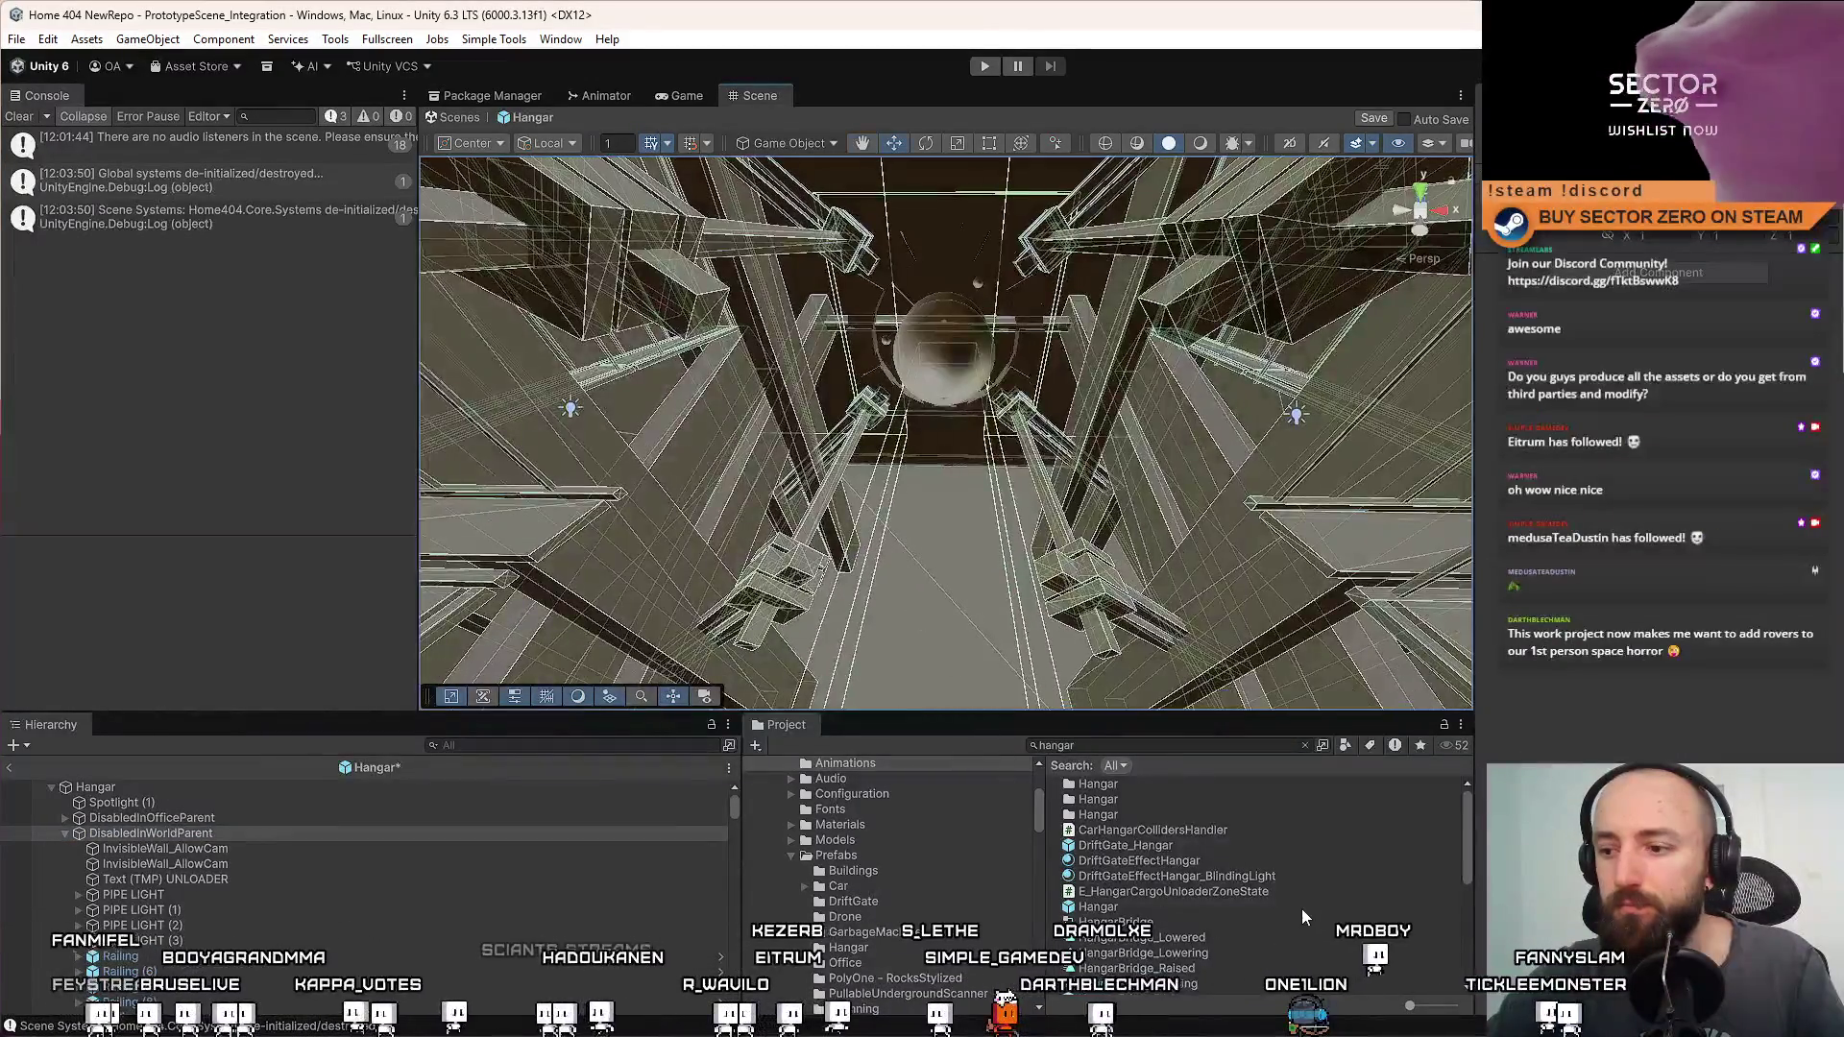
pyautogui.scroll(2, 1305, 920)
# Save the Hangar prefab with Ctrl+S, clear the Console and return to PrototypeScene_Integration
pyautogui.hotkey('ctrl', 's')
pyautogui.click(163, 863)
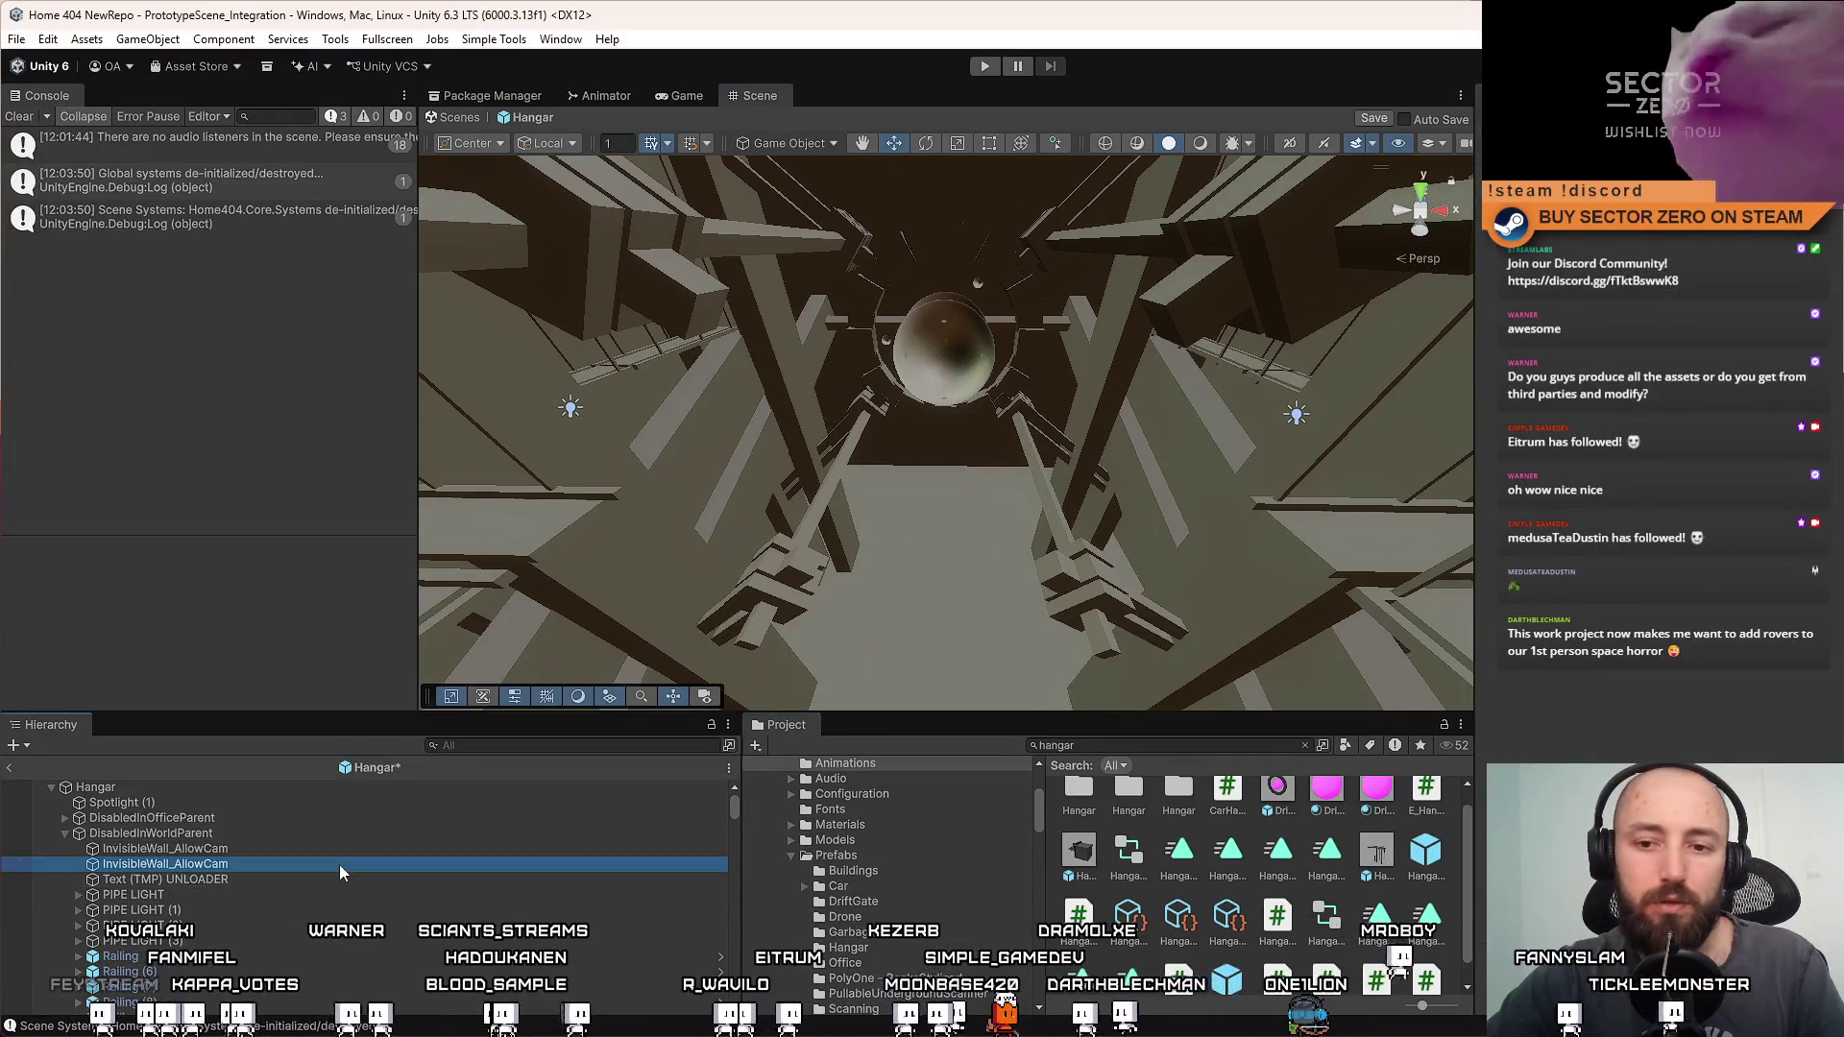
pyautogui.click(28, 115)
pyautogui.click(447, 118)
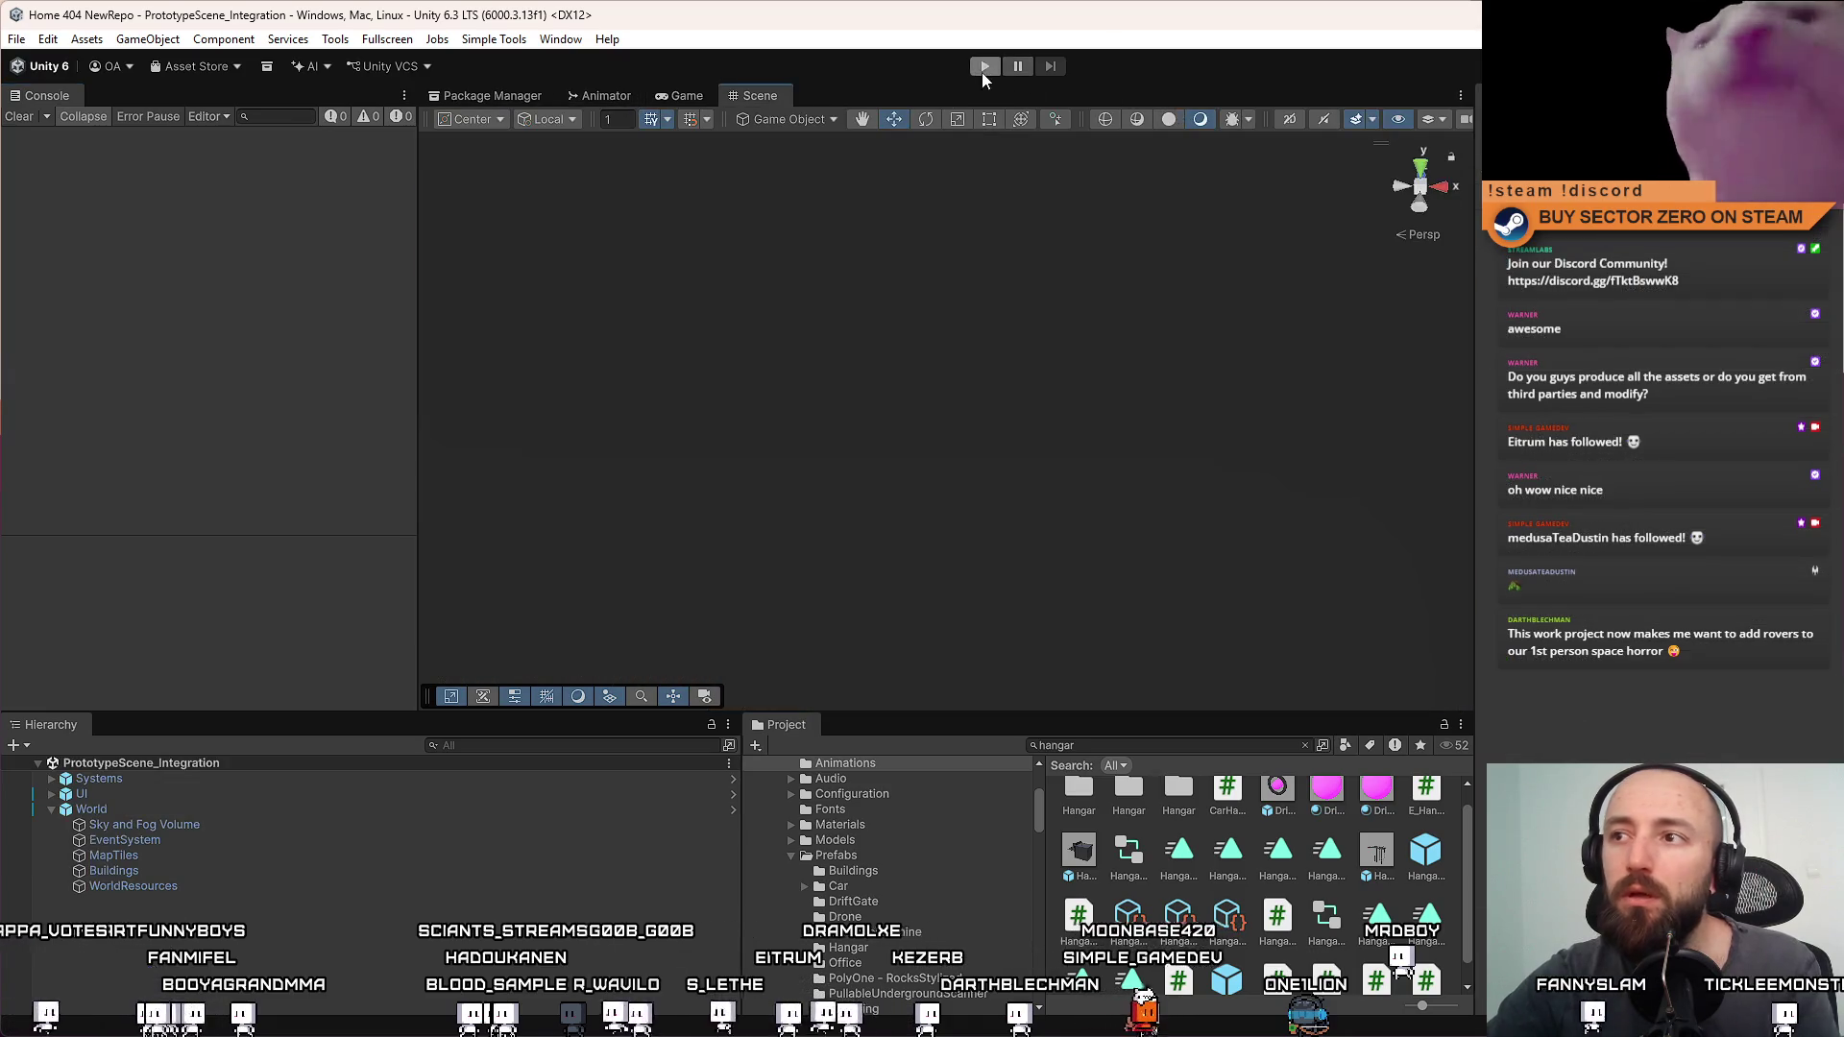
# Enter Play mode, clear the startup log, and choose PLAY on the Drift Miners menu
pyautogui.click(983, 66)
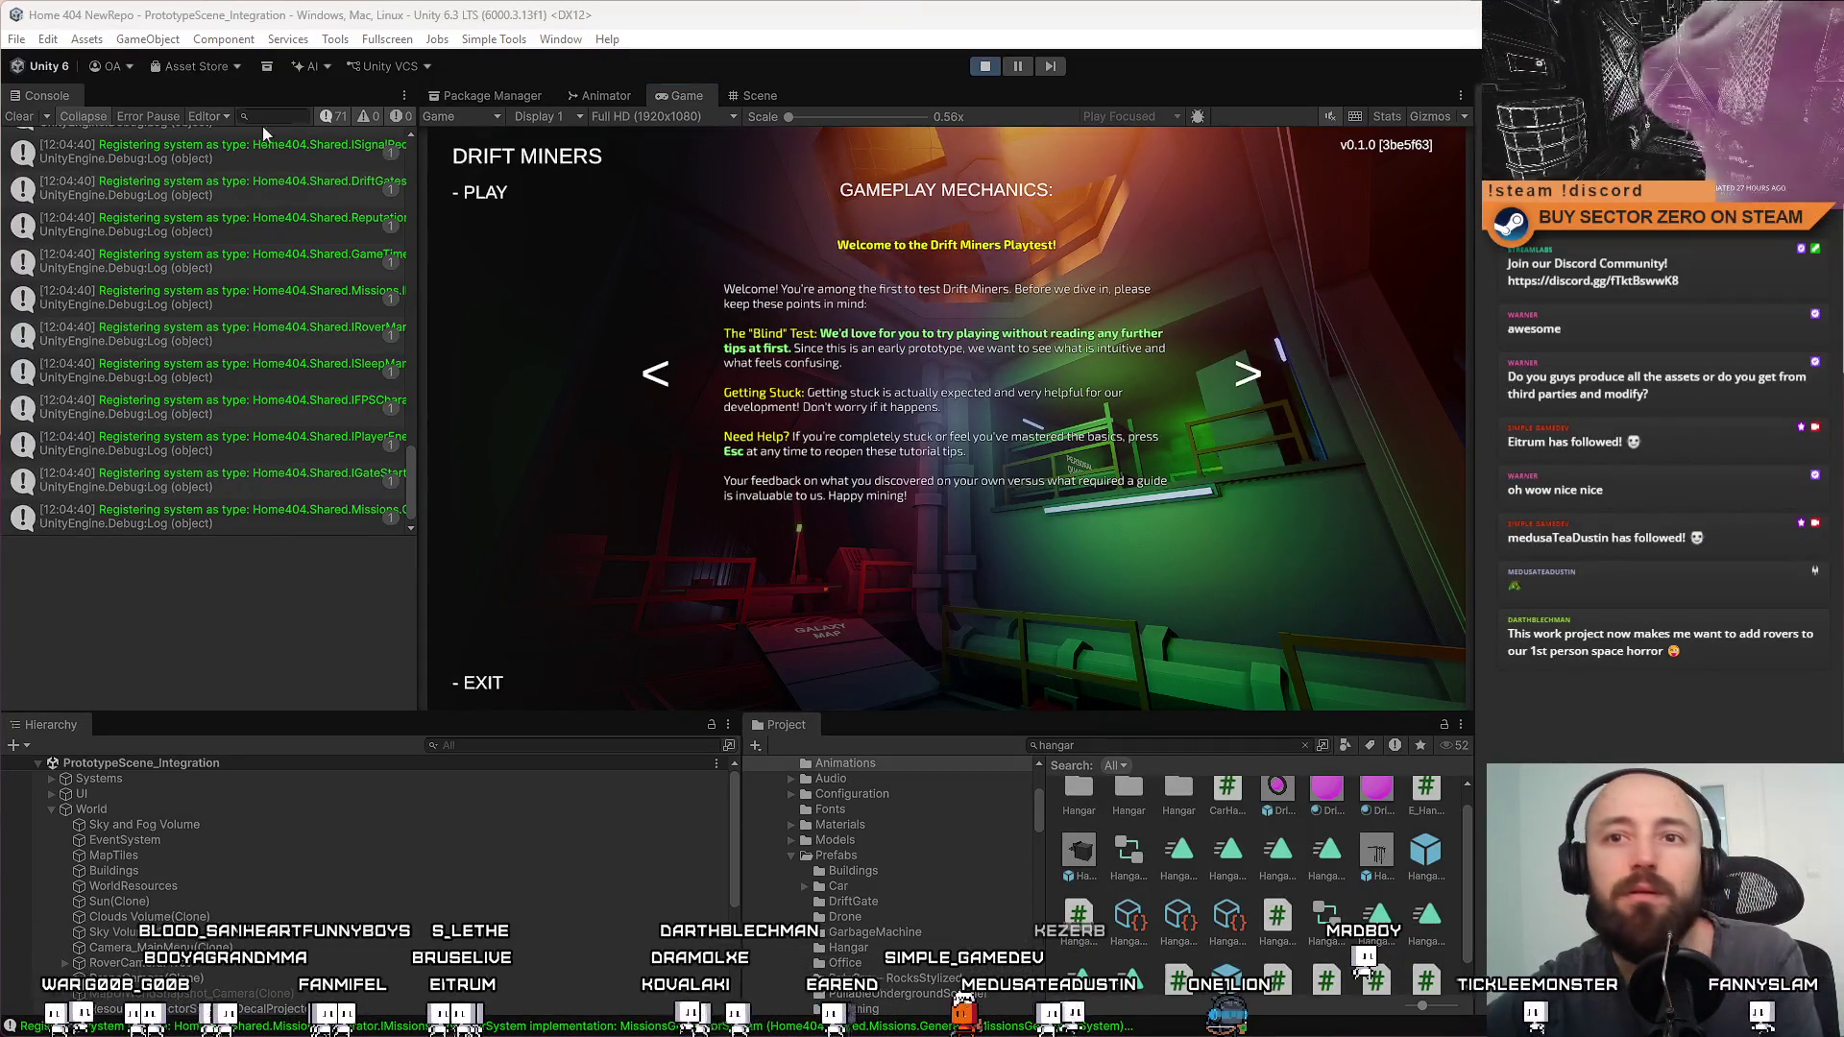
pyautogui.click(40, 121)
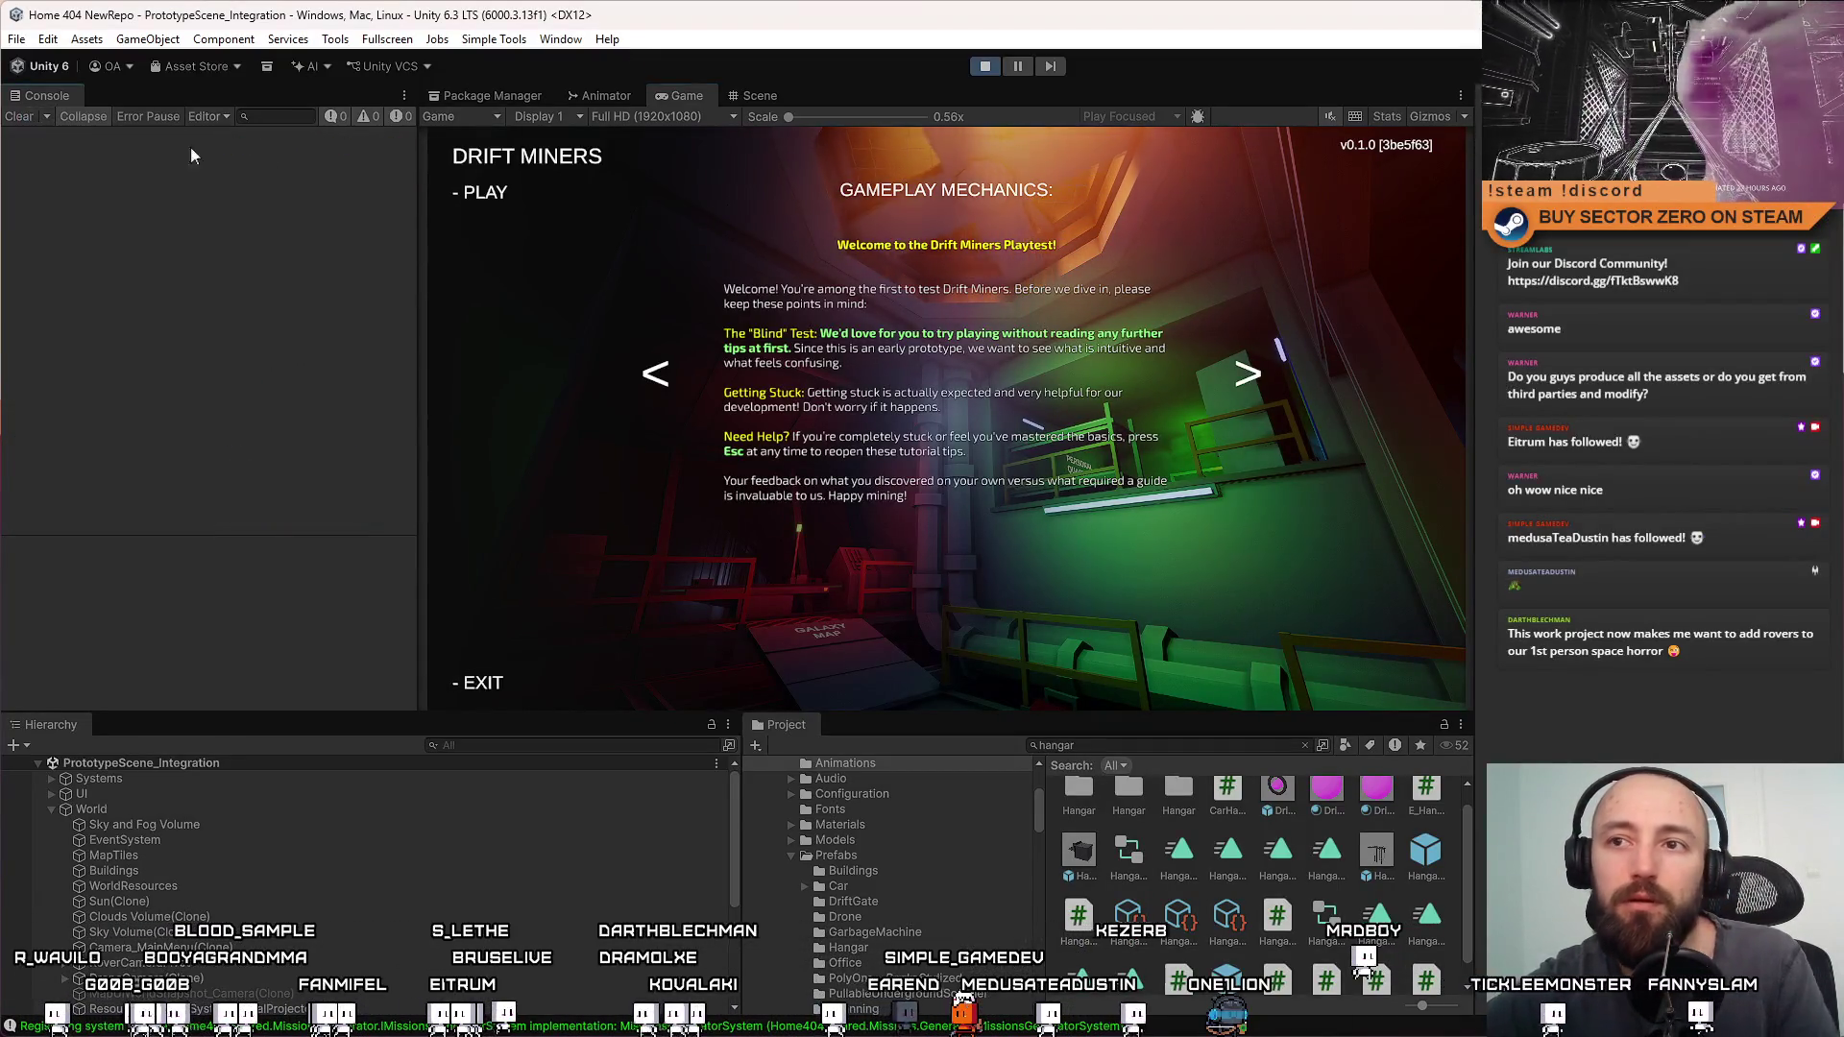
pyautogui.click(498, 192)
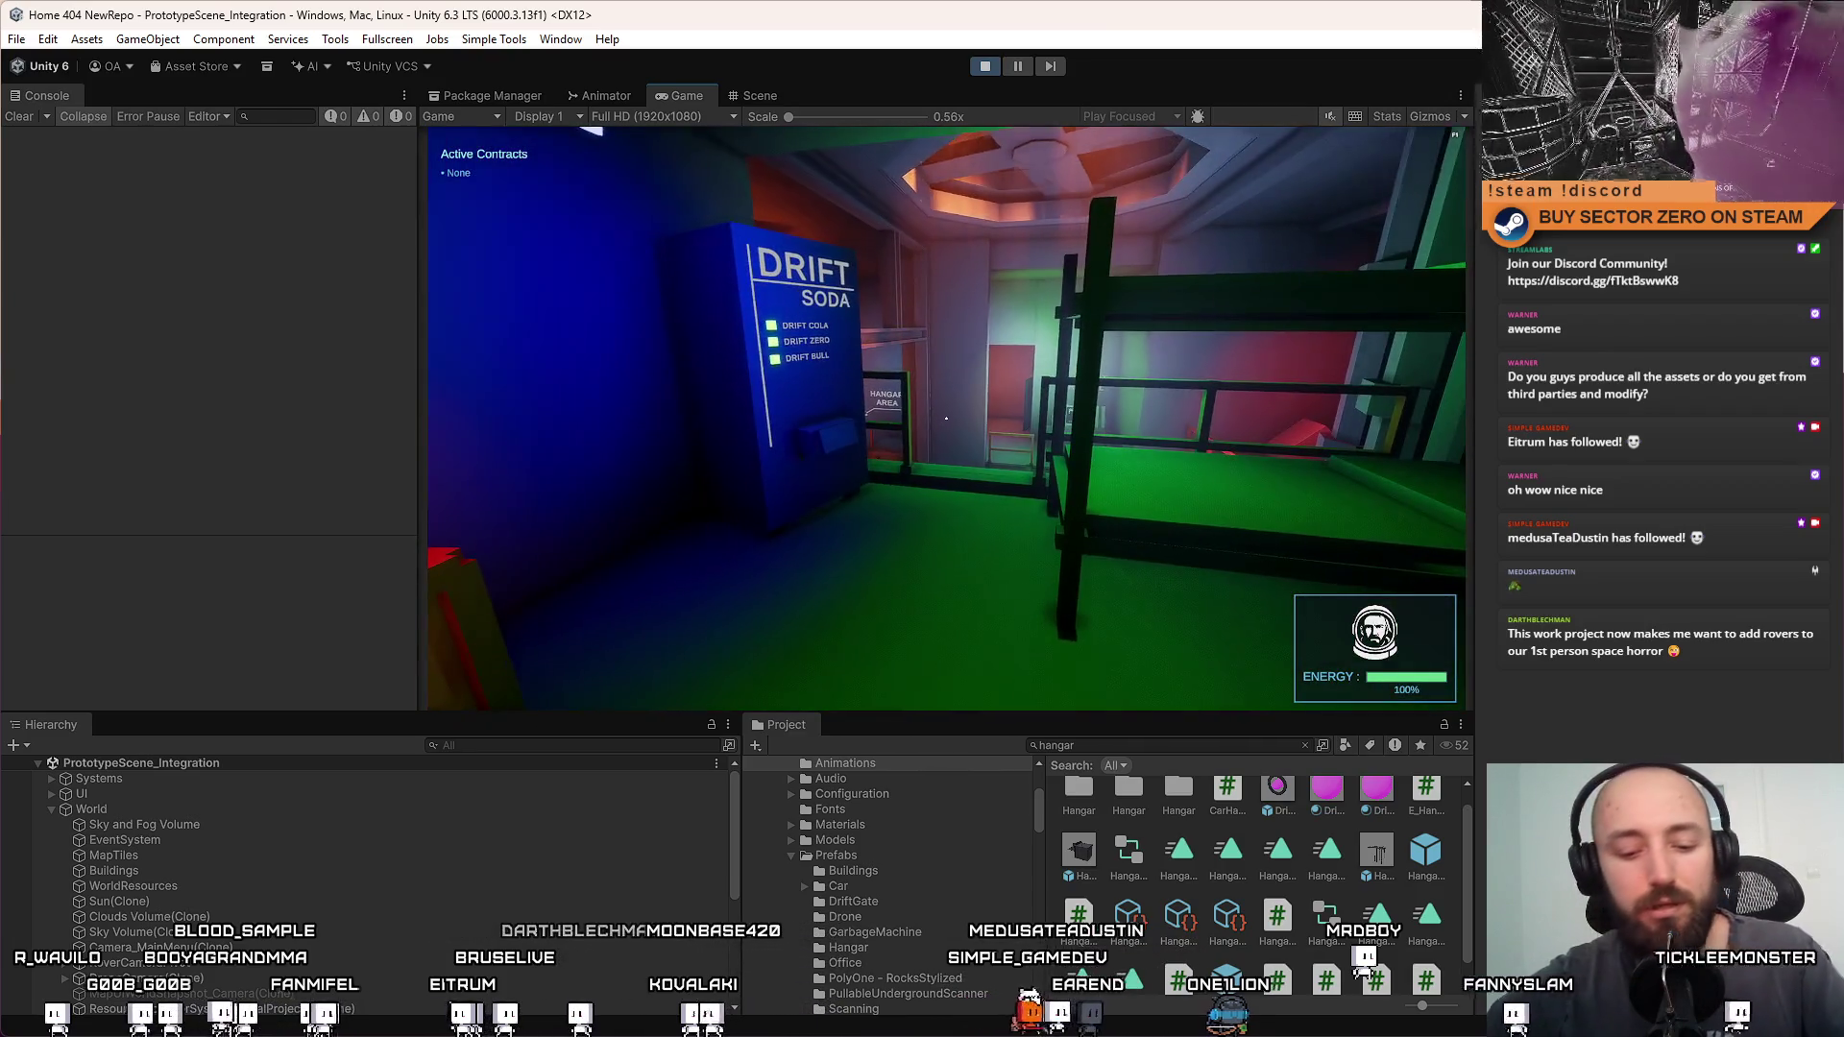
# Go full screen, walk to the Galaxy Map console and confirm the drift jump
pyautogui.press('F11')
pyautogui.click(948, 423)
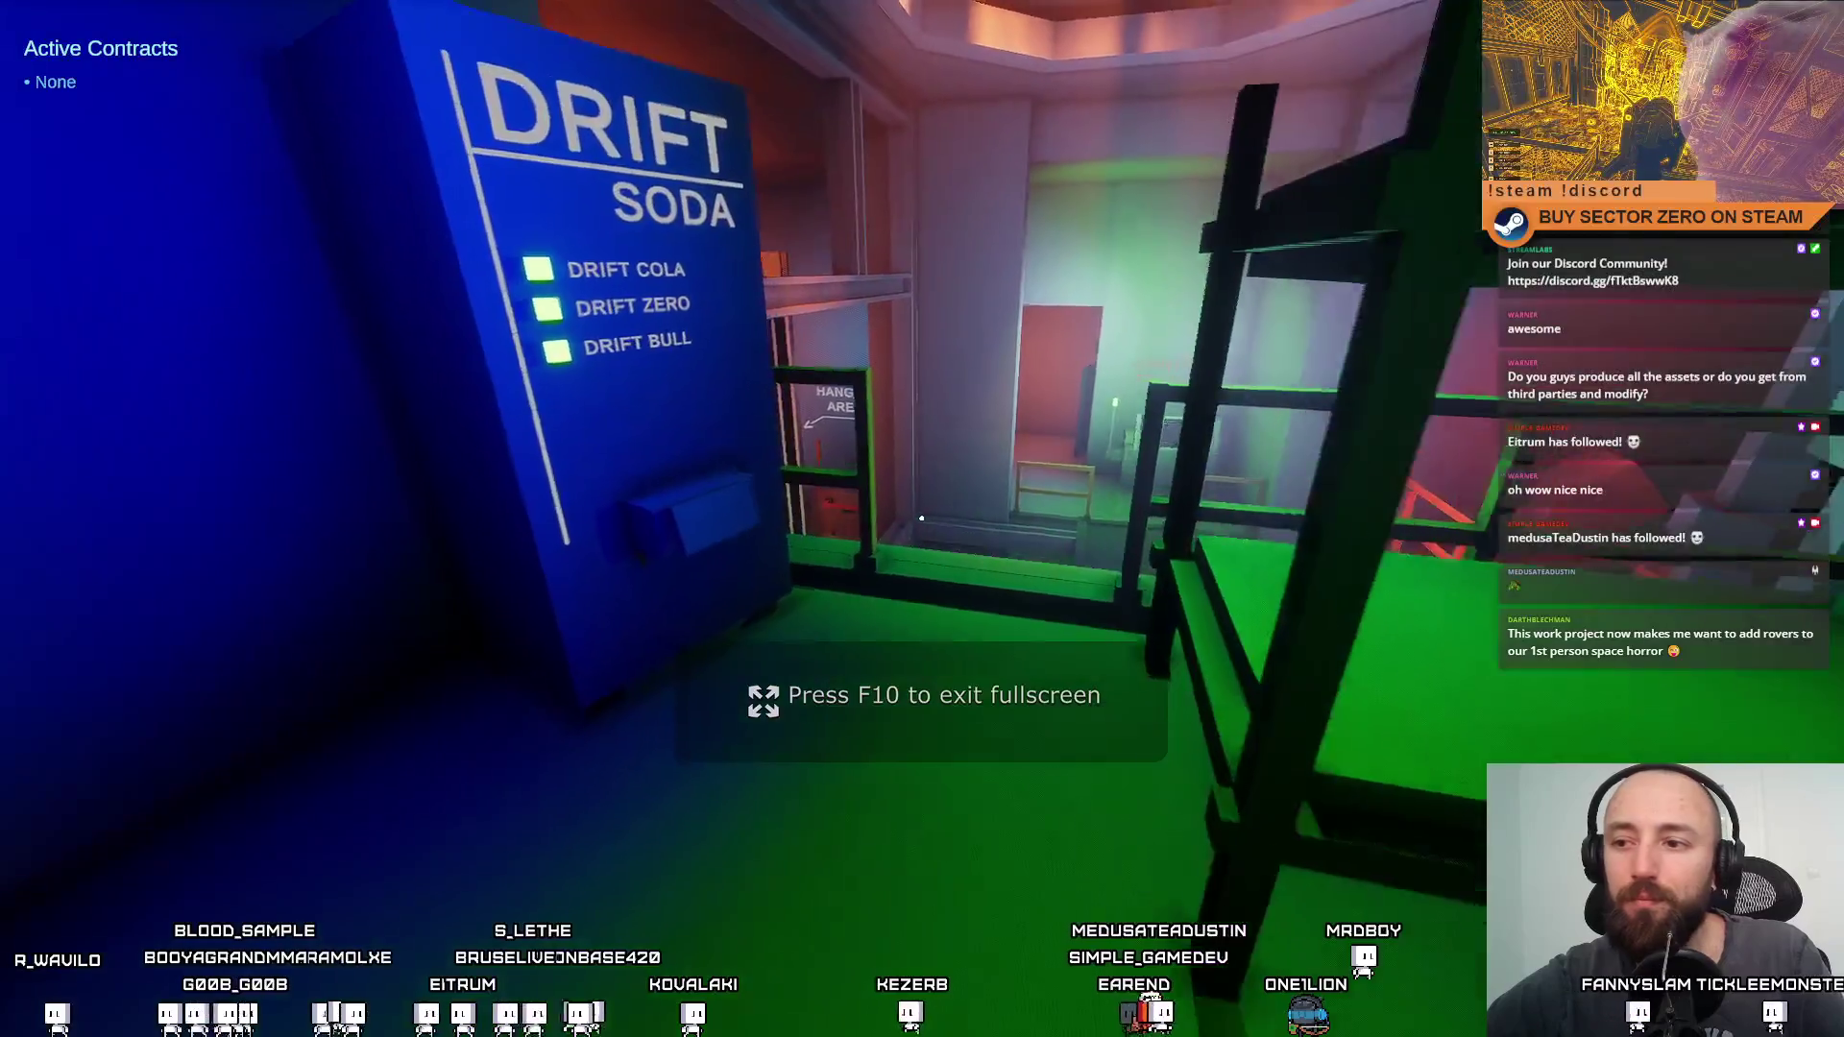
pyautogui.press('w')
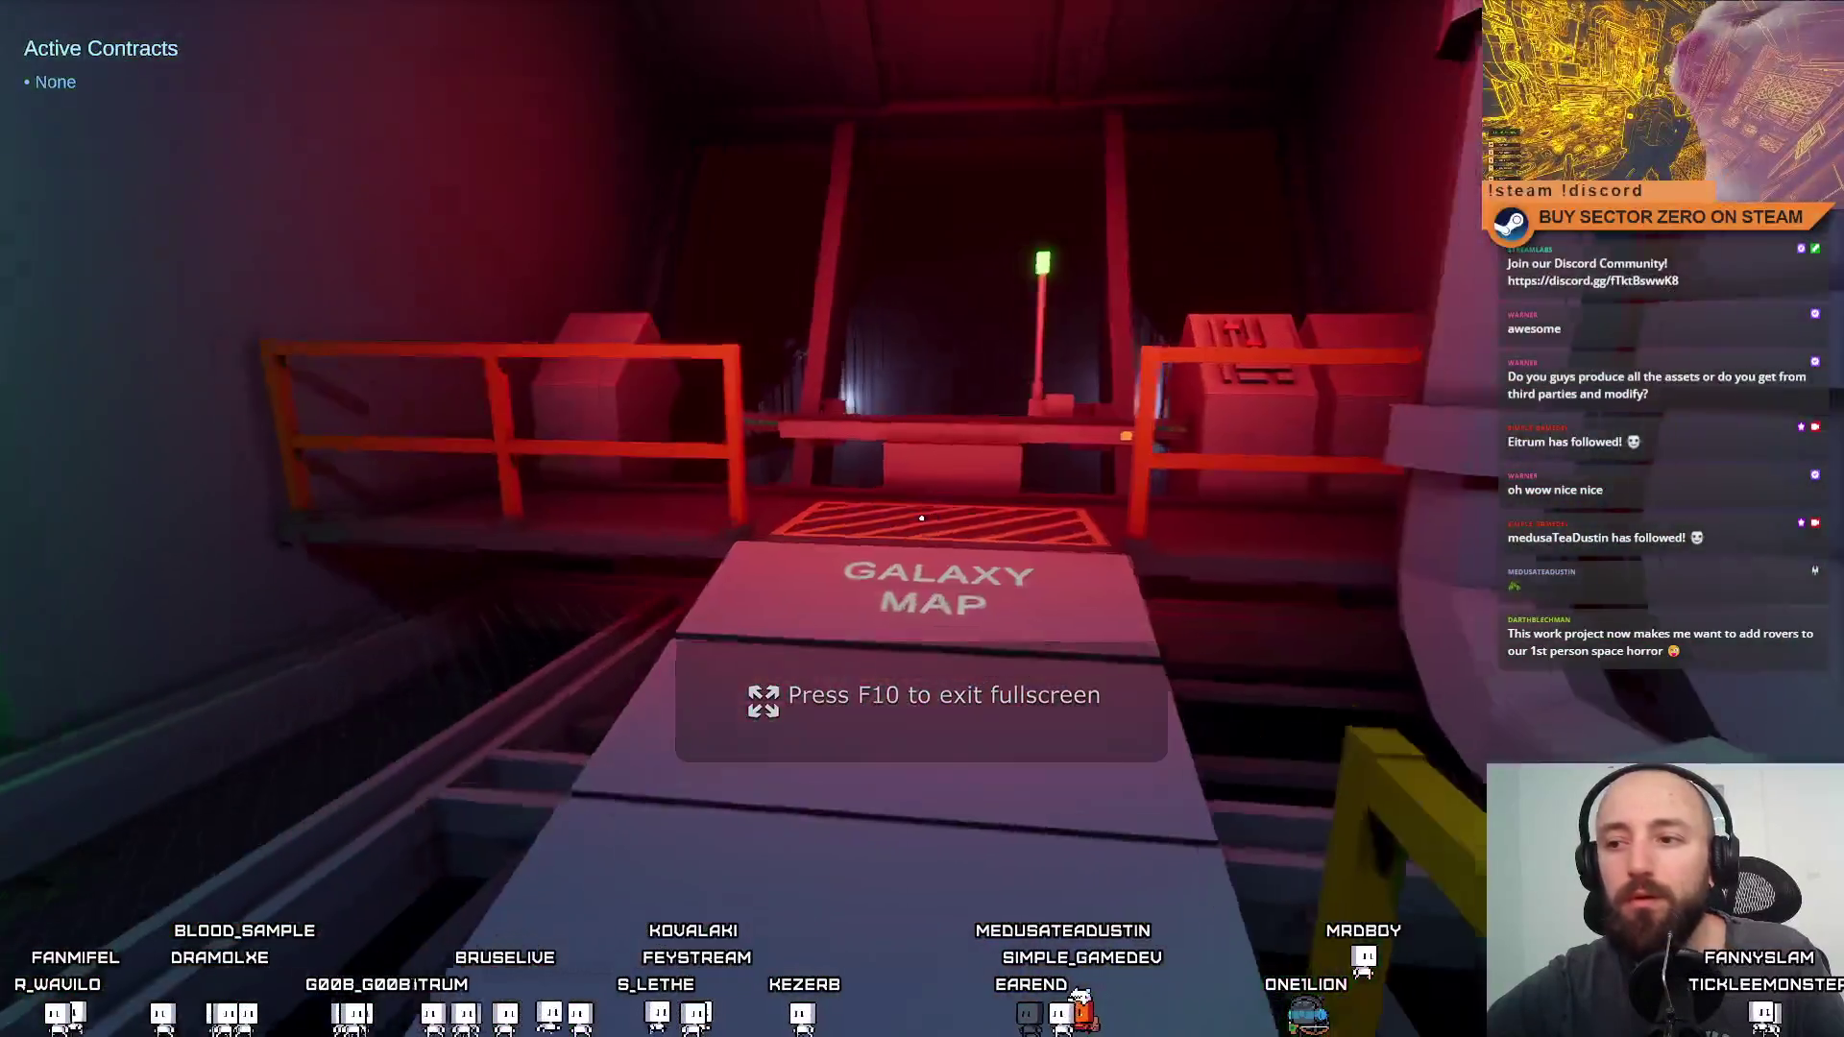
pyautogui.press('e')
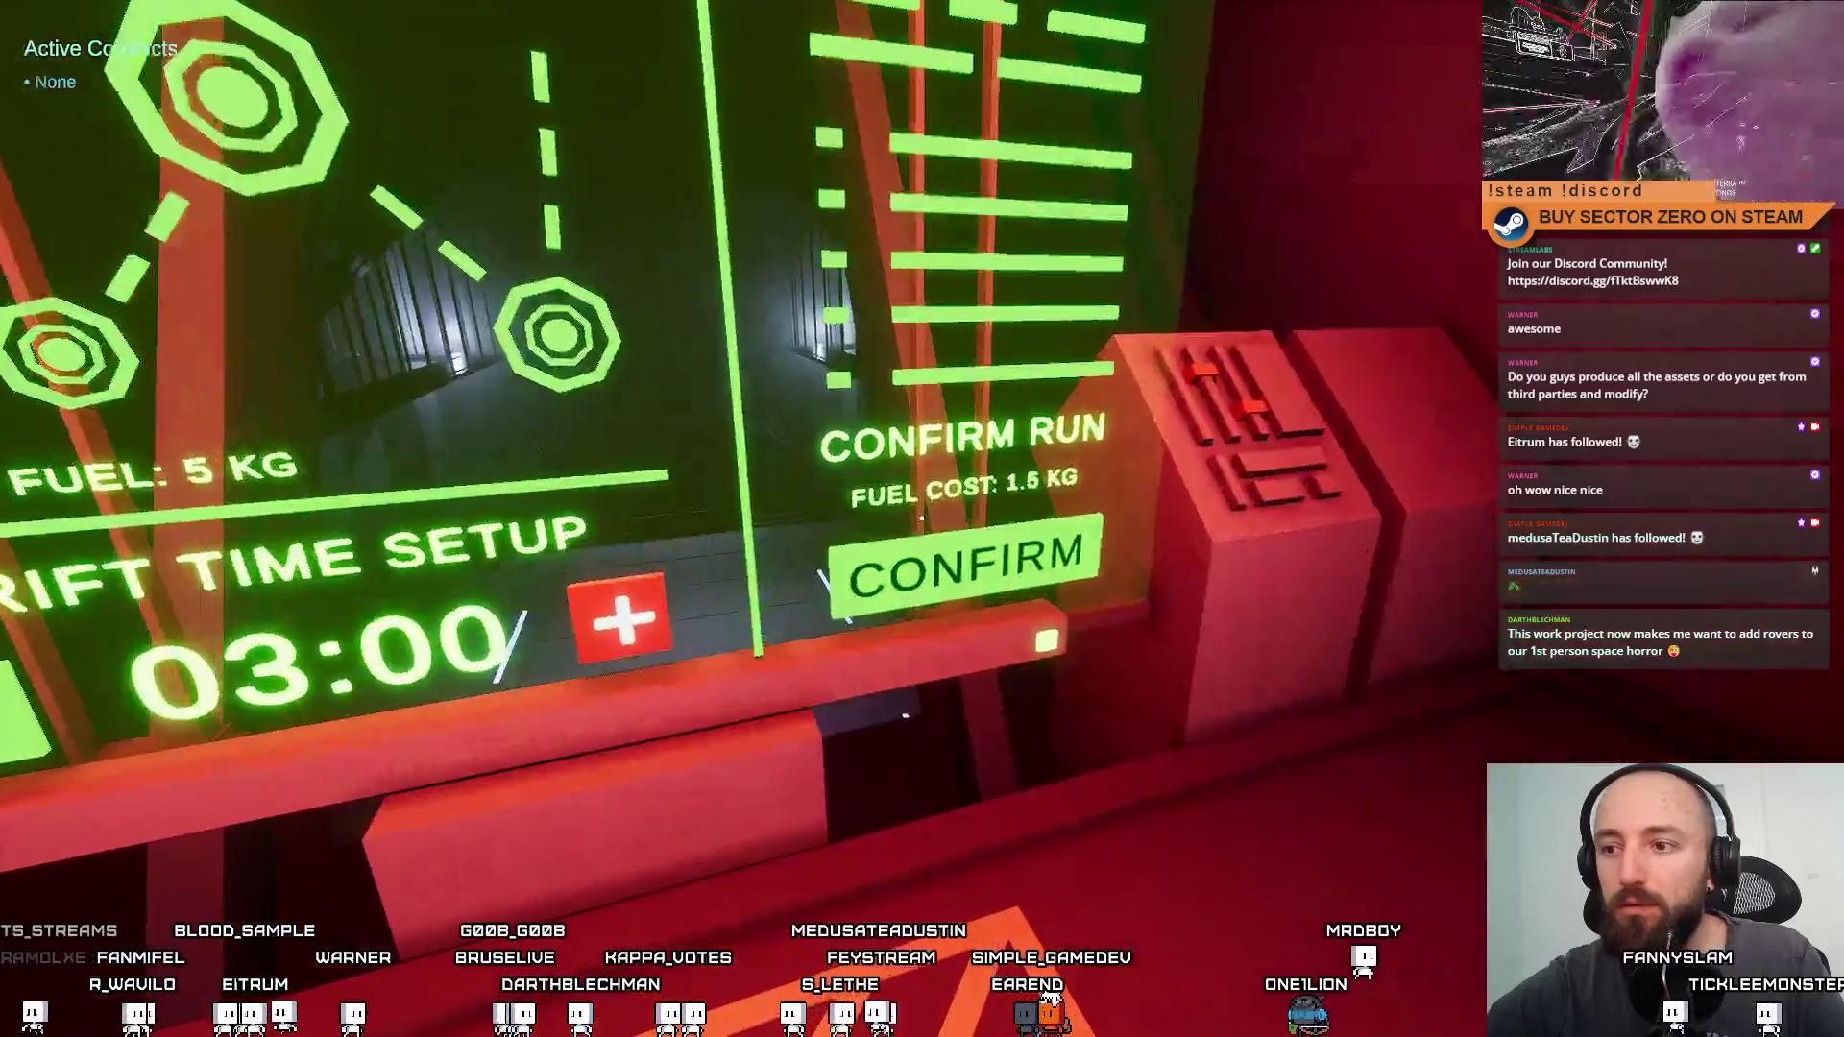
pyautogui.click(921, 519)
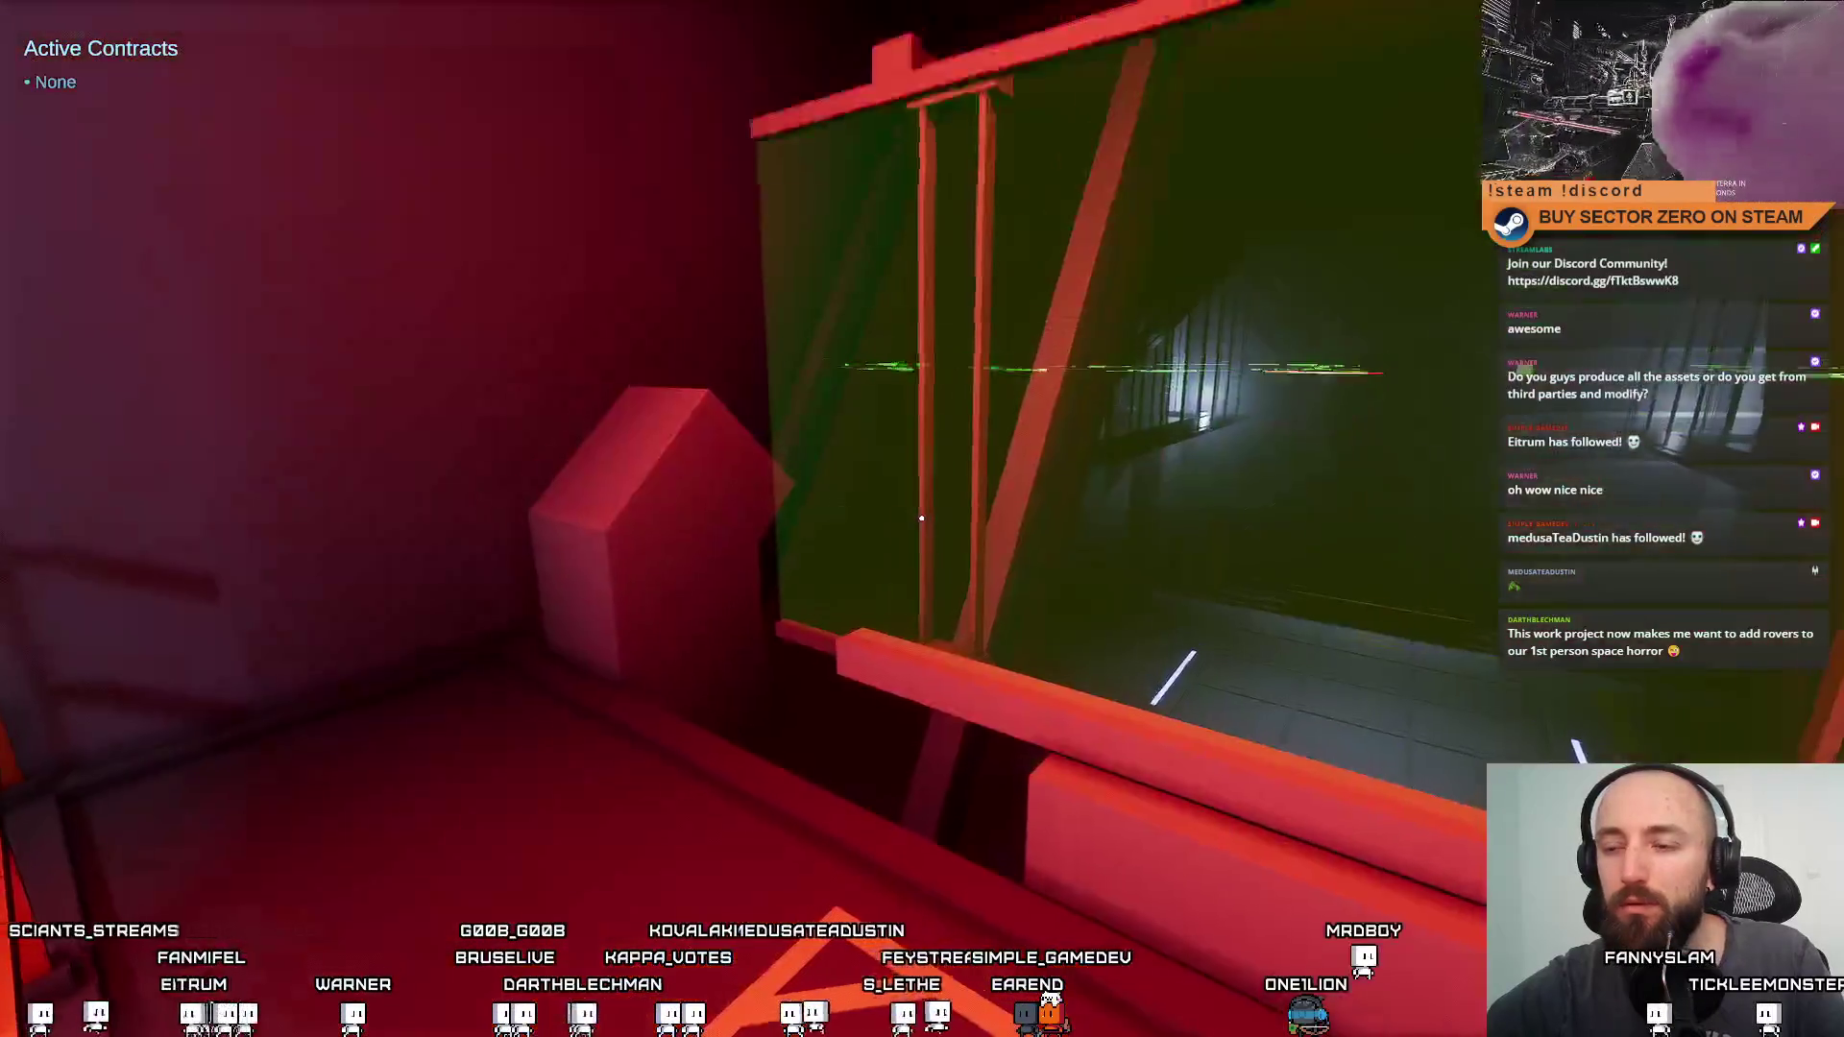
# Walk through the Hangar Area doorway down to the rover and get in with E
pyautogui.press('w')
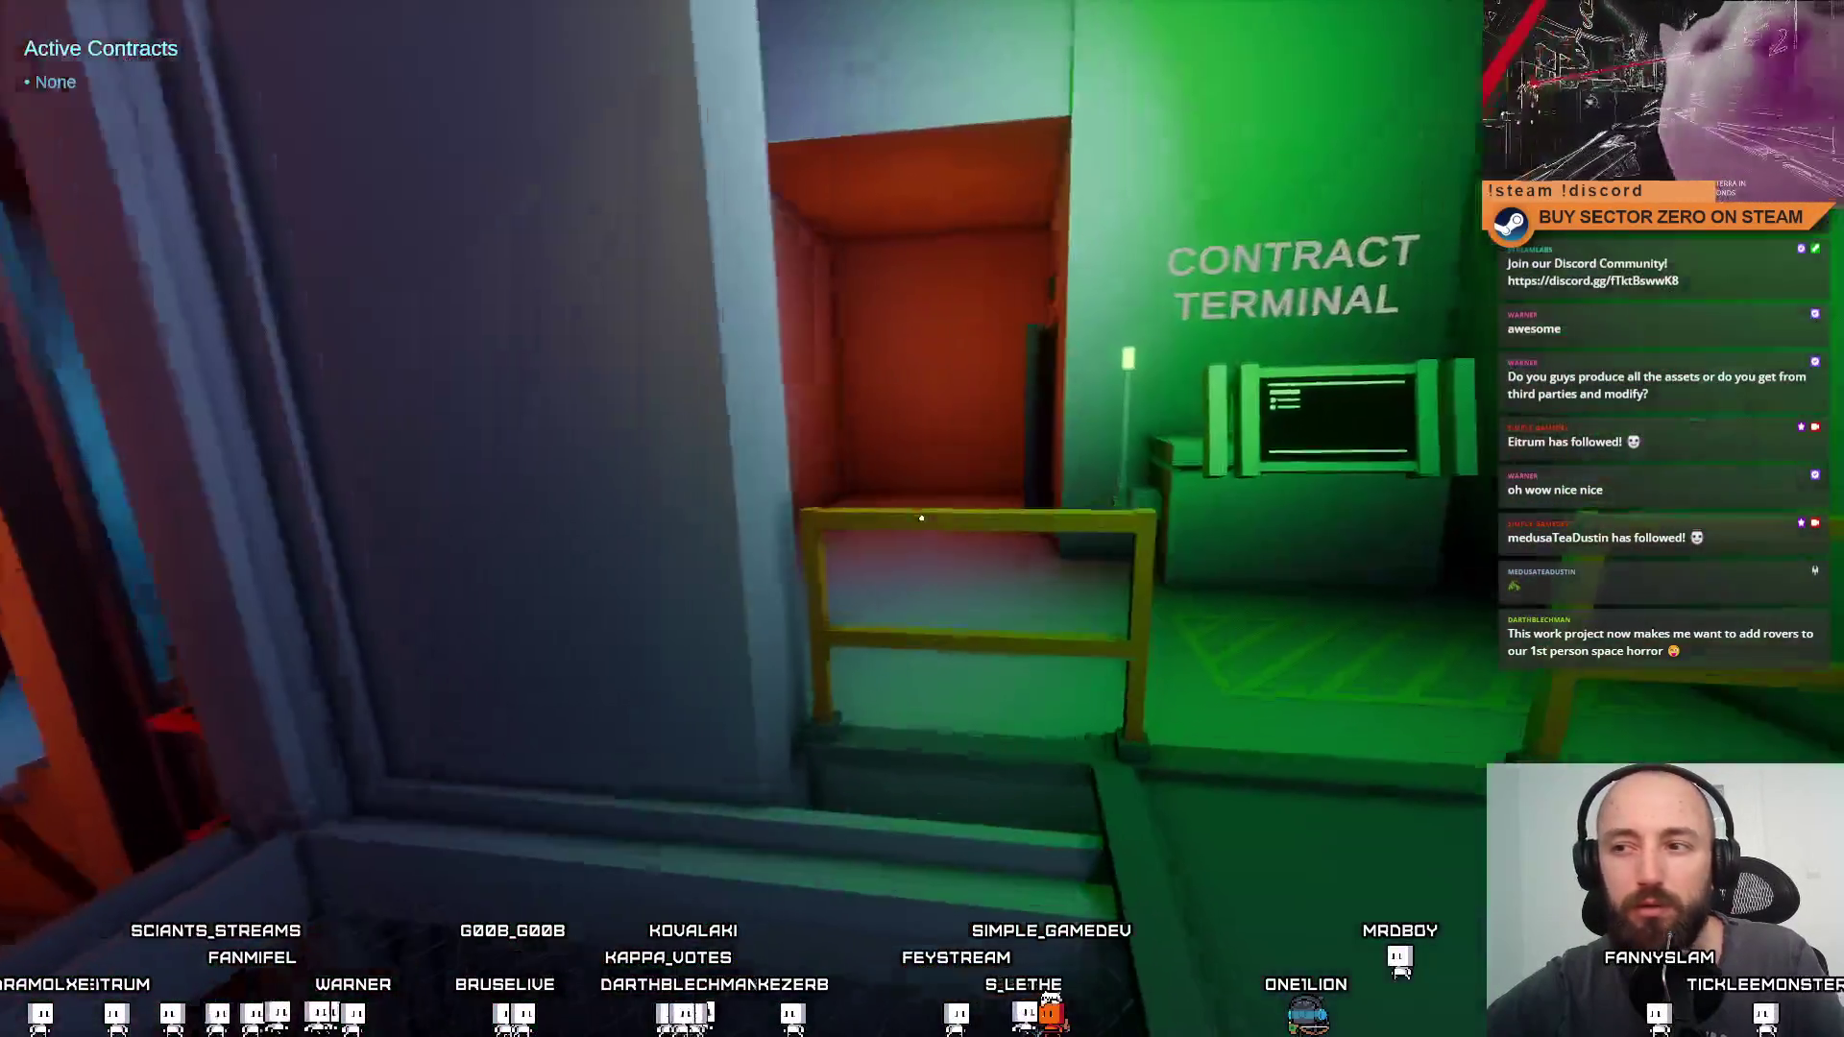
pyautogui.press('w')
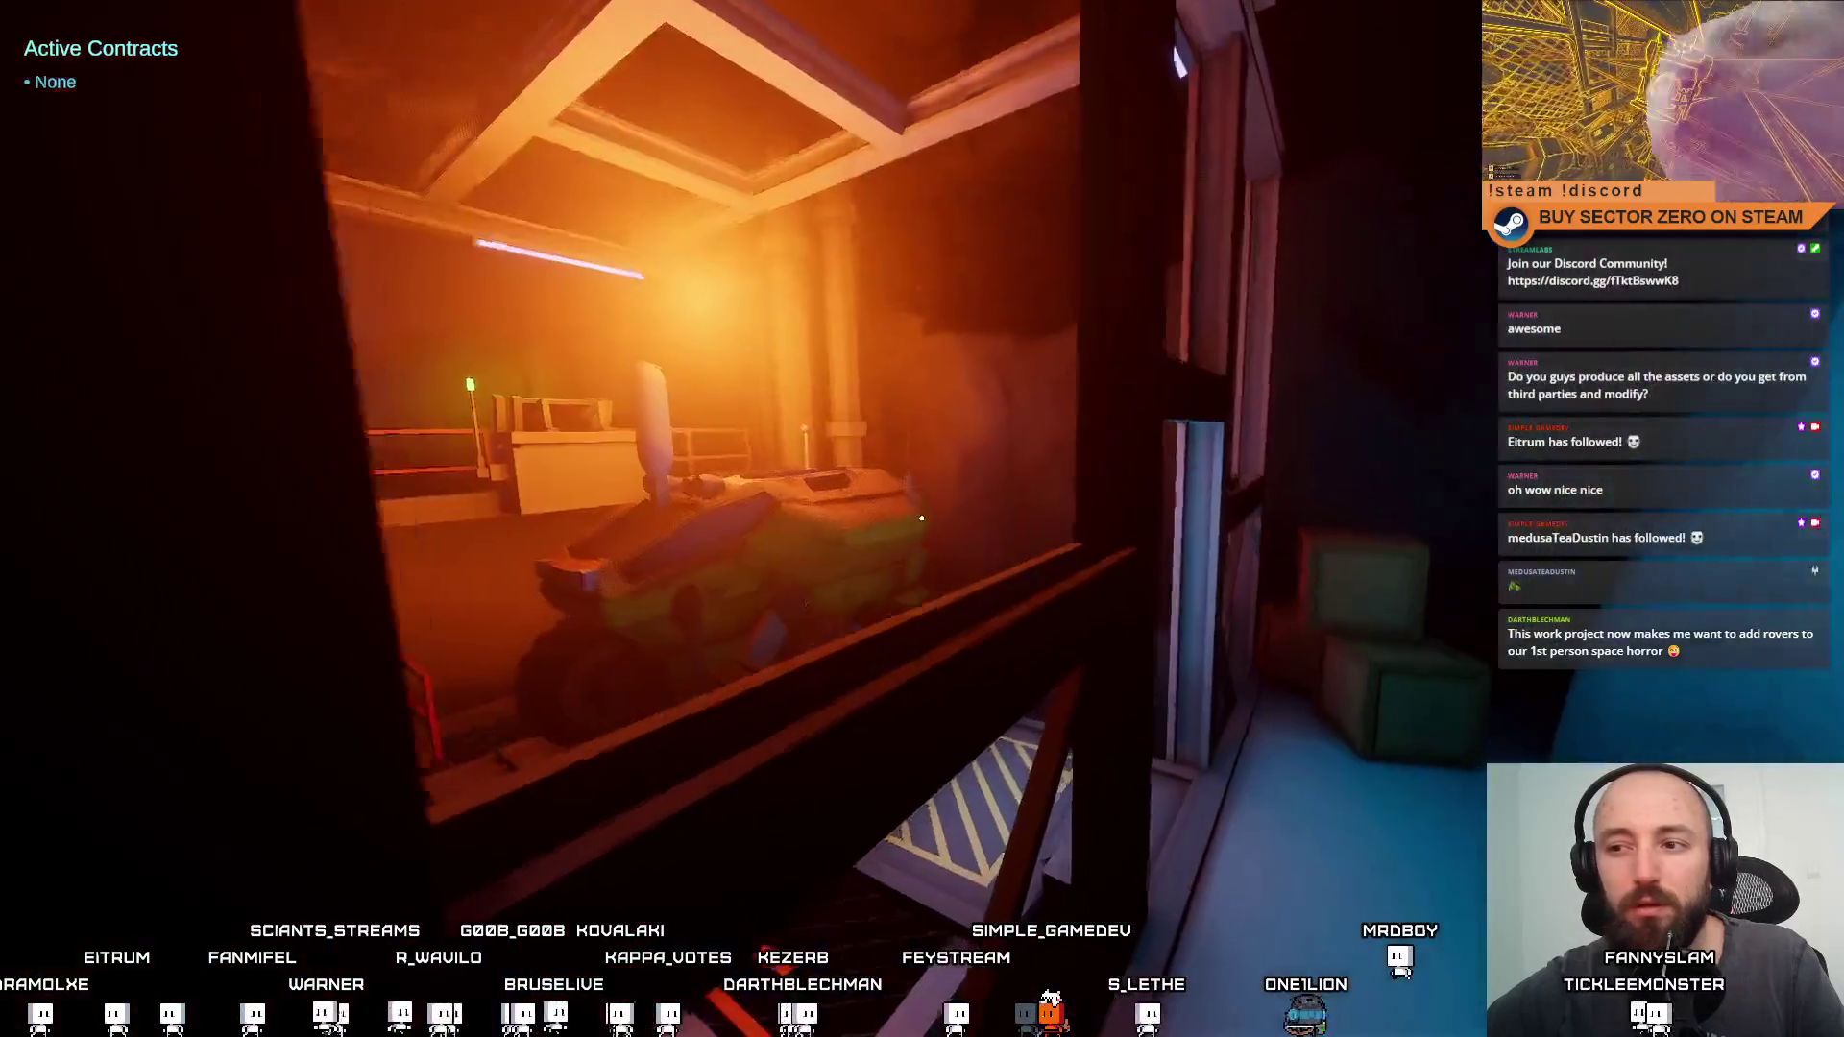
pyautogui.press('w')
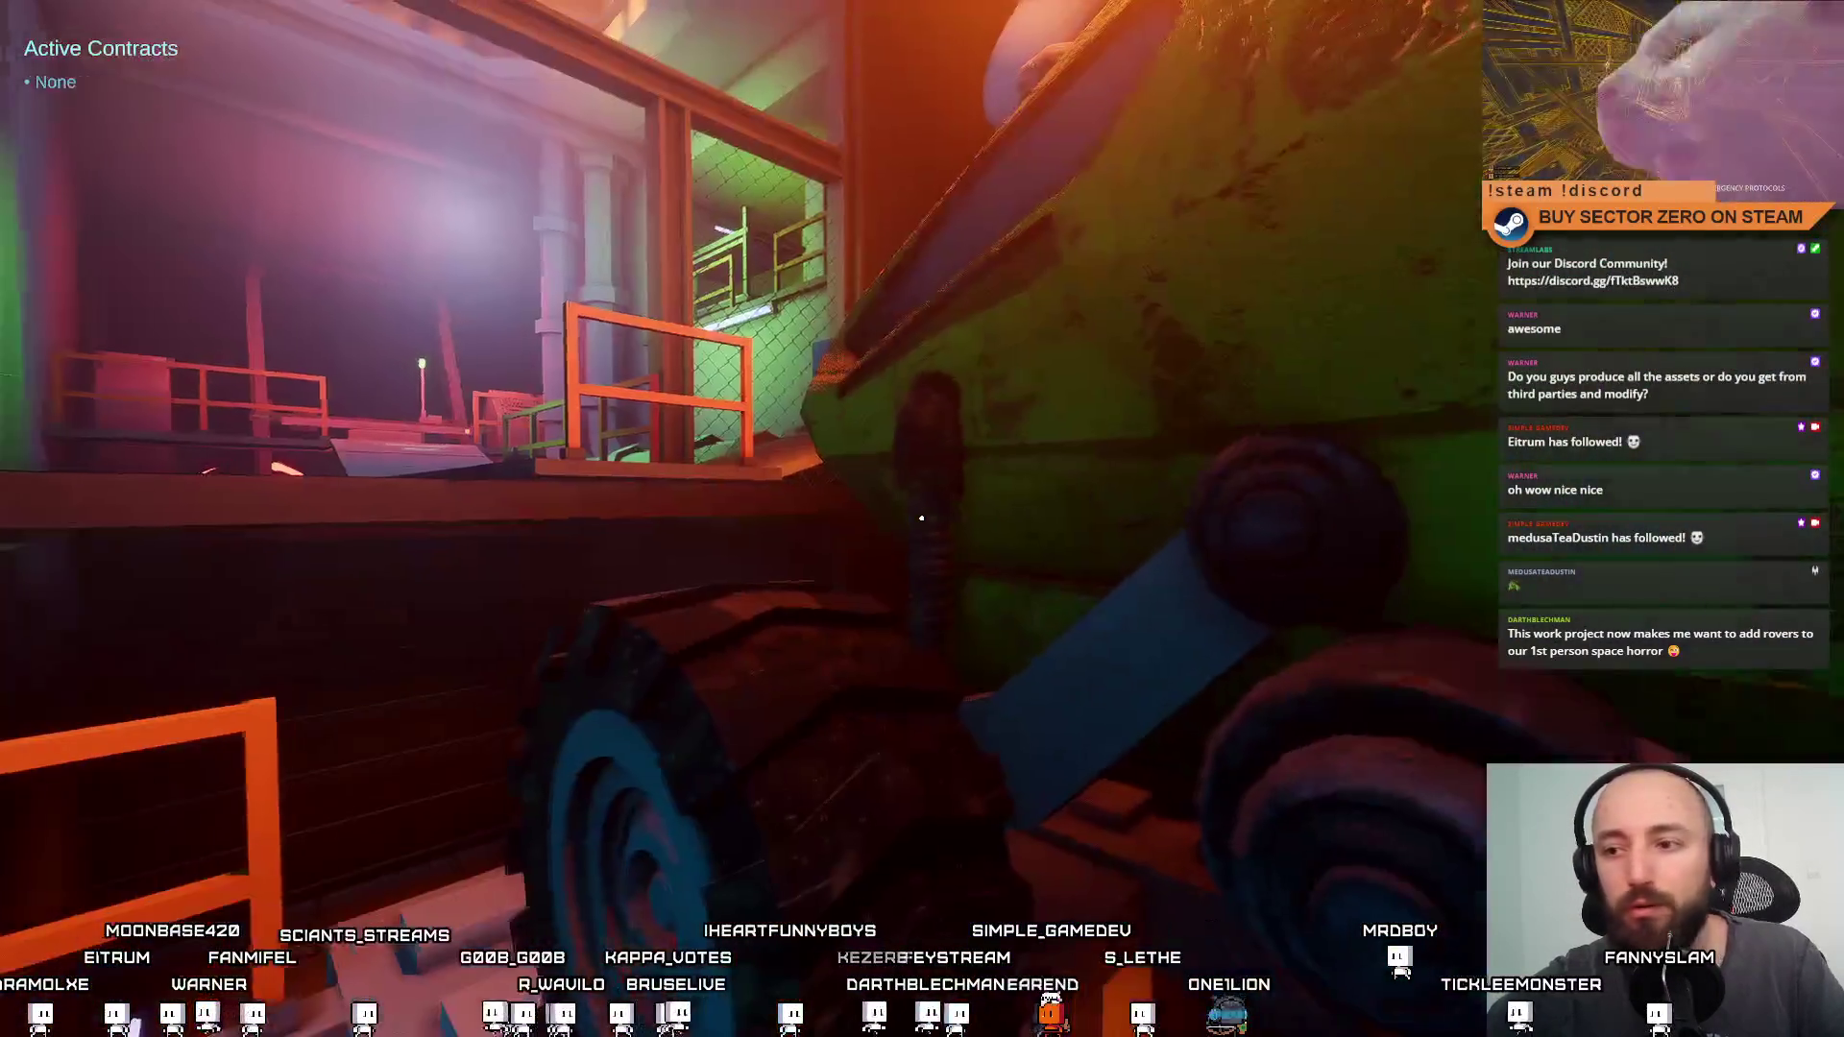
pyautogui.press('e')
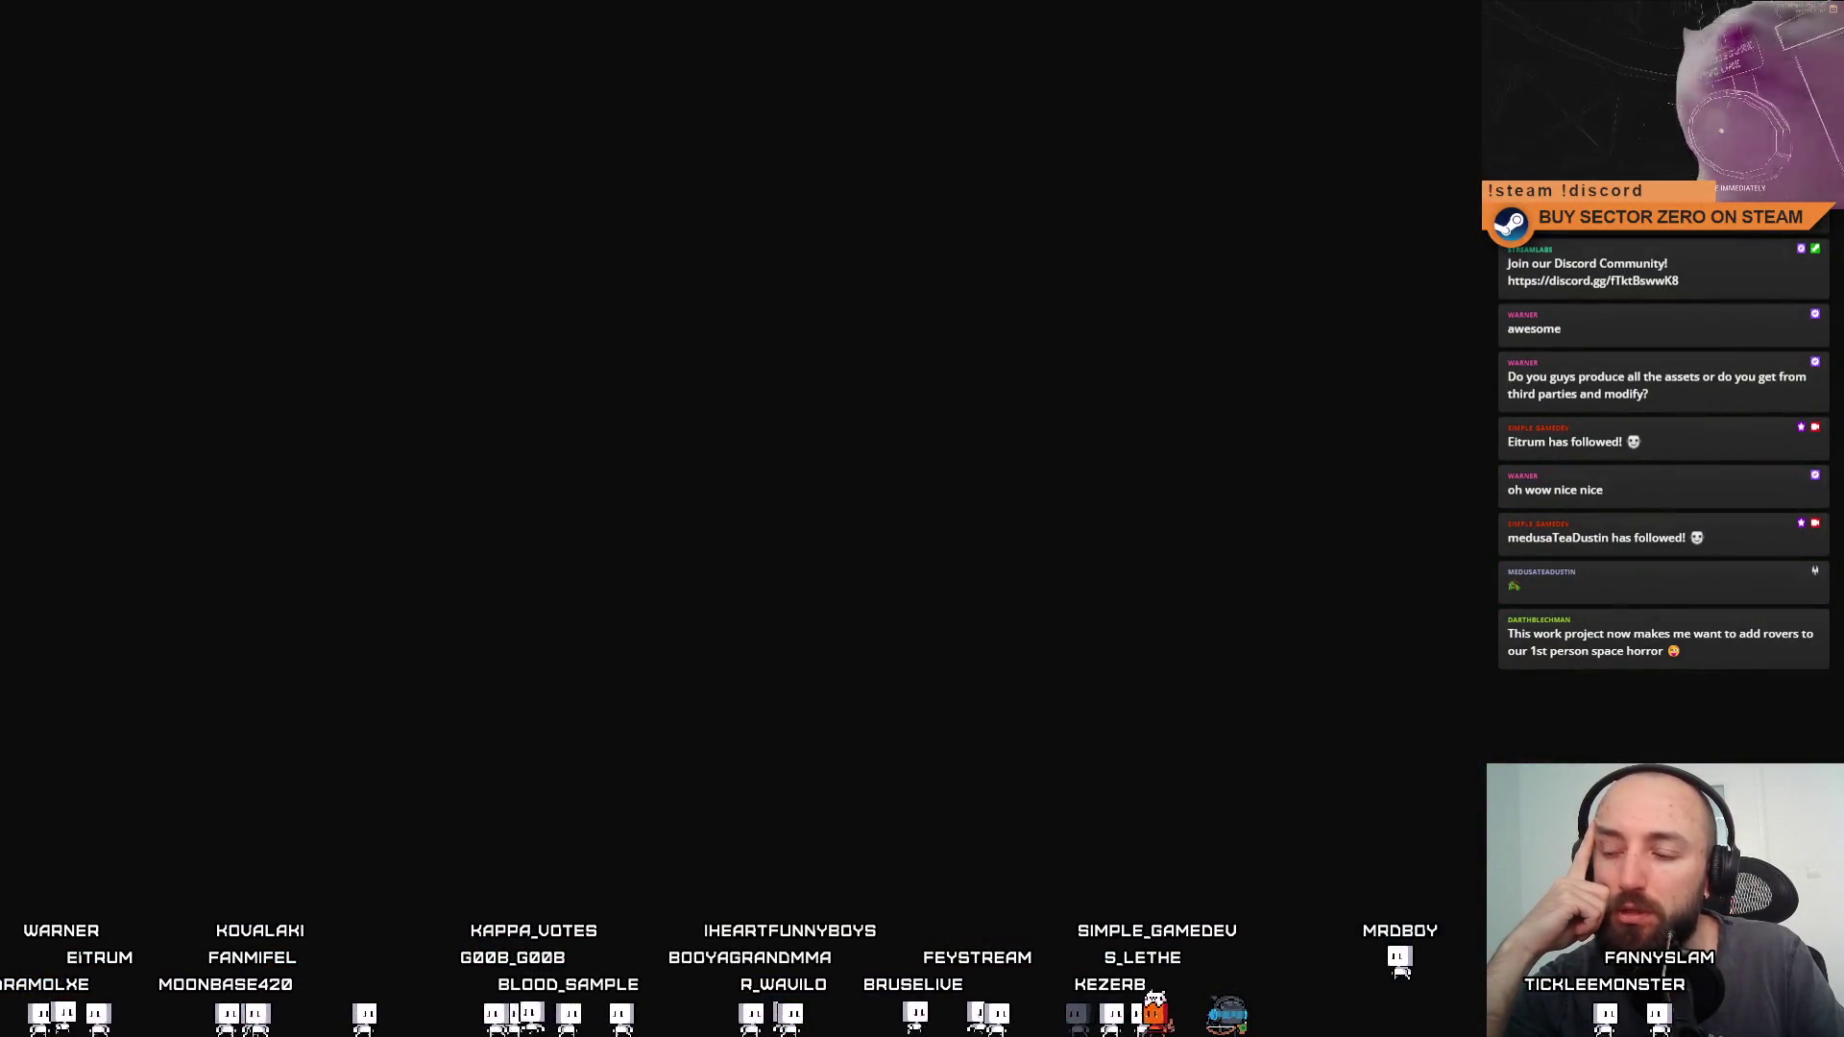
# Drive the rover down the hangar and along the bridge through the glowing drift gate
pyautogui.press('w')
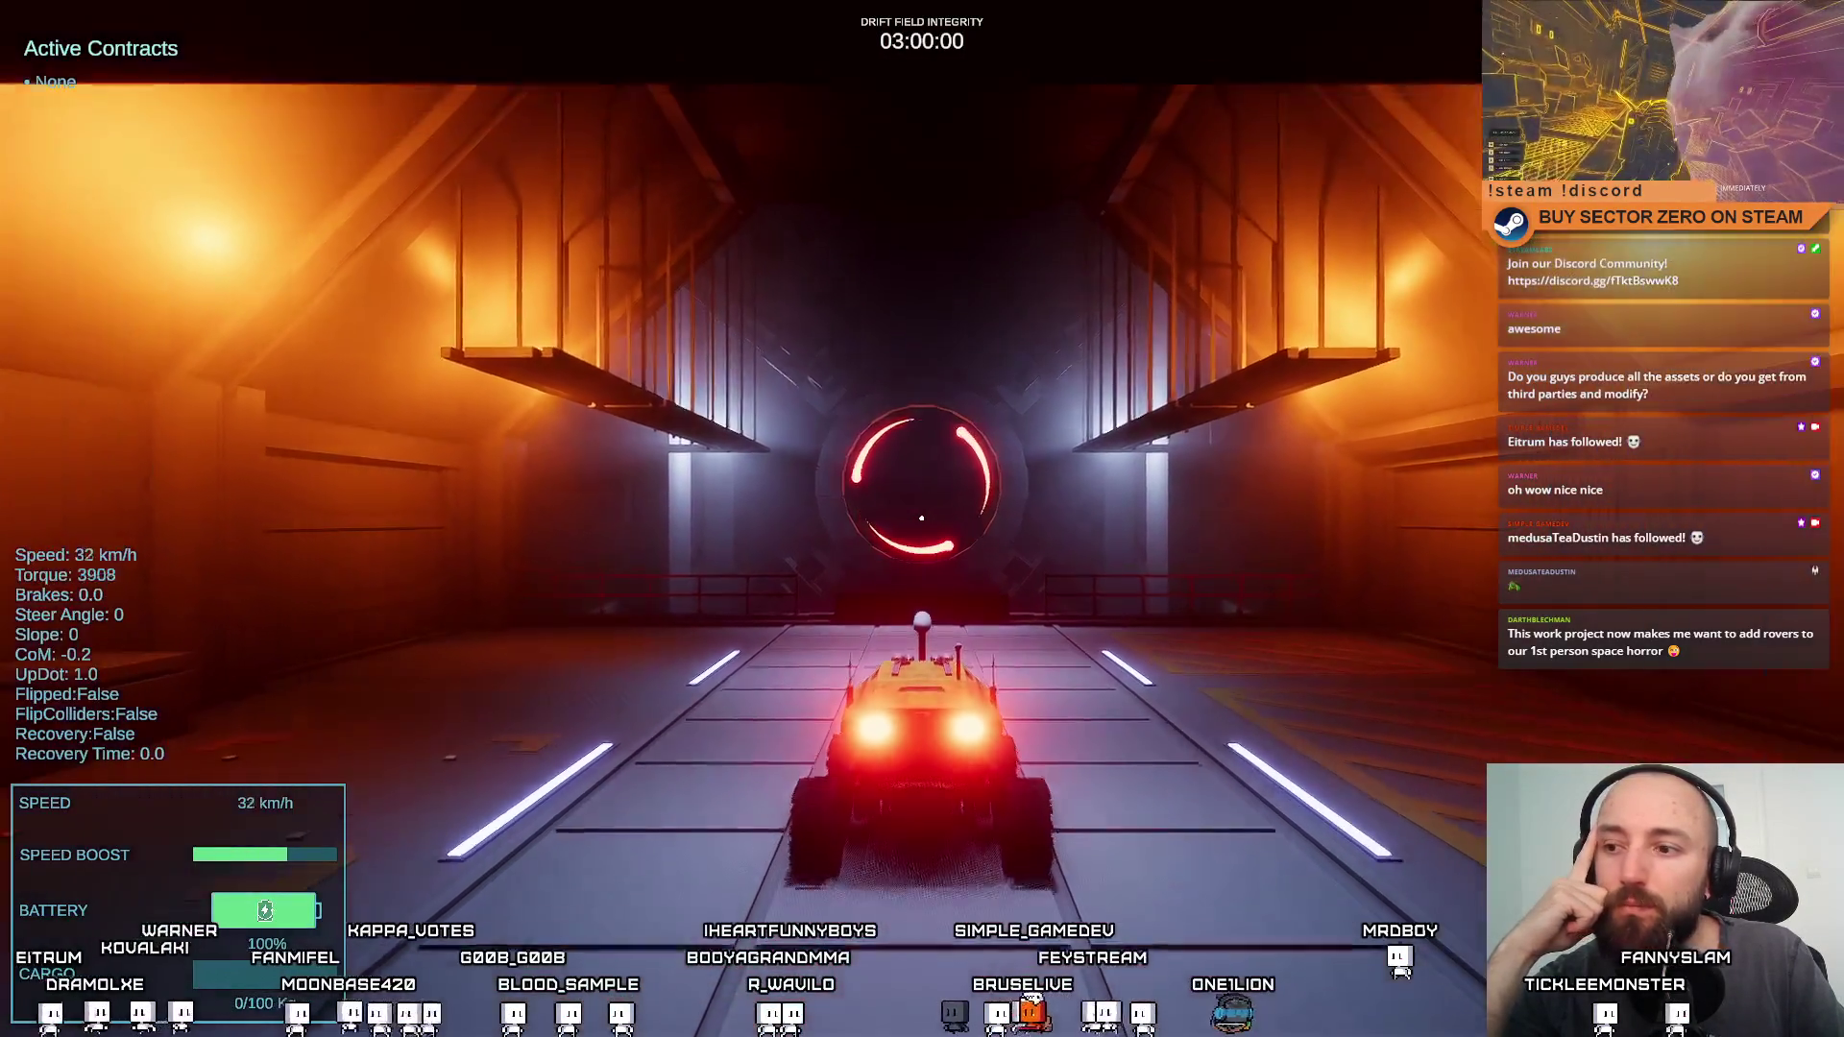
pyautogui.press('w')
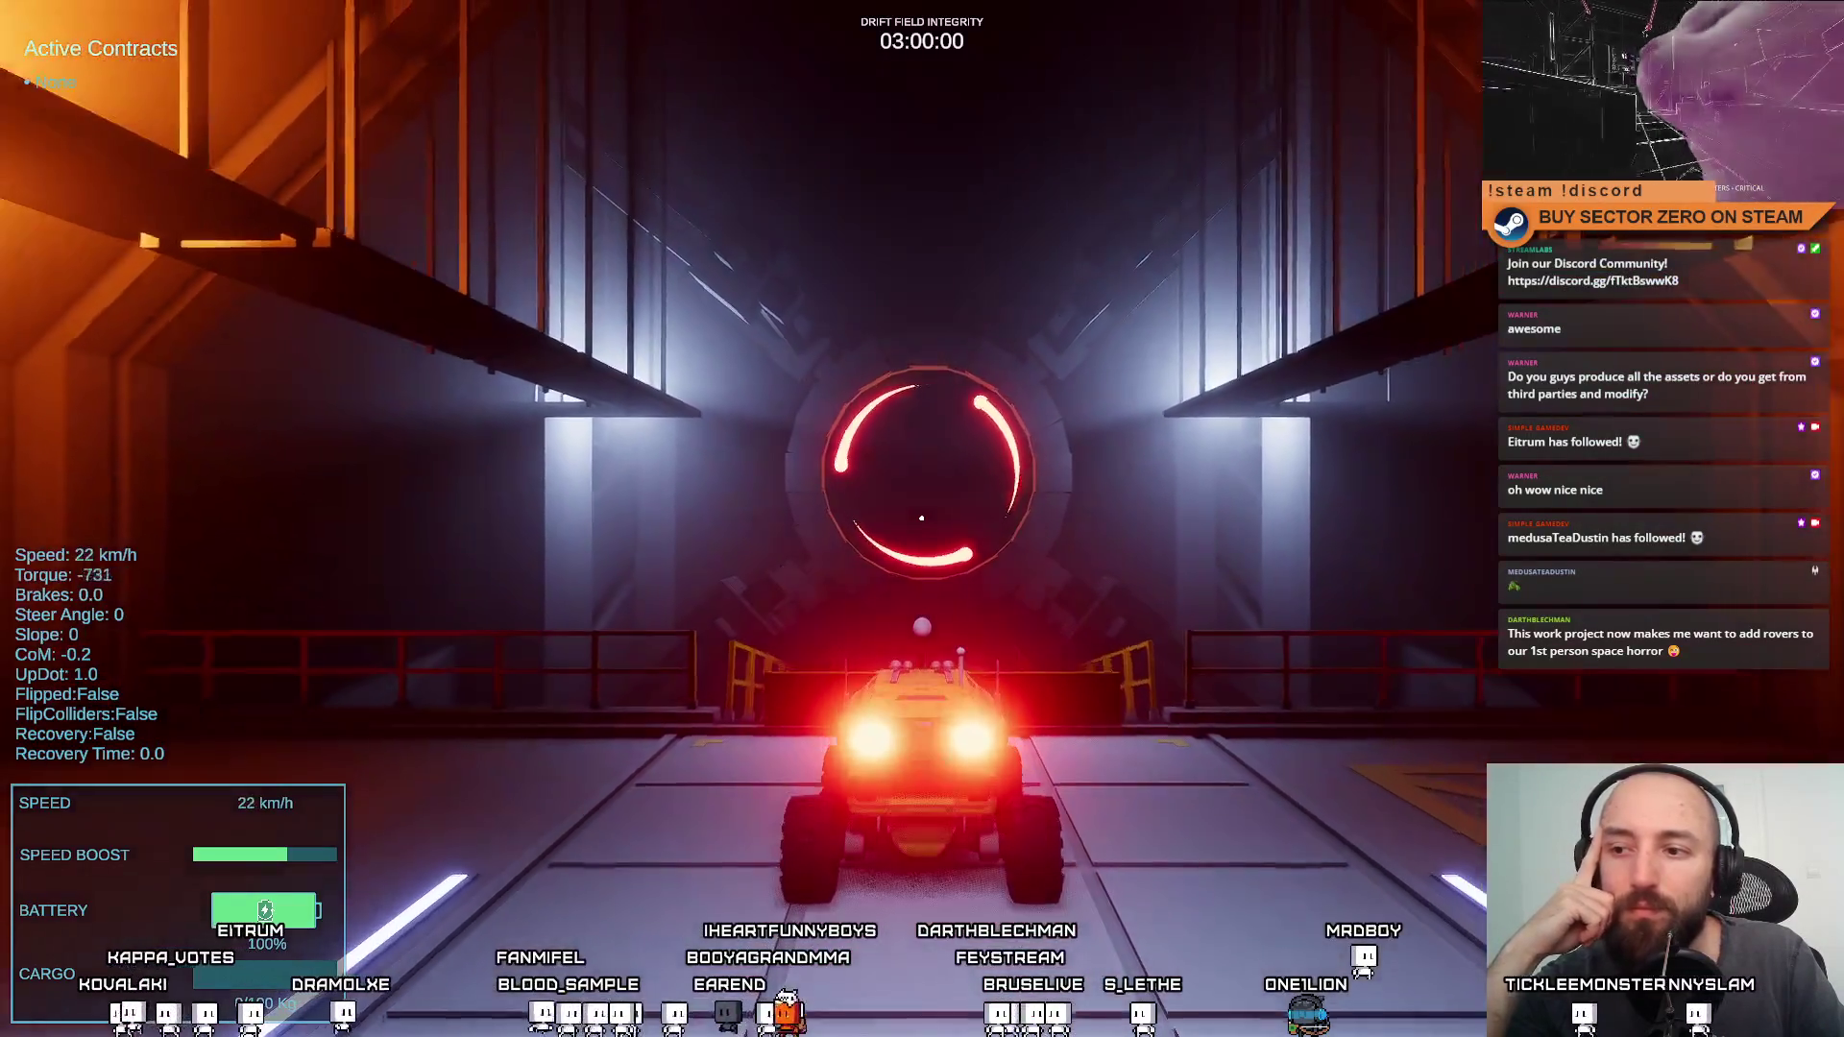
pyautogui.press('s')
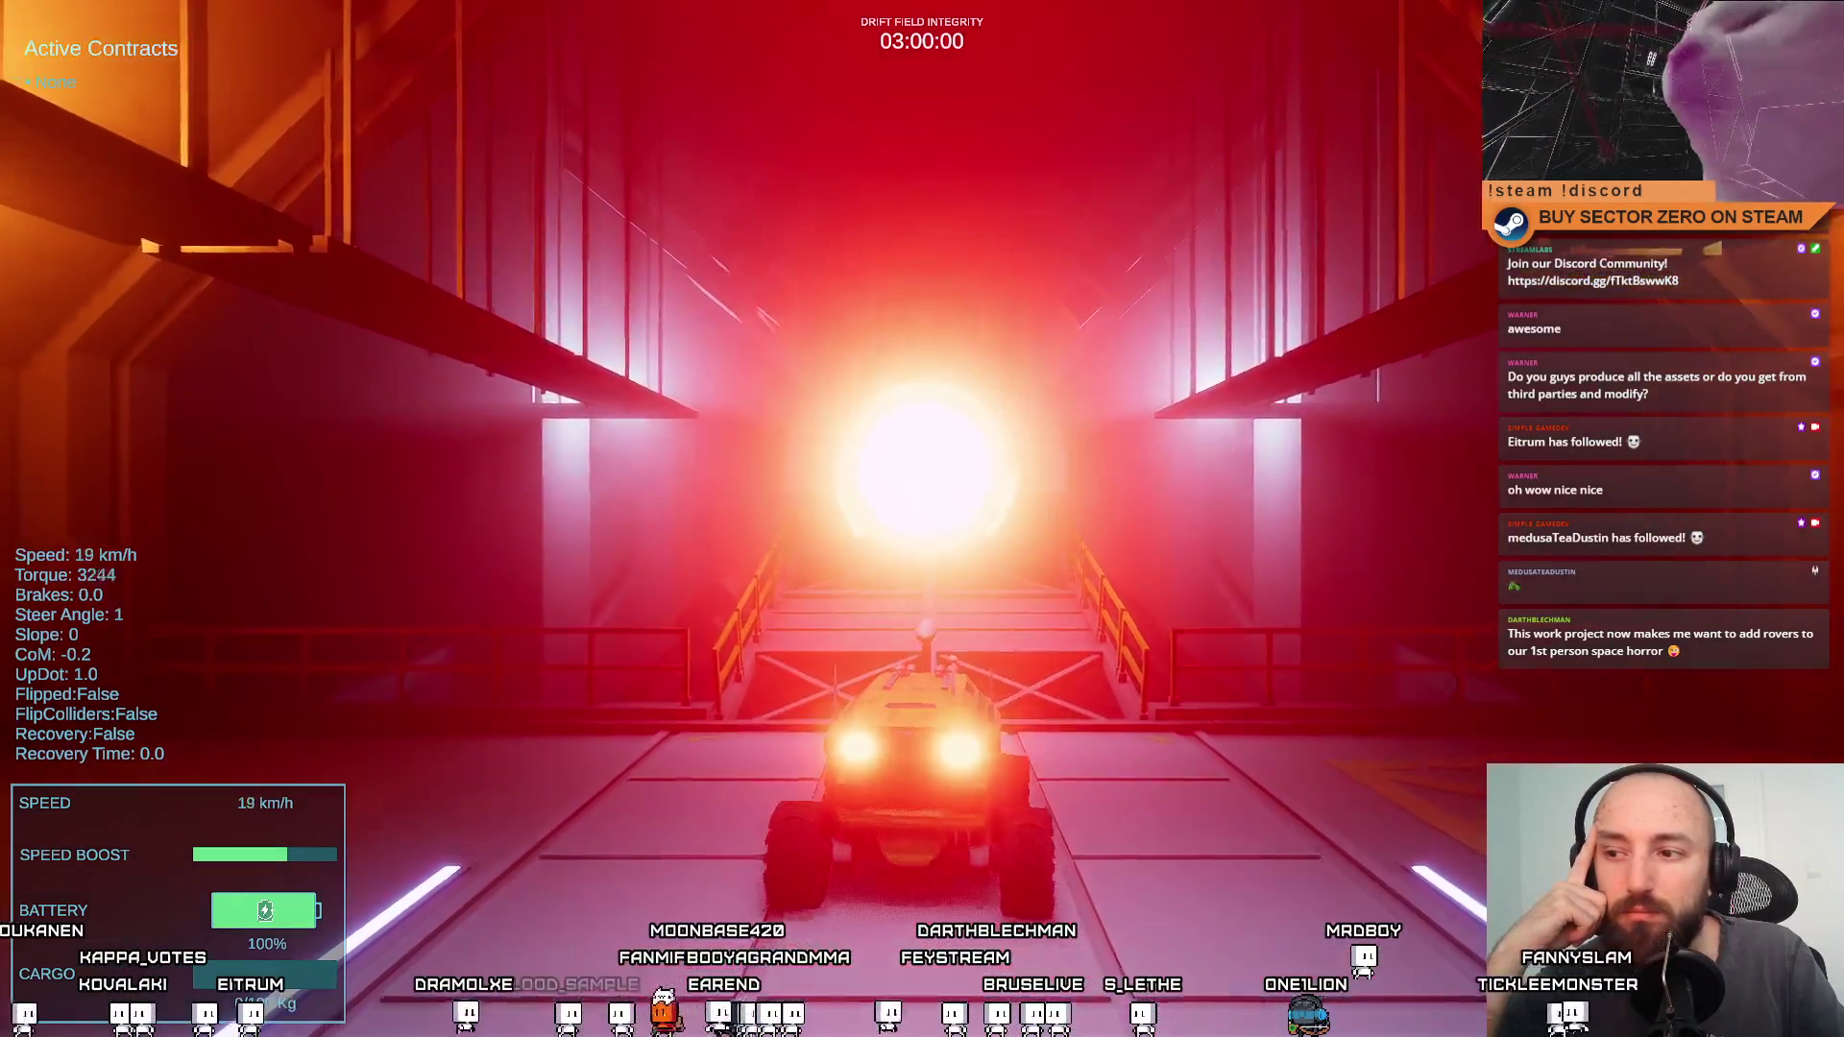
pyautogui.press('w')
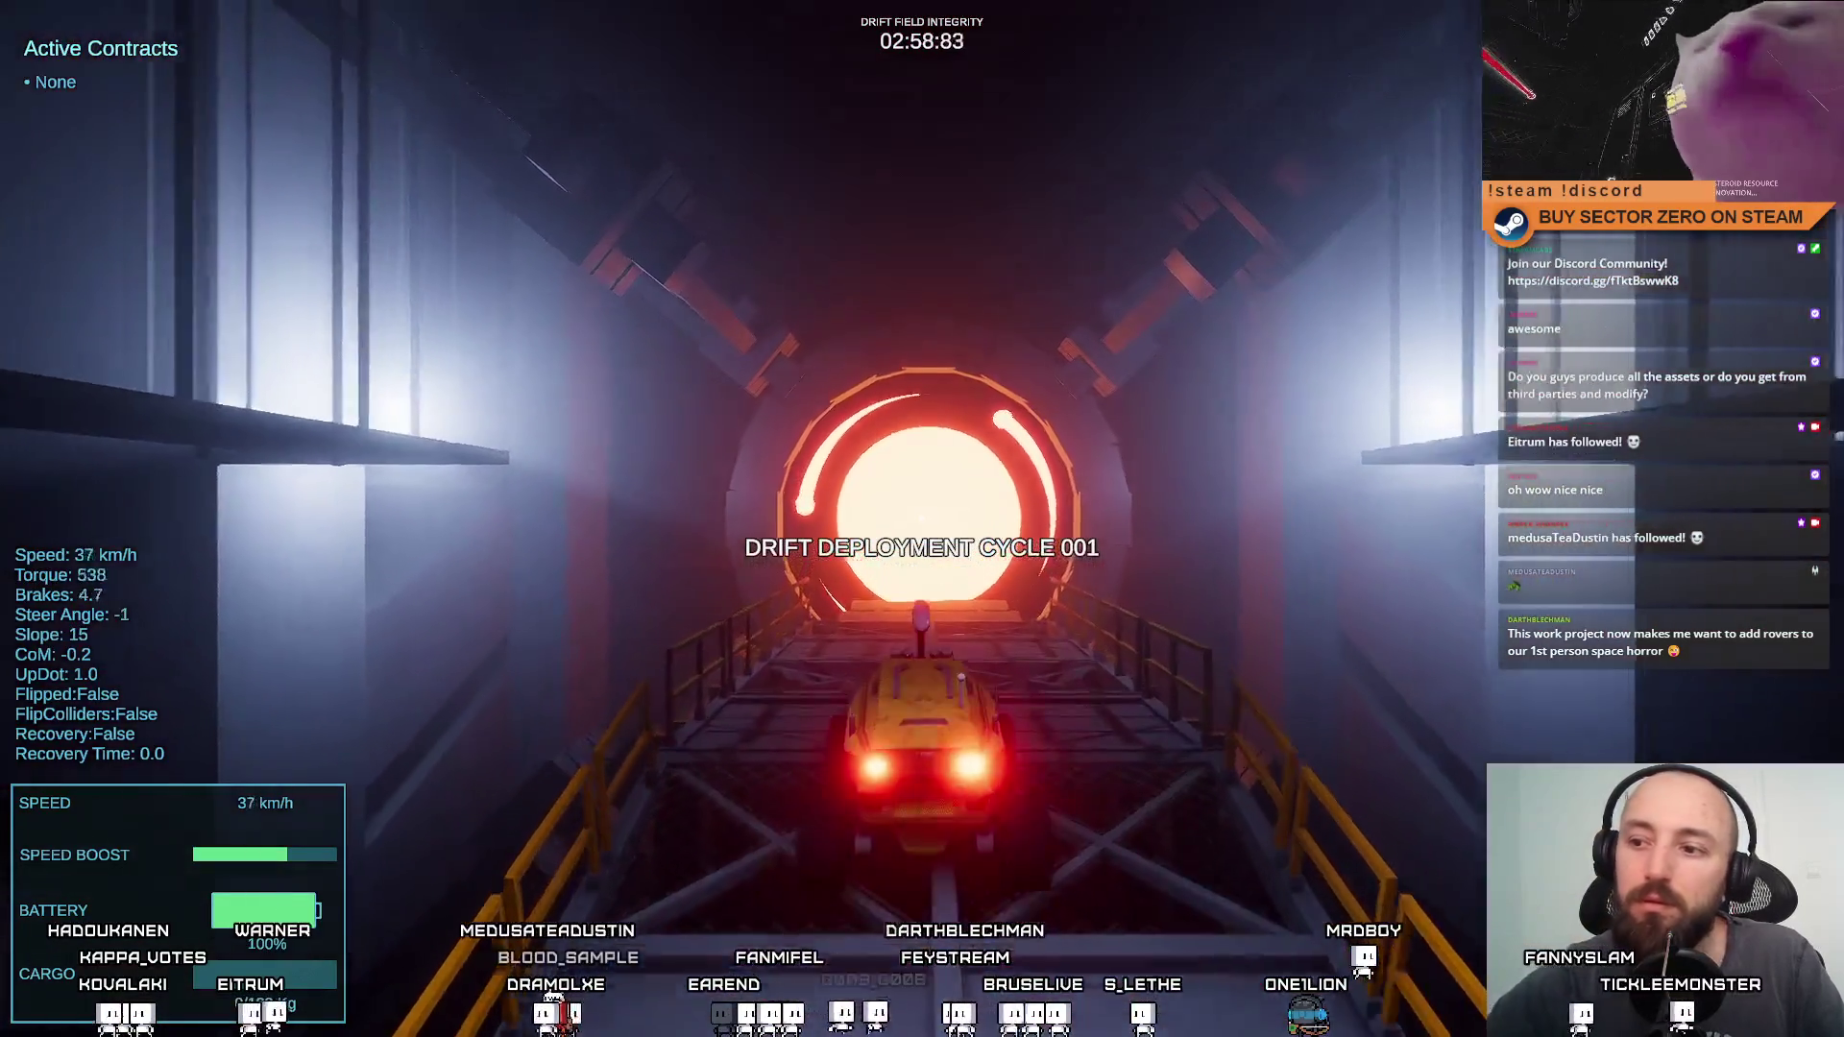
pyautogui.press('w')
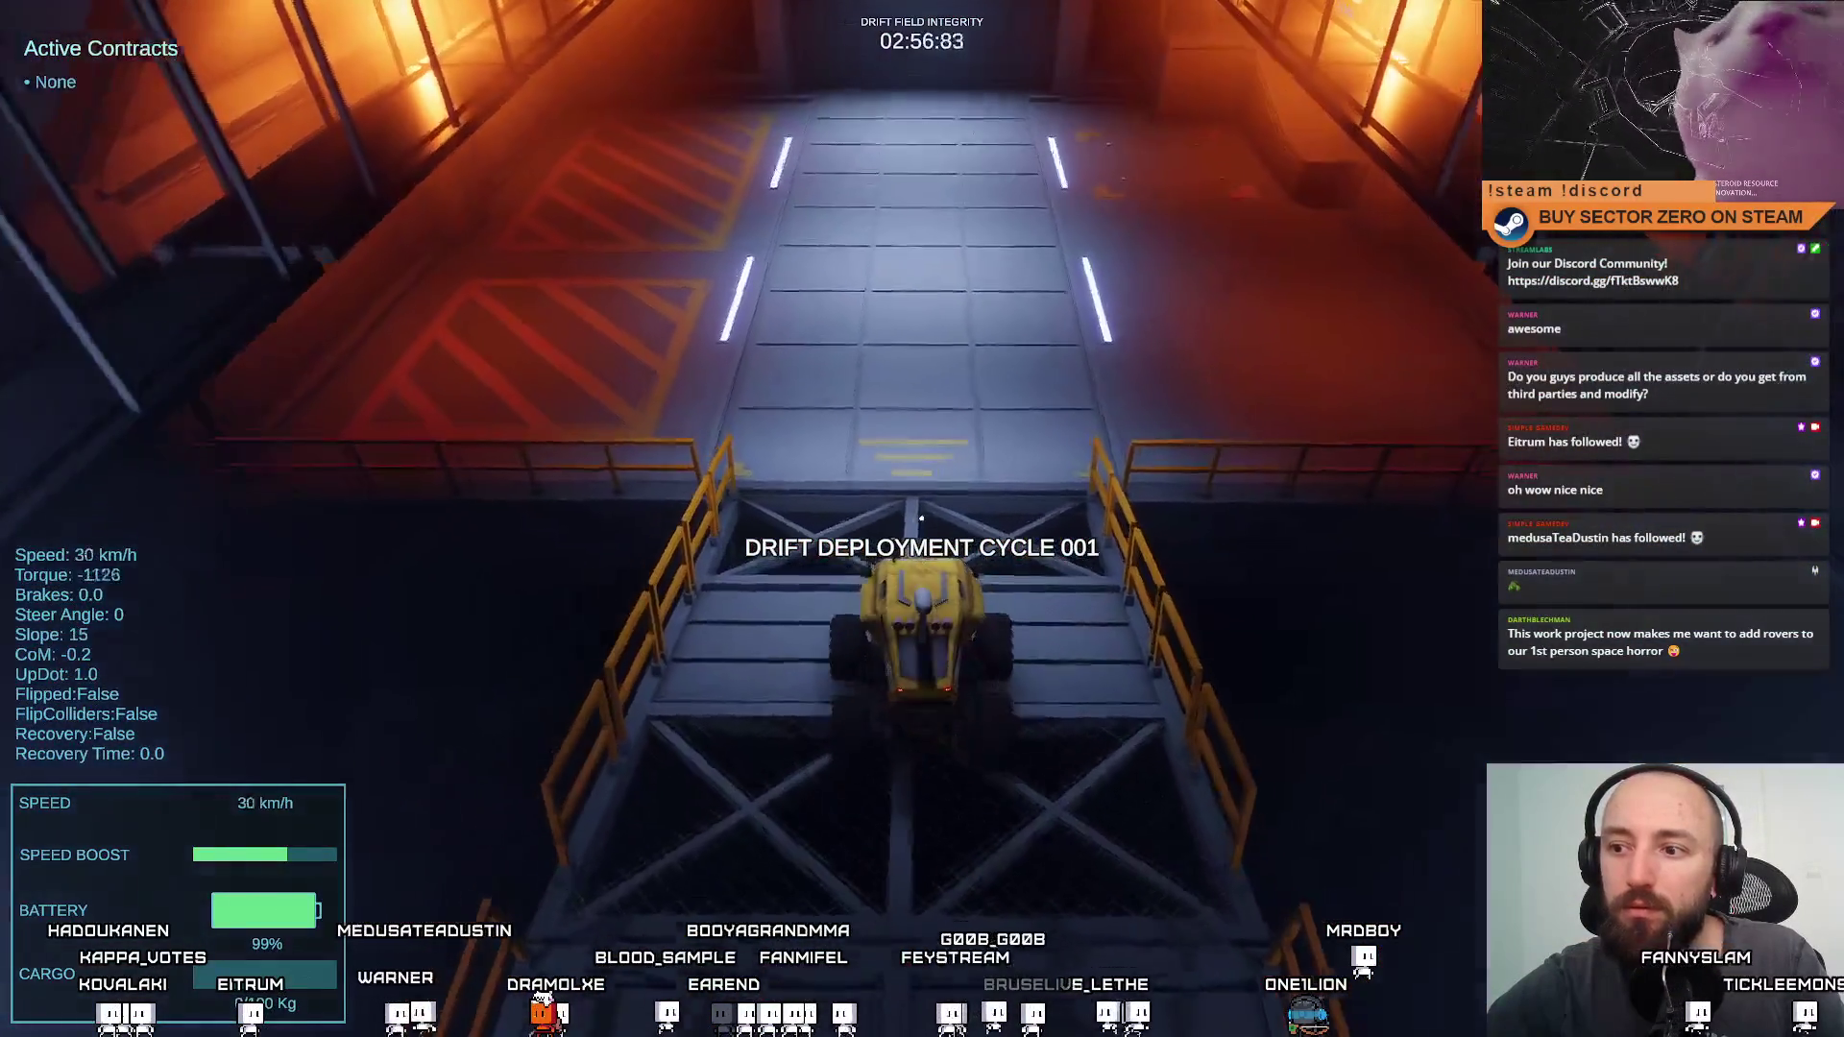
pyautogui.press('w')
pyautogui.press('d')
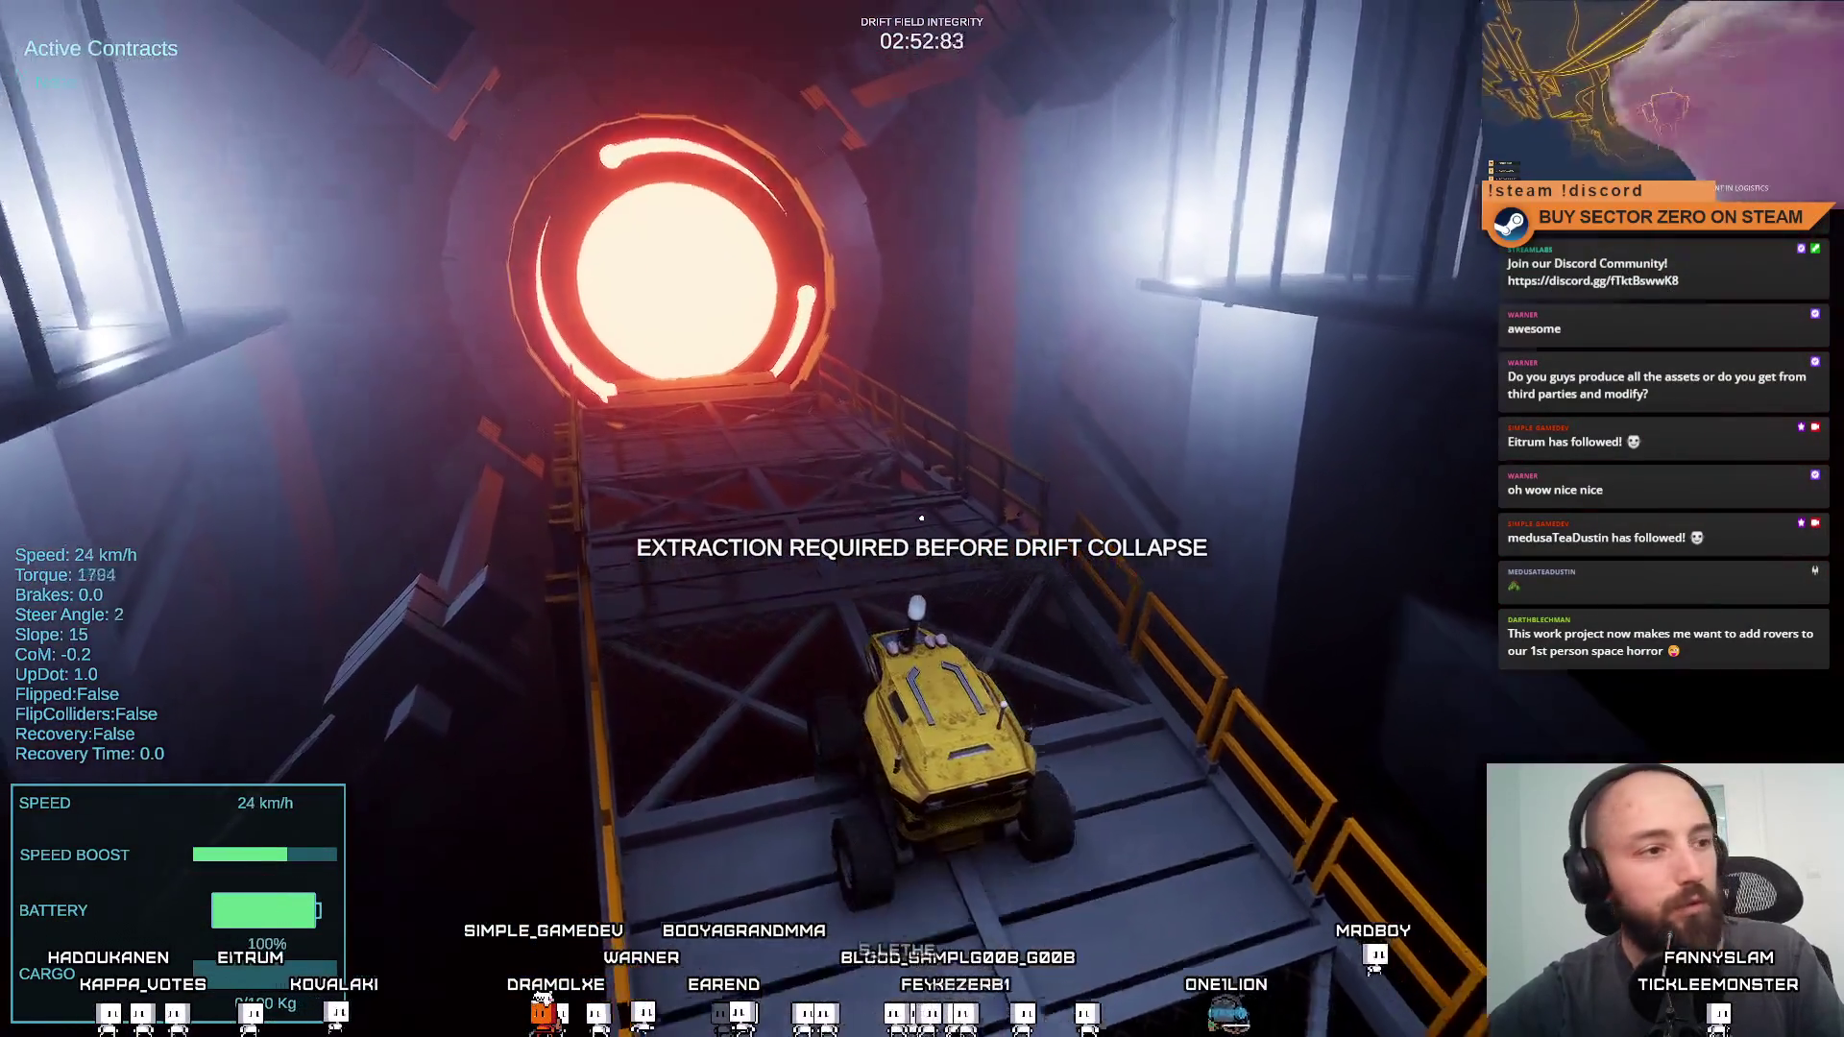
pyautogui.press('a')
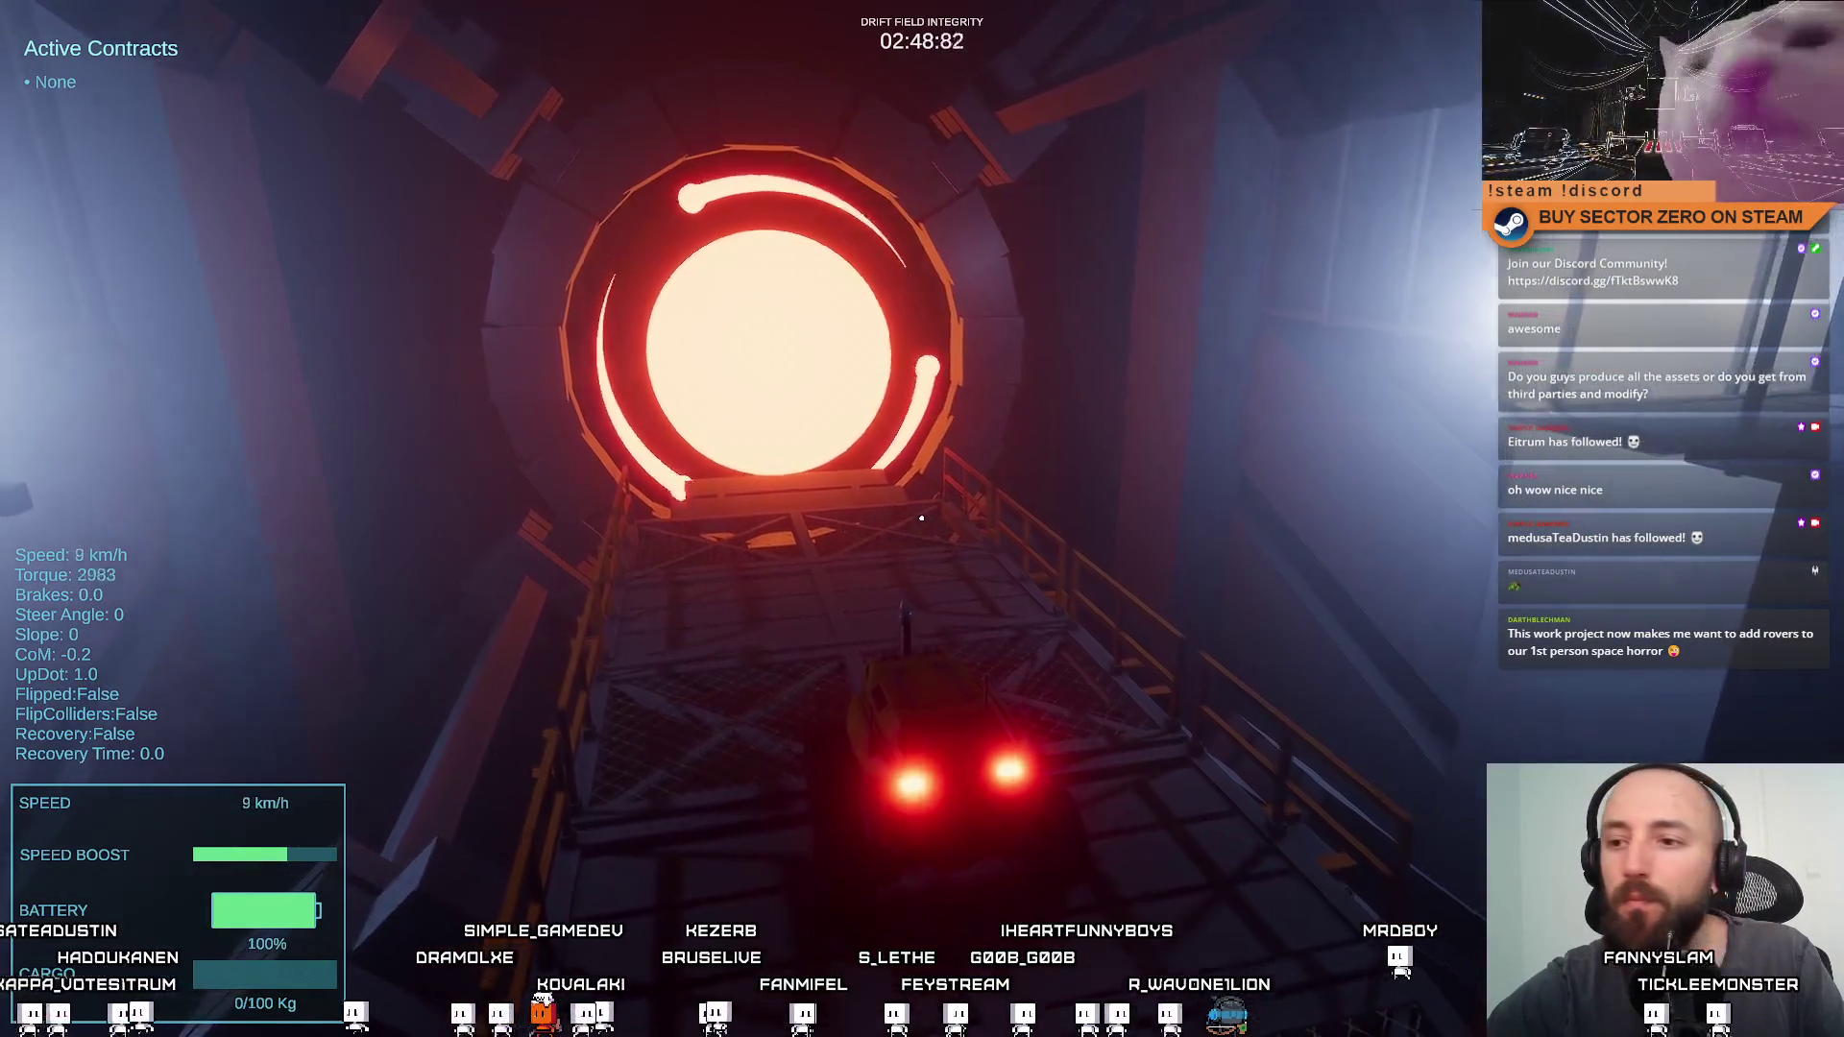
pyautogui.press('w')
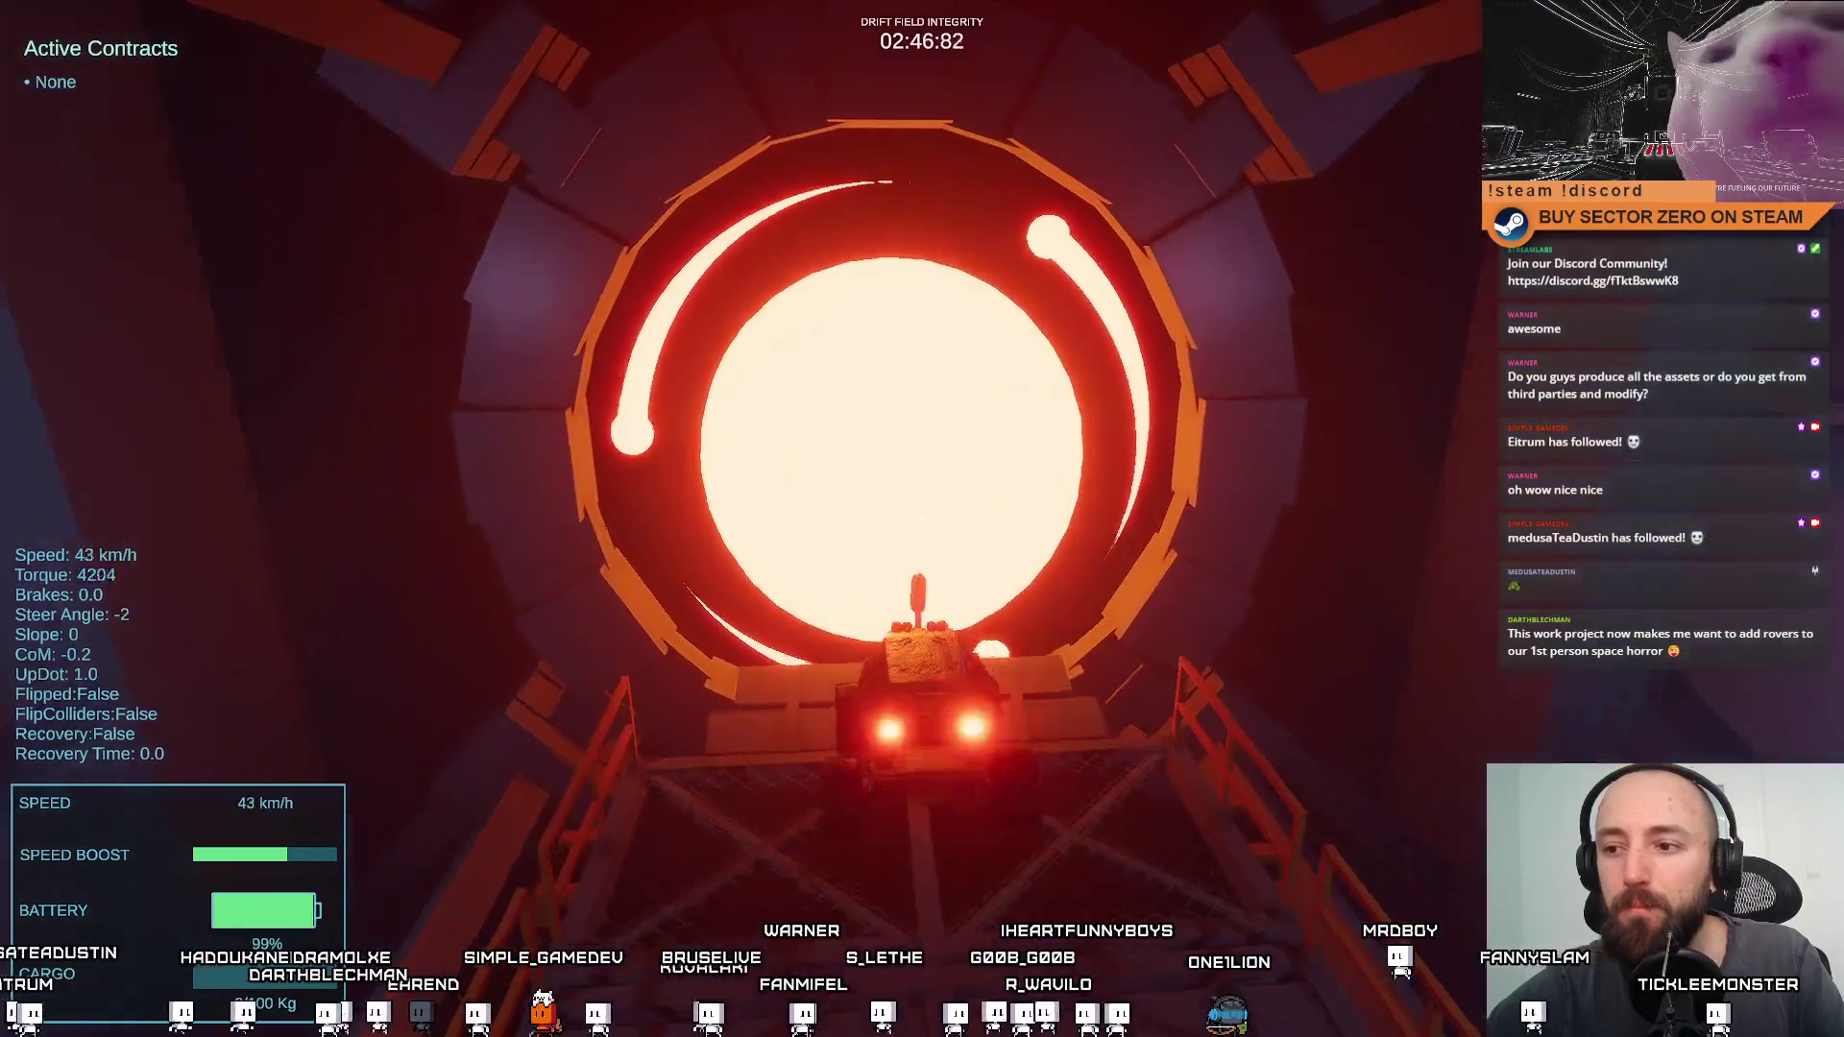
pyautogui.press('w')
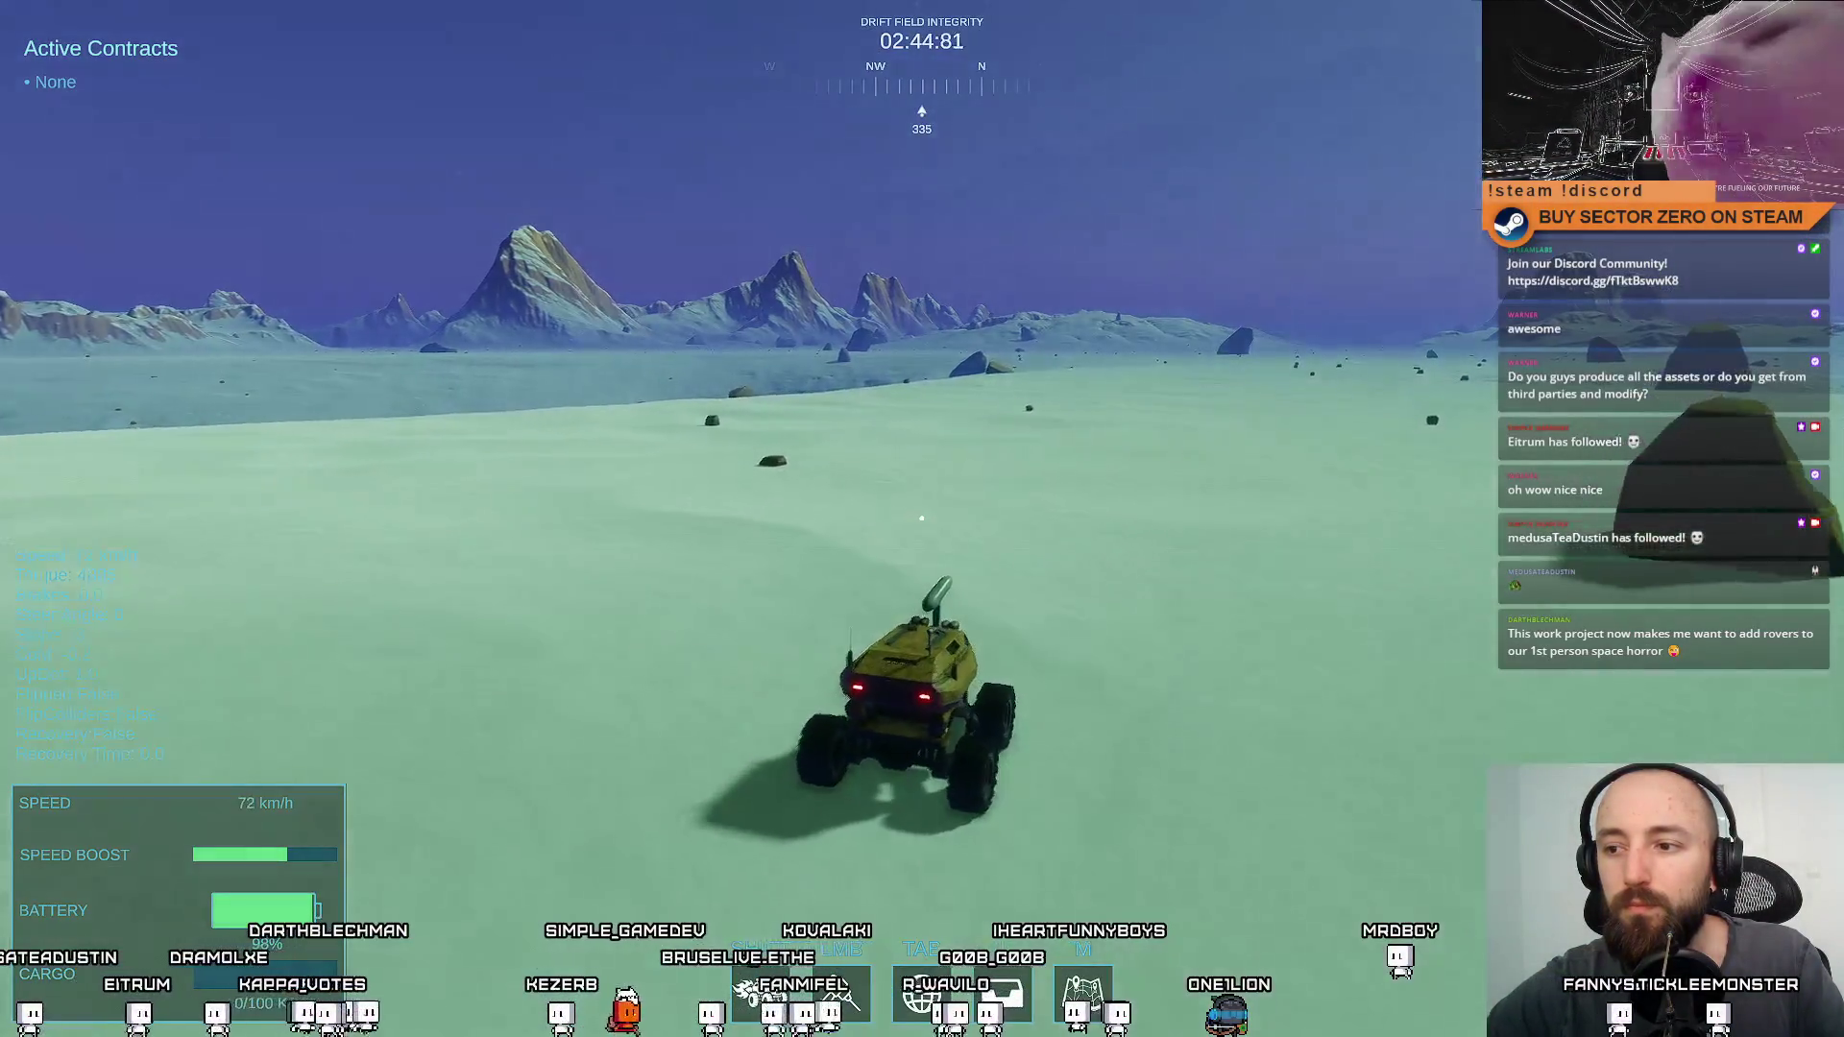
# Brake, reverse and turn the rover, then climb the ramp through the red portal into the snow
pyautogui.press('a')
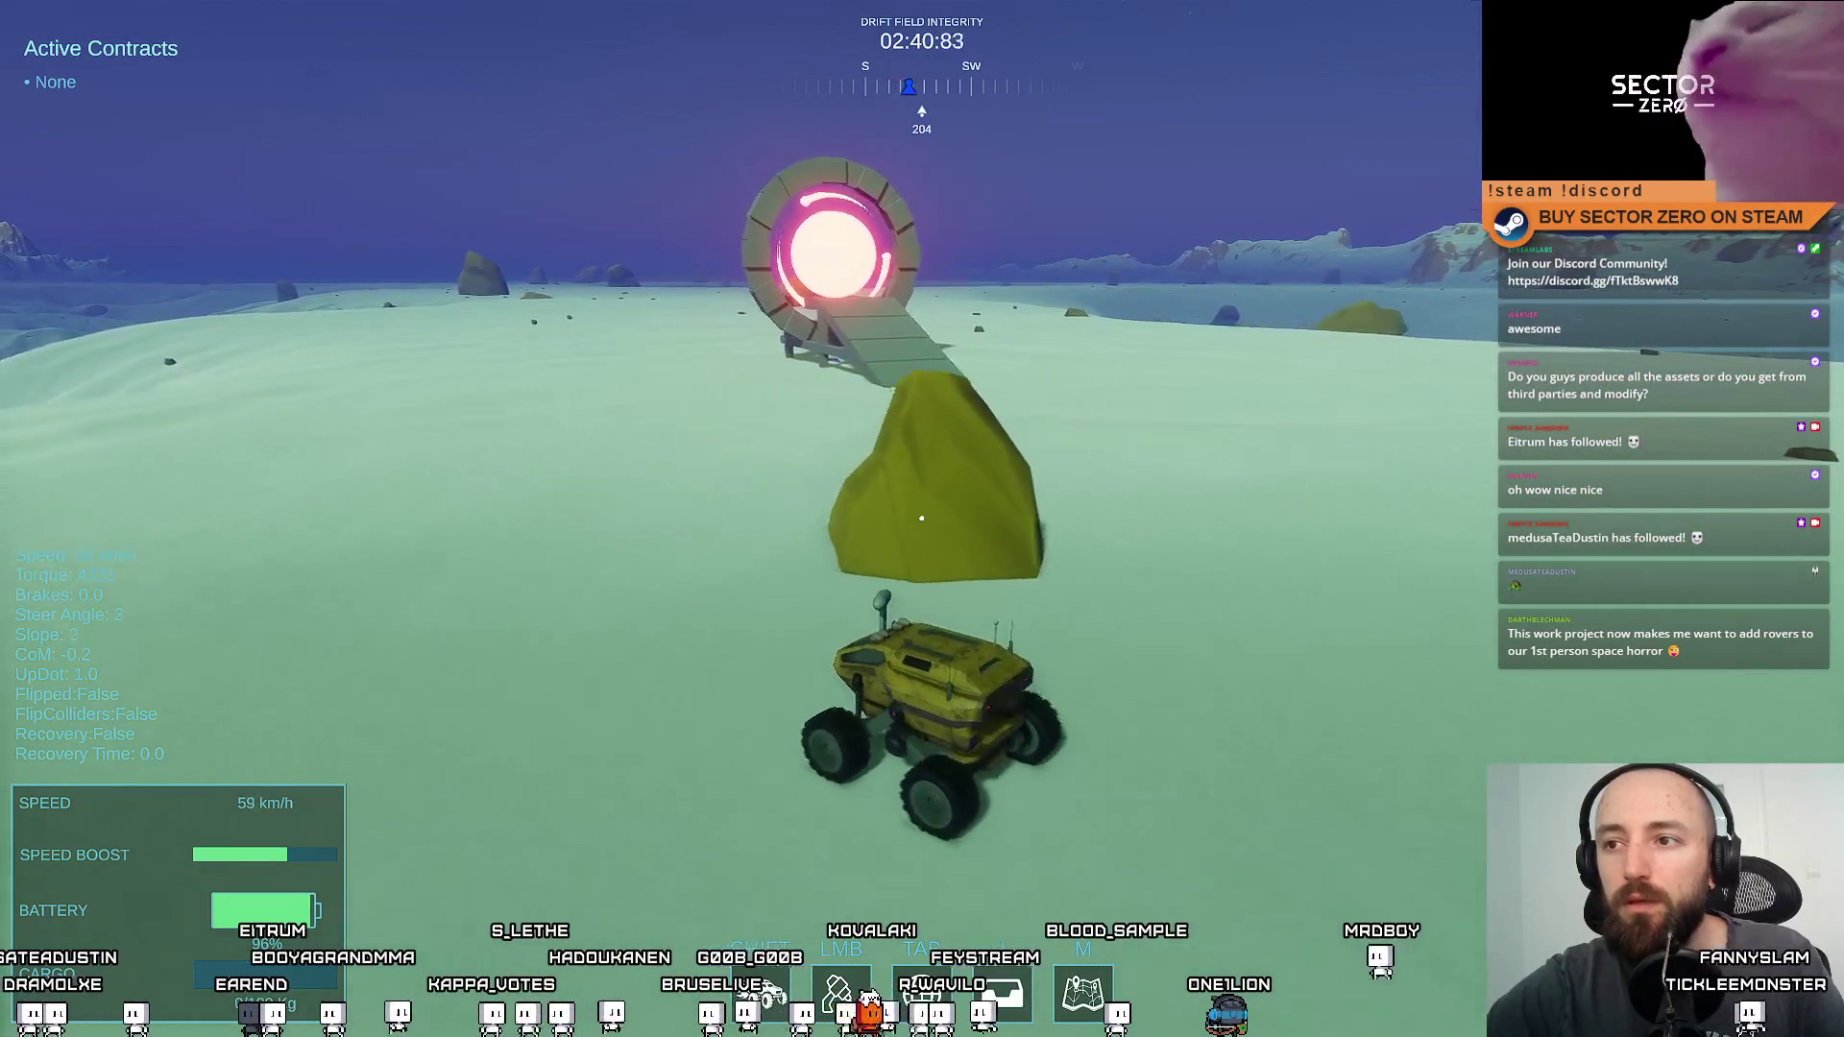
pyautogui.press('a')
pyautogui.press('a')
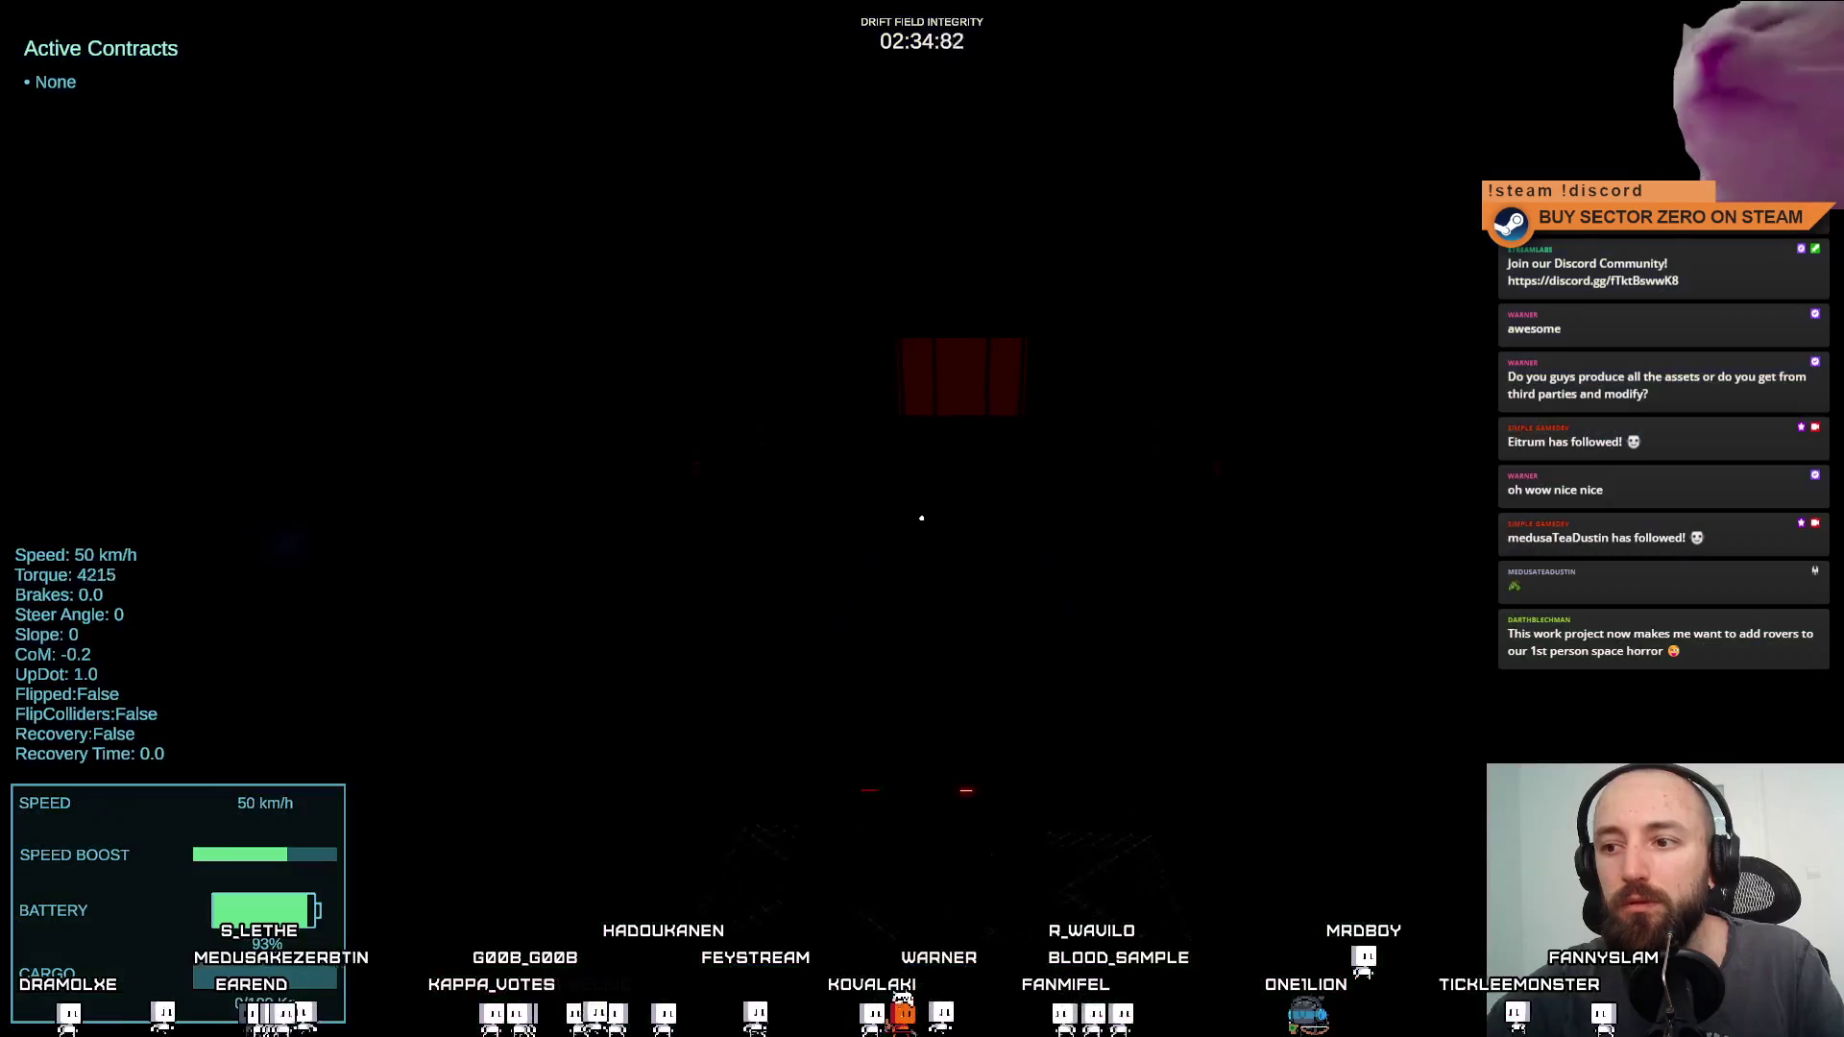
pyautogui.press('d')
pyautogui.press('space')
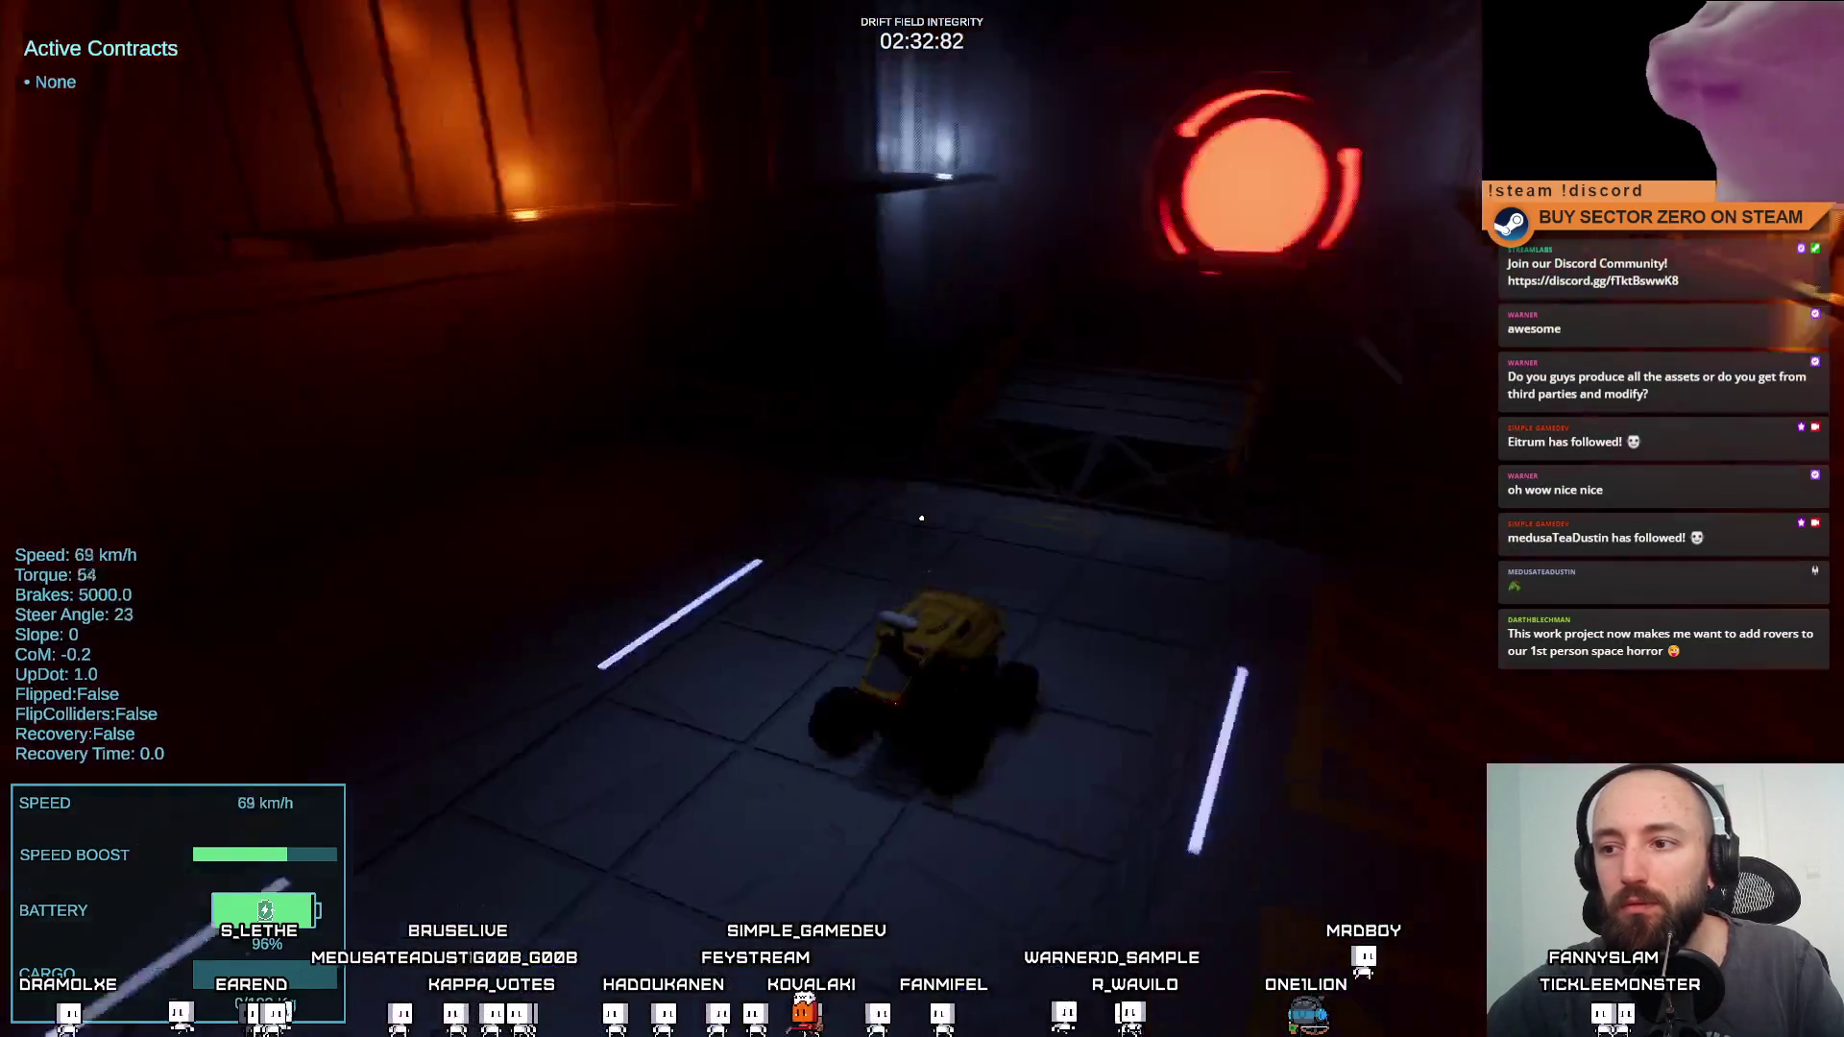
pyautogui.press('s')
pyautogui.press('a')
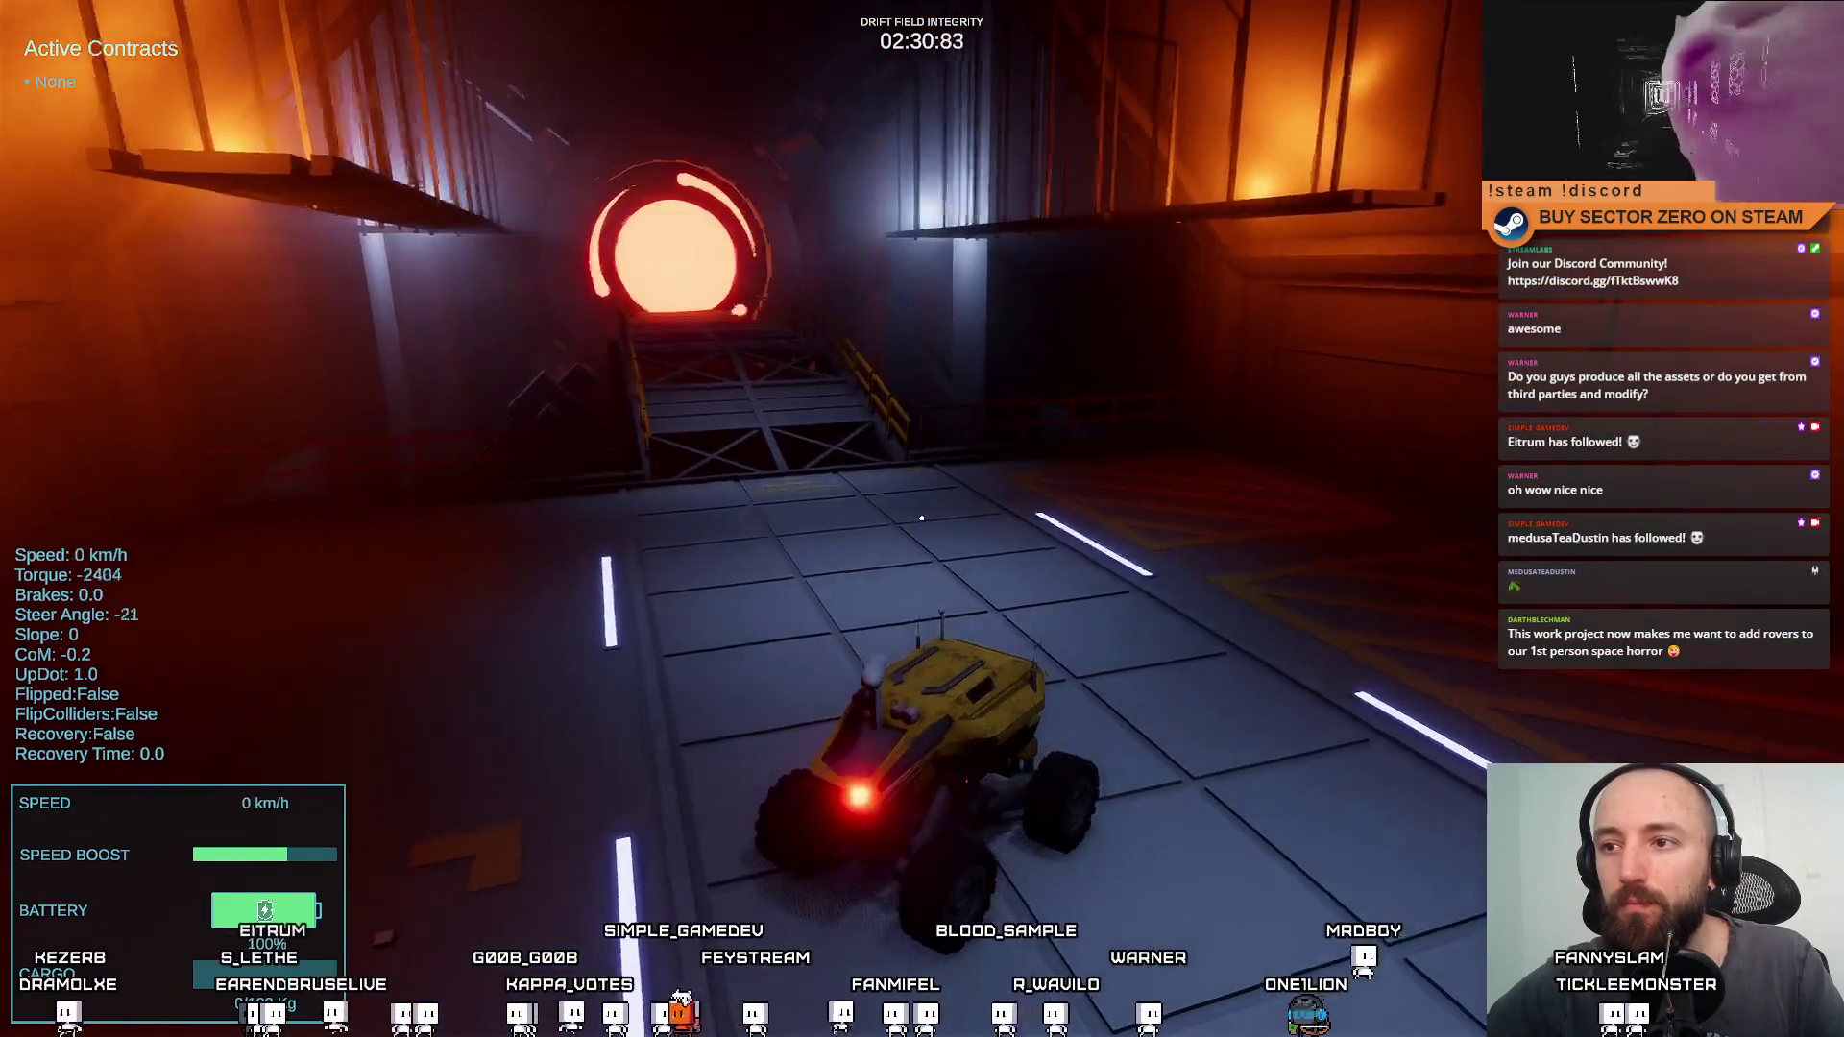
pyautogui.press('w')
pyautogui.press('d')
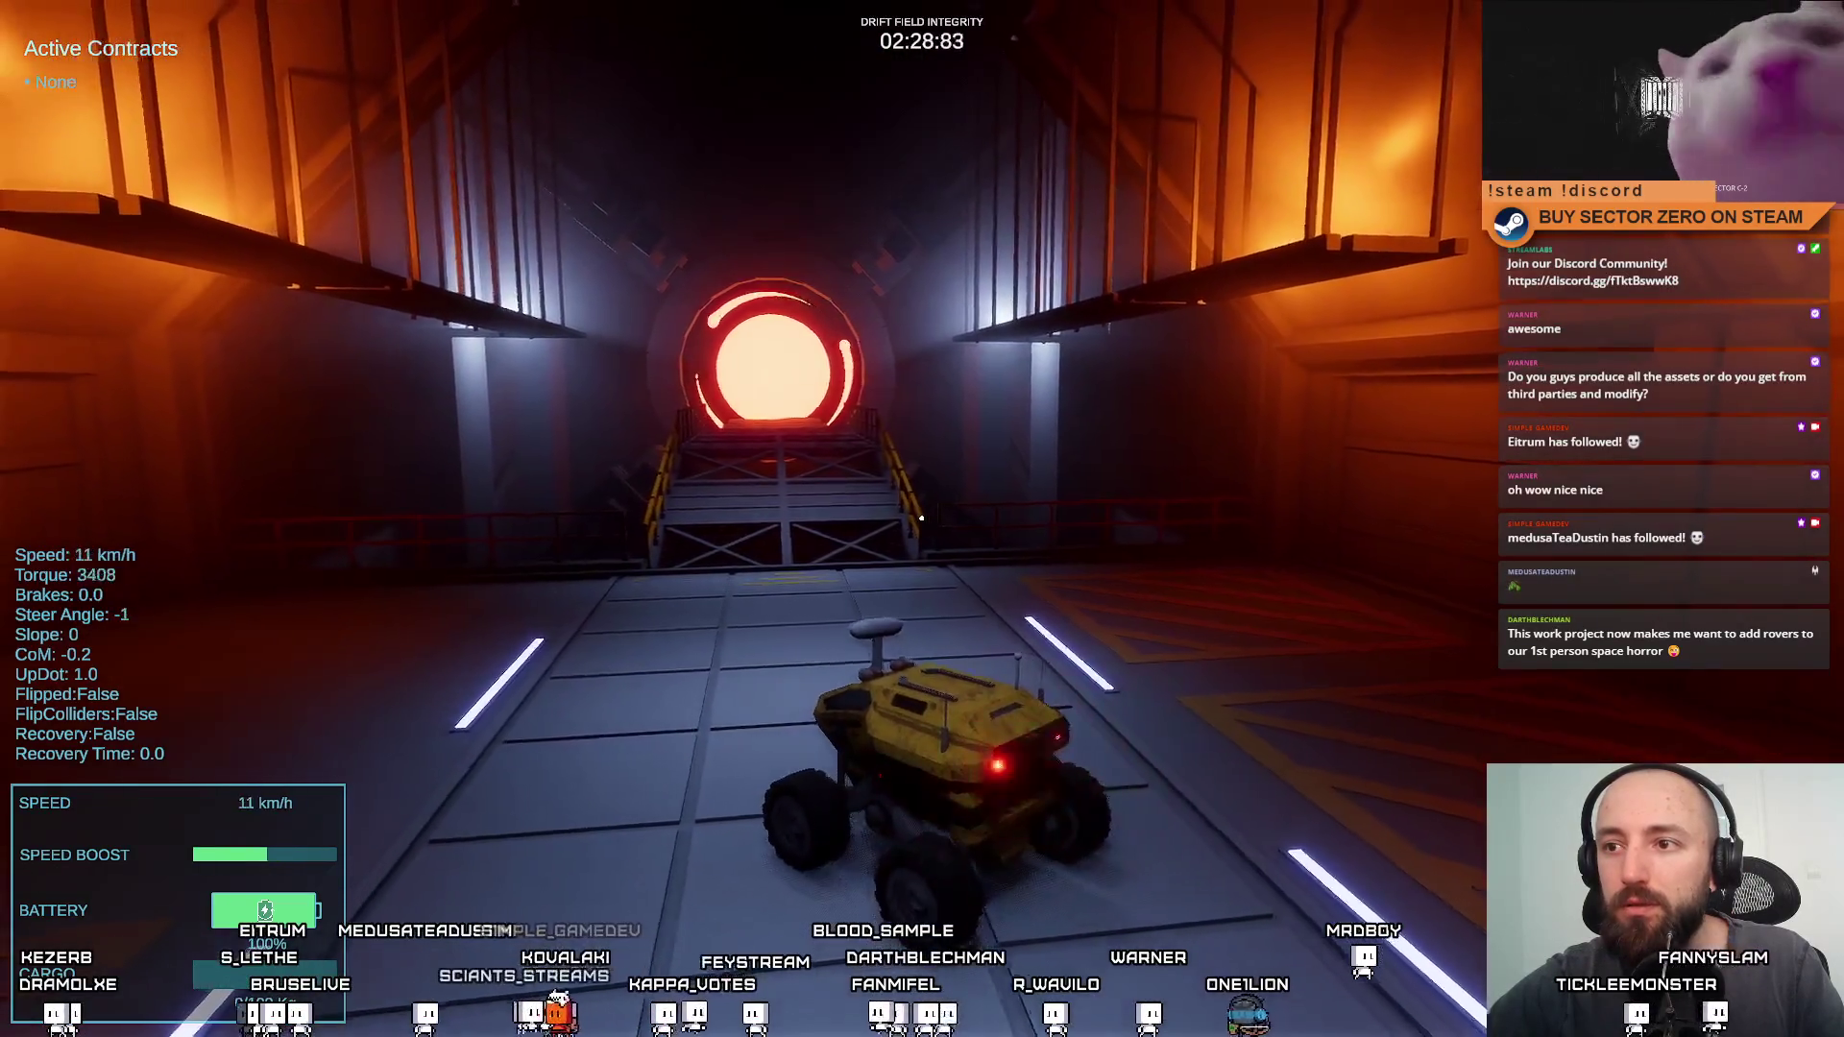
pyautogui.press('a')
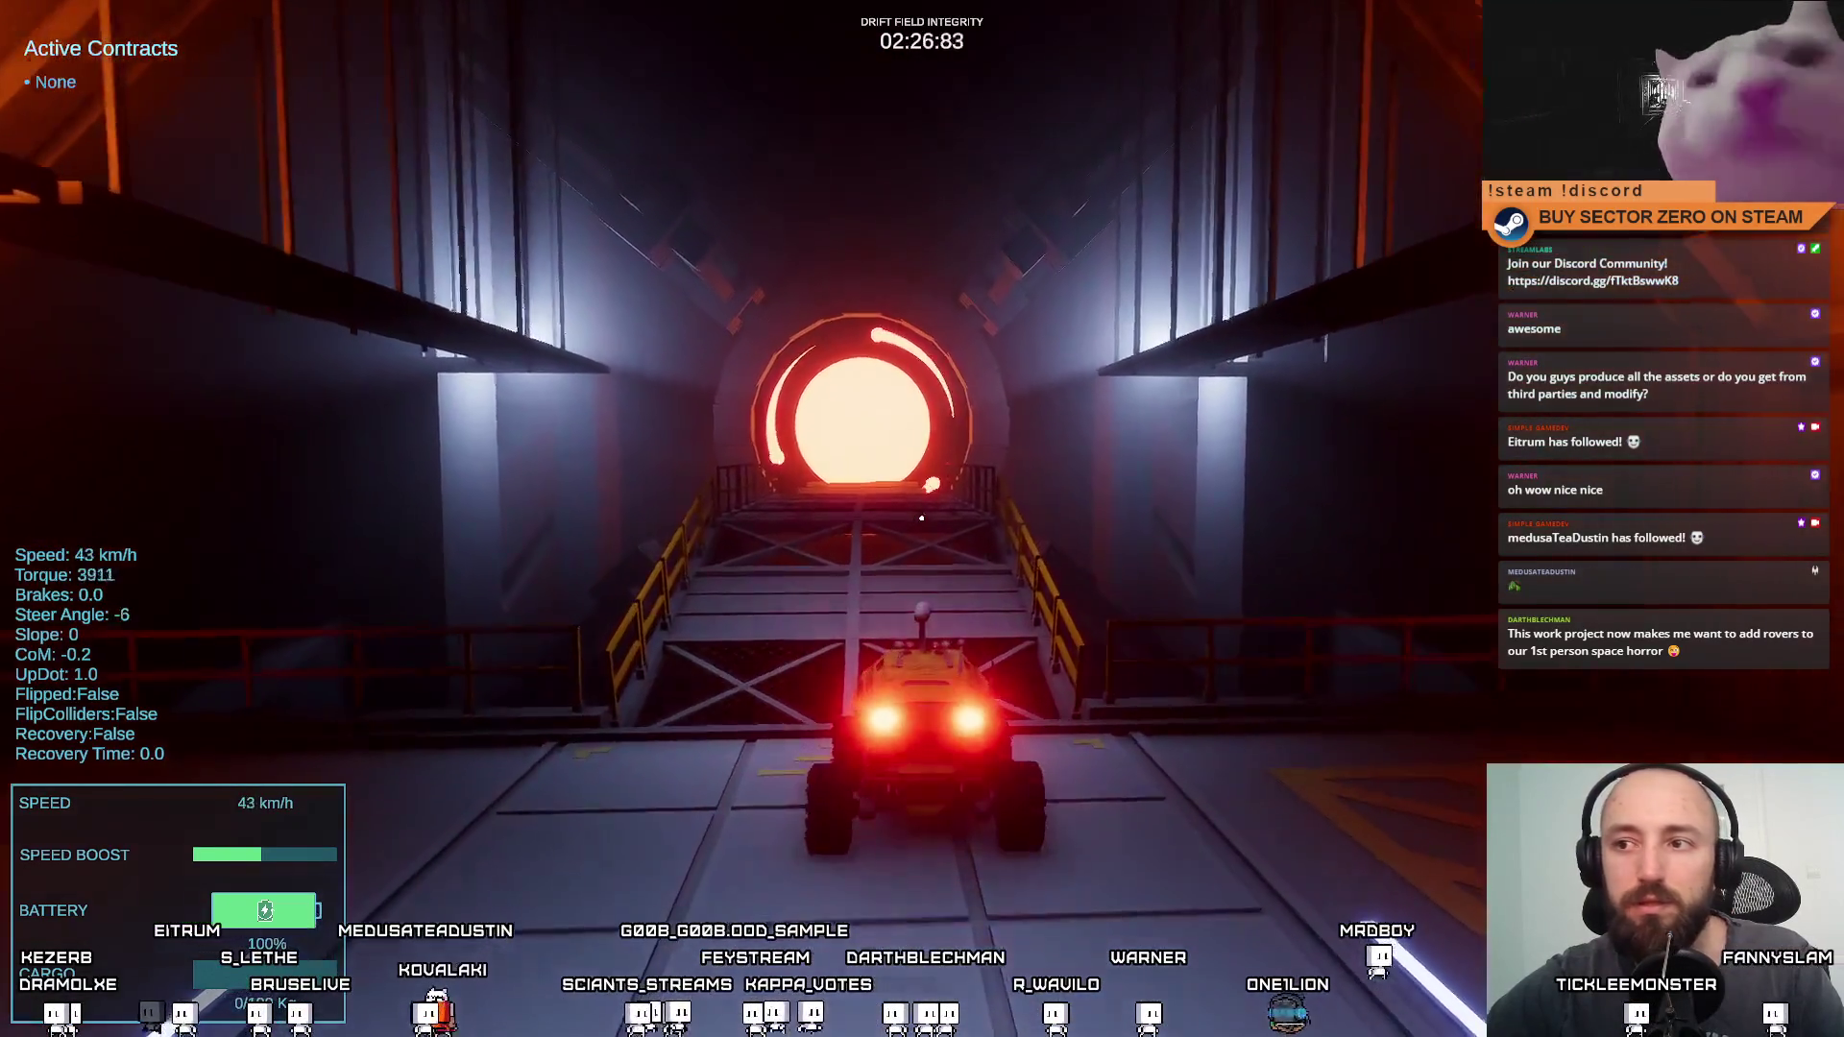
pyautogui.press('w')
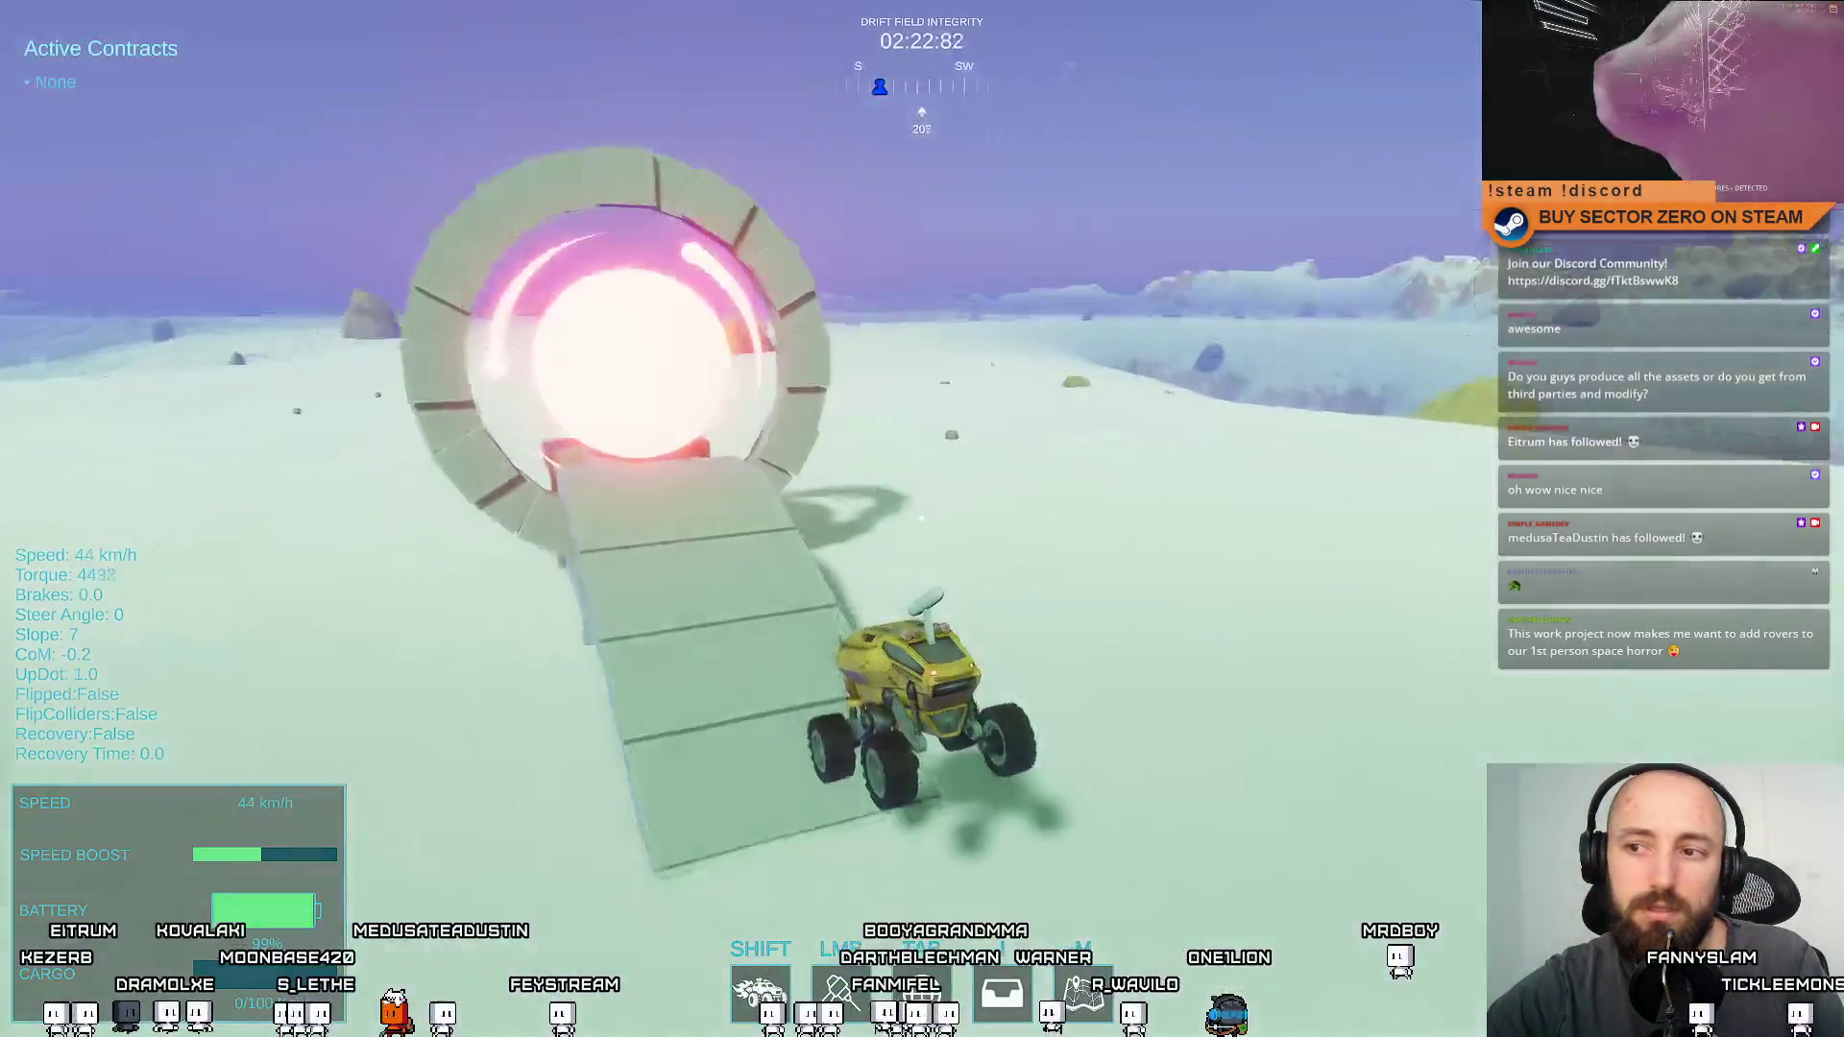
pyautogui.press('a')
pyautogui.press('a')
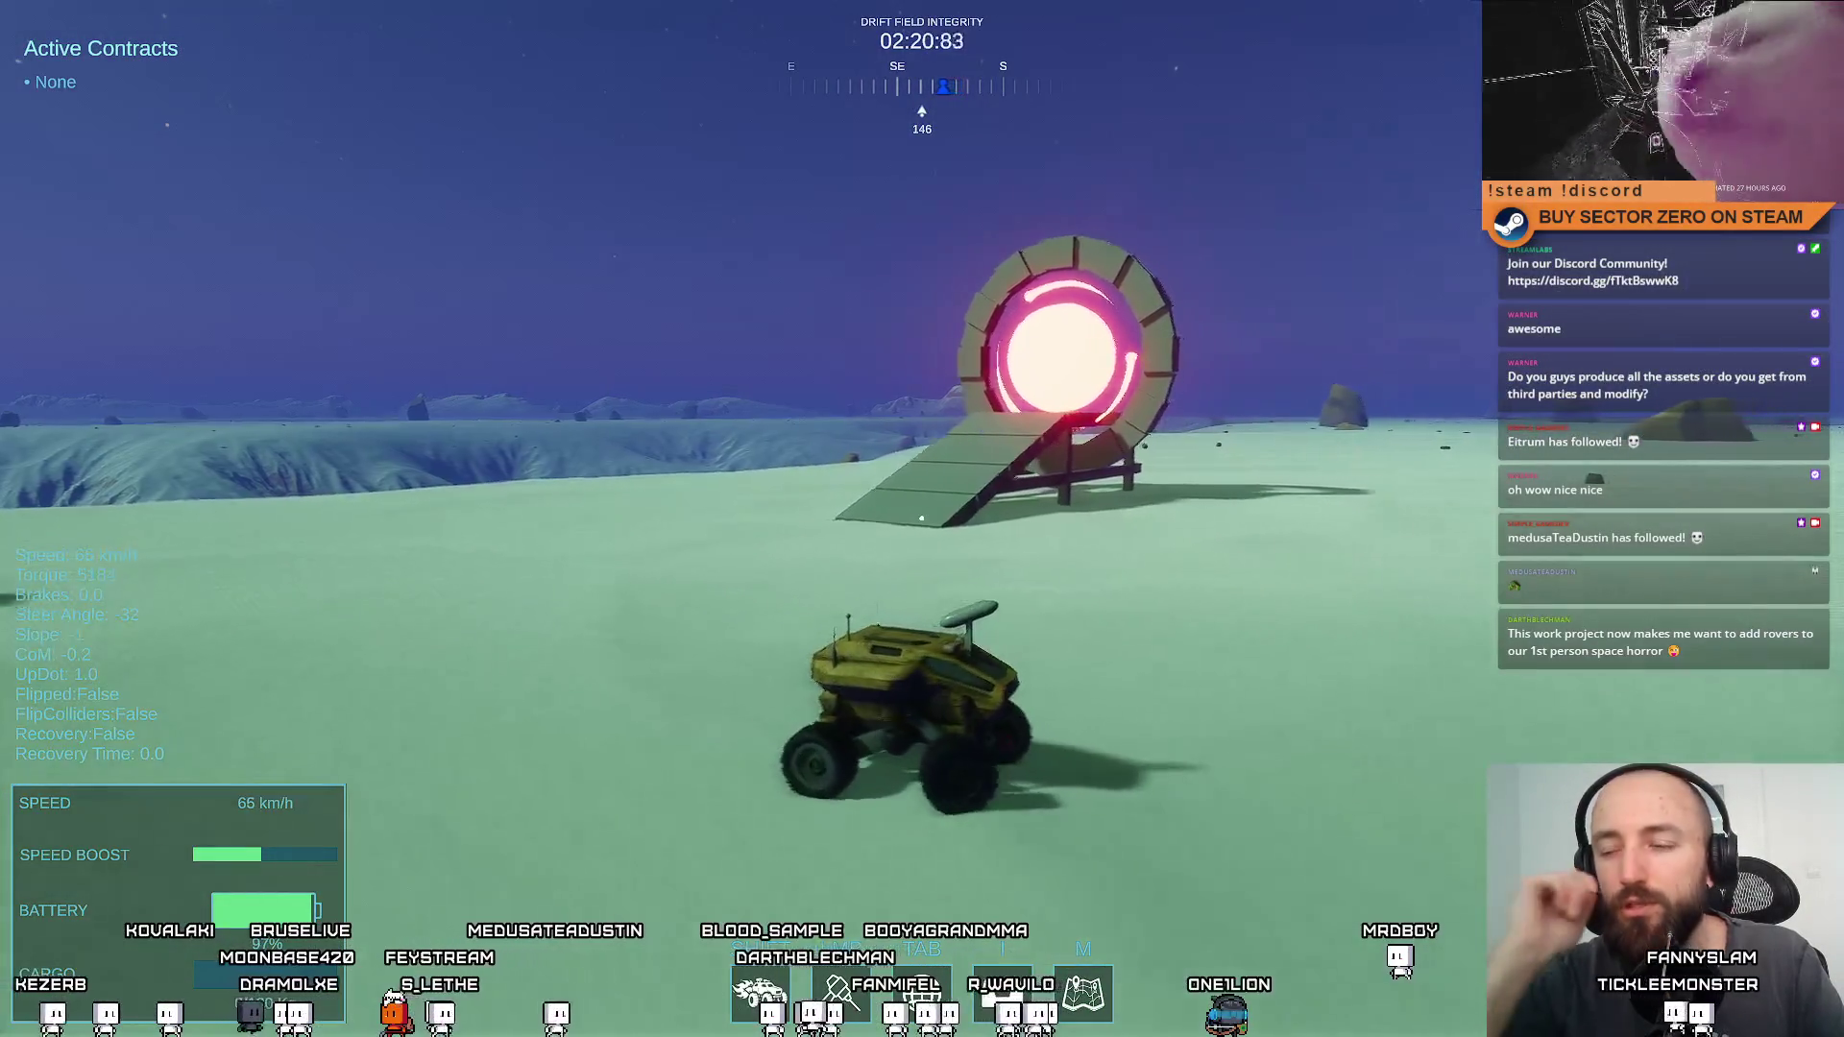
# Swing the rover around to face the portal and drive on into the next level
pyautogui.press('a')
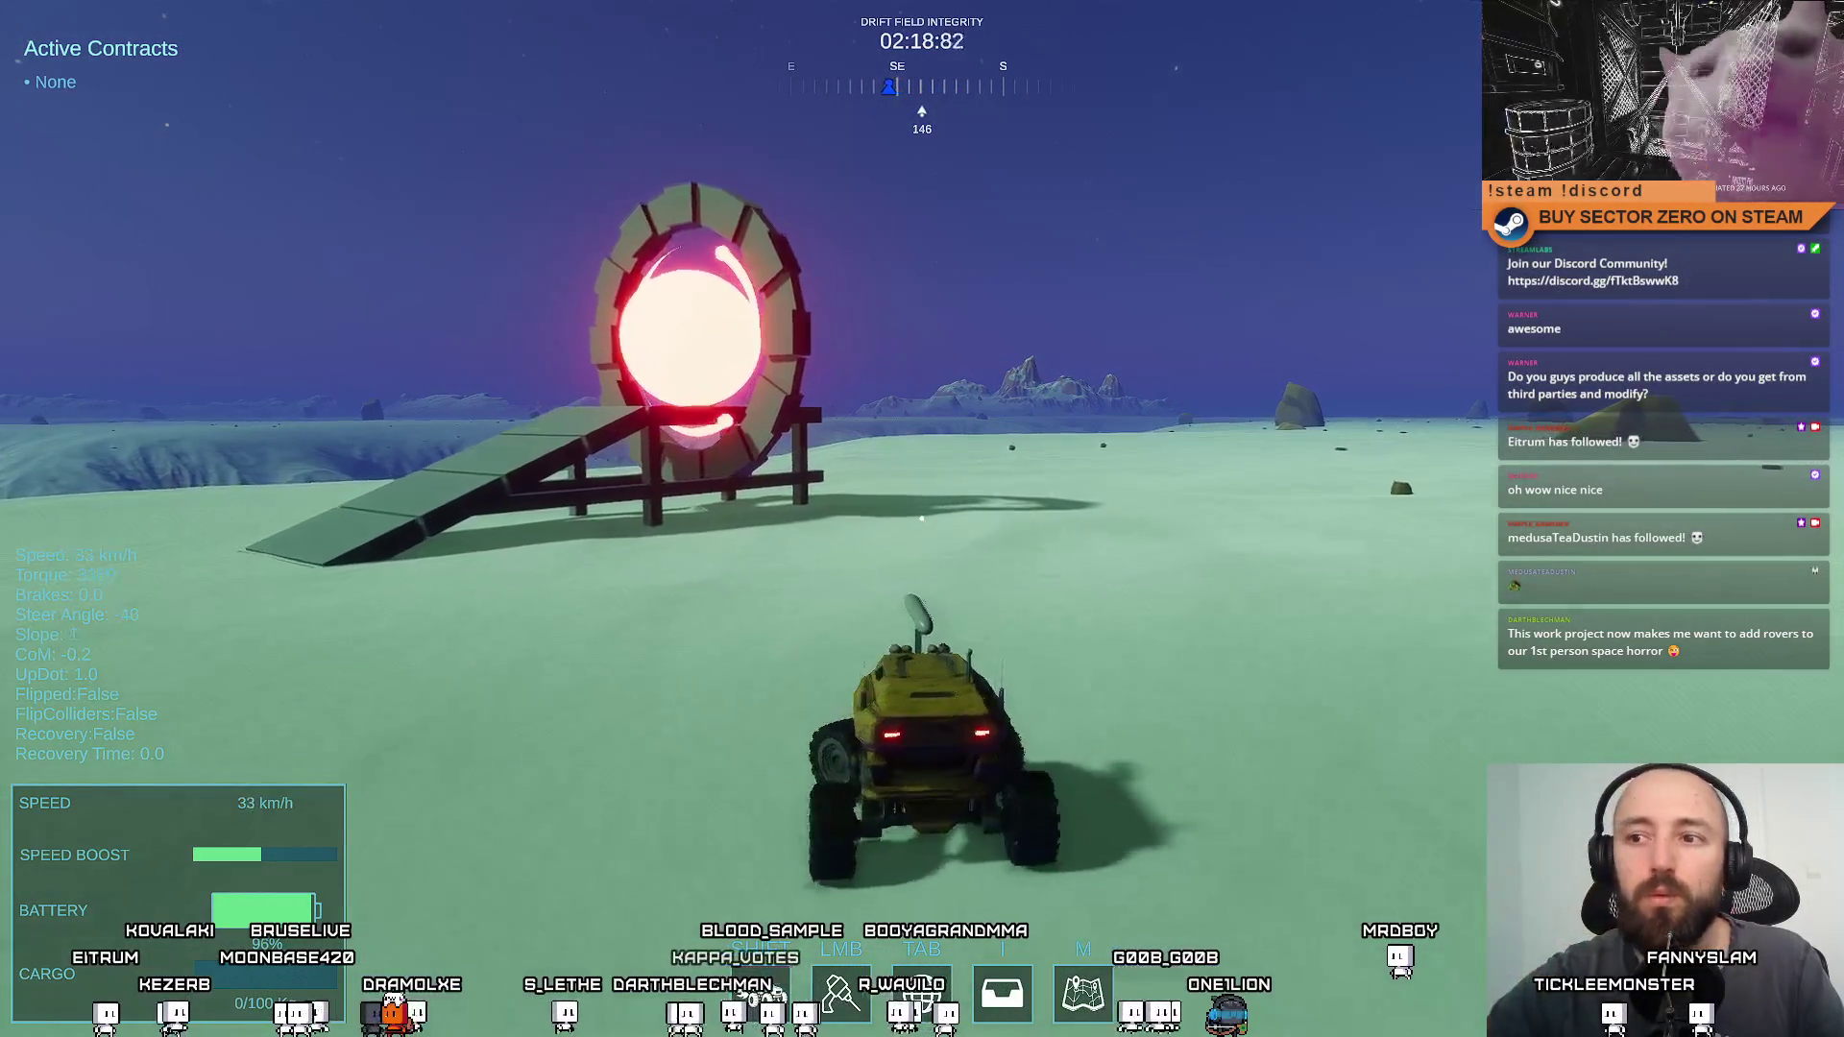
pyautogui.press('a')
pyautogui.press('d')
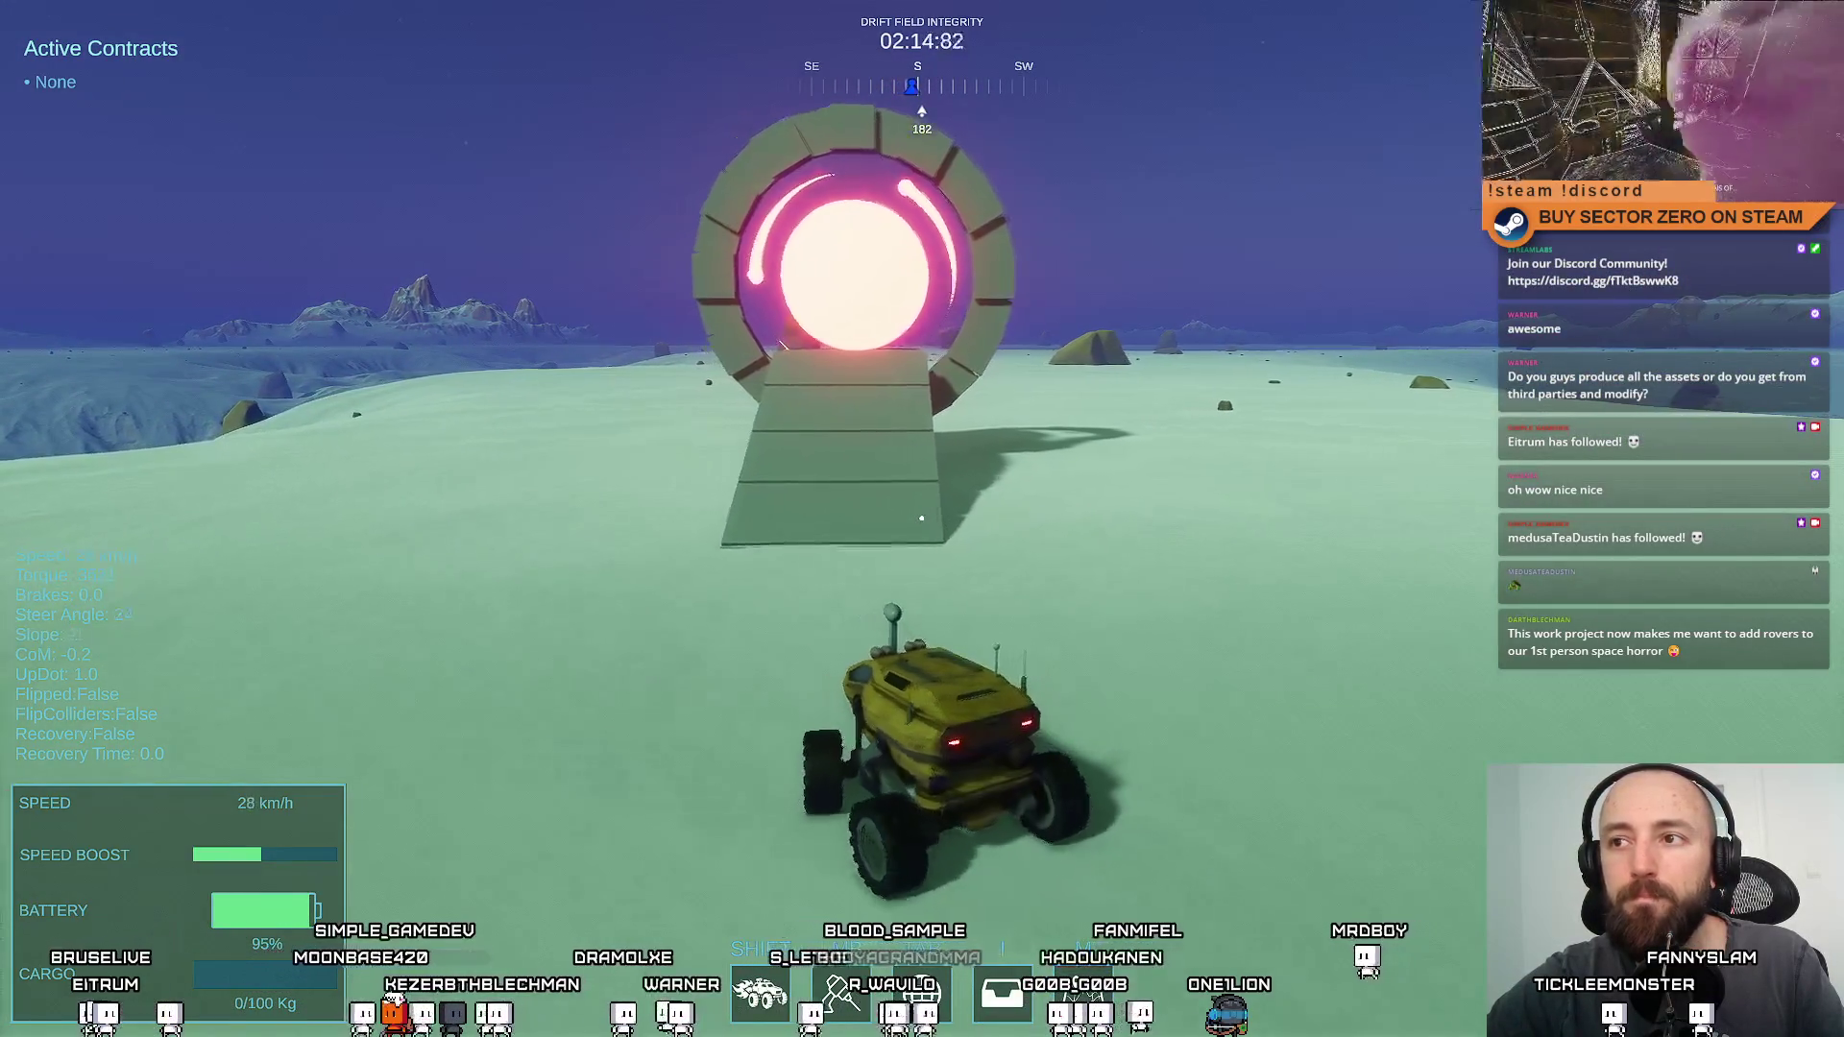
pyautogui.press('w')
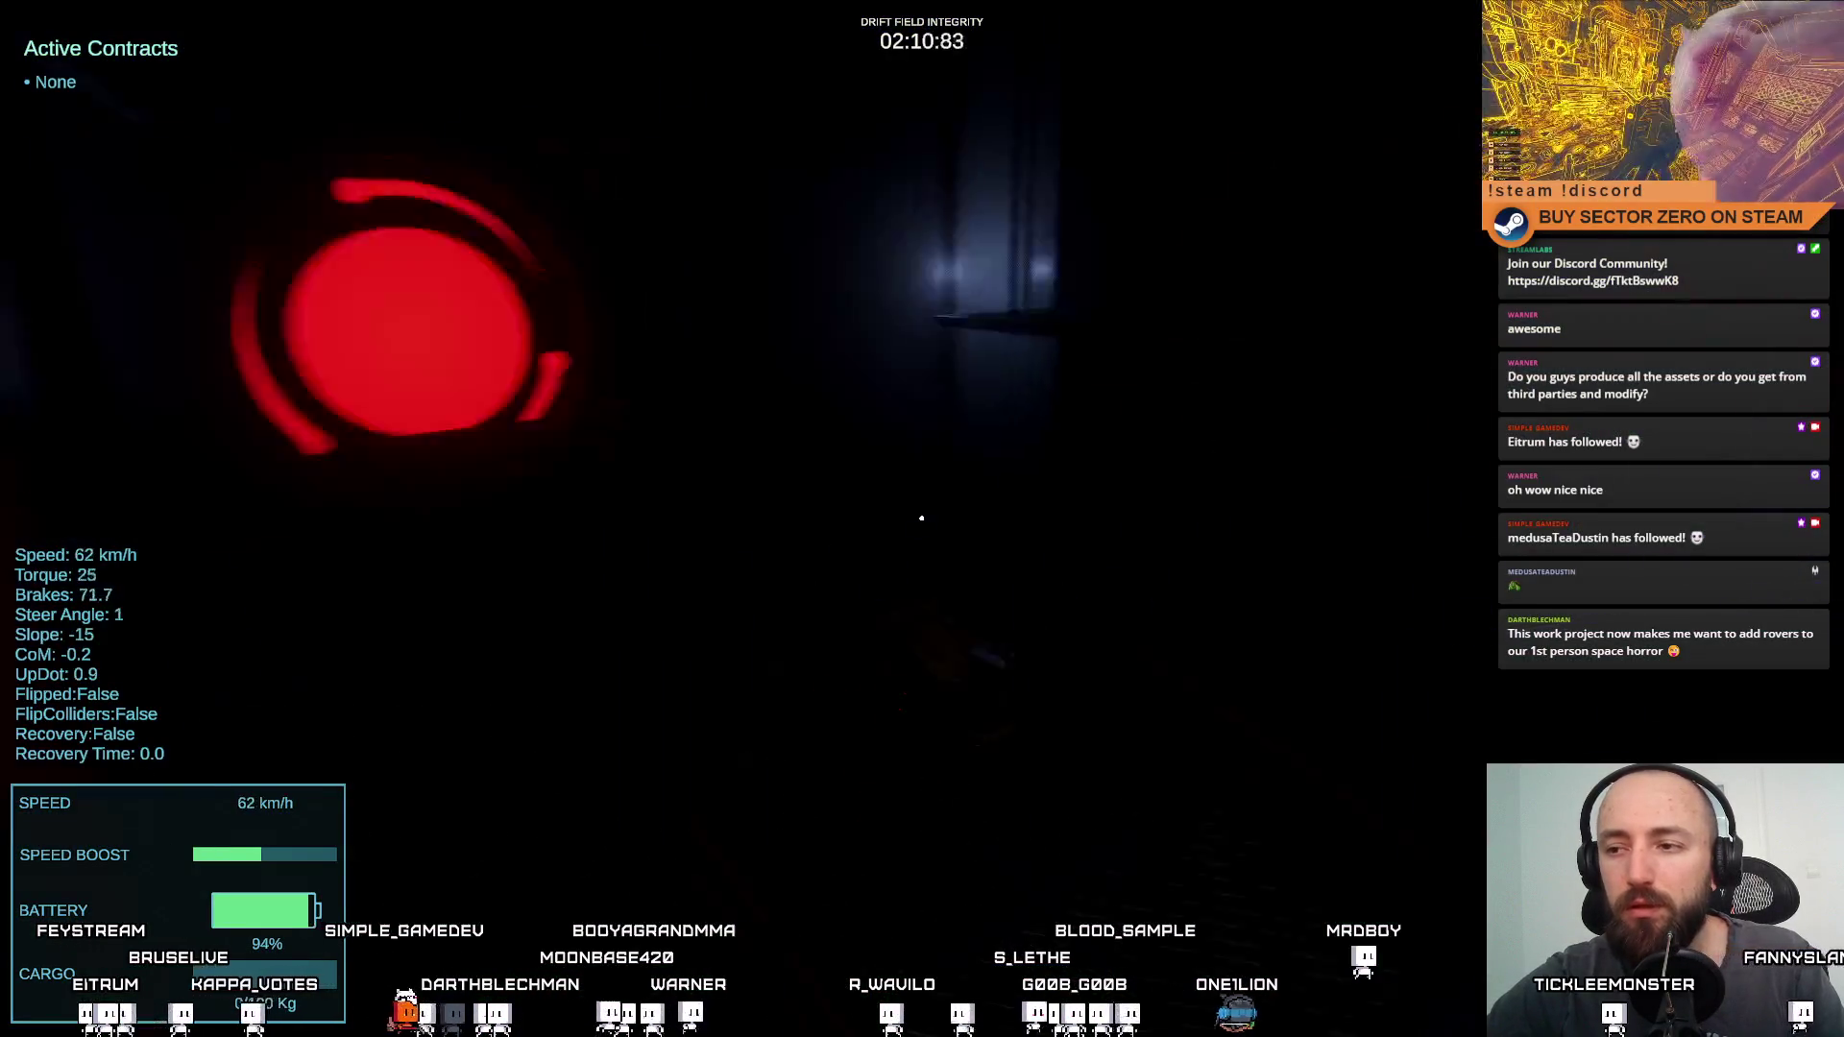
pyautogui.press('d')
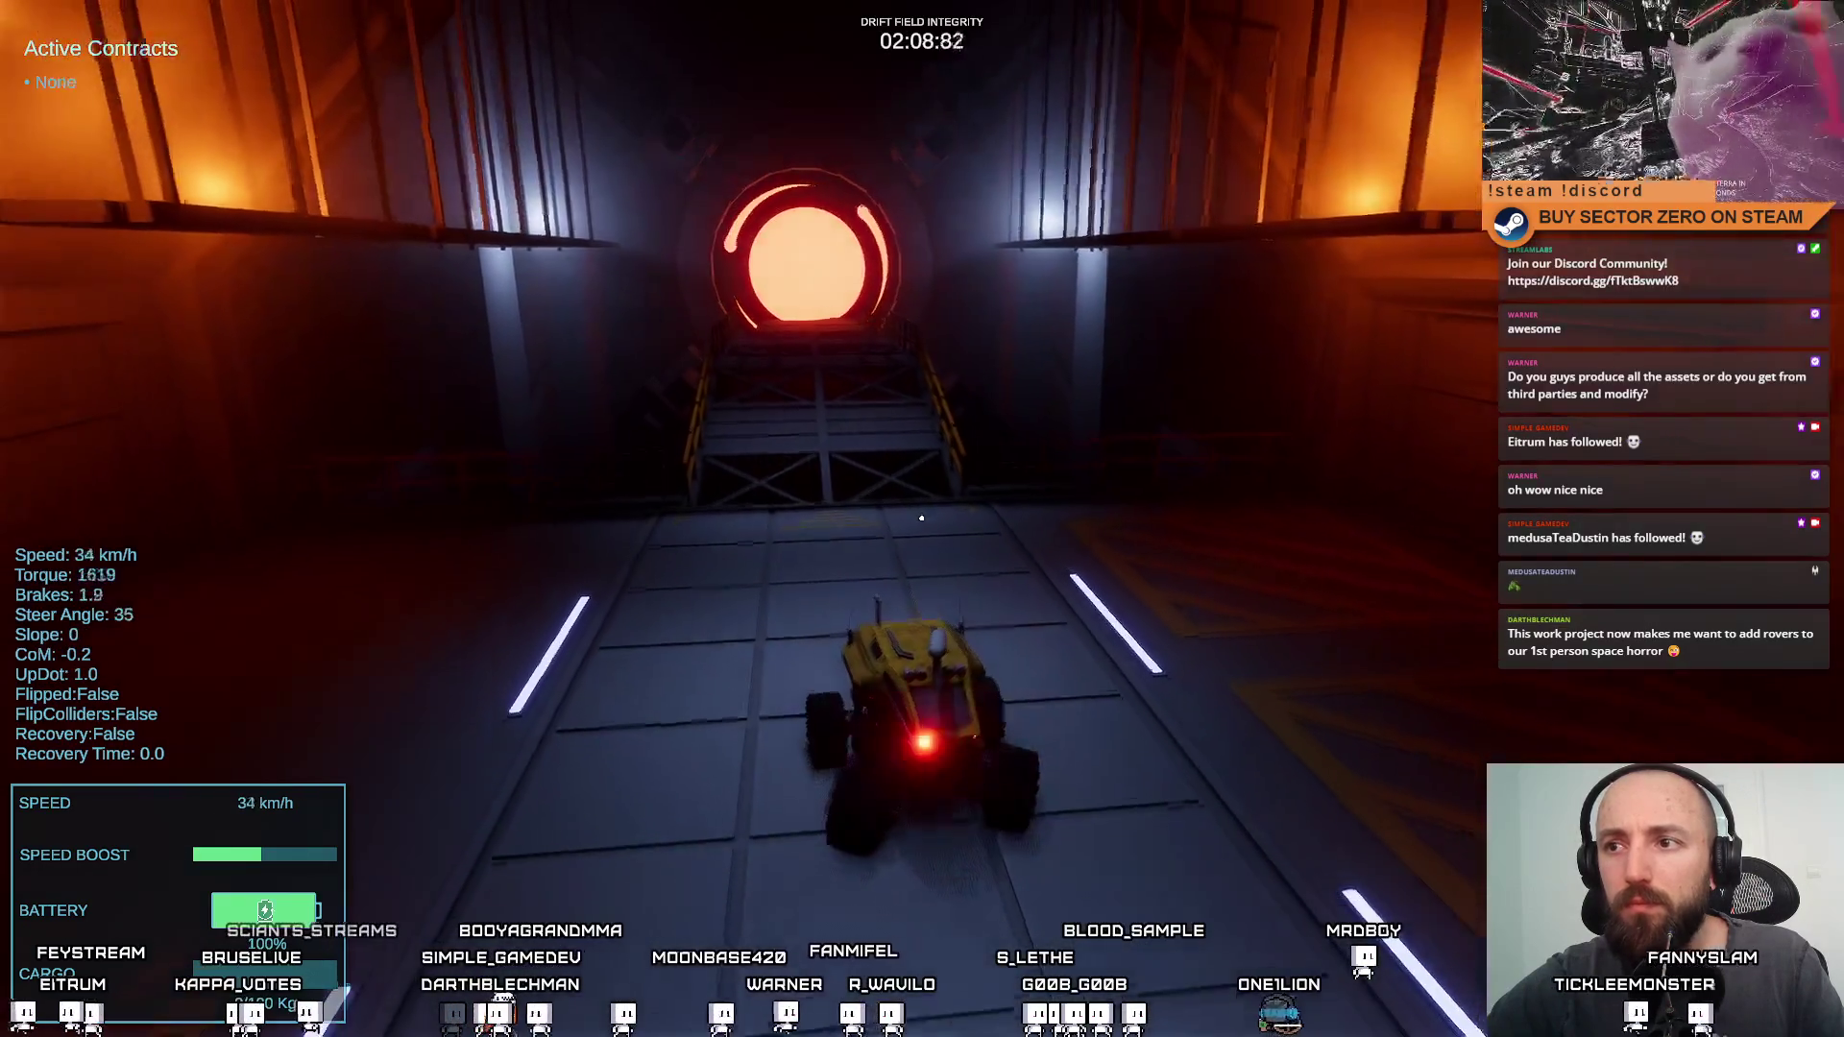
pyautogui.press('w')
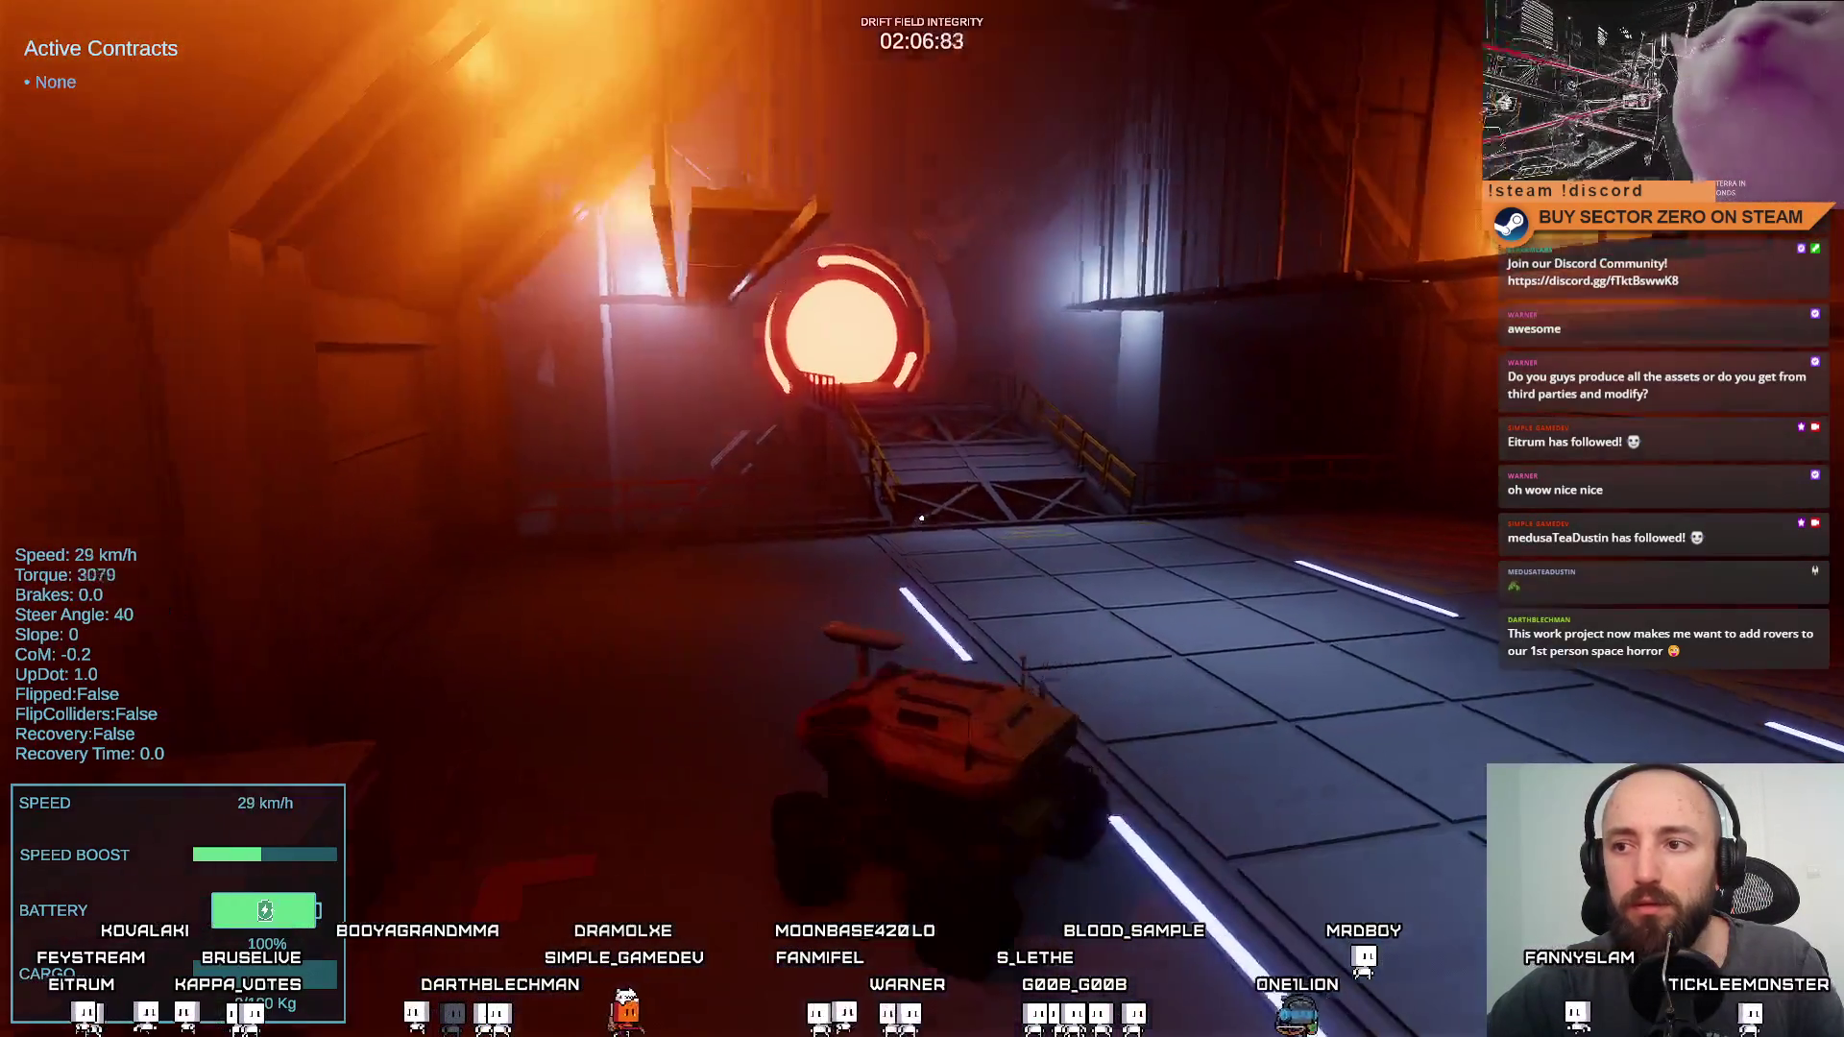
pyautogui.press('a')
# Line up with the portal bridge, climb it and drive up the ramp into the portal again
pyautogui.press('s')
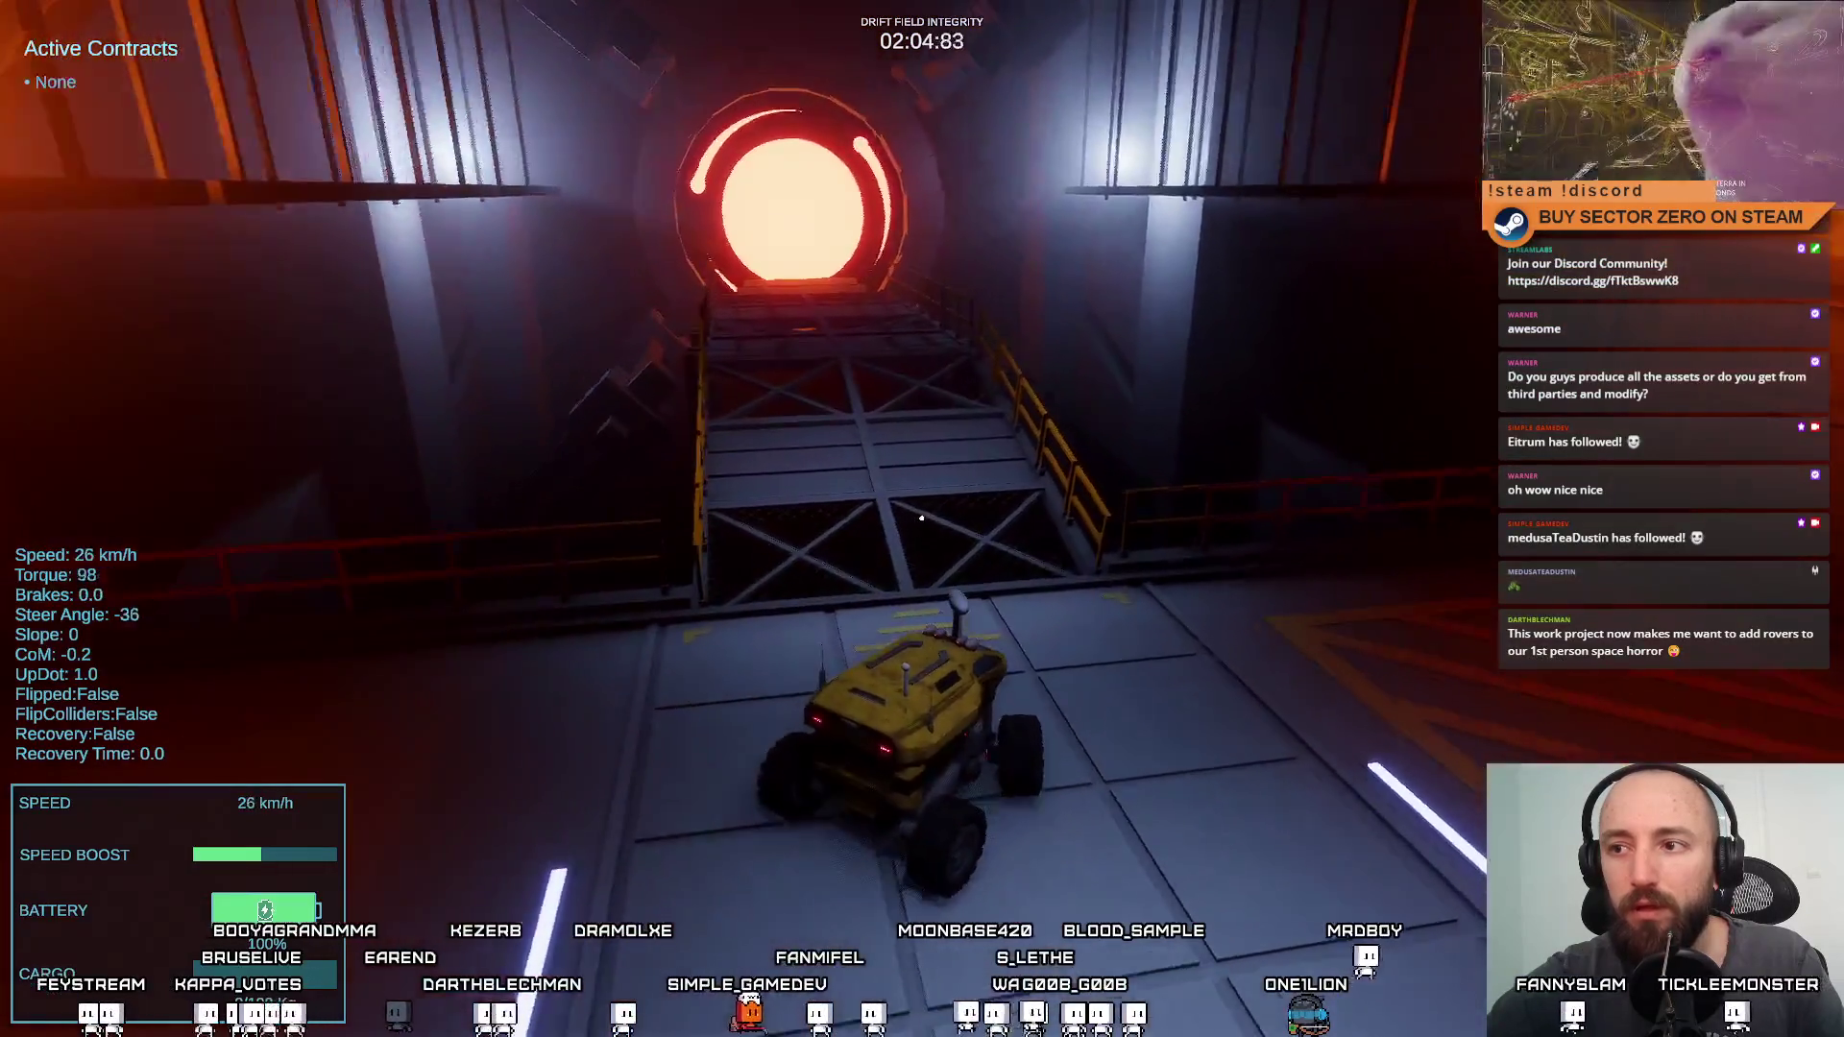
pyautogui.press('w')
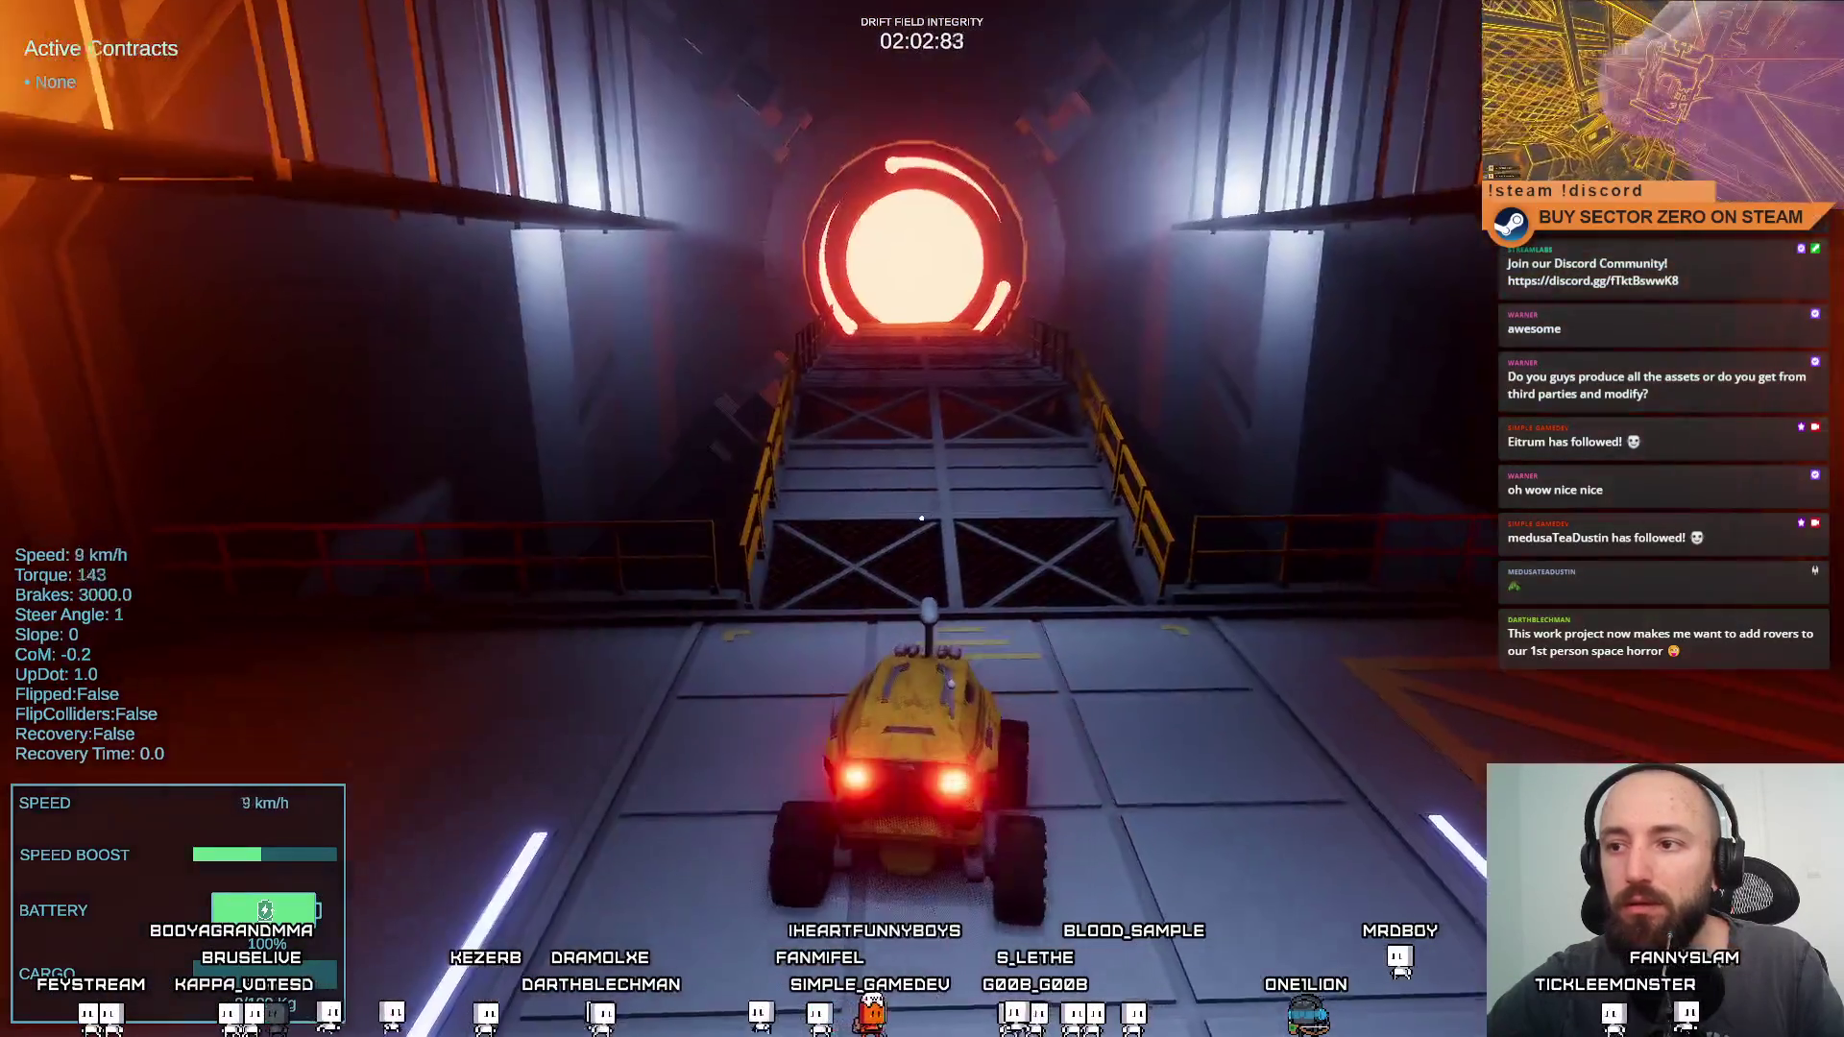
pyautogui.press('w')
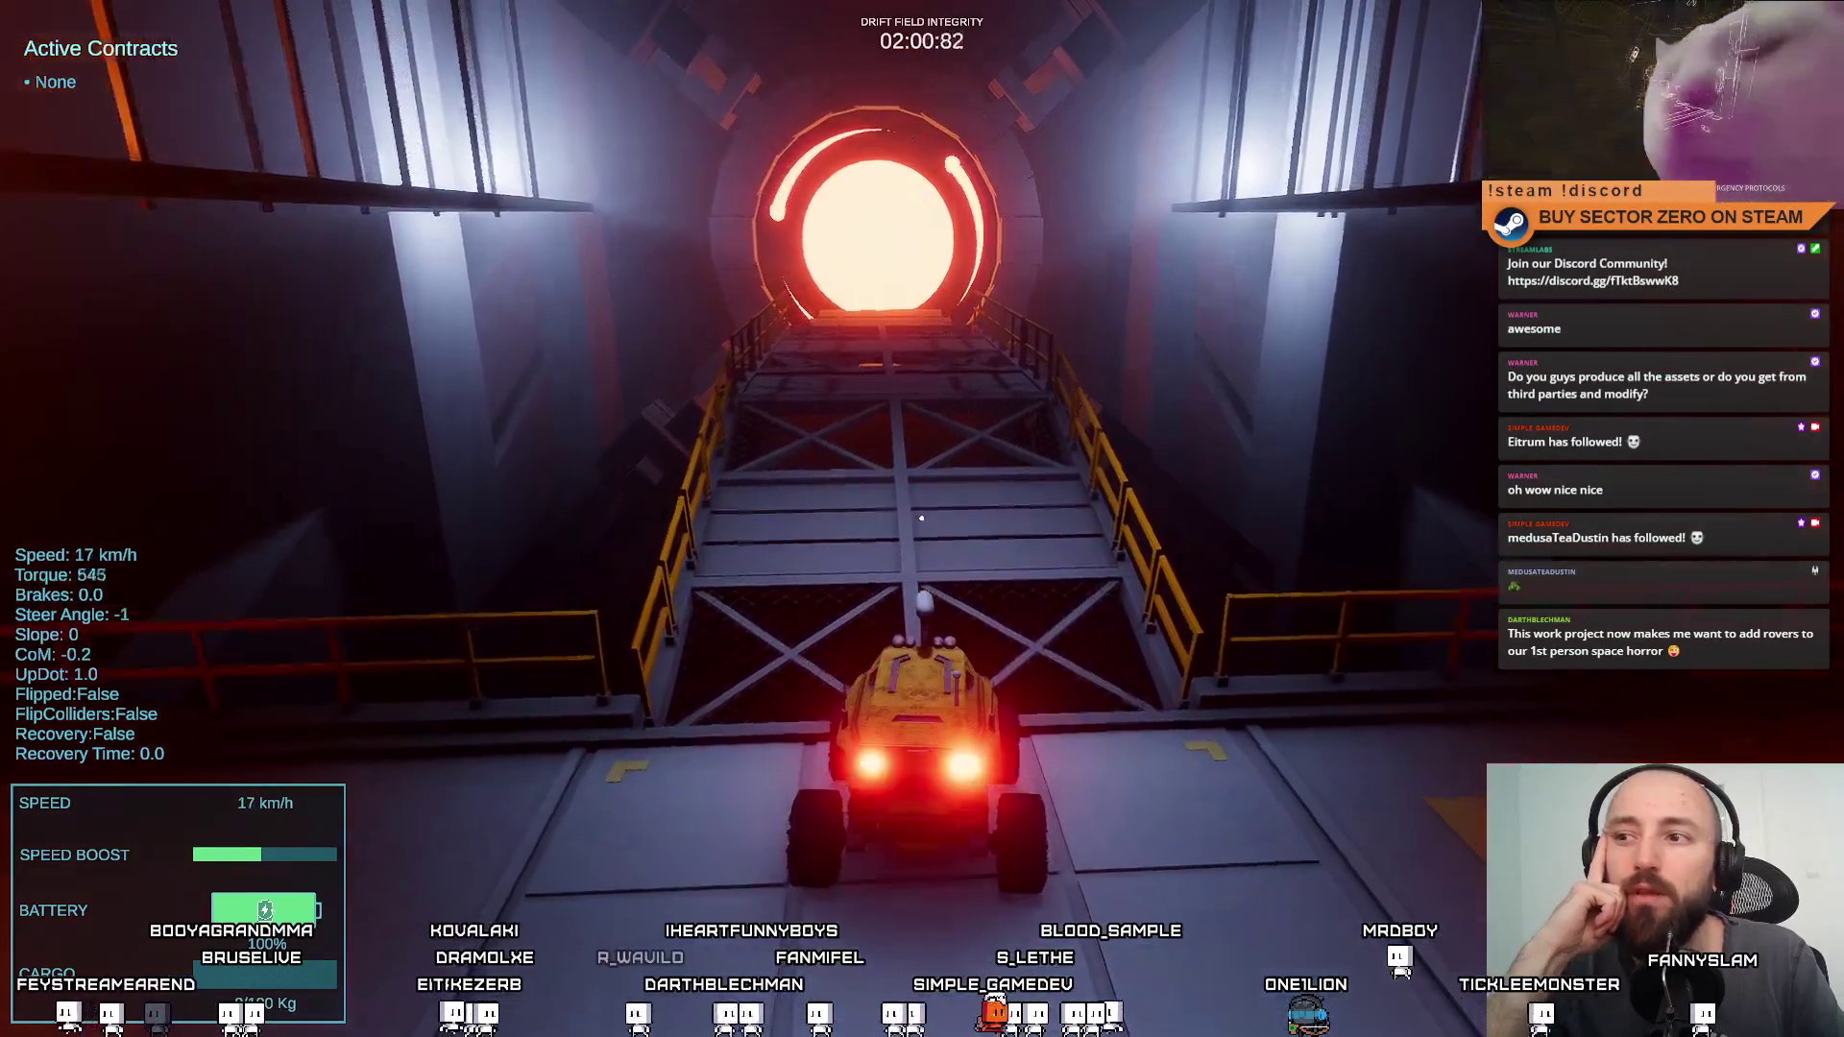
pyautogui.press('w')
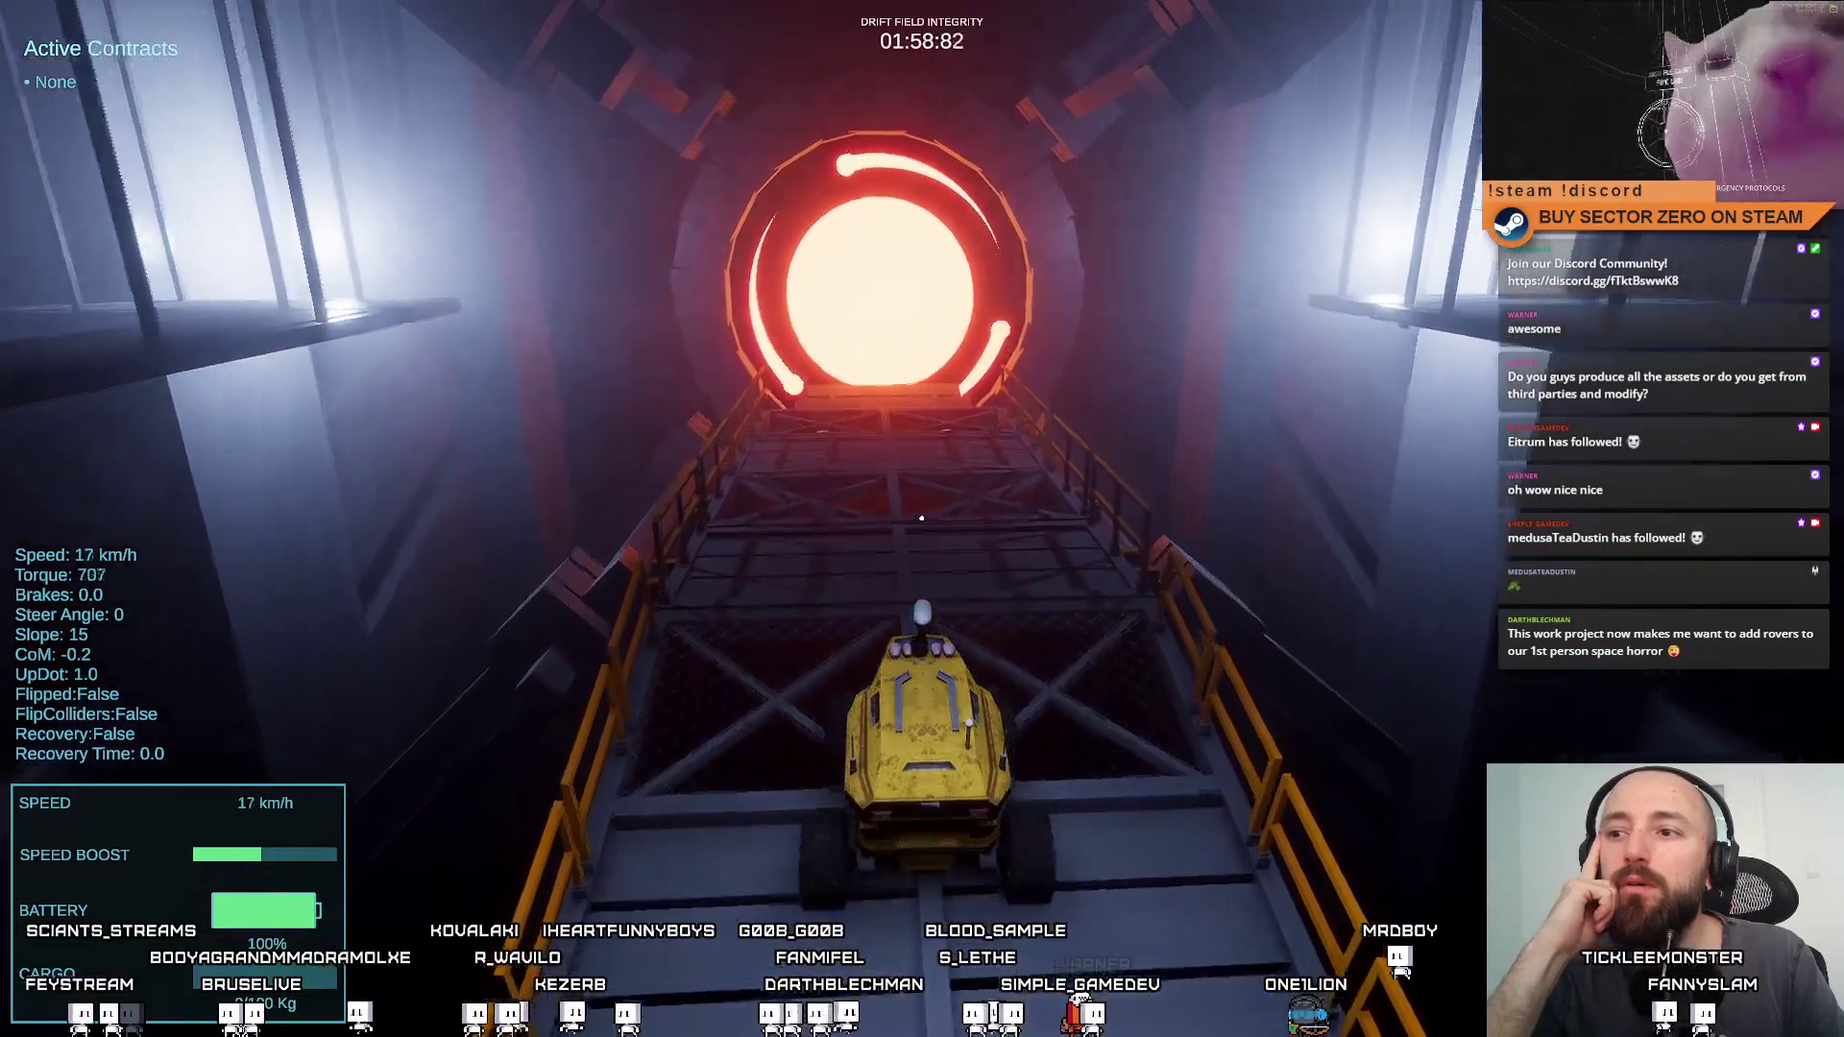
pyautogui.press('w')
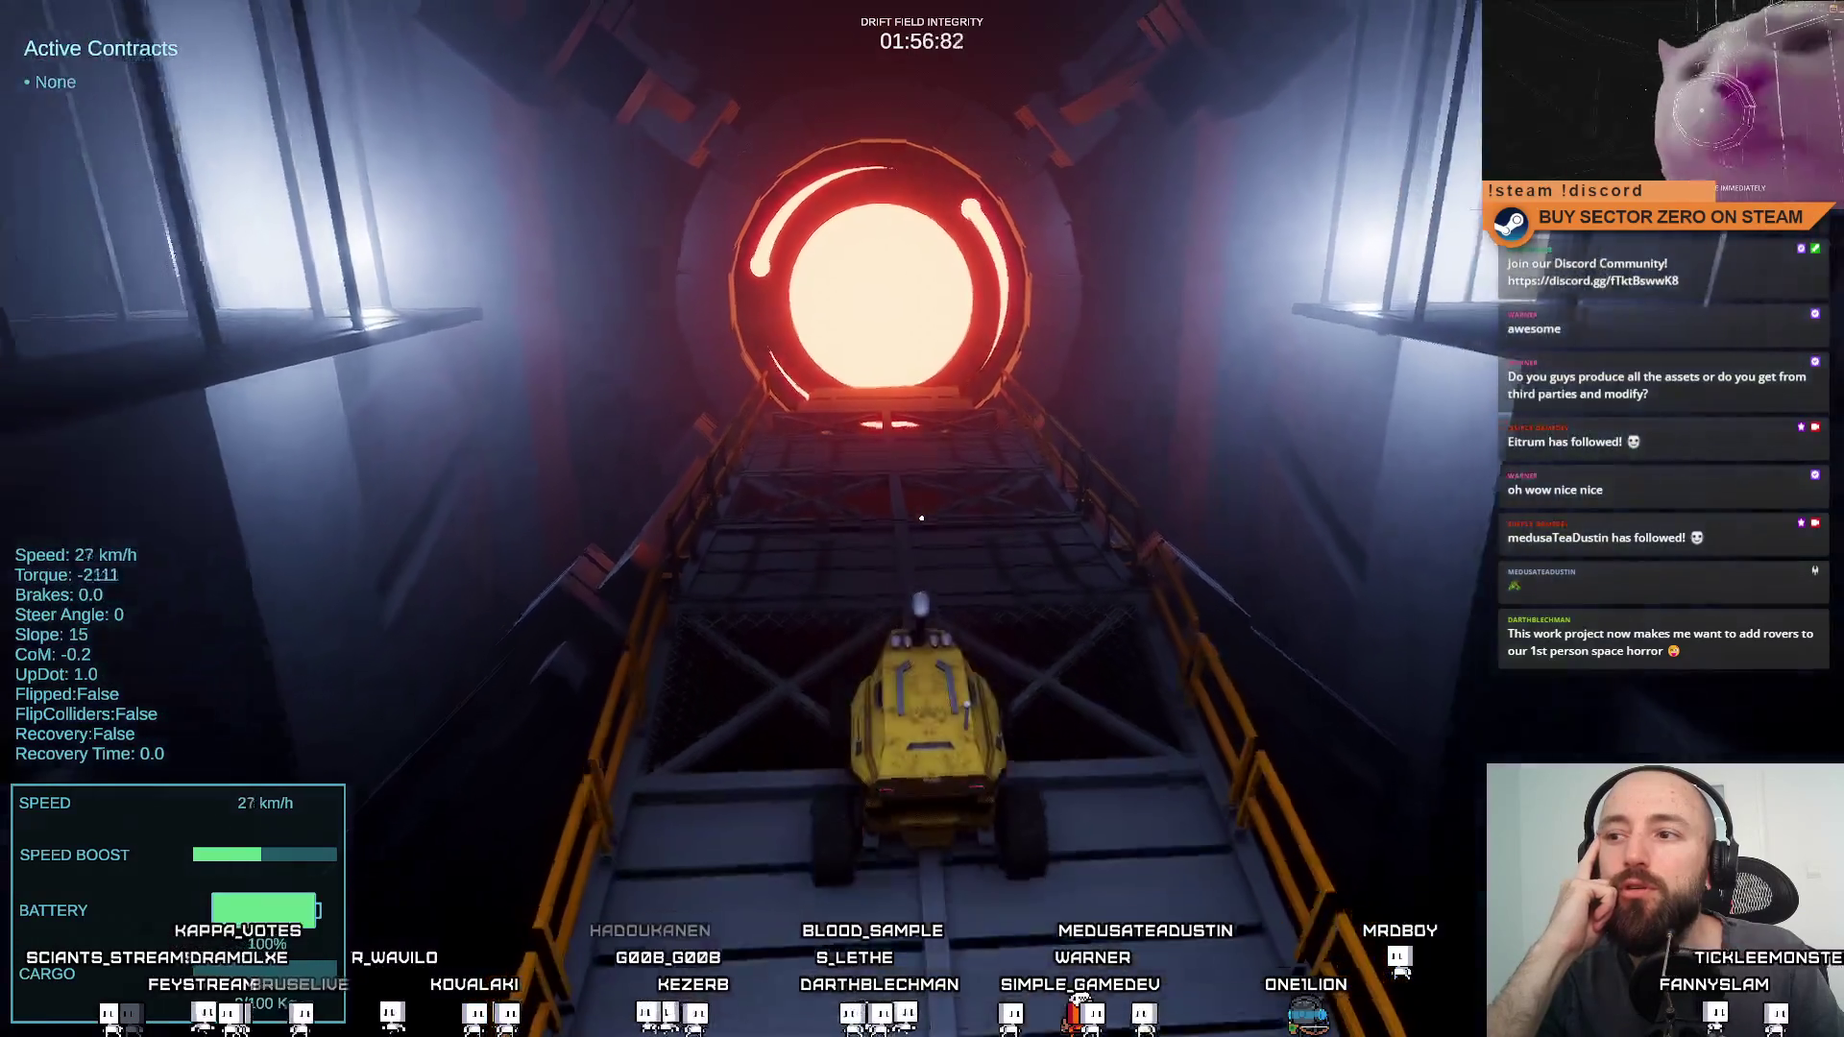
pyautogui.press('s')
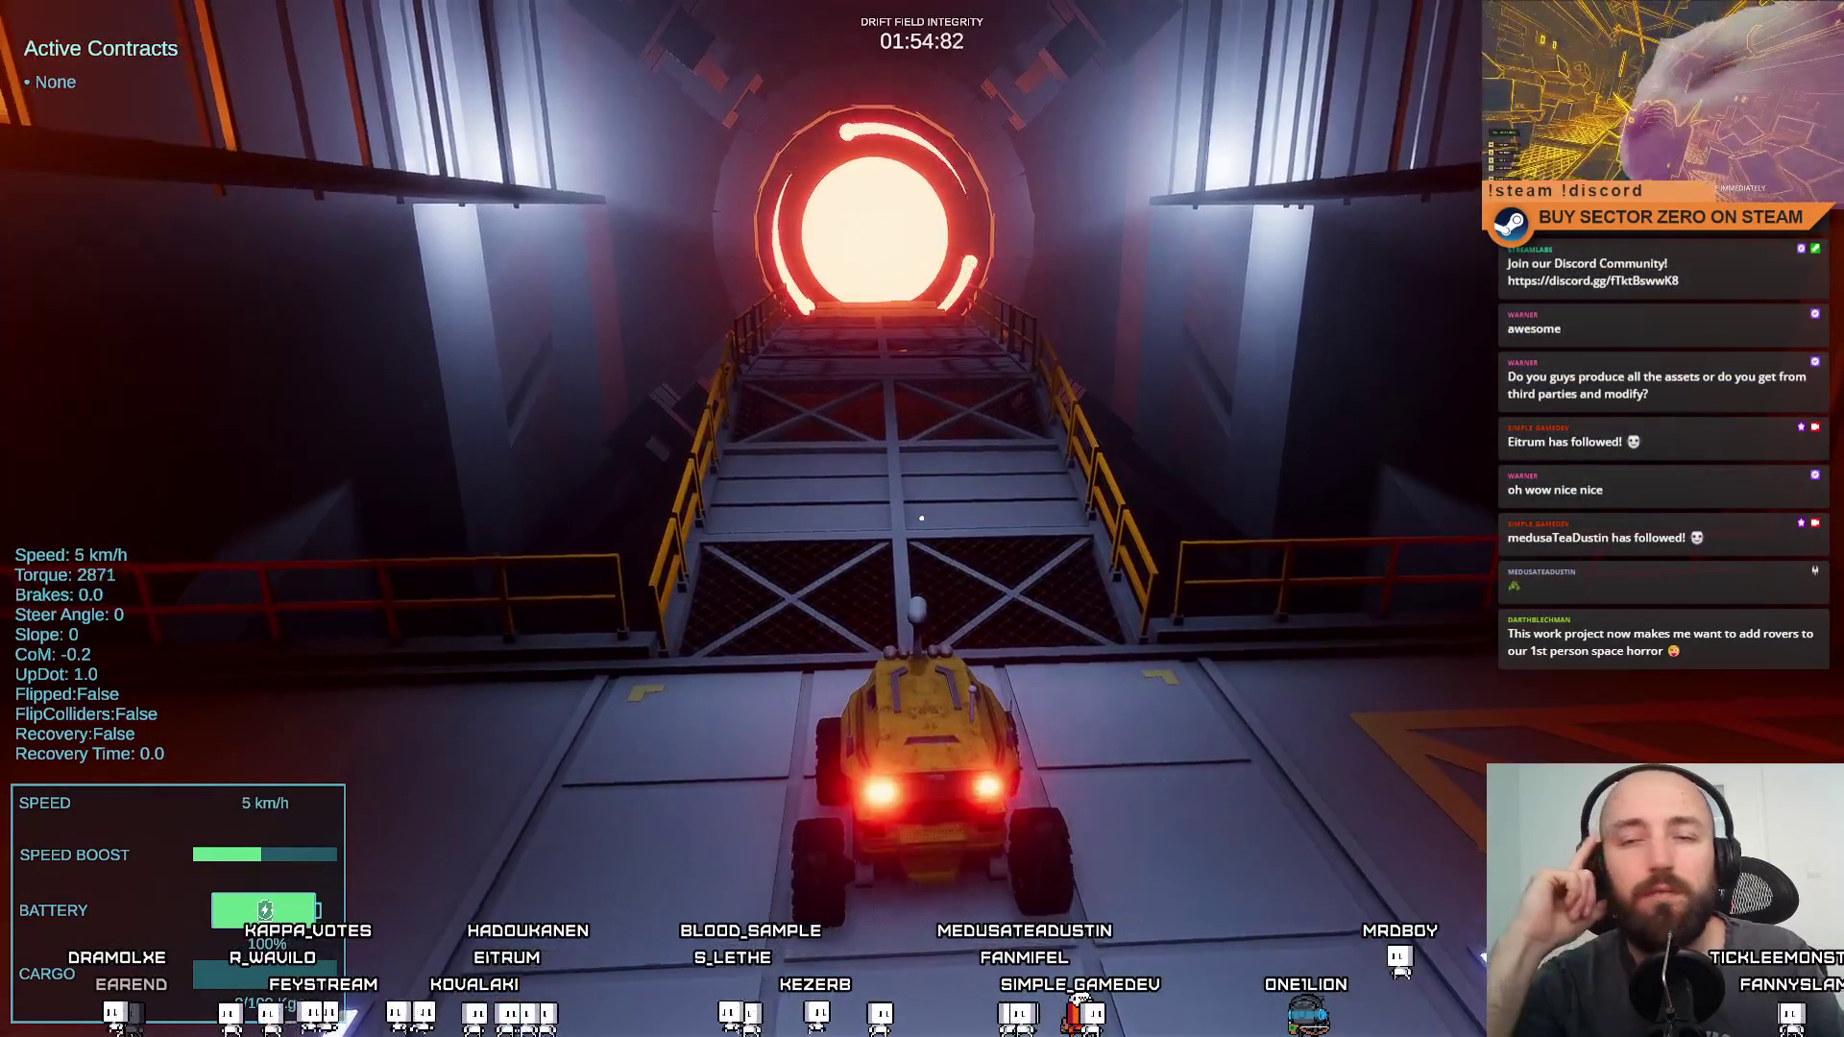
pyautogui.press('w')
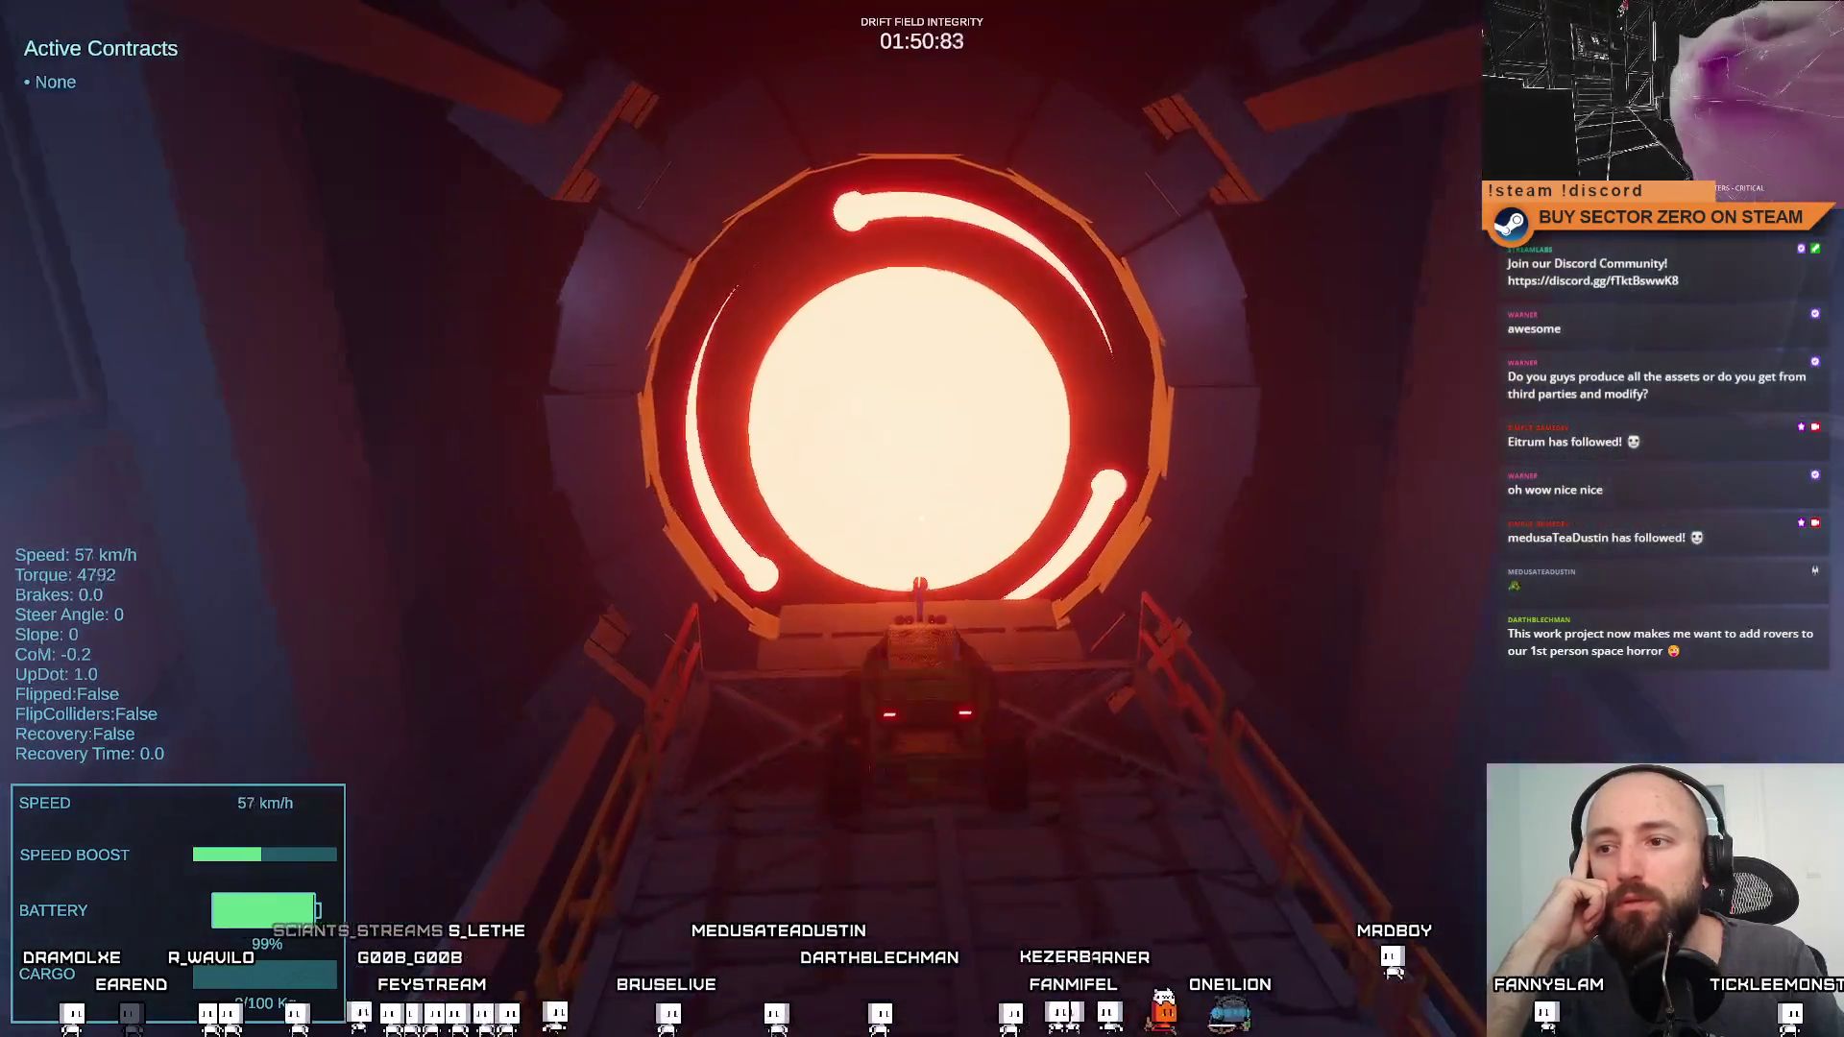
# Steer the rover in line with the gate ramp and drive up onto it
pyautogui.press('w')
pyautogui.press('a')
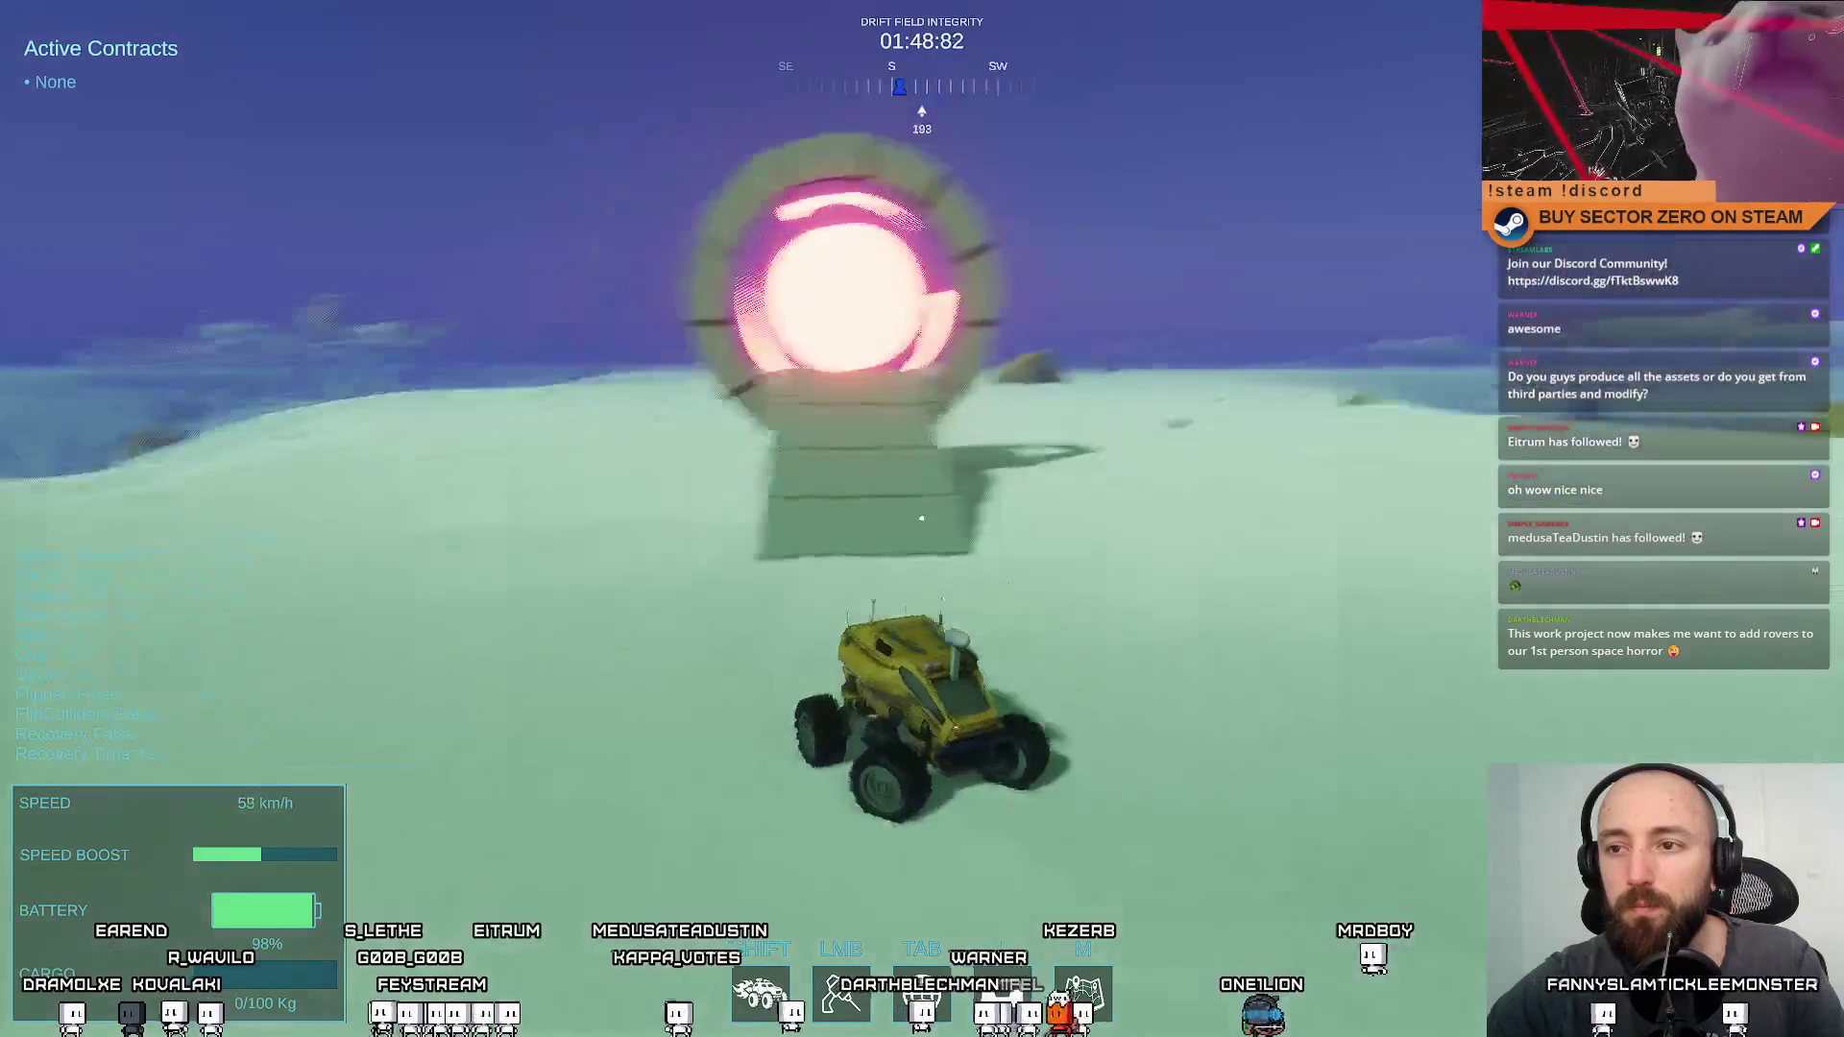
pyautogui.press('s')
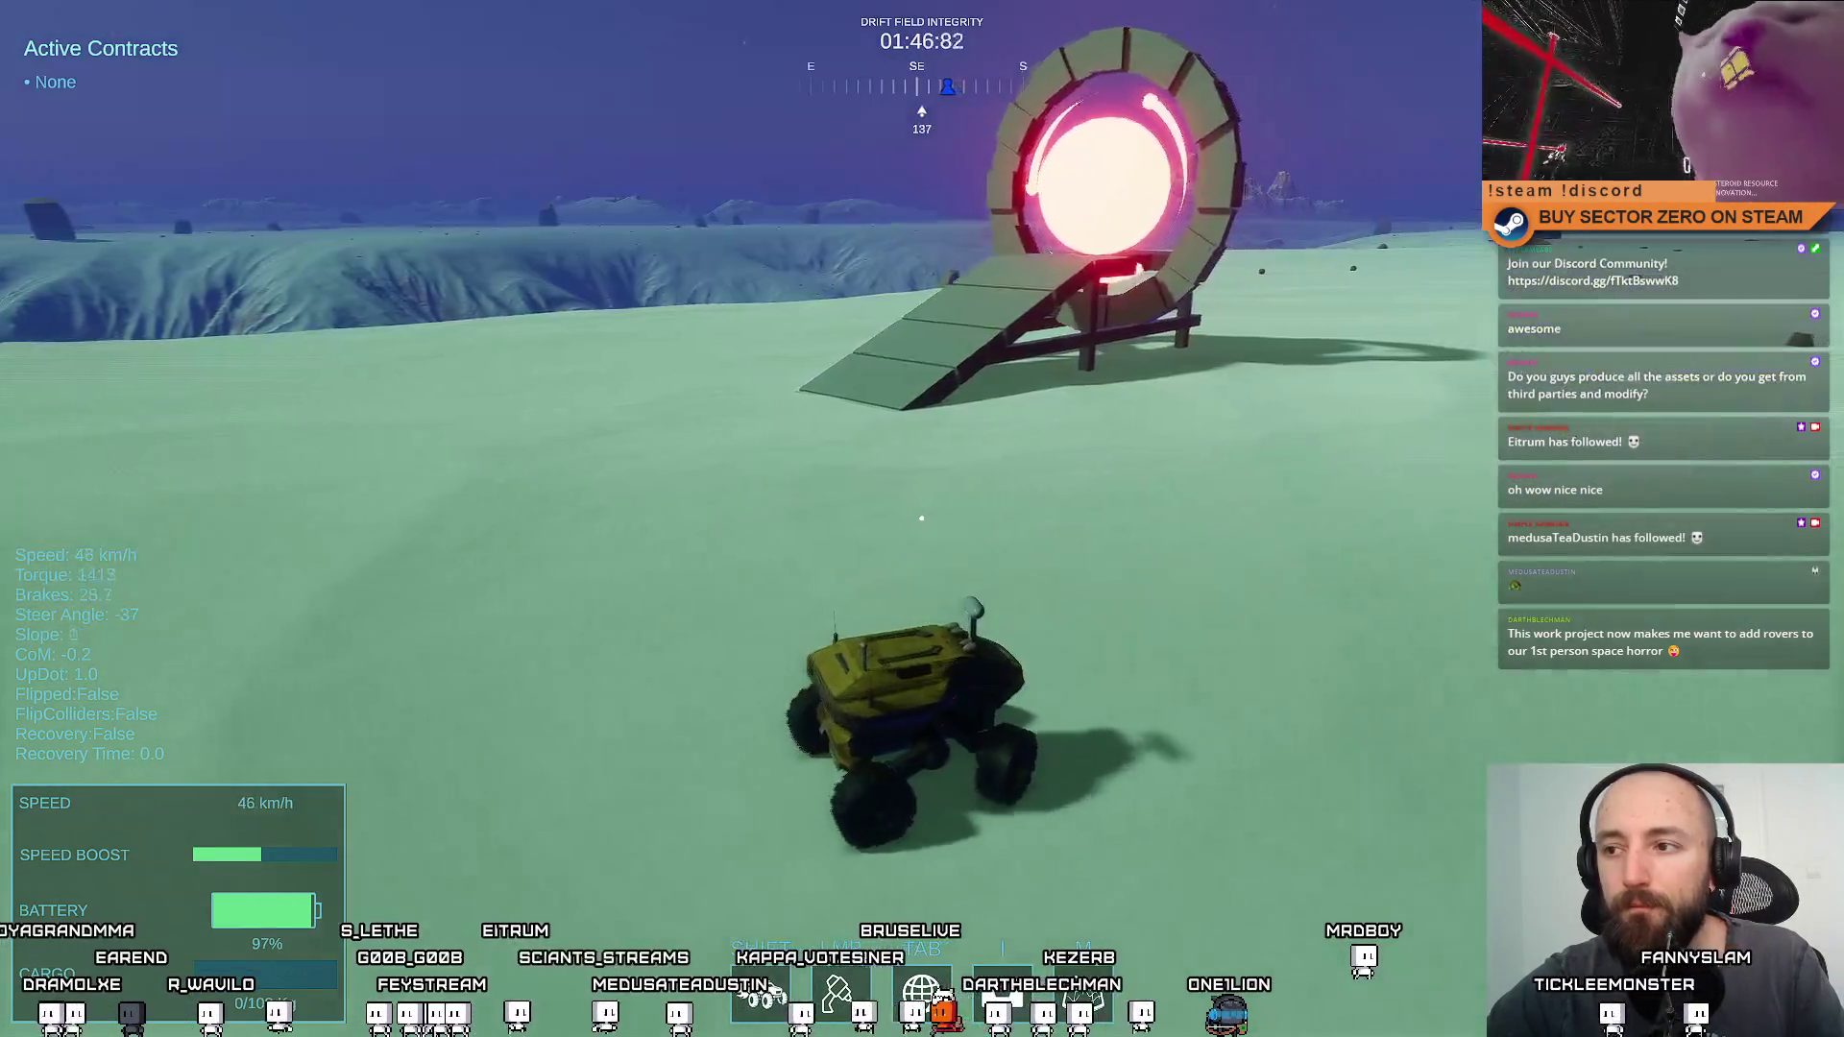
pyautogui.press('d')
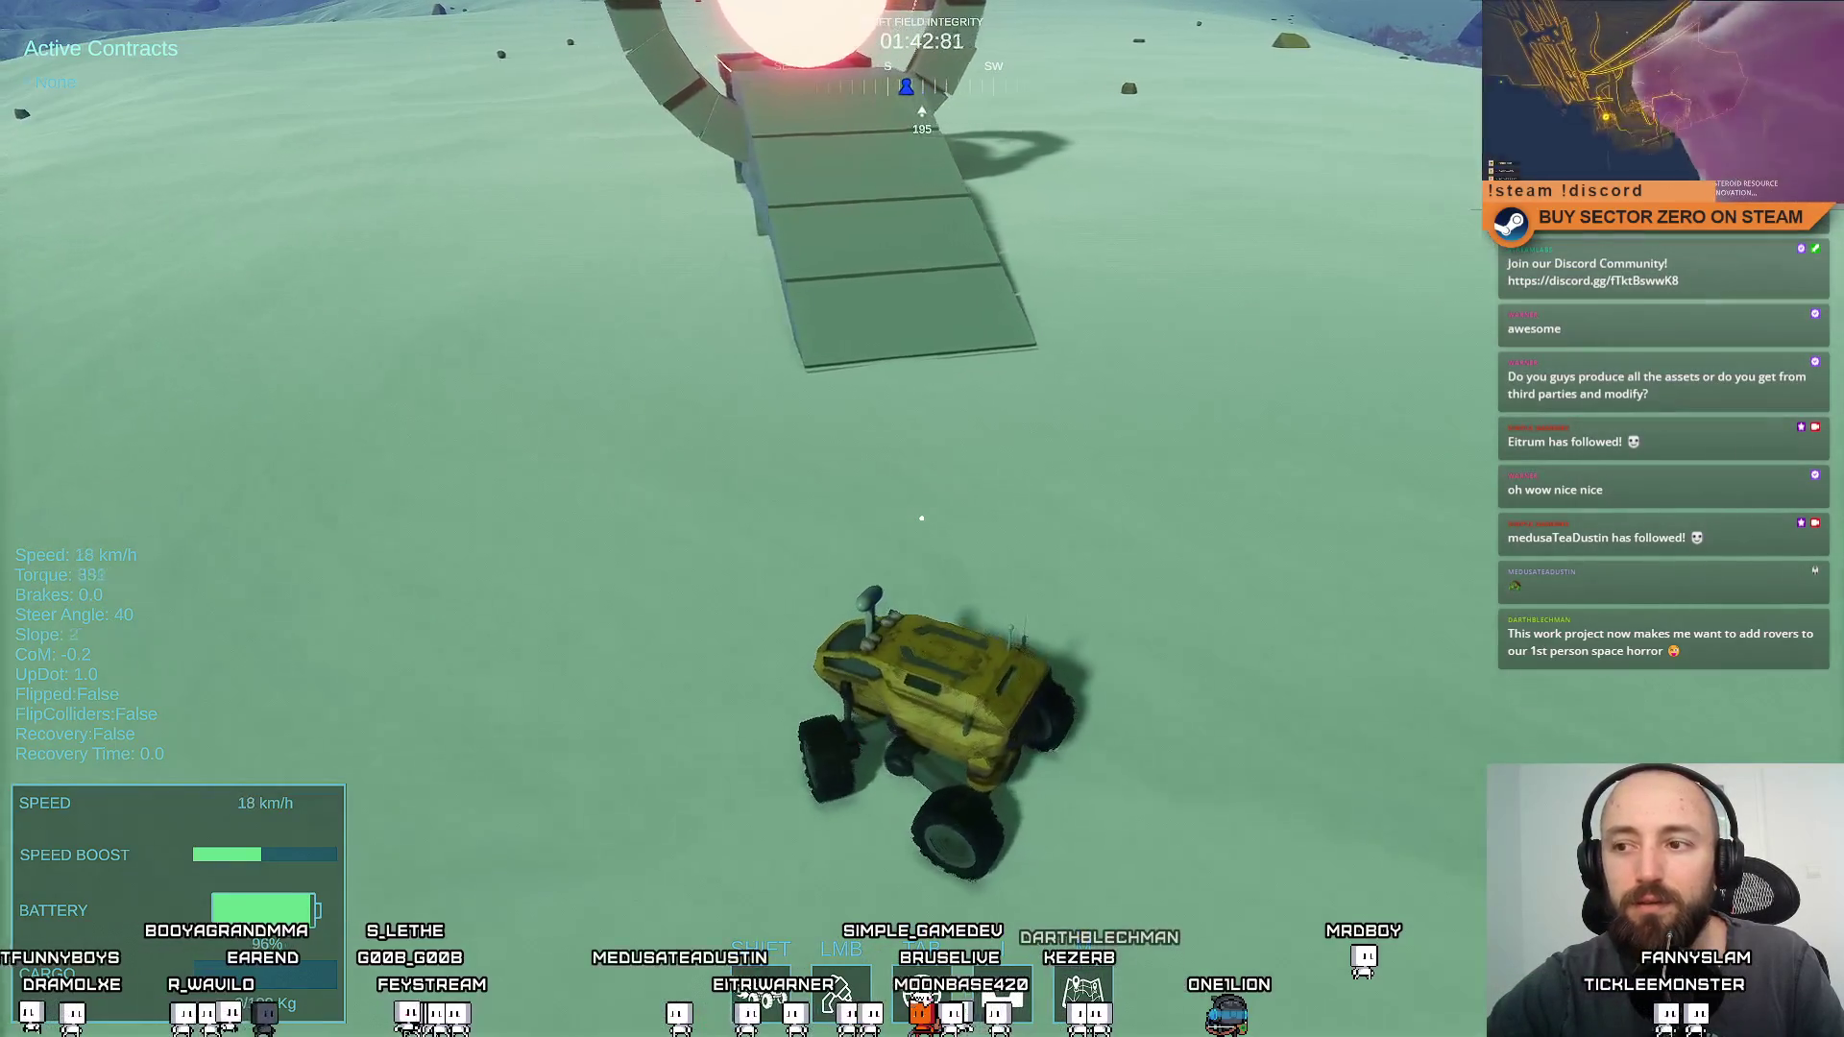
pyautogui.press('a')
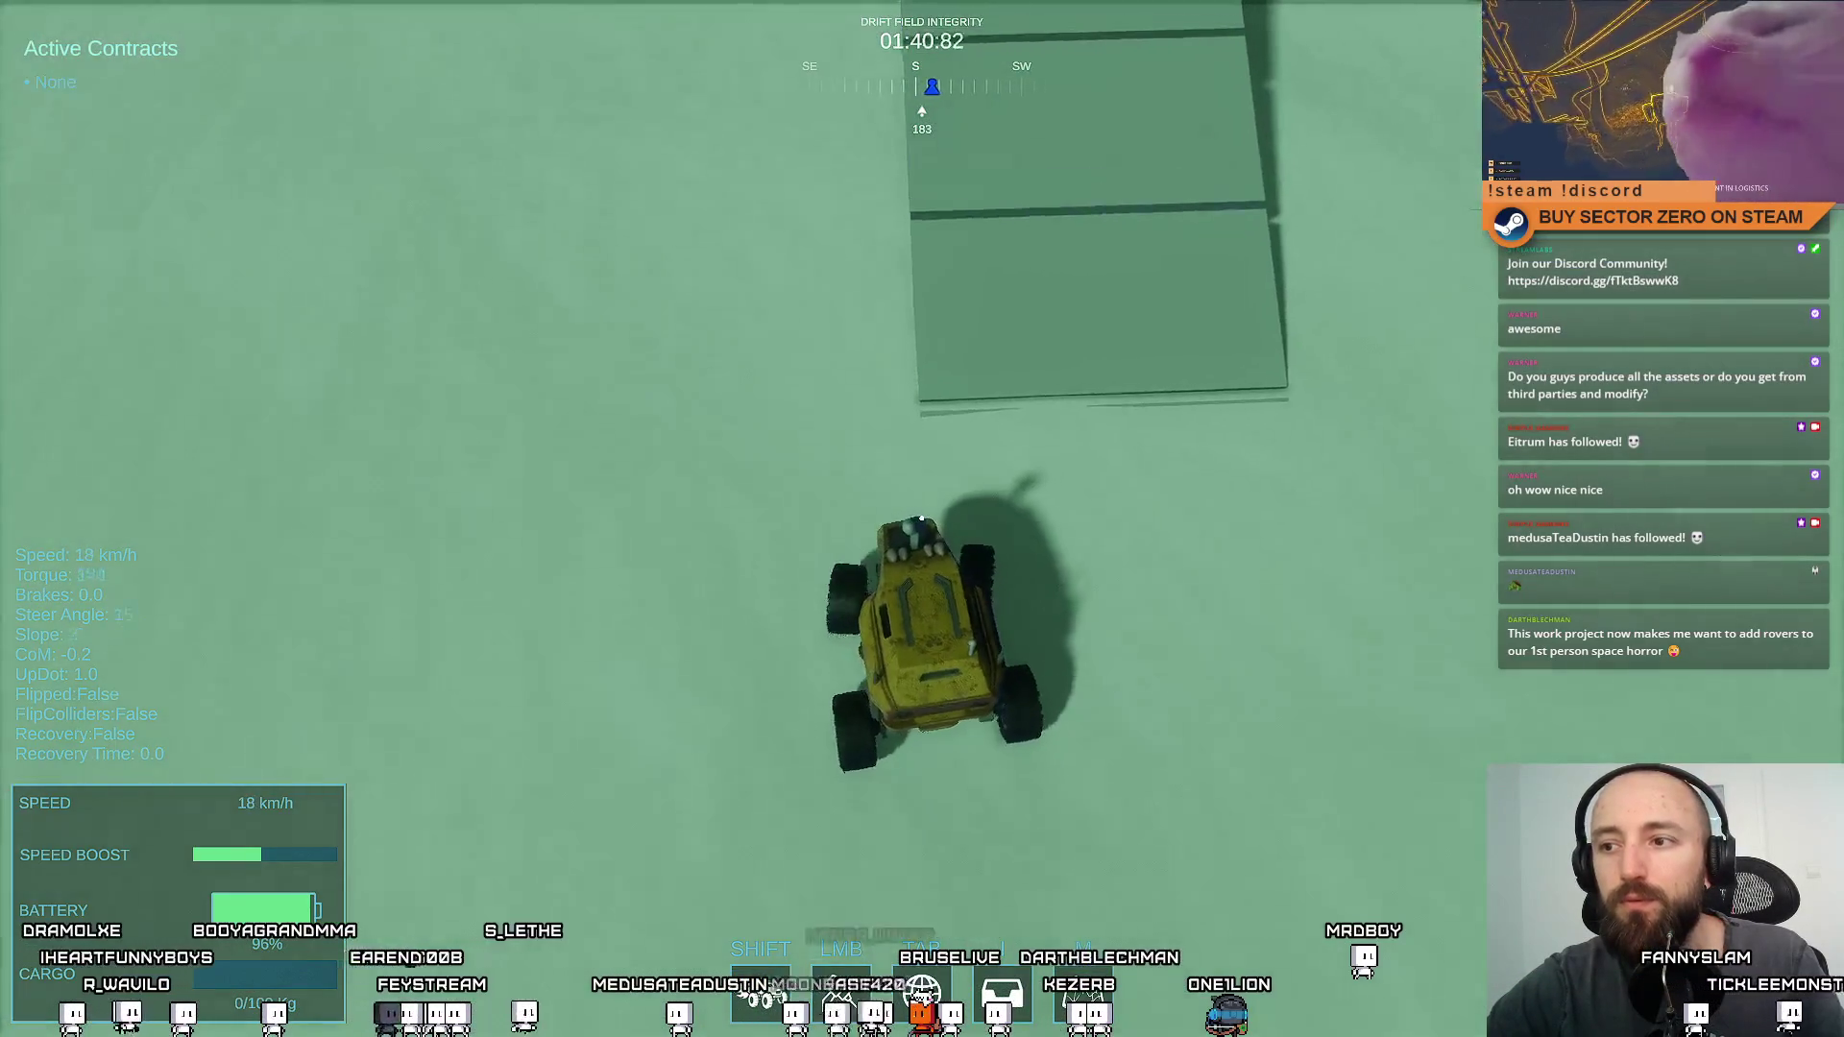
pyautogui.press('w')
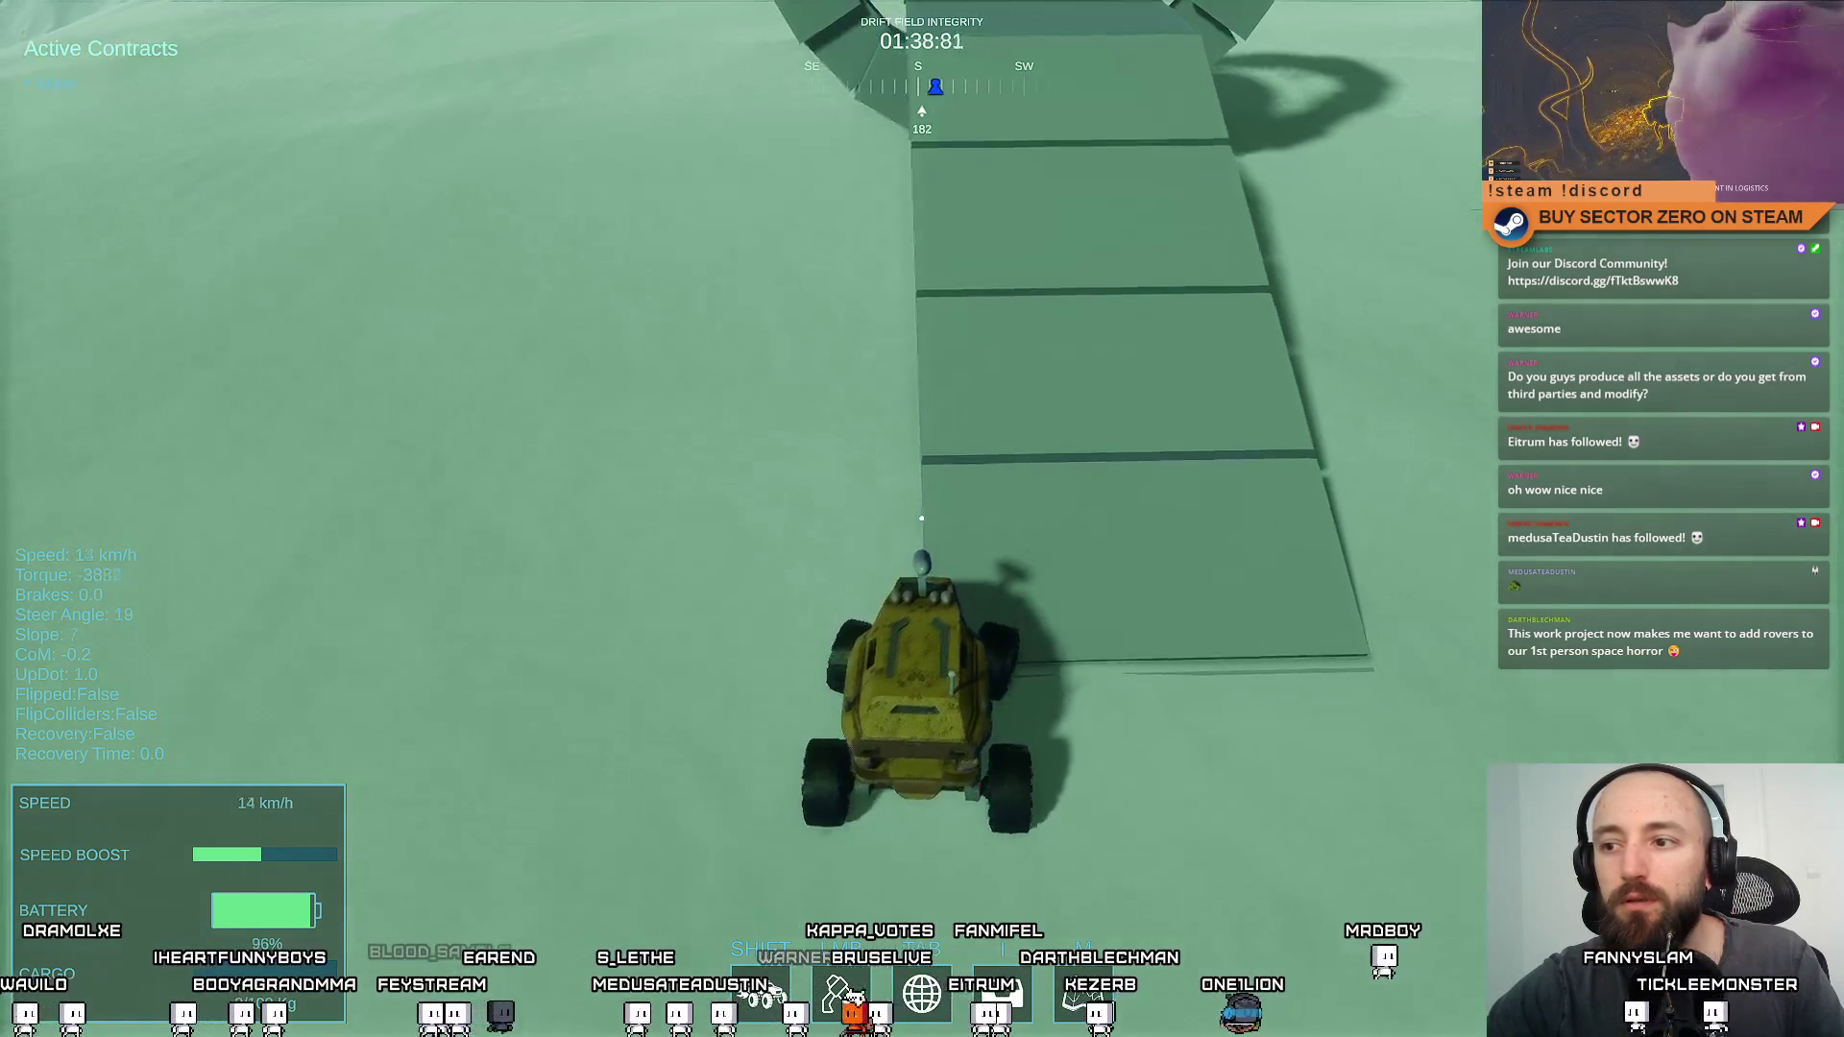
pyautogui.press('w')
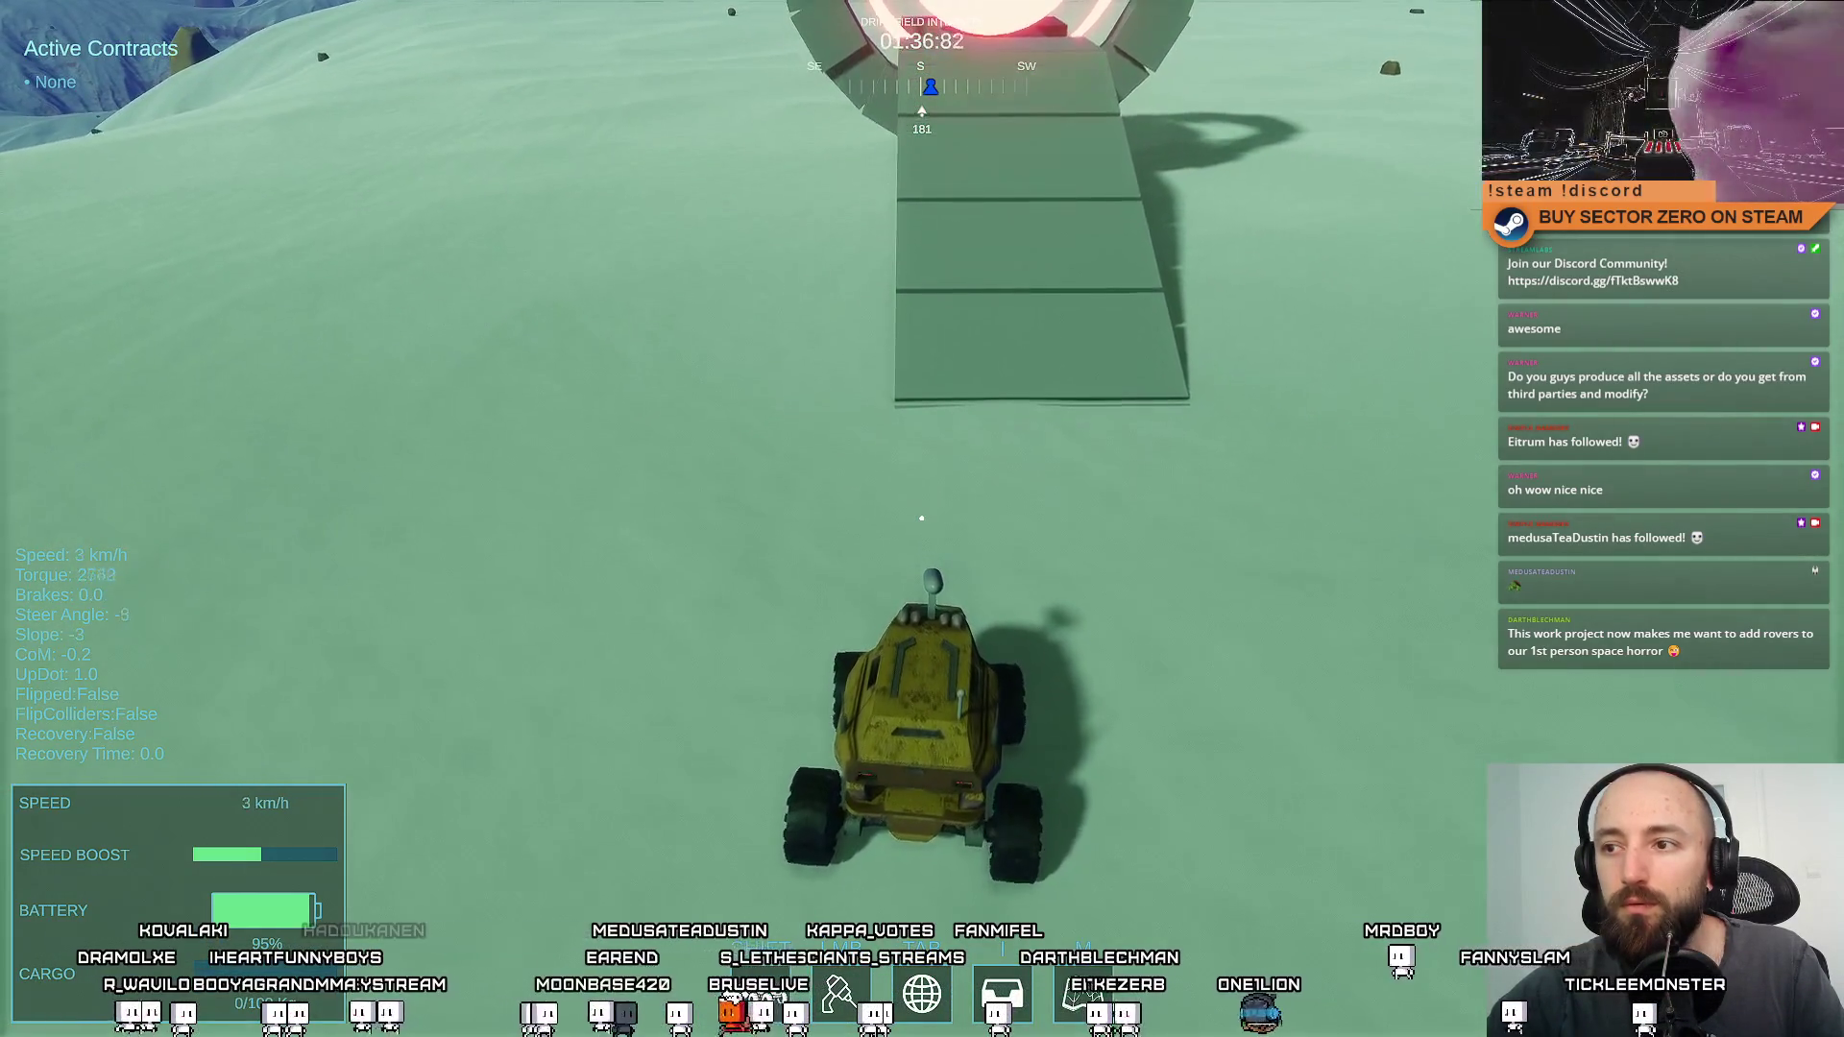
pyautogui.press('w')
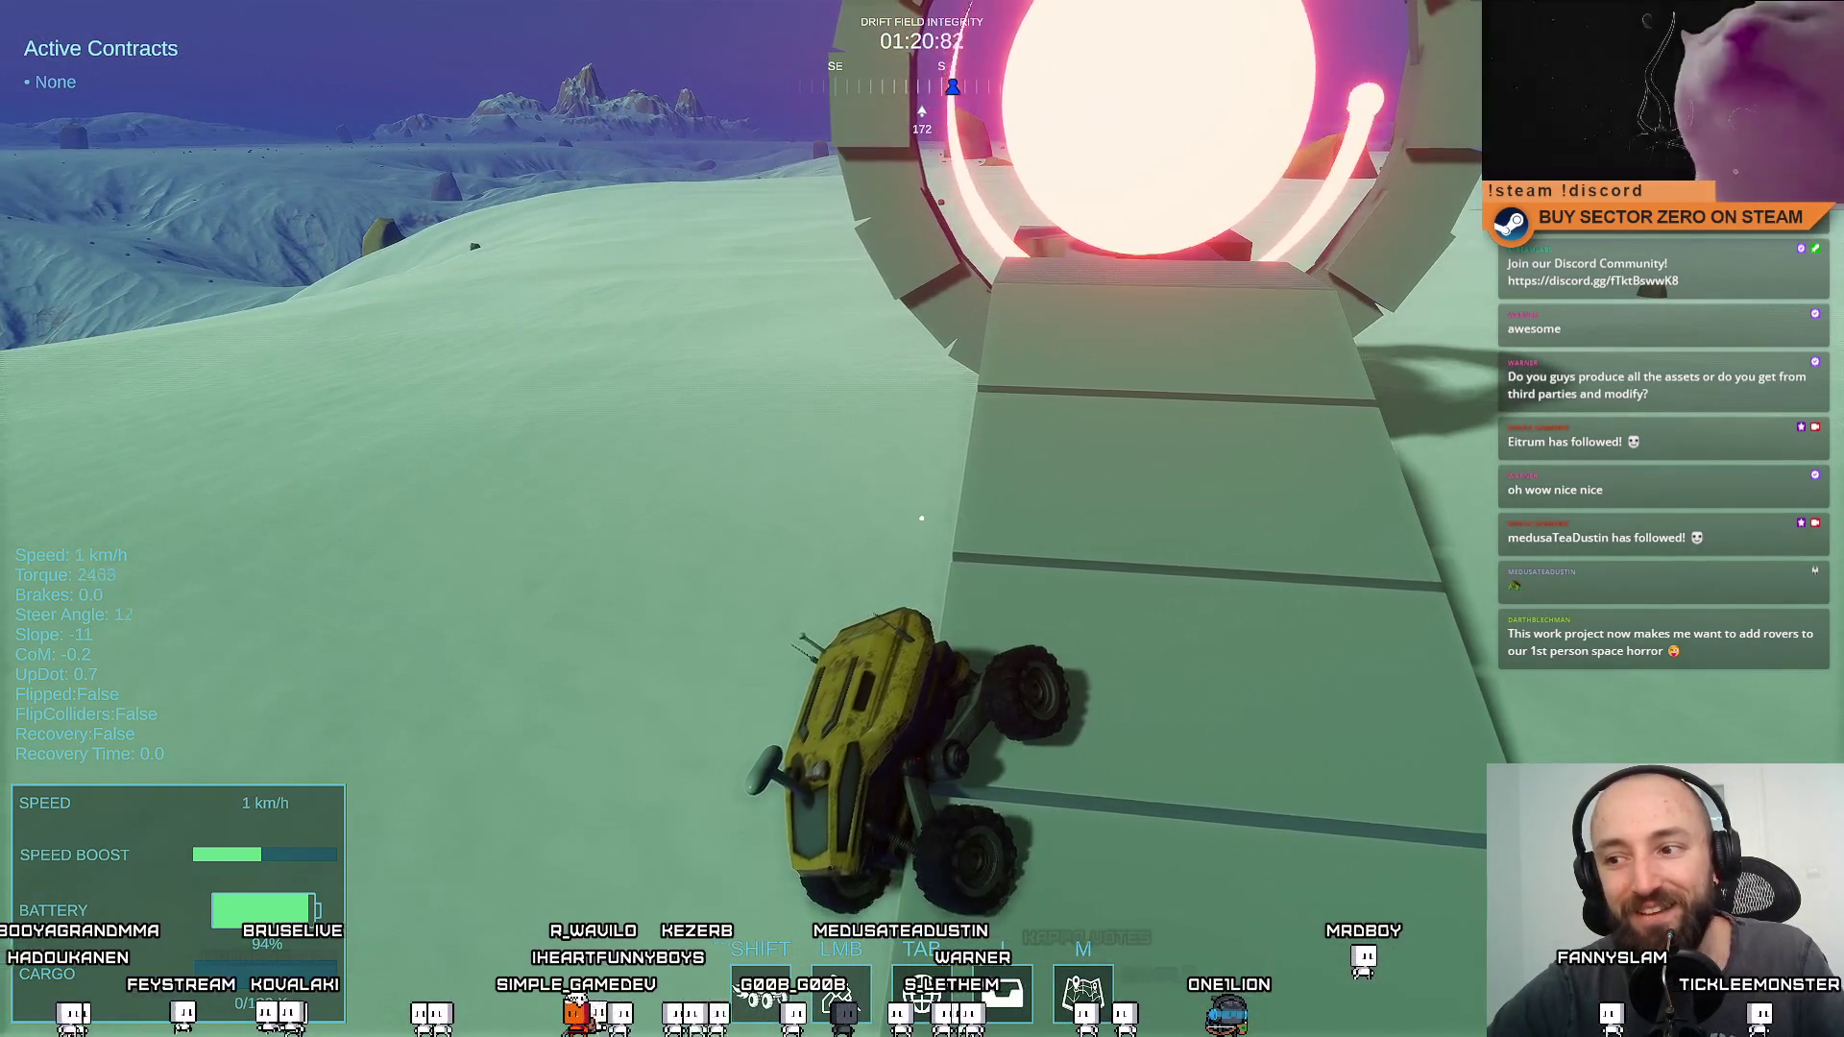
# Drive back down onto the snow, stop facing the portal ramp, and leave full-screen with F11
pyautogui.press('w')
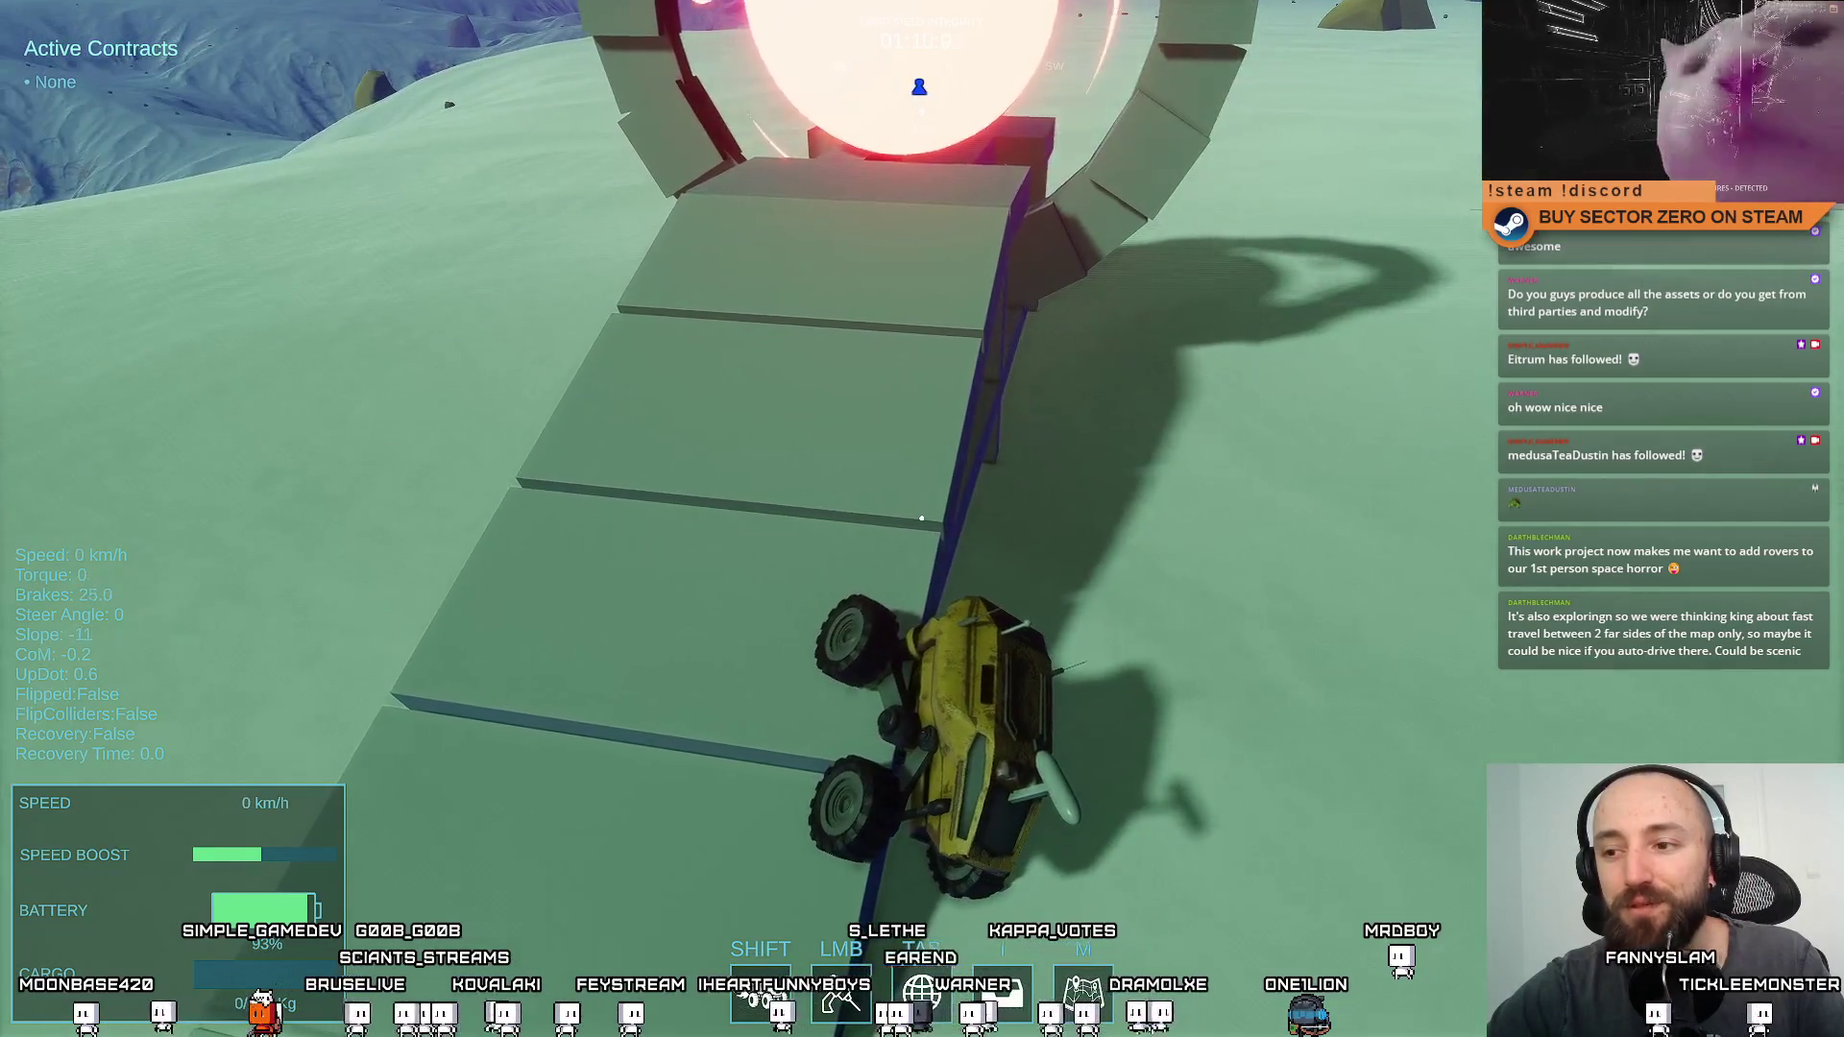
pyautogui.press('w')
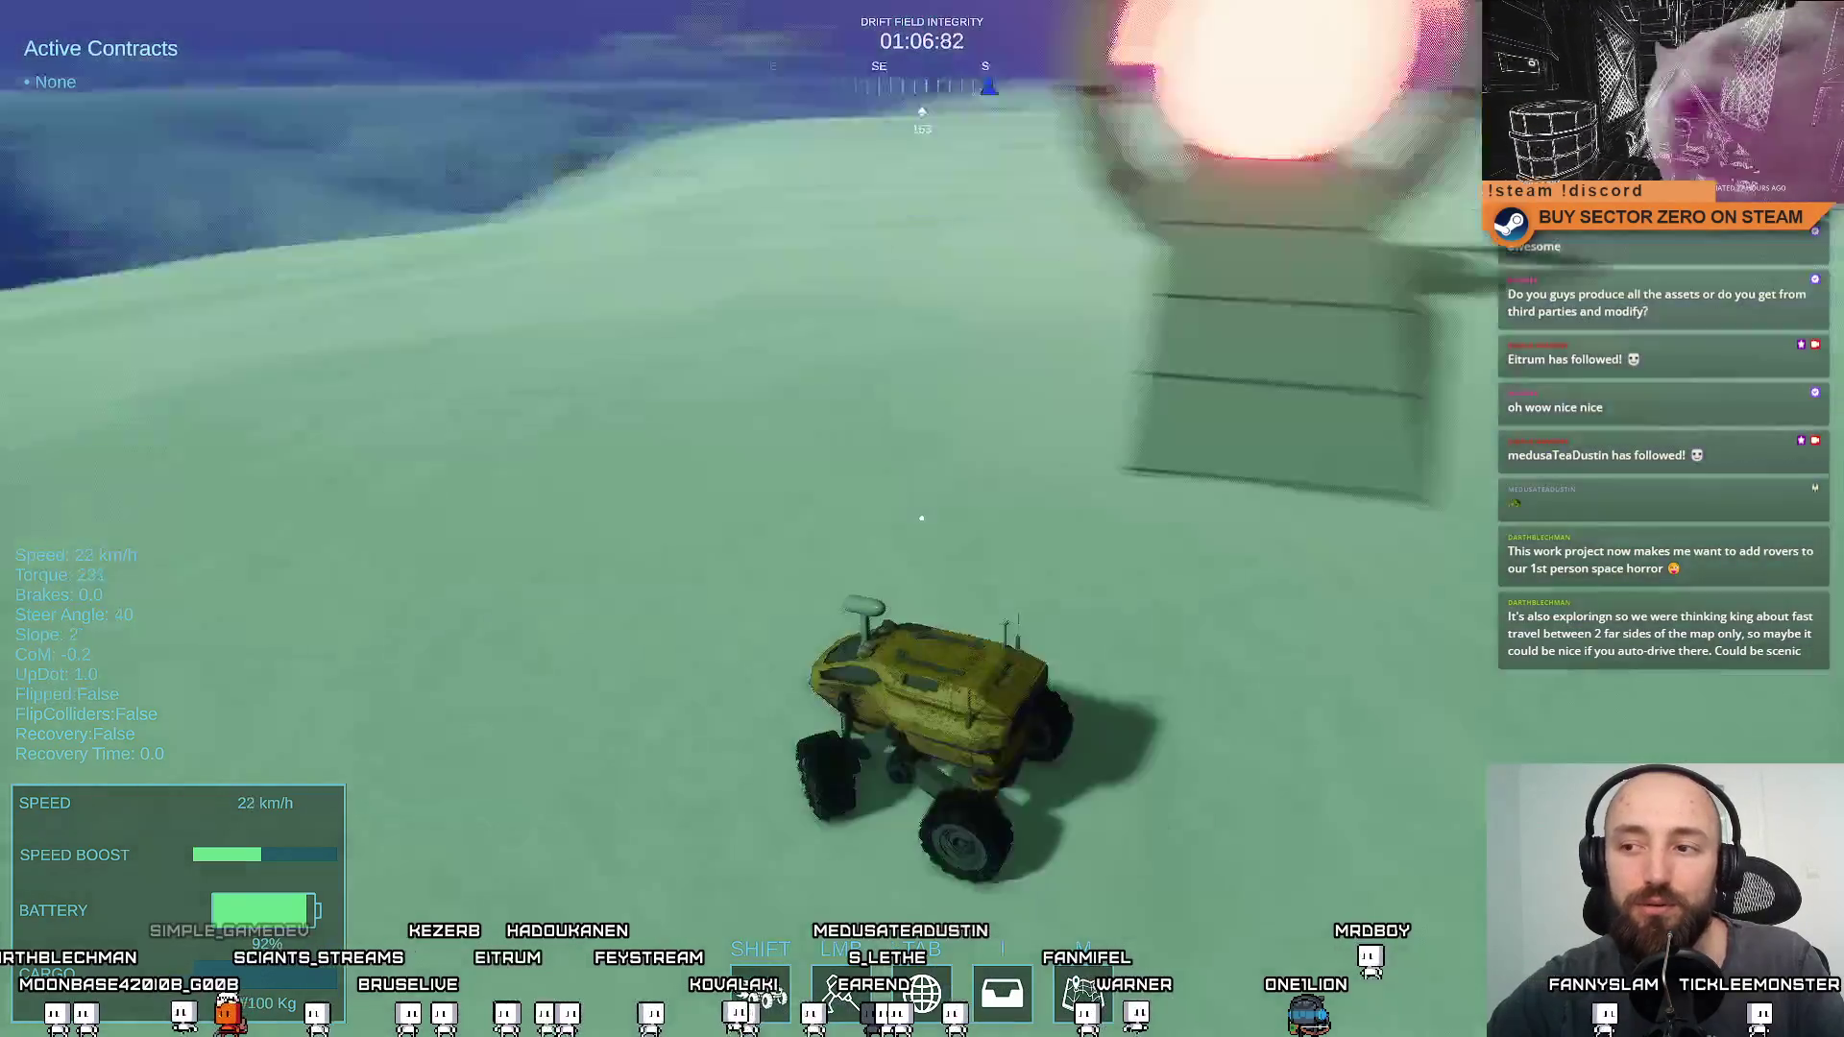
pyautogui.press('s')
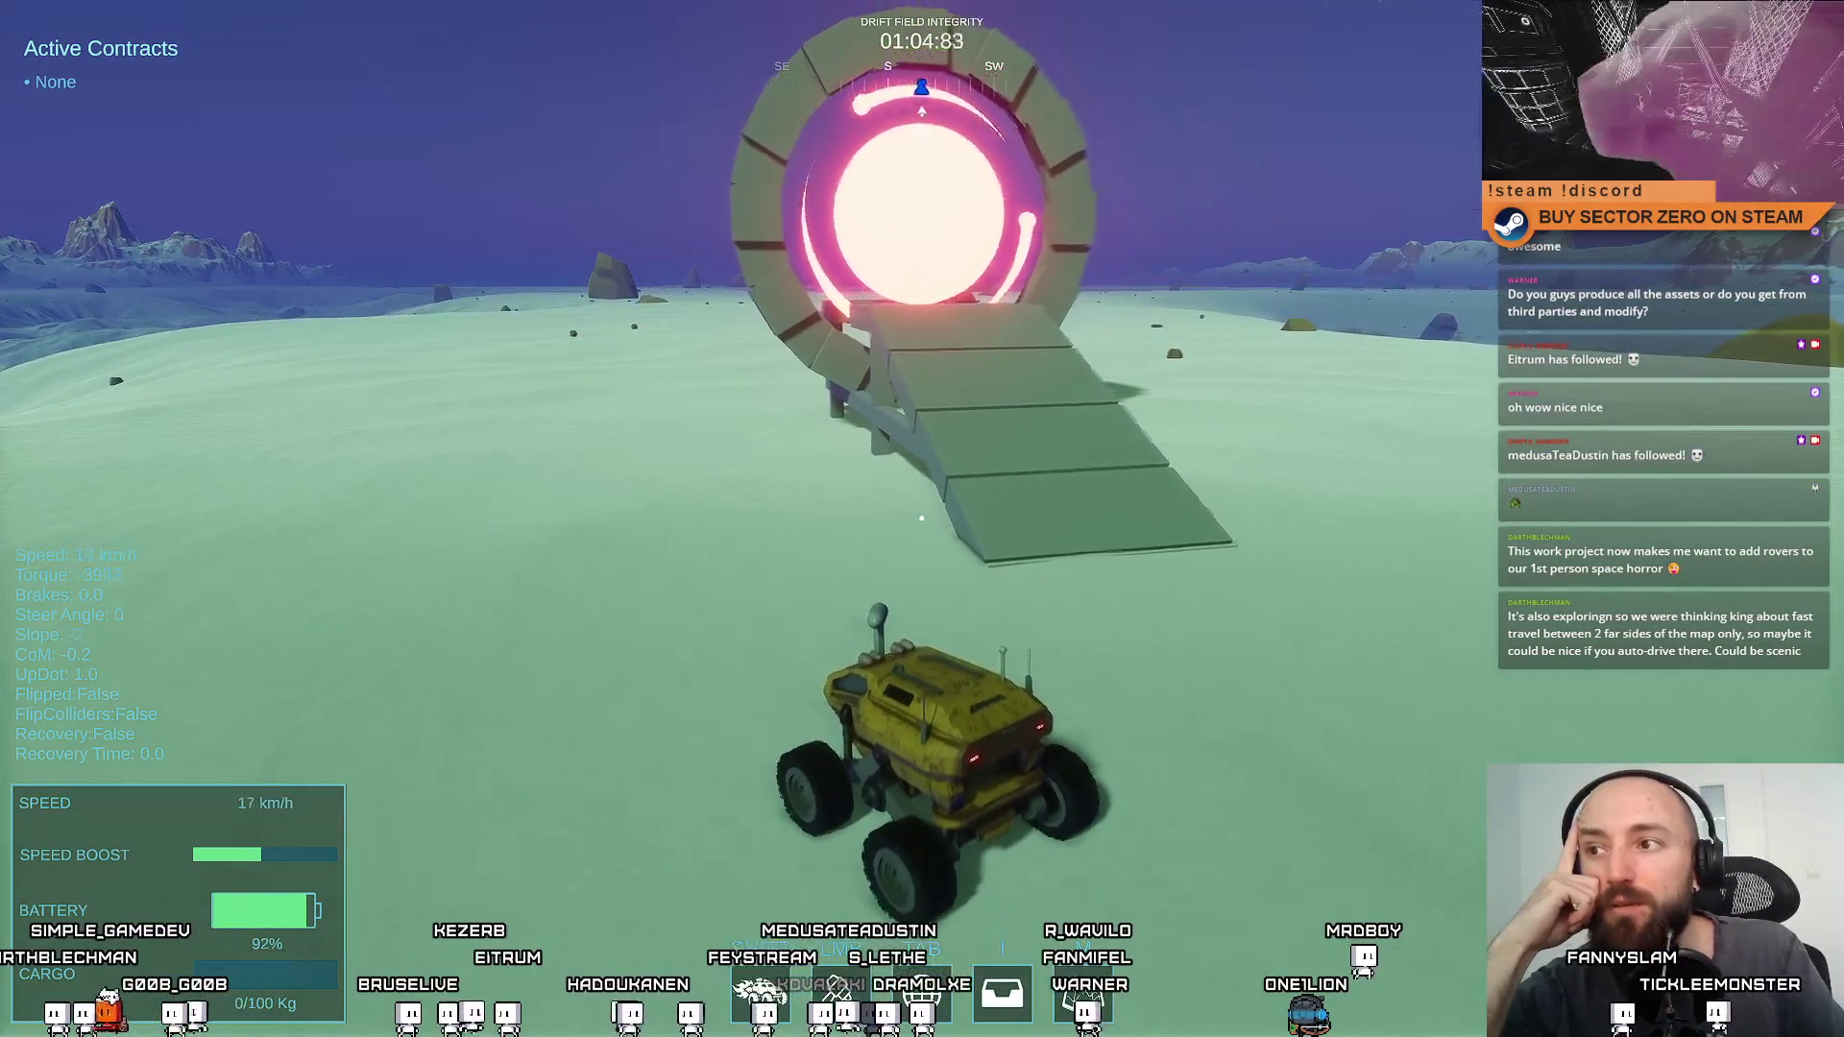
pyautogui.press('w')
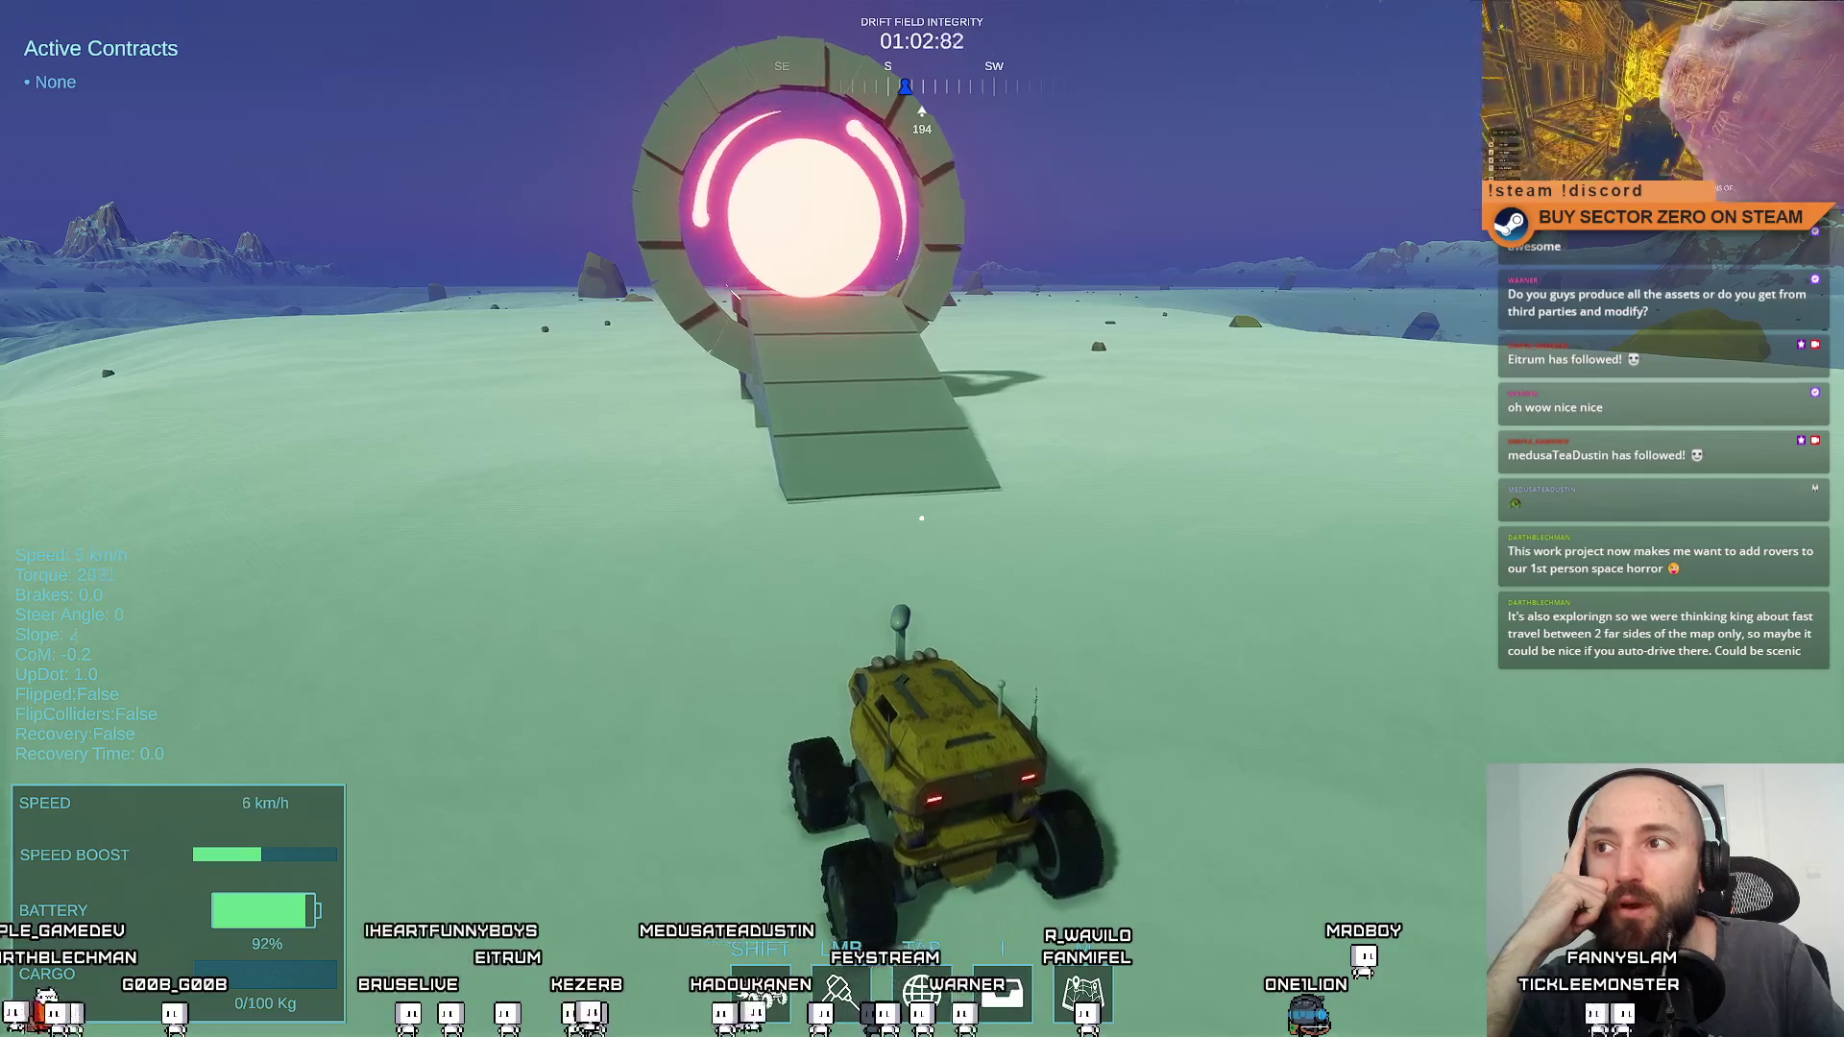
pyautogui.press('s')
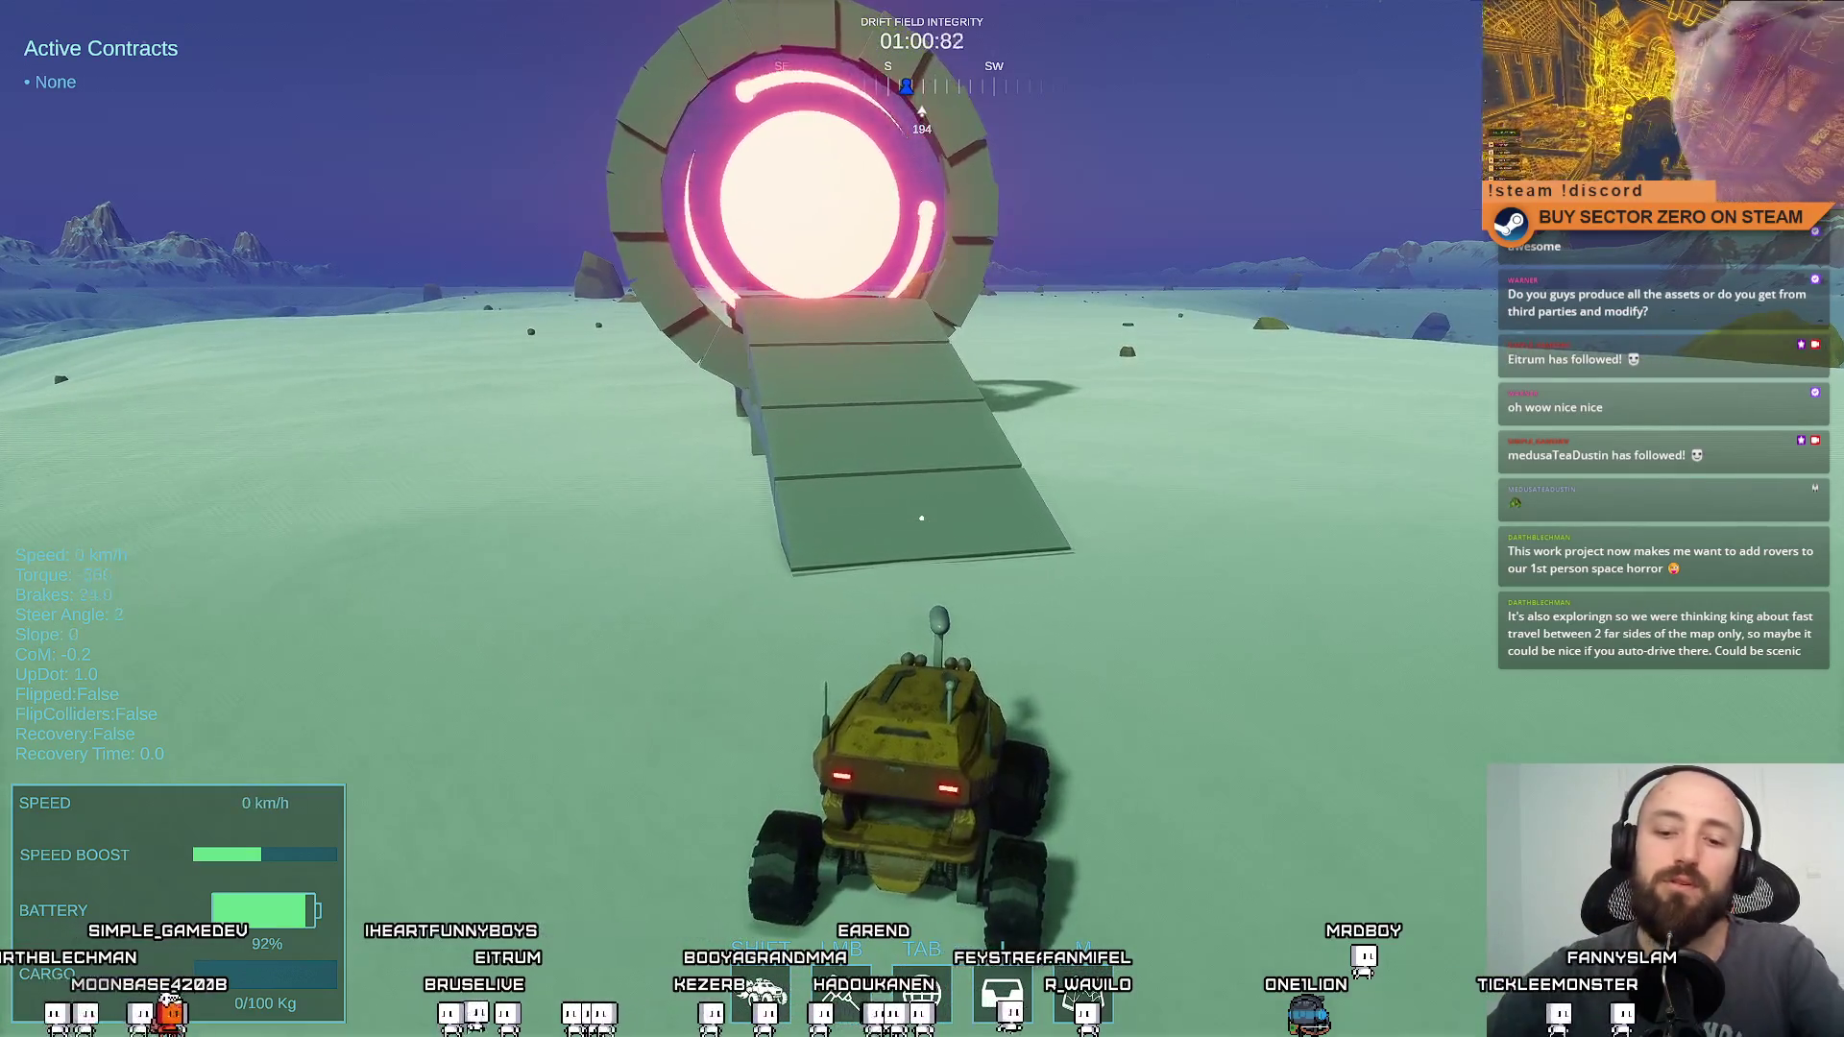
pyautogui.press('F11')
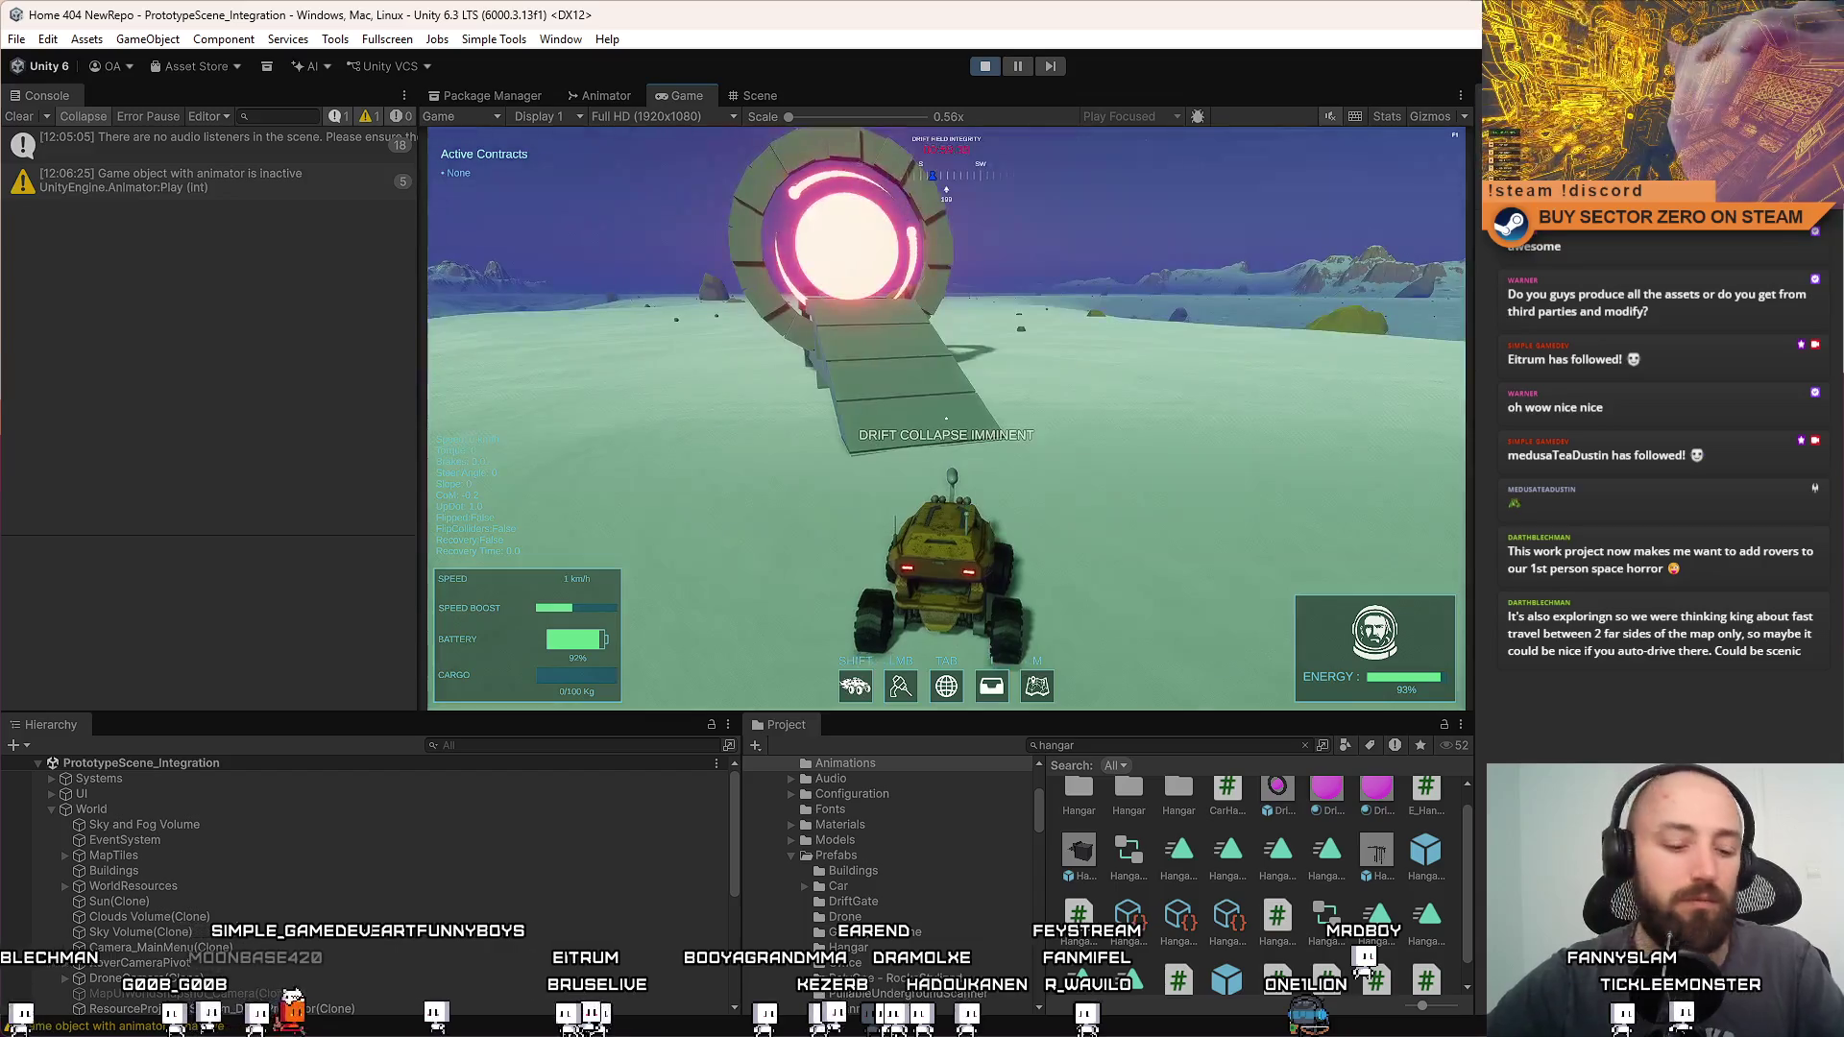
# Dismiss the pause menu, switch to the Scene view and search the Project for 'drift gate t:prefab'
pyautogui.press('Escape')
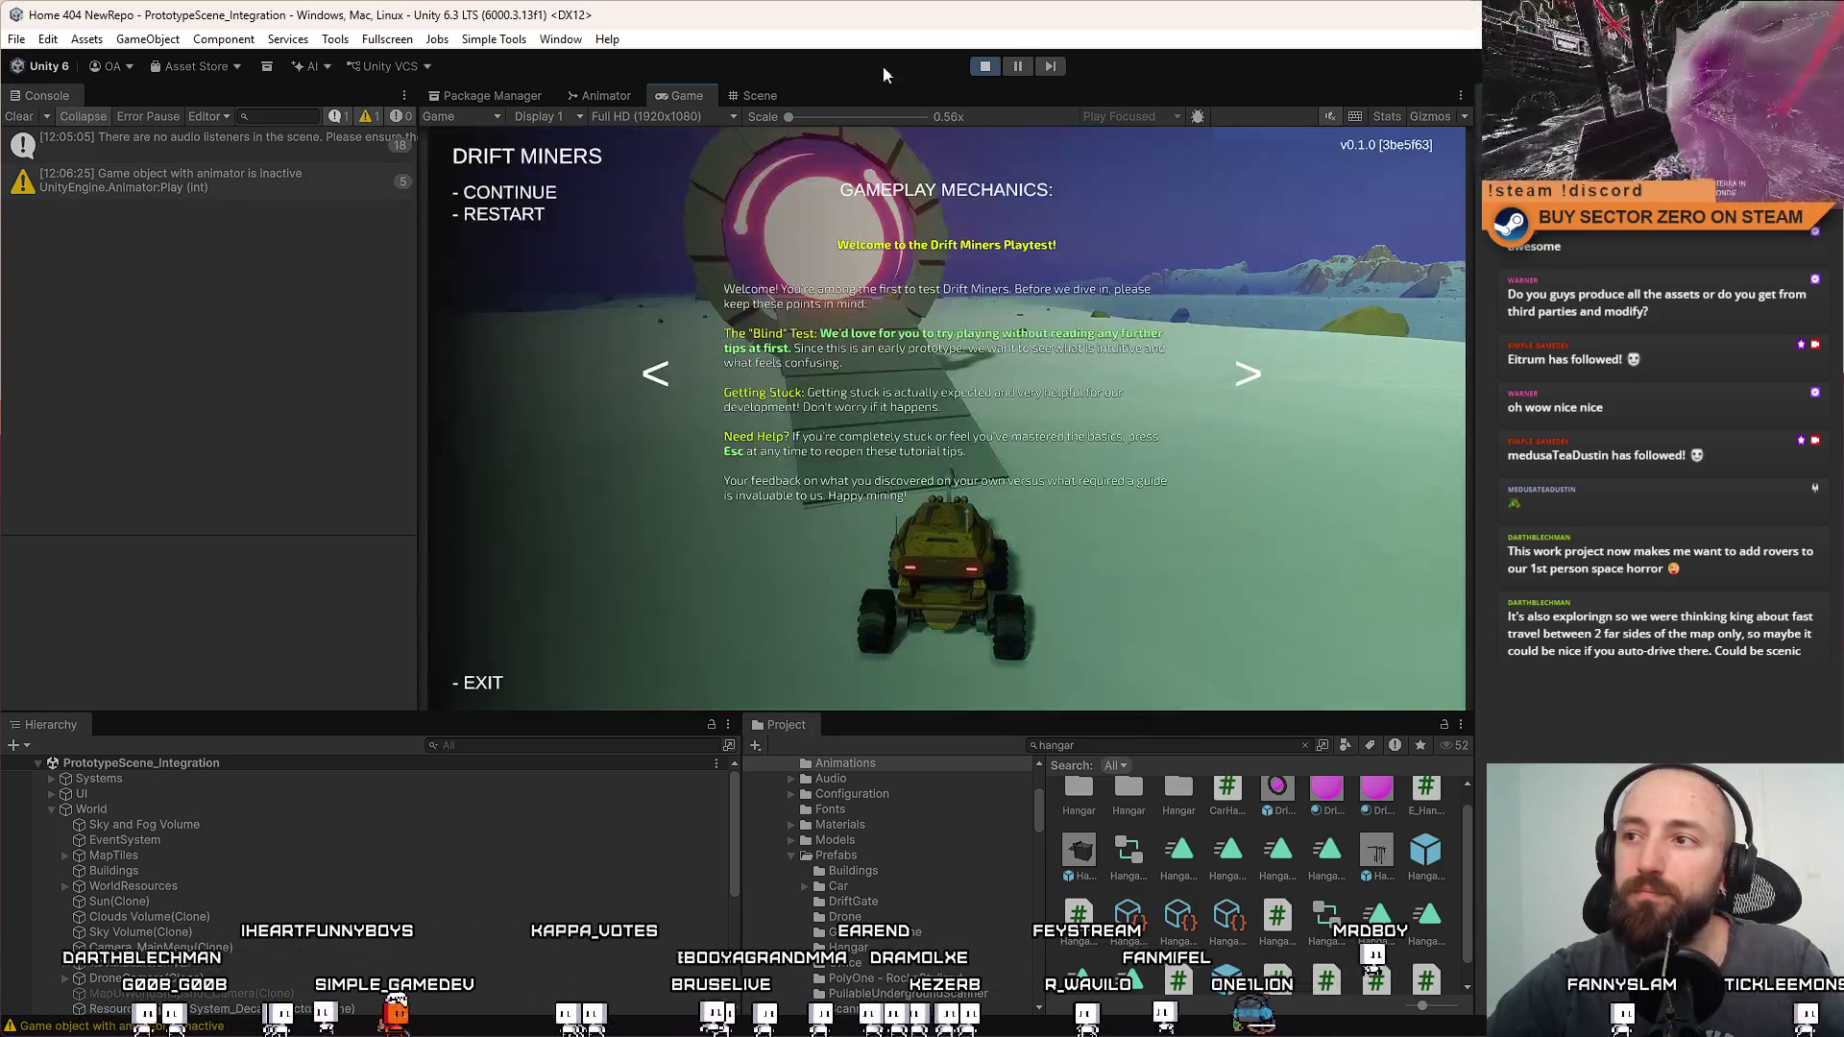
pyautogui.press('Escape')
pyautogui.click(759, 95)
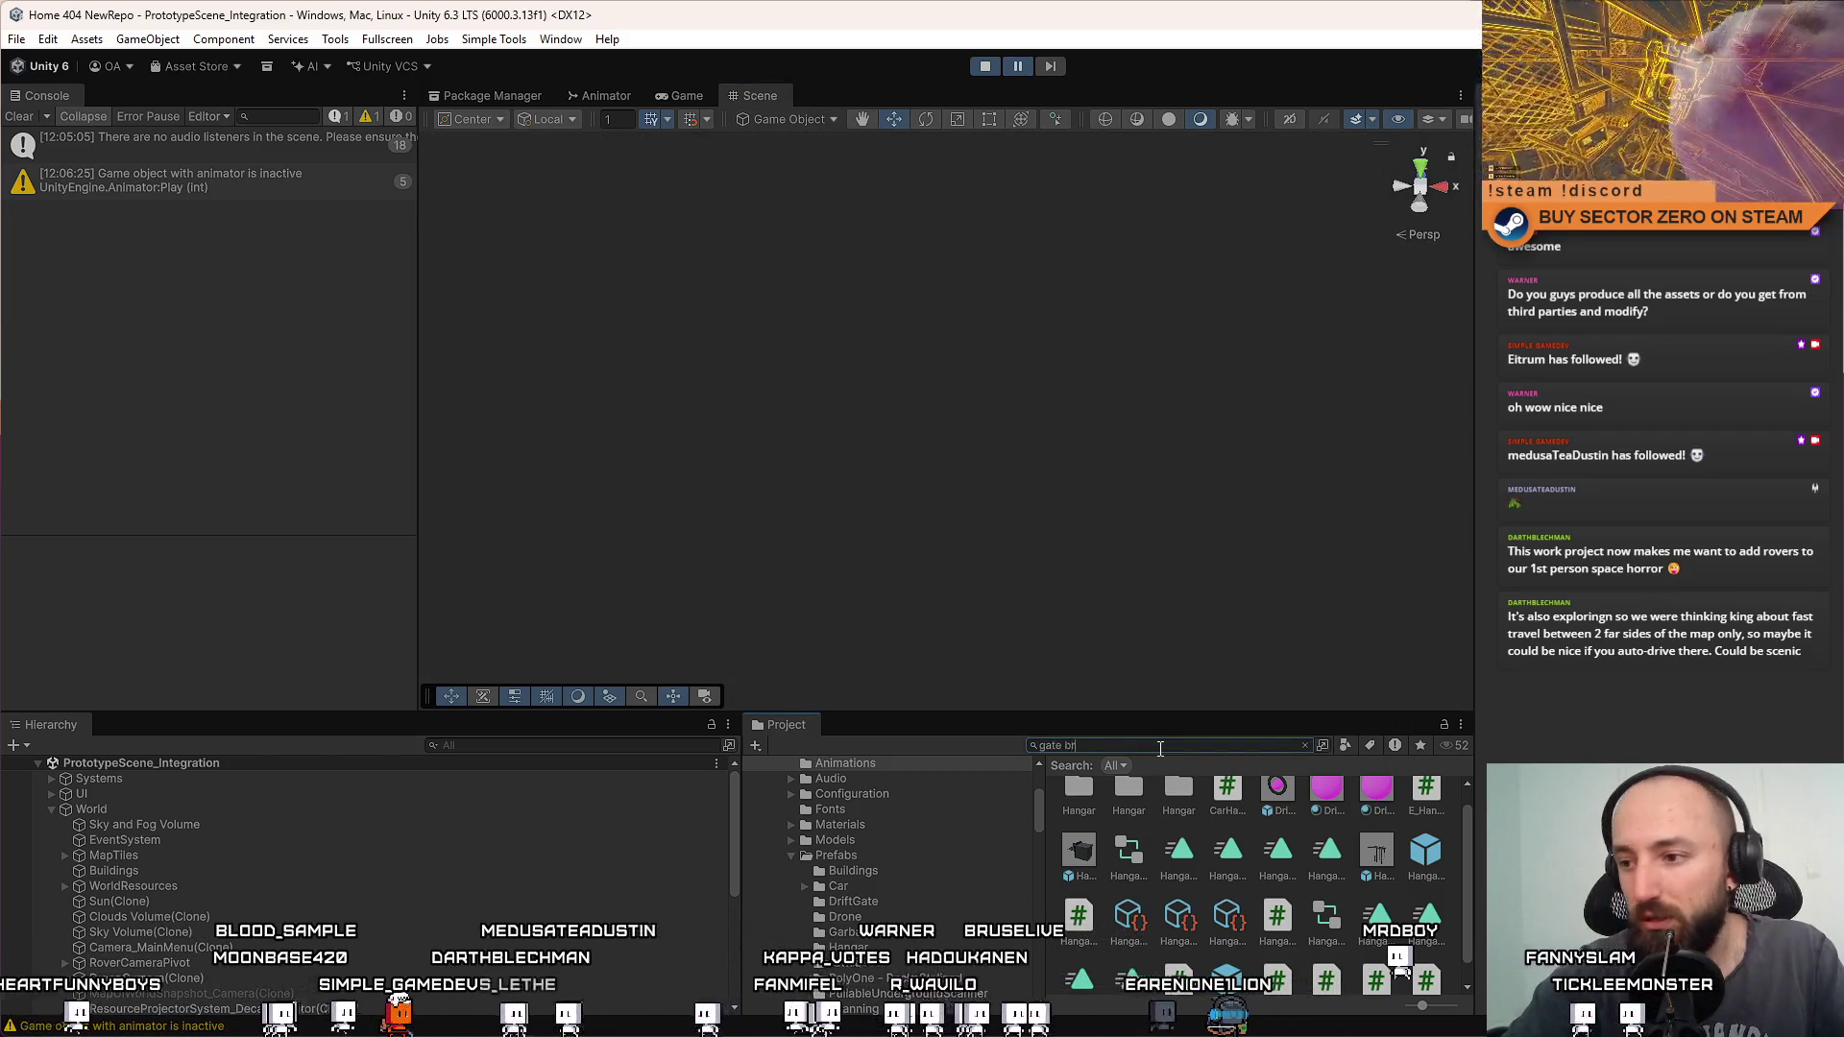
pyautogui.write('d')
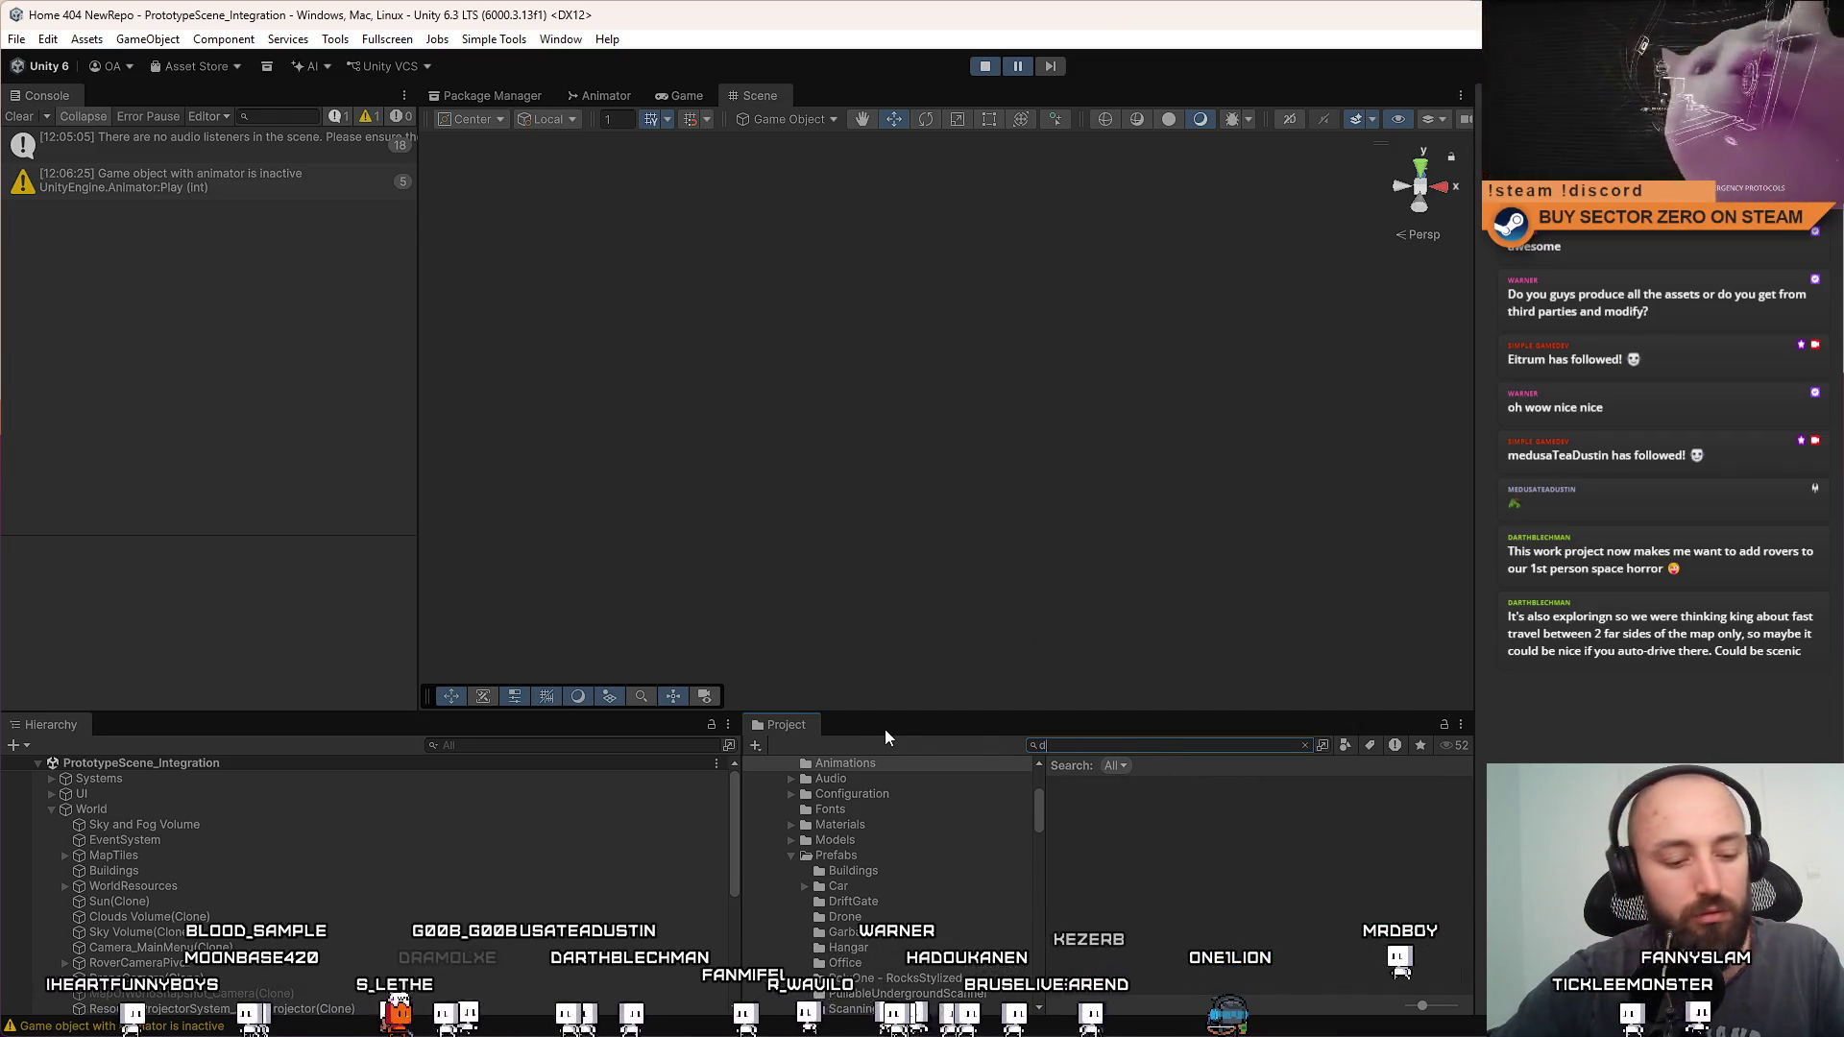
pyautogui.write('rift gate')
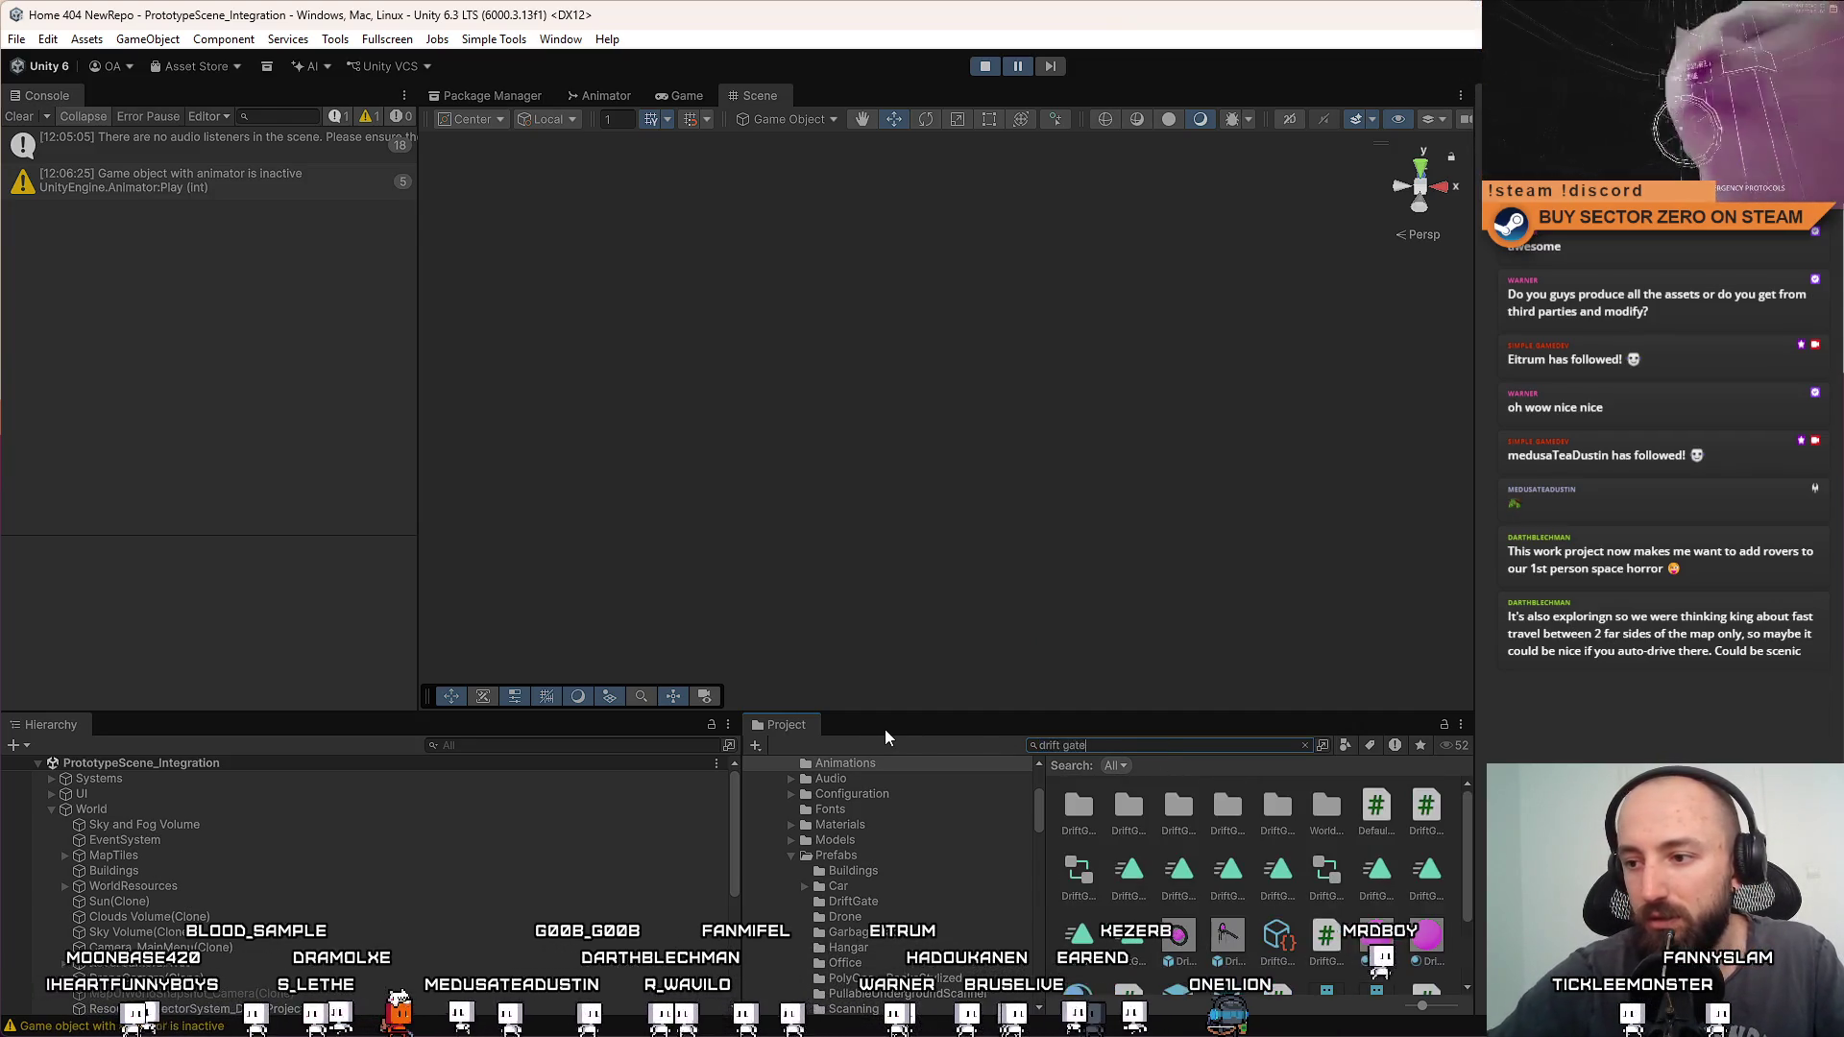
pyautogui.write(' world')
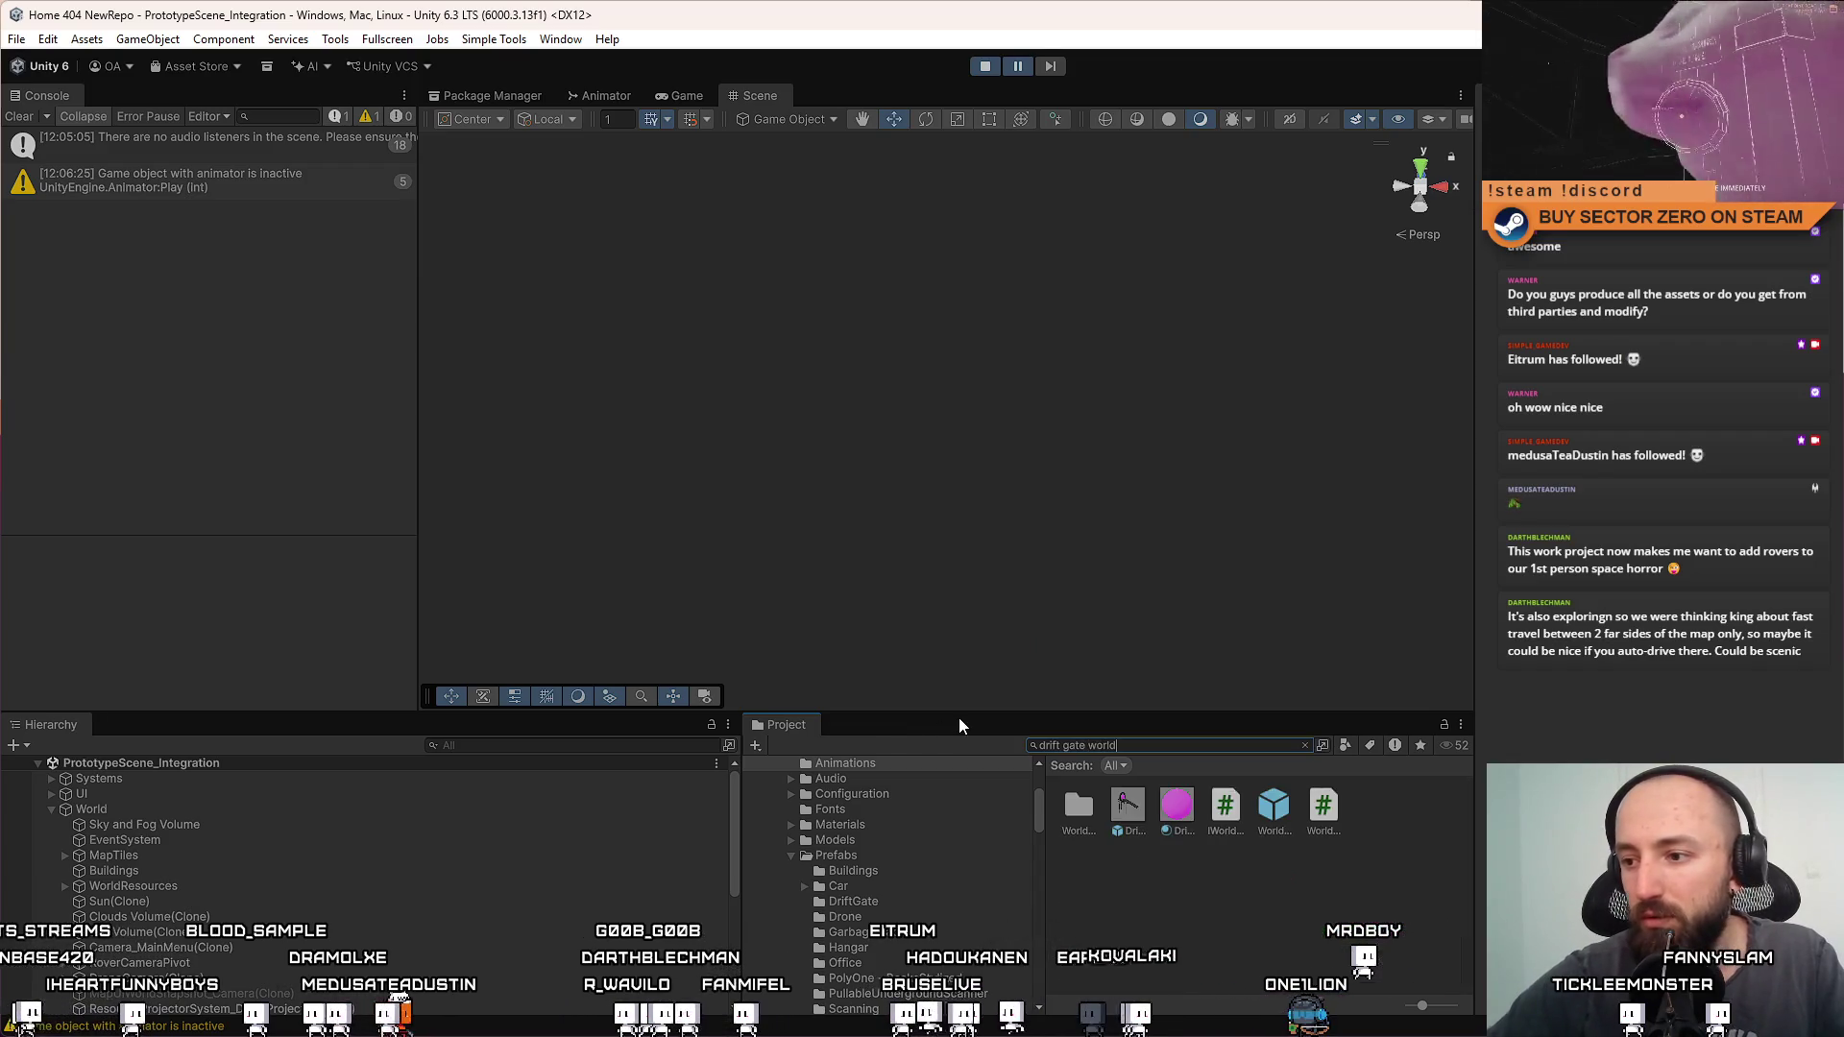
pyautogui.press('BackSpace')
pyautogui.press('BackSpace')
pyautogui.press('BackSpace')
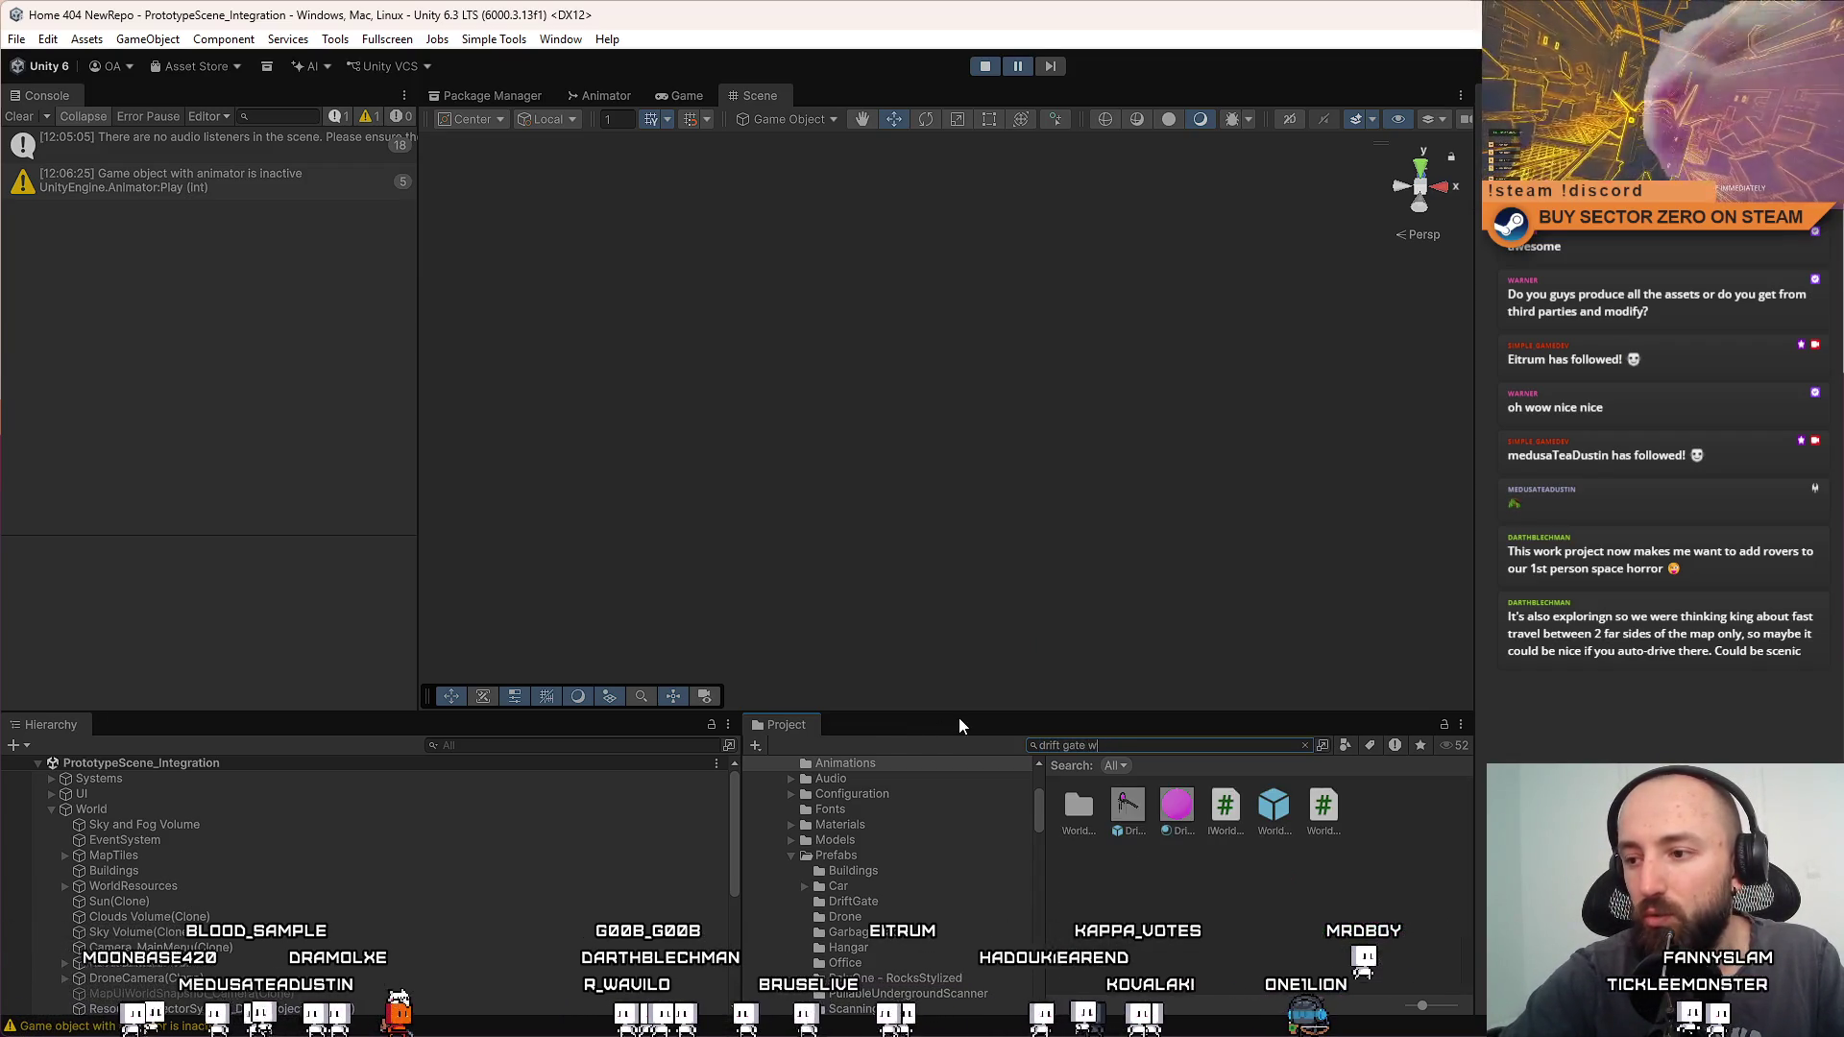
pyautogui.write('t:p')
pyautogui.scroll(-2, 1231, 820)
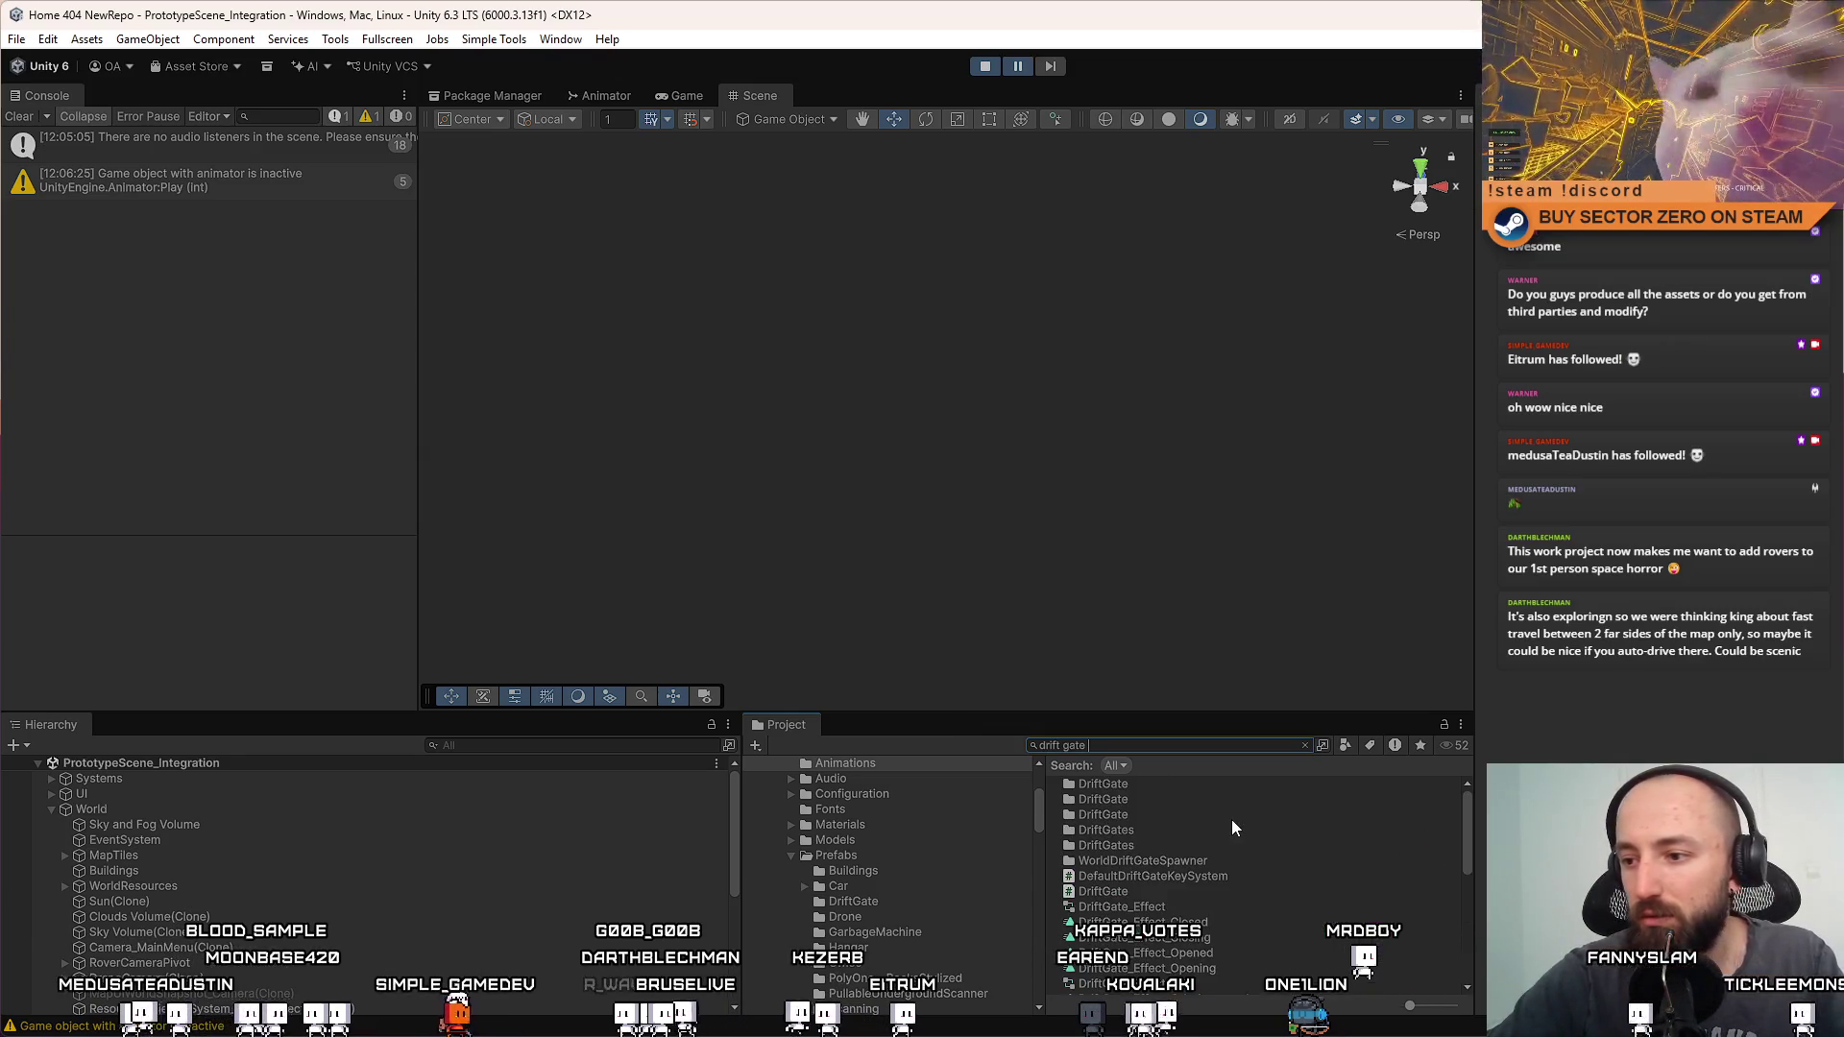
pyautogui.write('refab')
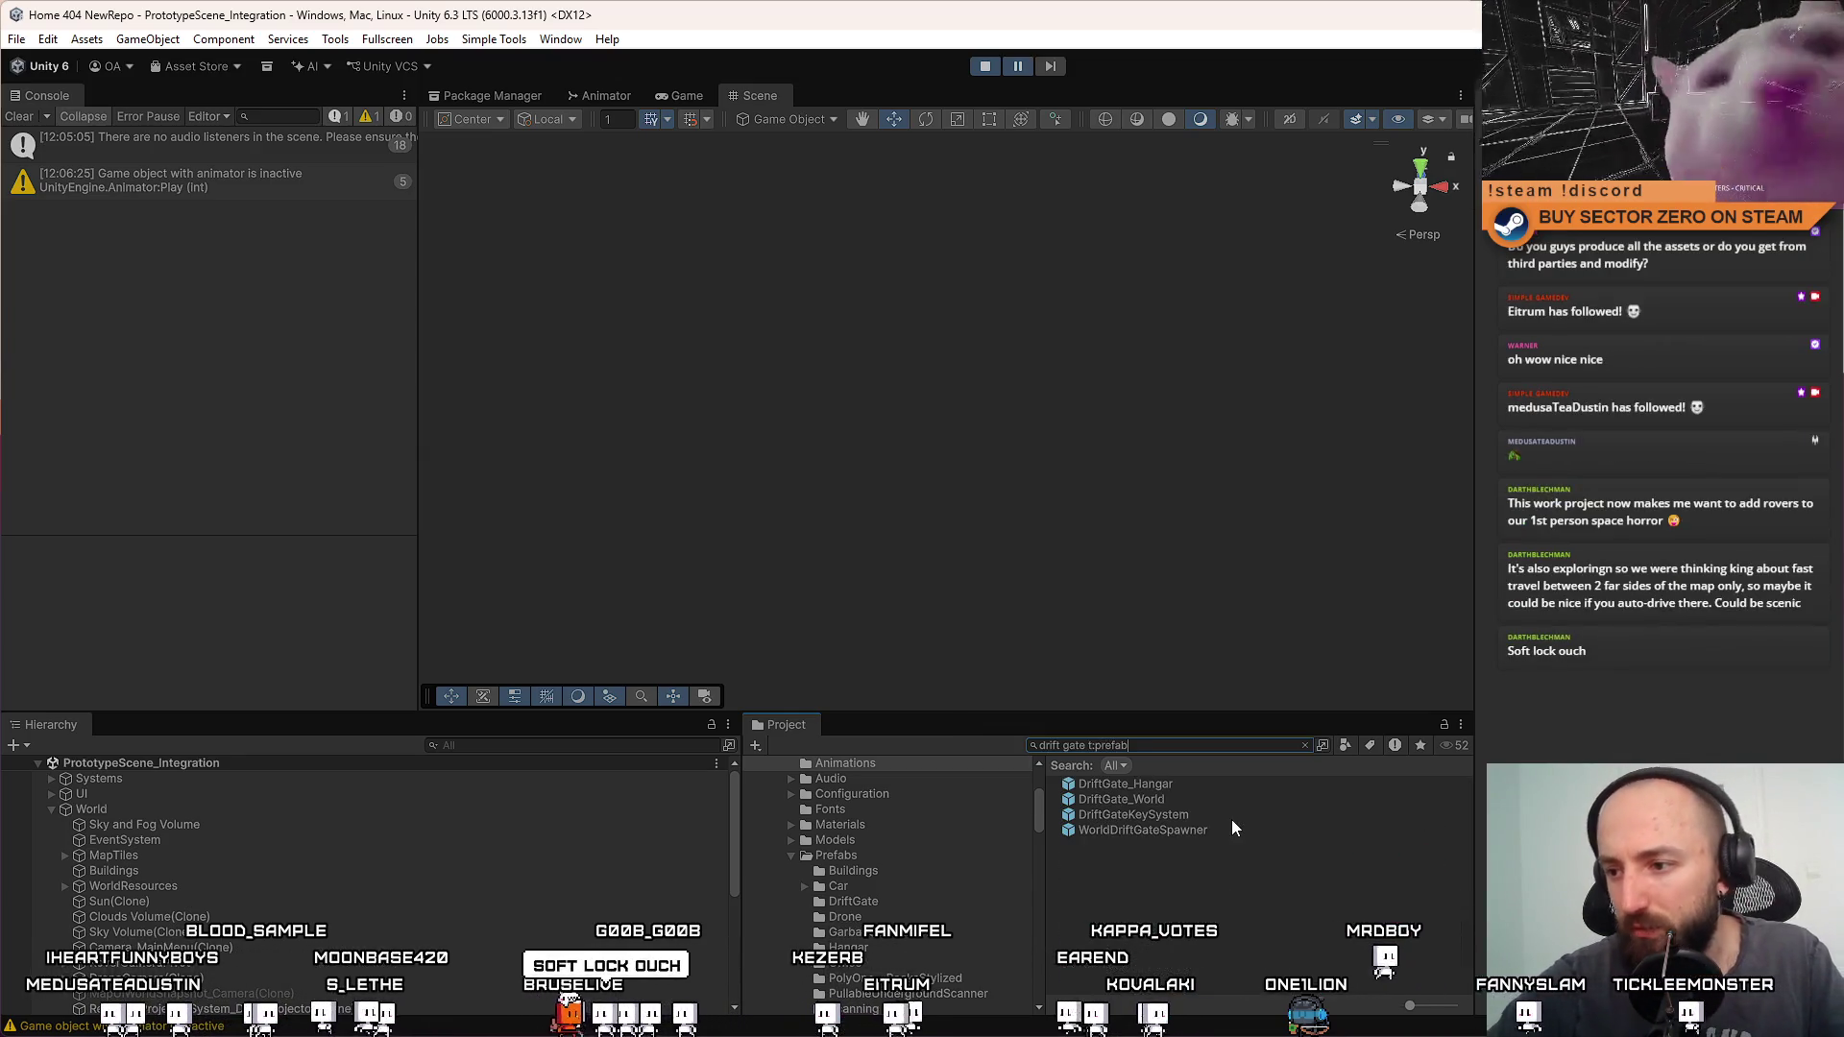
# Filter the Hierarchy for 'proto' and select the SimplePrototypeCar(Clone) object
pyautogui.click(686, 94)
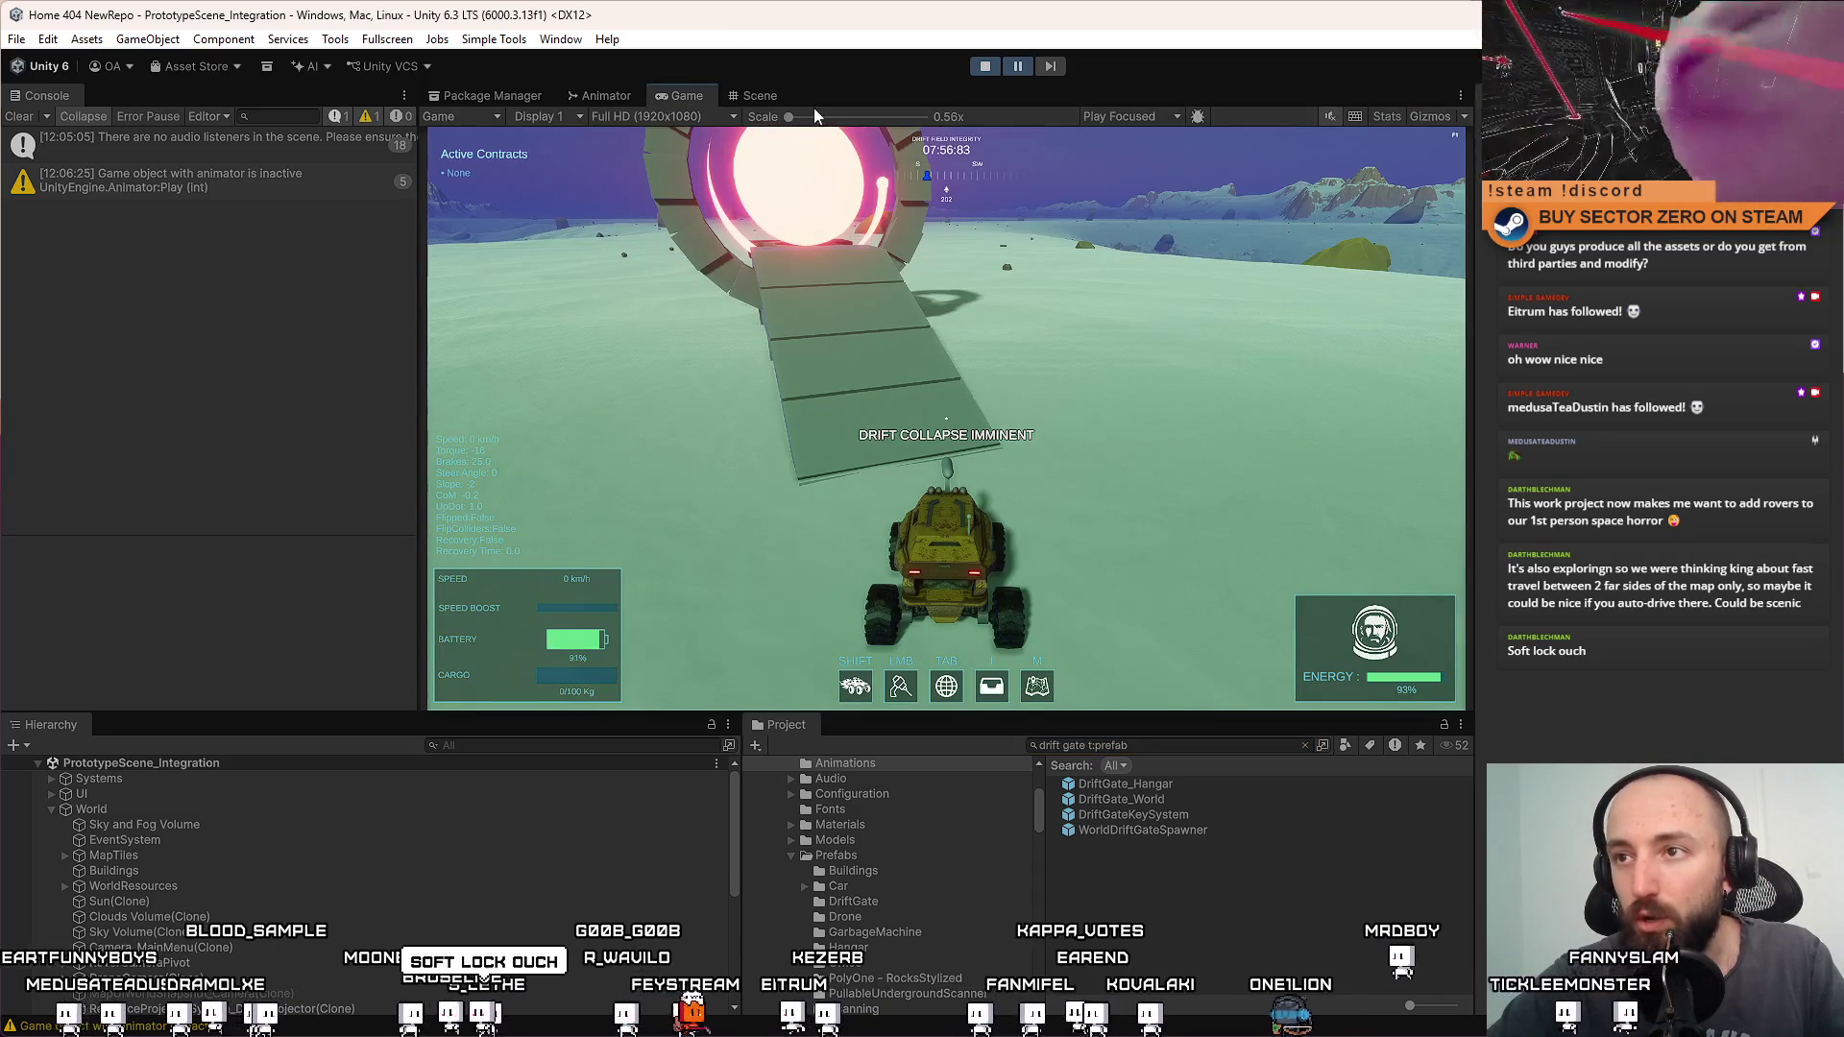
pyautogui.click(758, 98)
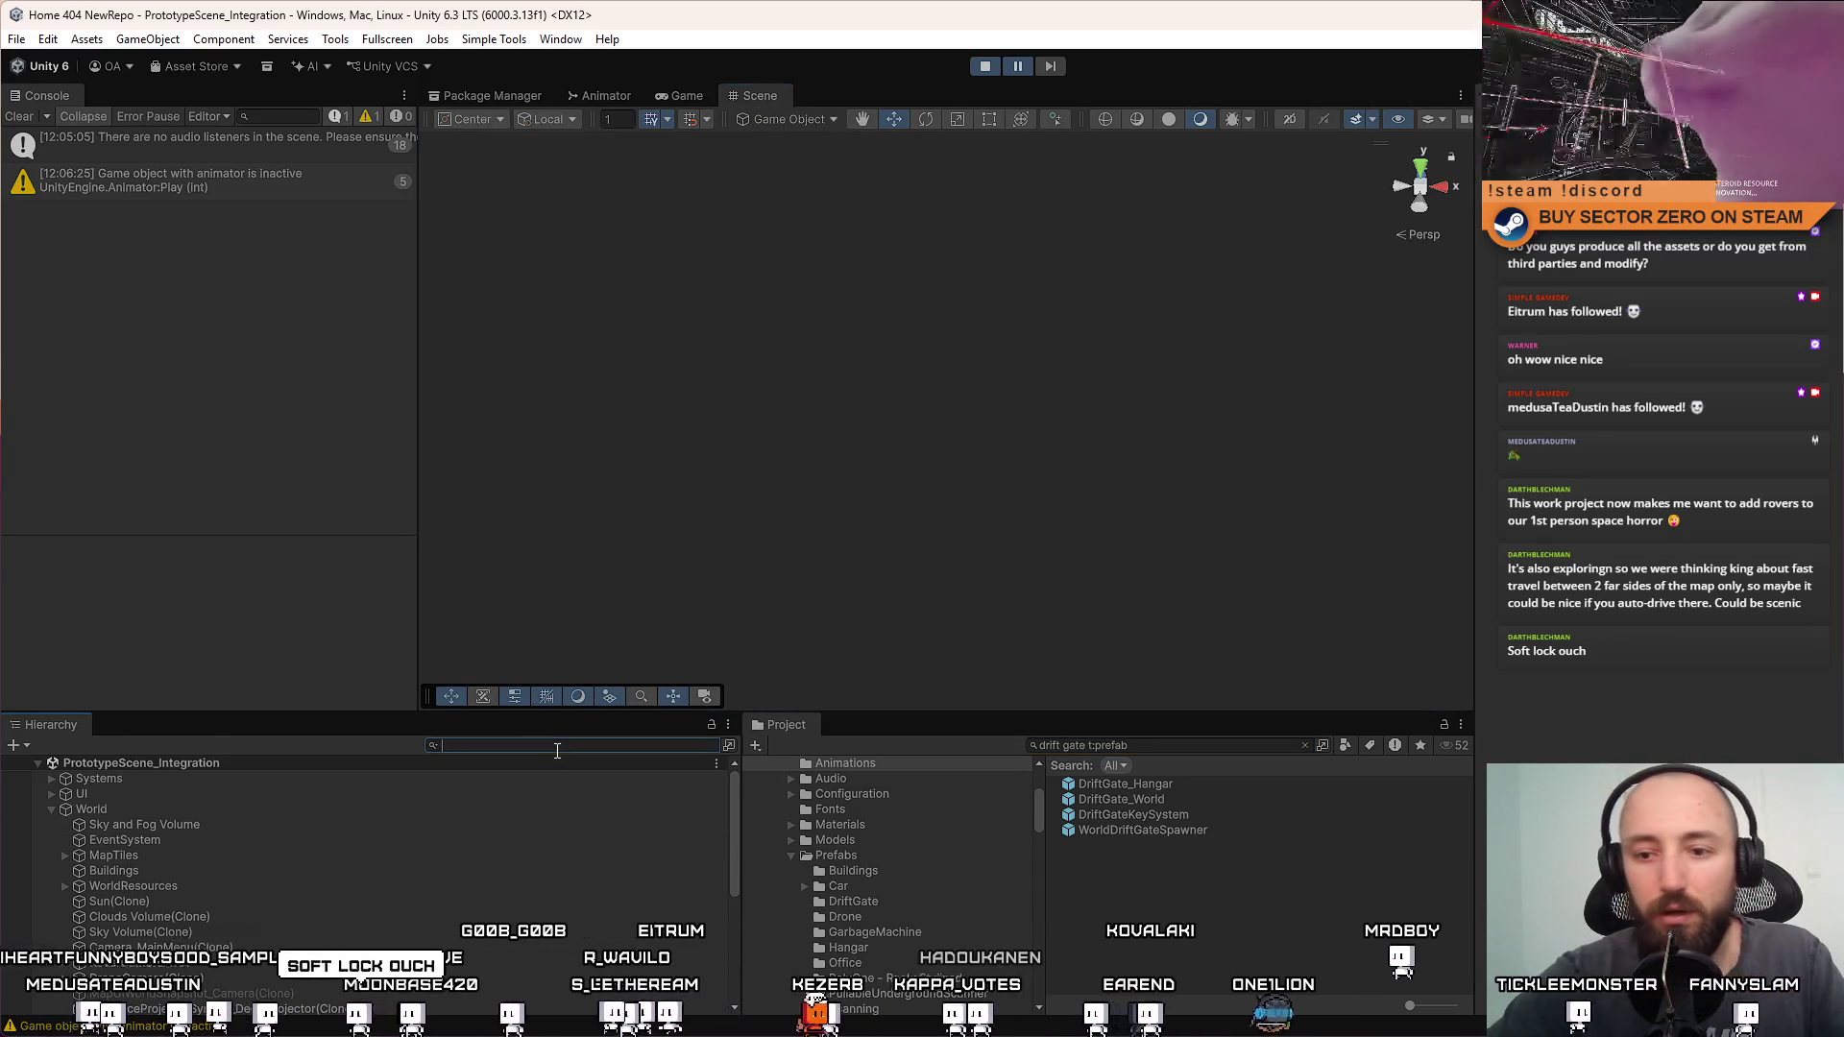
pyautogui.write('proto')
pyautogui.click(346, 783)
pyautogui.click(712, 745)
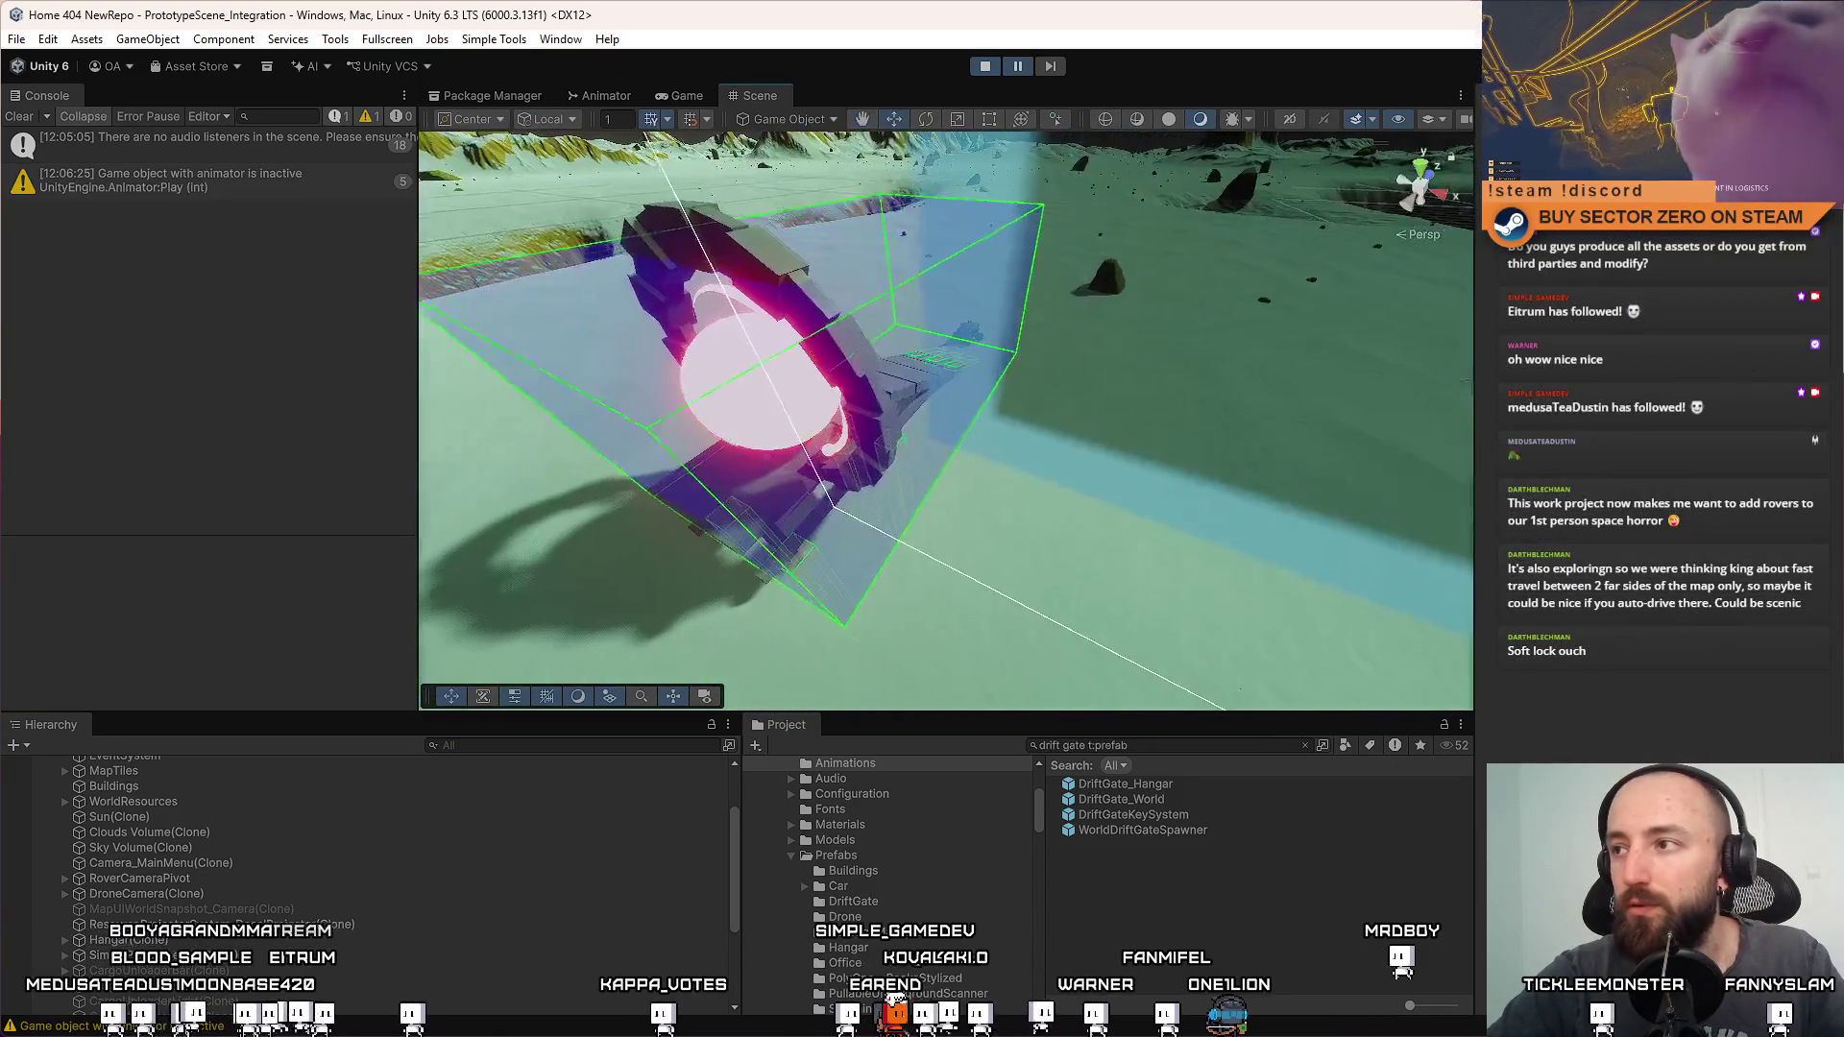
# Widen the editor, orbit toward the outdoor gate and drop a DriftGate_Hangar instance near it
pyautogui.moveTo(1471, 134); pyautogui.dragTo(1580, 134)
pyautogui.moveTo(886, 366)
pyautogui.mouseDown()
pyautogui.moveTo(1157, 530)
pyautogui.moveTo(1319, 502)
pyautogui.moveTo(1242, 776)
pyautogui.mouseUp()
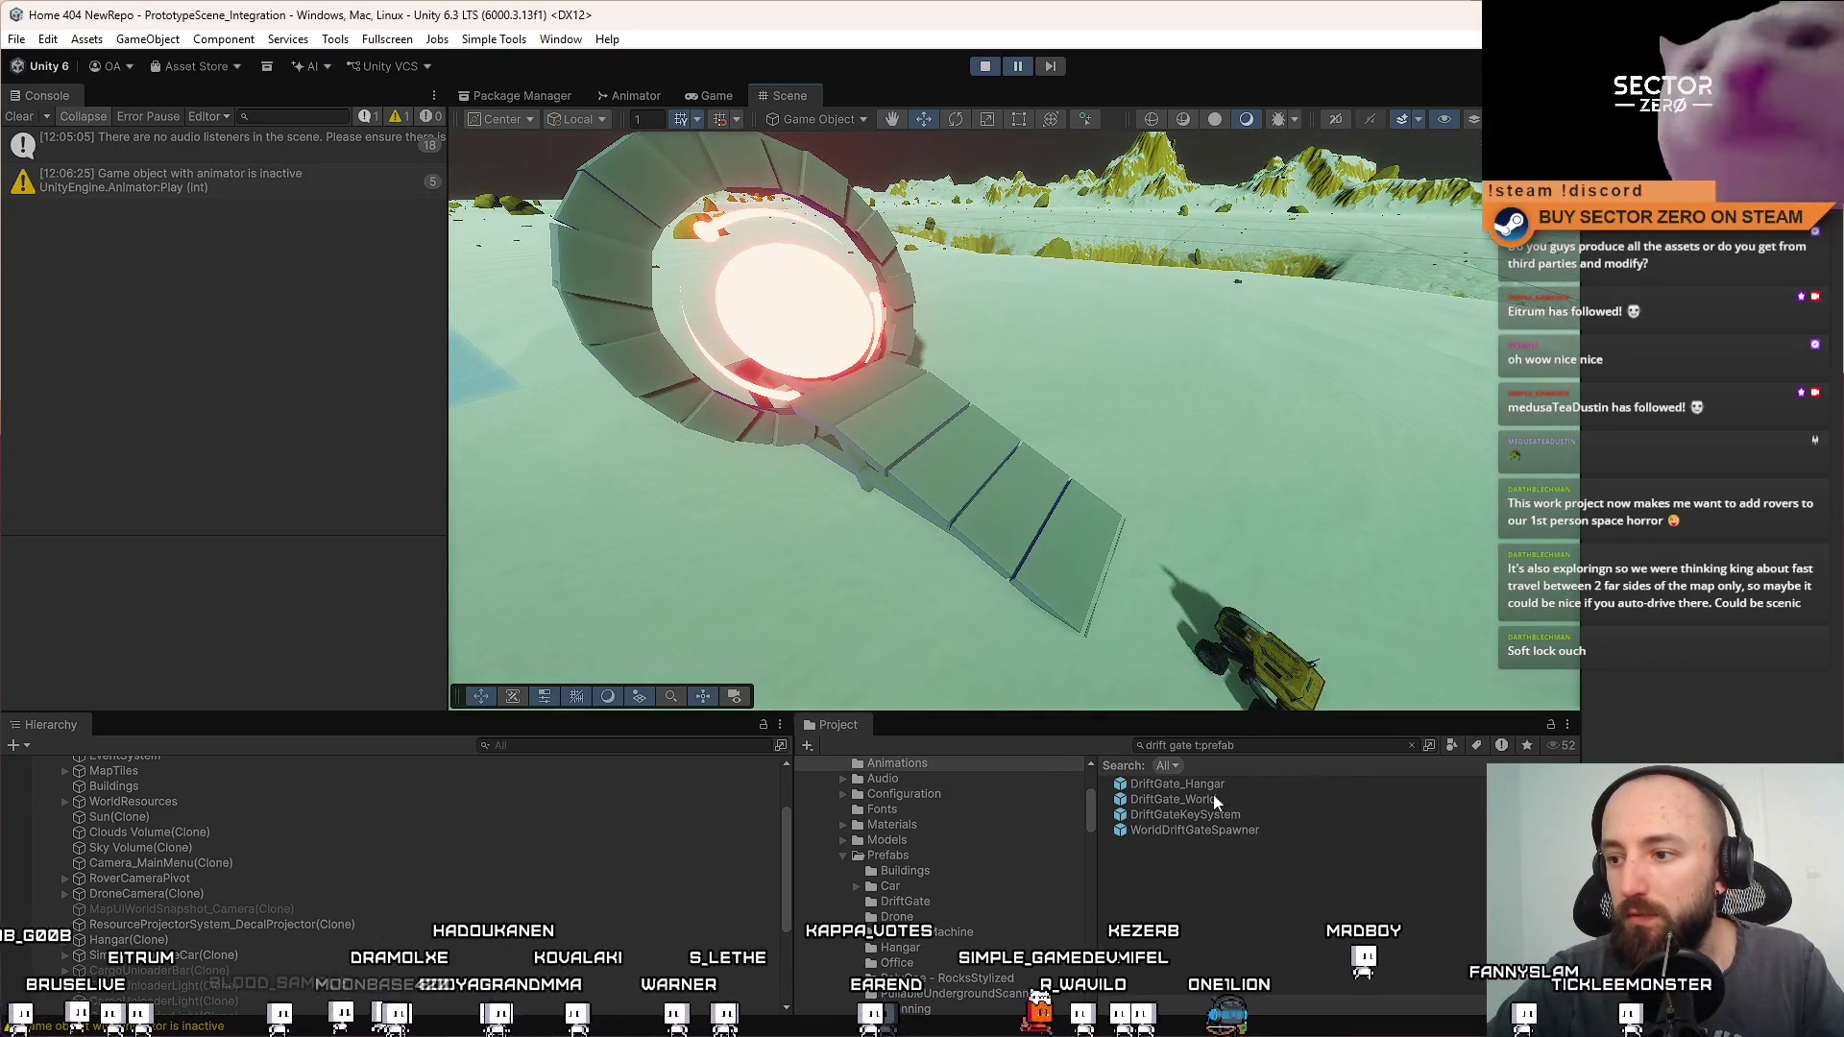
pyautogui.moveTo(1222, 784)
pyautogui.mouseDown()
pyautogui.moveTo(1168, 538)
pyautogui.moveTo(936, 451)
pyautogui.mouseUp()
pyautogui.moveTo(1156, 479)
pyautogui.mouseDown()
pyautogui.moveTo(710, 478)
pyautogui.moveTo(927, 471)
pyautogui.moveTo(716, 511)
pyautogui.moveTo(842, 448)
pyautogui.moveTo(950, 461)
pyautogui.moveTo(1088, 335)
pyautogui.moveTo(1064, 338)
pyautogui.moveTo(1589, 358)
pyautogui.moveTo(941, 370)
pyautogui.moveTo(988, 391)
pyautogui.moveTo(1104, 389)
pyautogui.moveTo(995, 382)
pyautogui.mouseUp()
pyautogui.press('e')
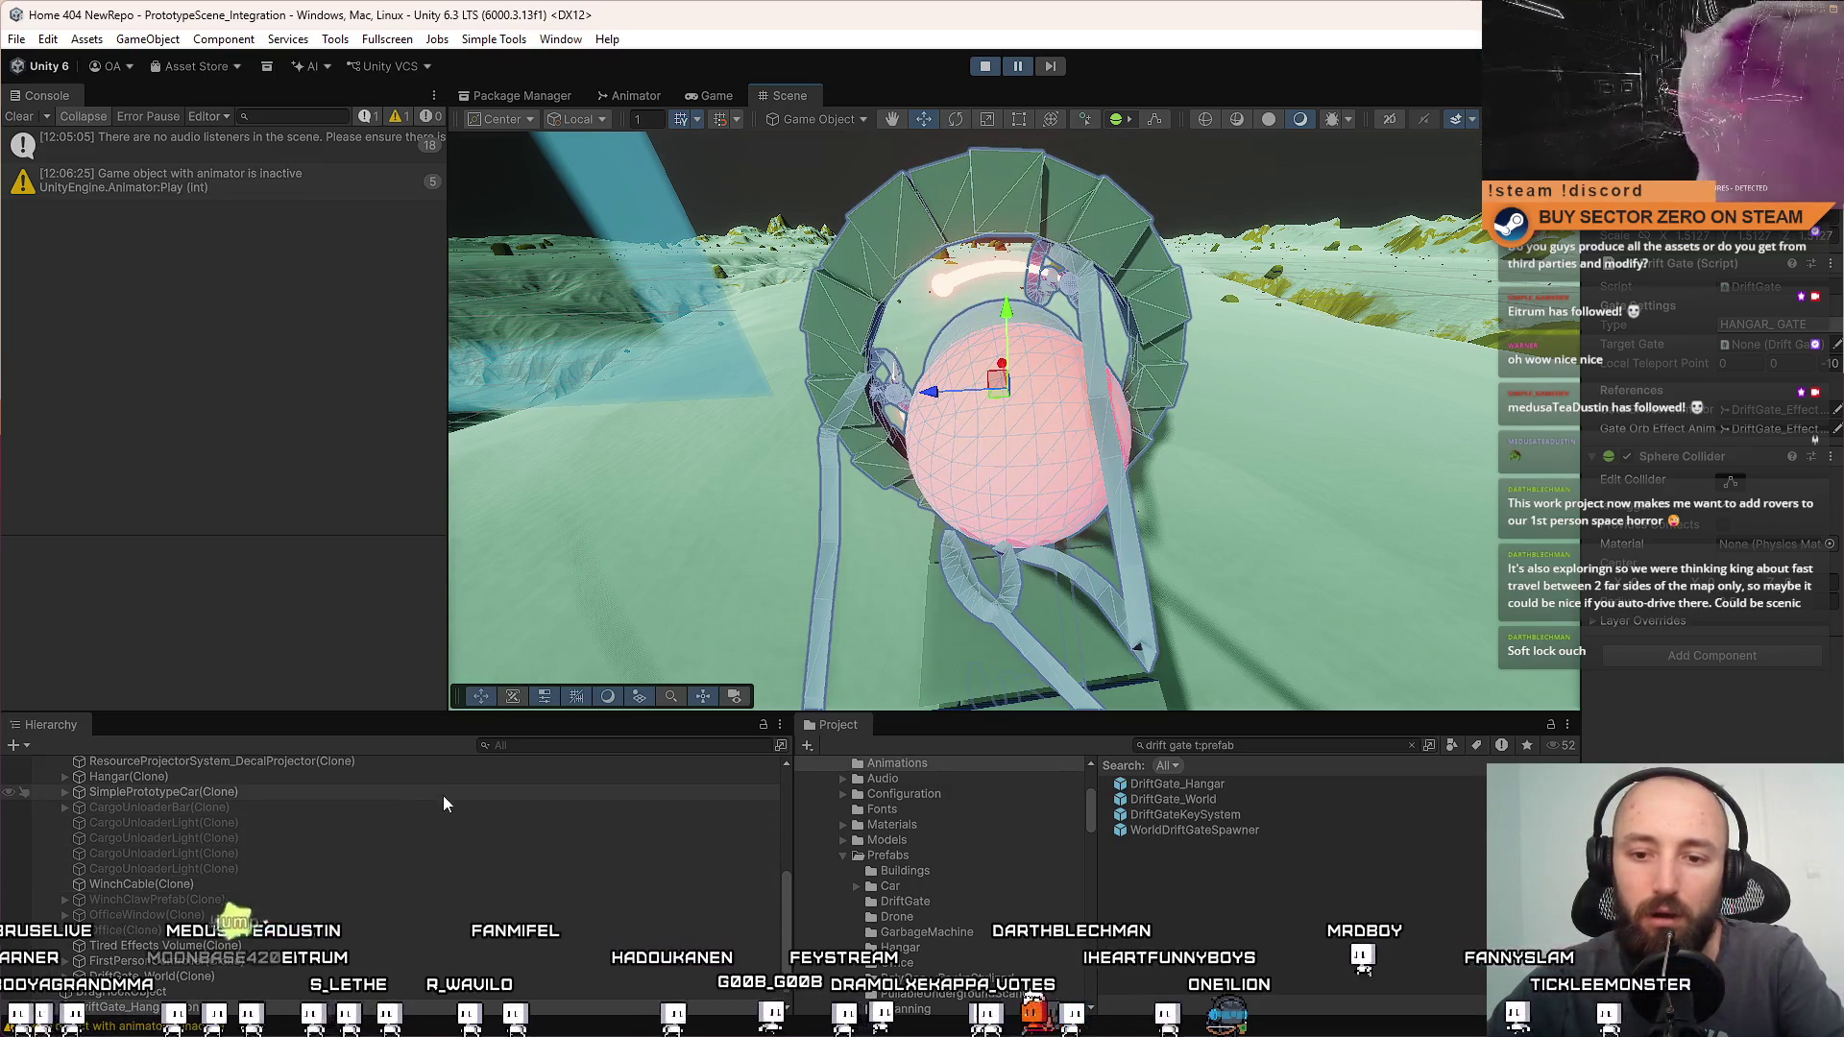
# Find DriftGate_Hangar via the Hierarchy filter, then select Hangar(Clone), StaticPart and DriftGate_Hangar
pyautogui.click(444, 803)
pyautogui.click(550, 748)
pyautogui.write('drift gate hang')
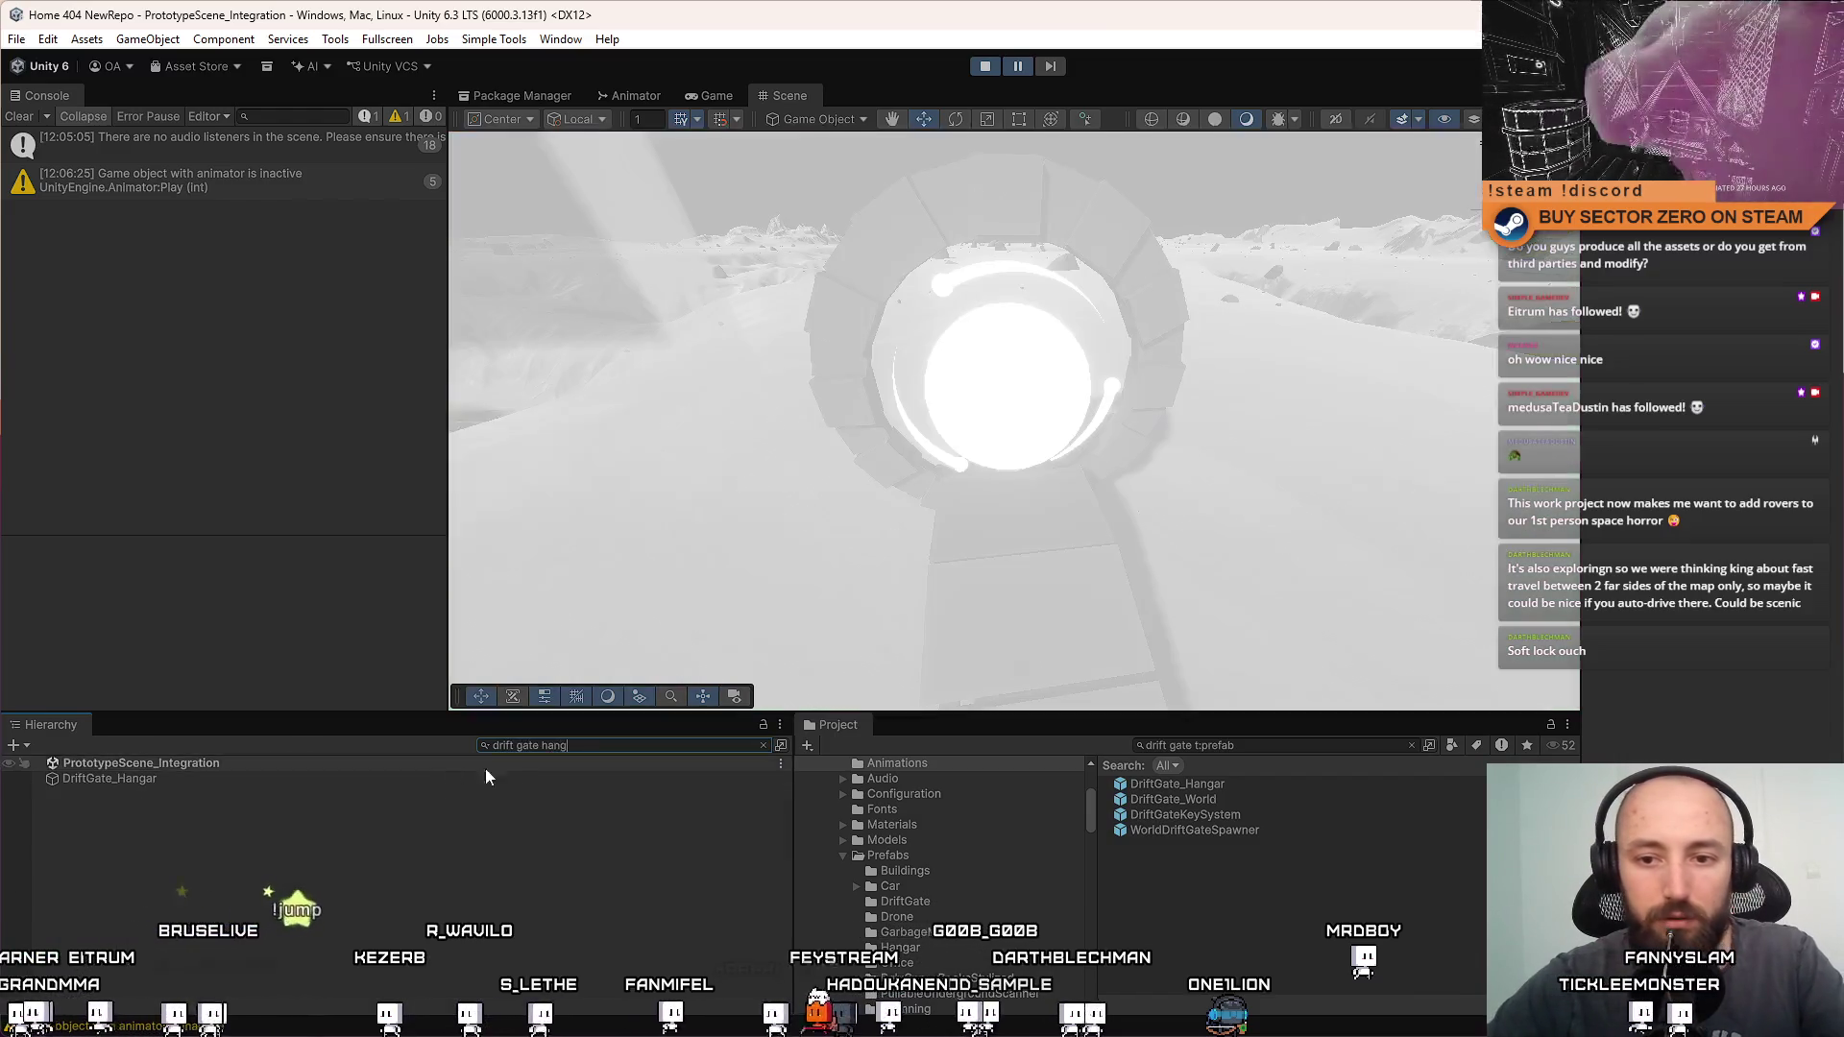
pyautogui.click(436, 778)
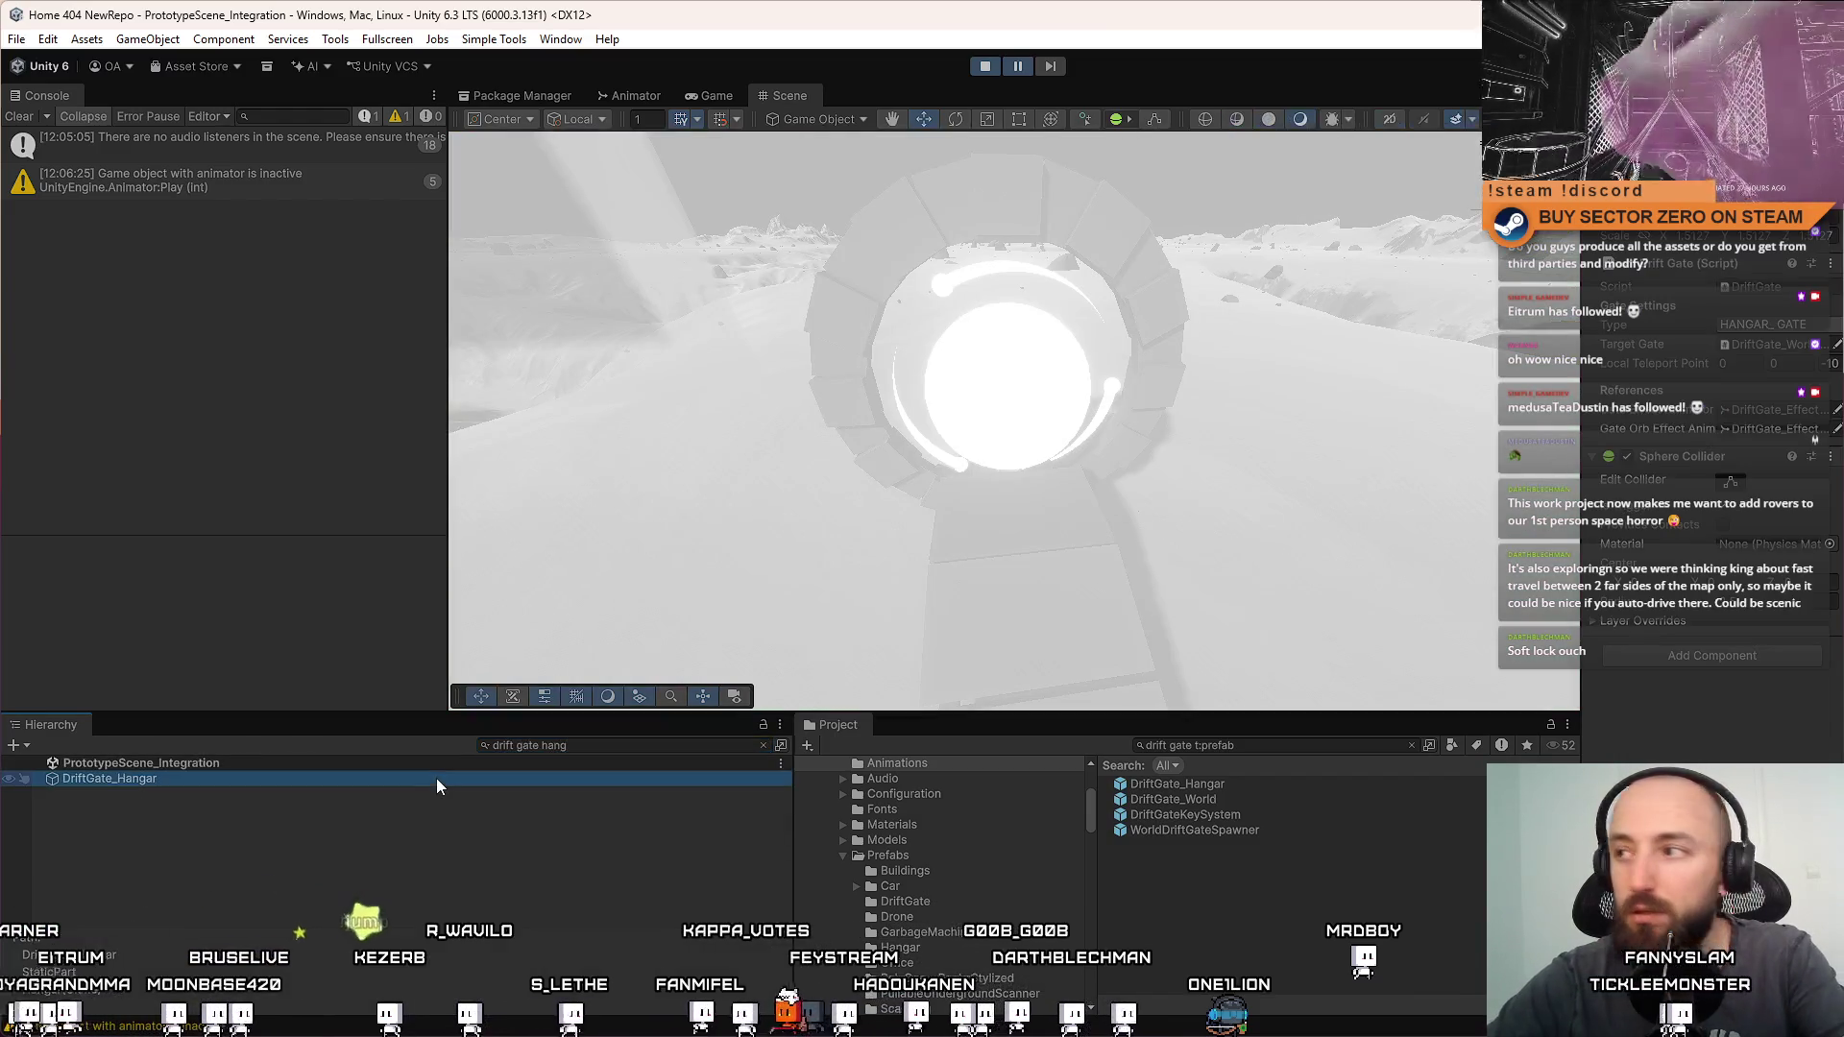
pyautogui.press('BackSpace')
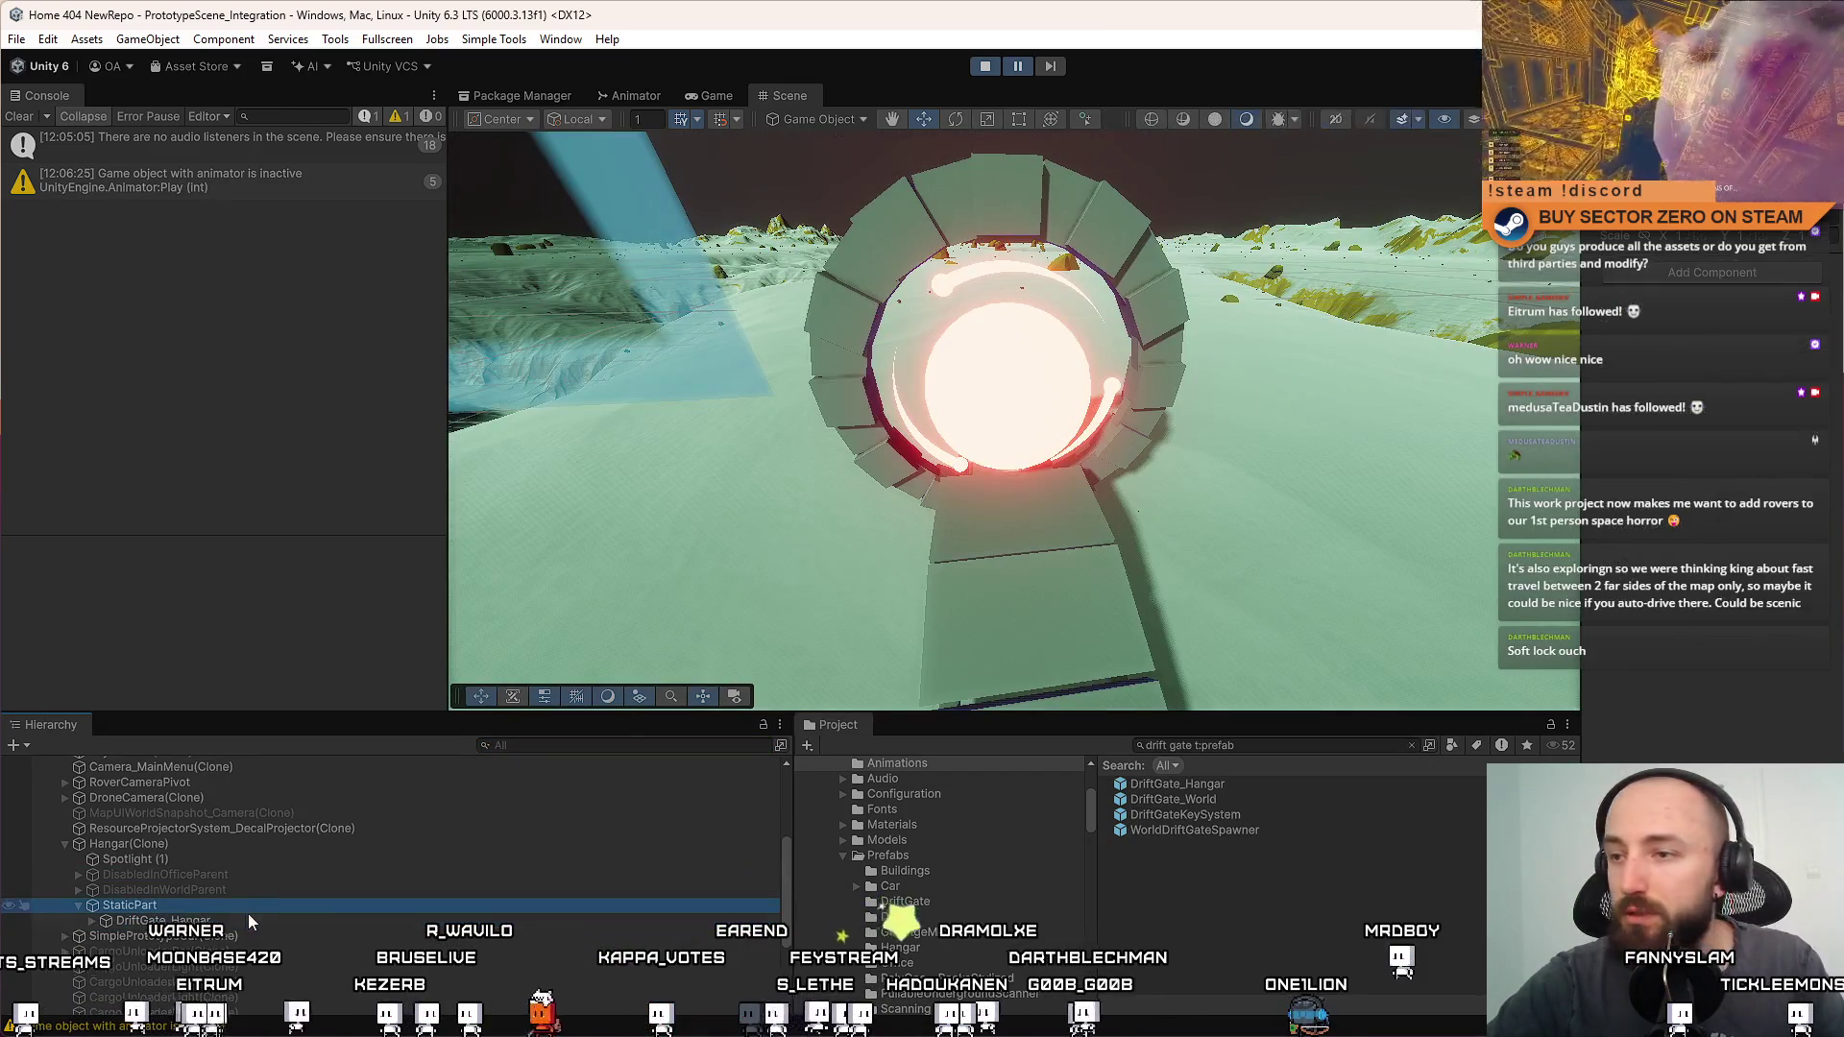
pyautogui.click(250, 843)
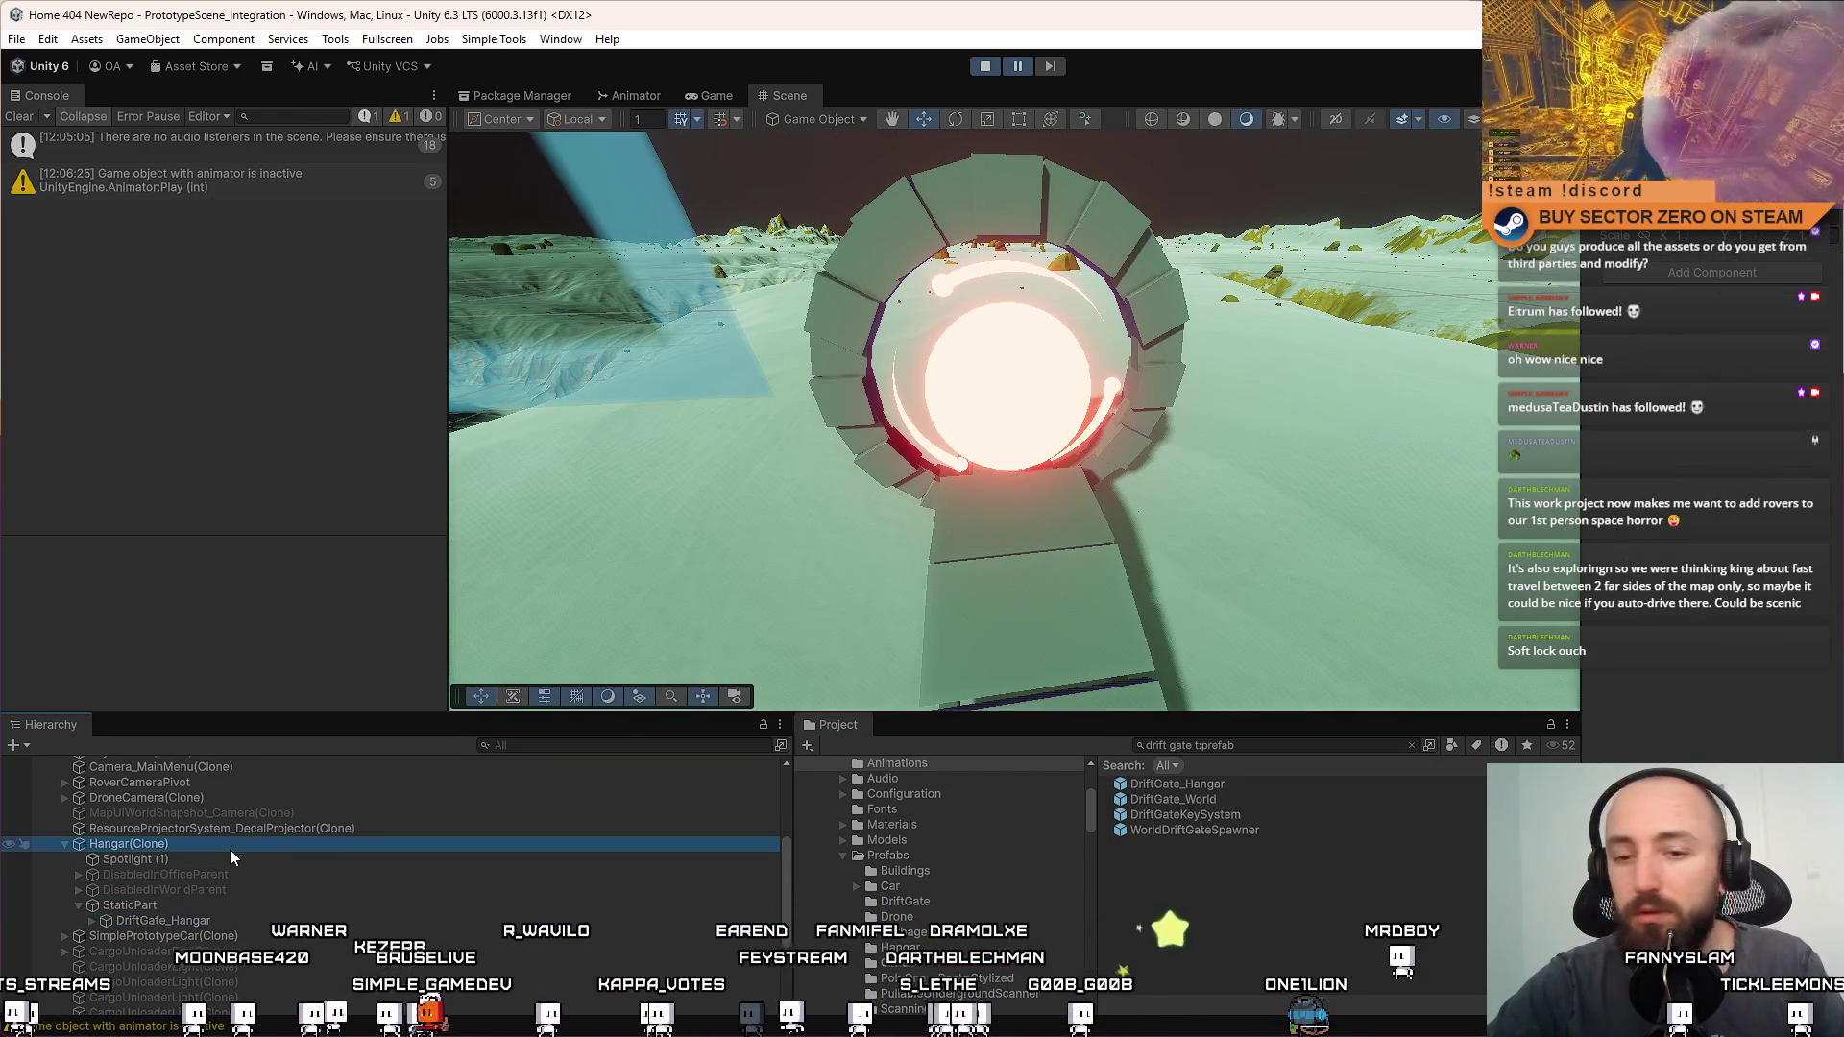
pyautogui.click(176, 904)
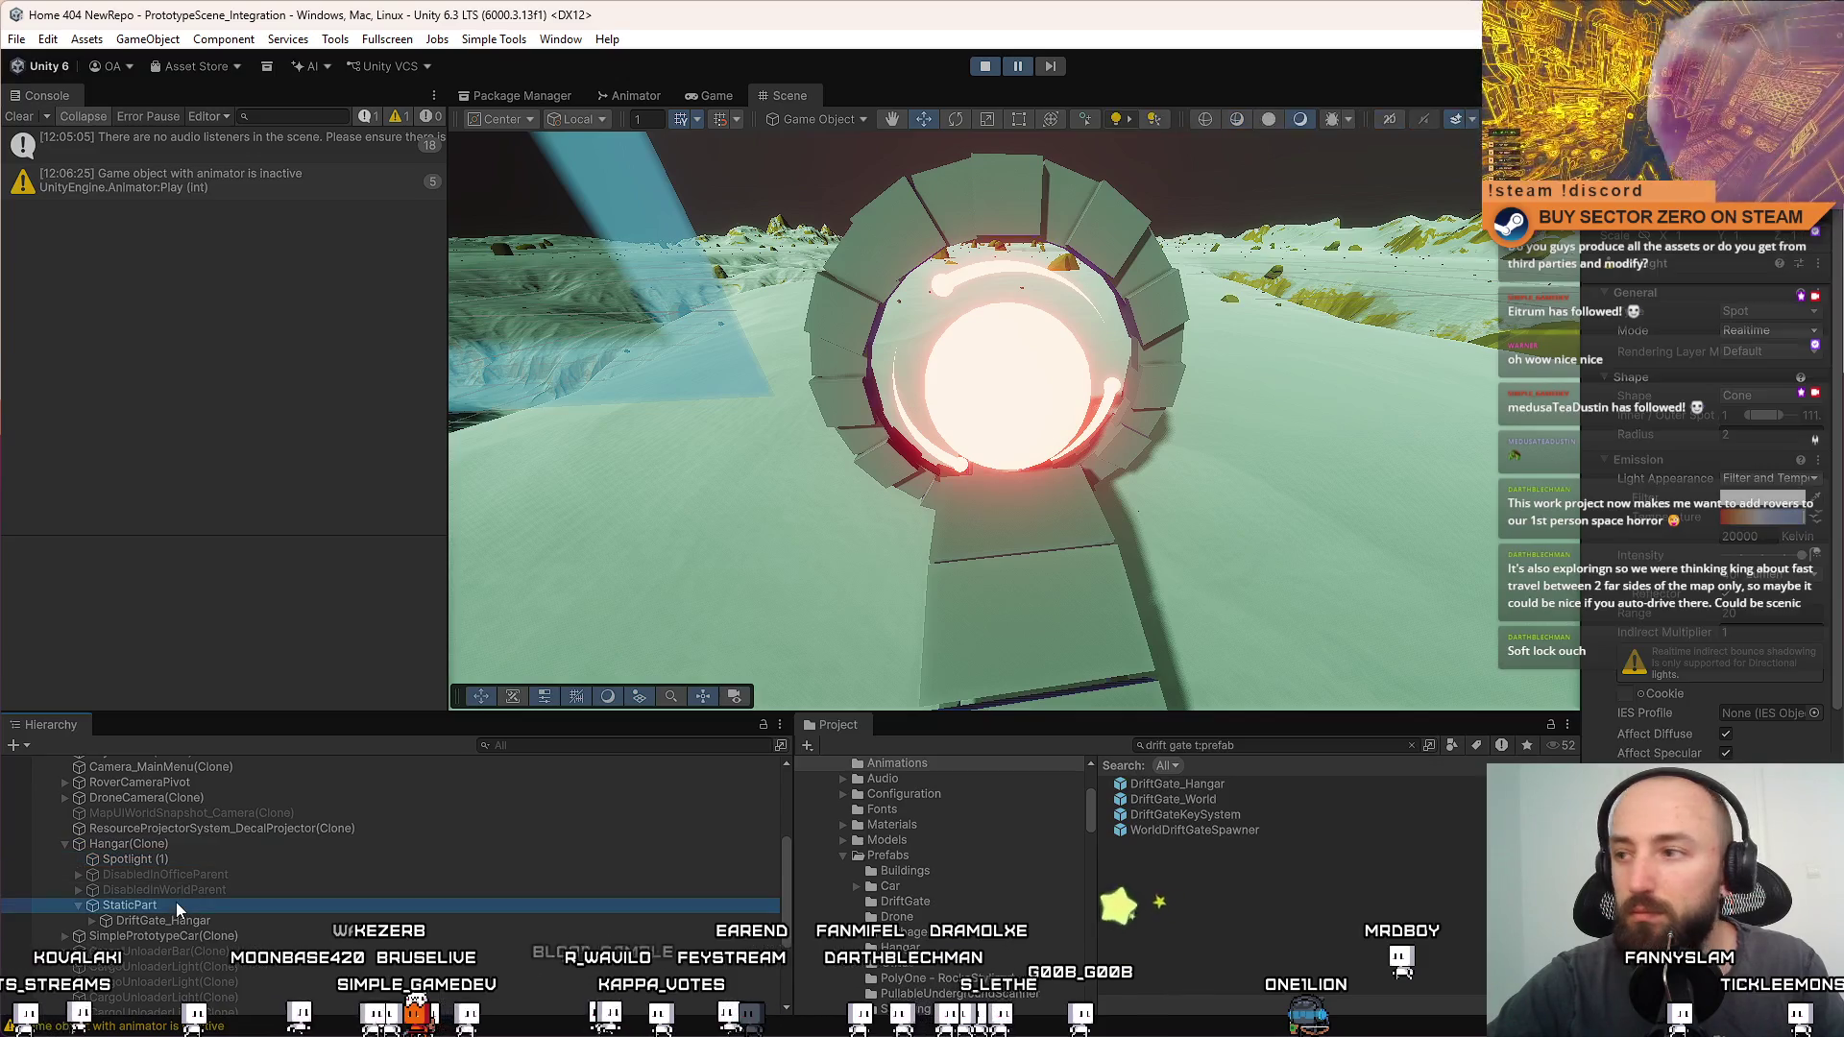
pyautogui.click(265, 920)
# Move the Scene camera above the gate and expand DriftGate_Hangar to reveal its children
pyautogui.moveTo(1021, 432)
pyautogui.mouseDown()
pyautogui.moveTo(900, 613)
pyautogui.moveTo(754, 683)
pyautogui.moveTo(1731, 290)
pyautogui.mouseUp()
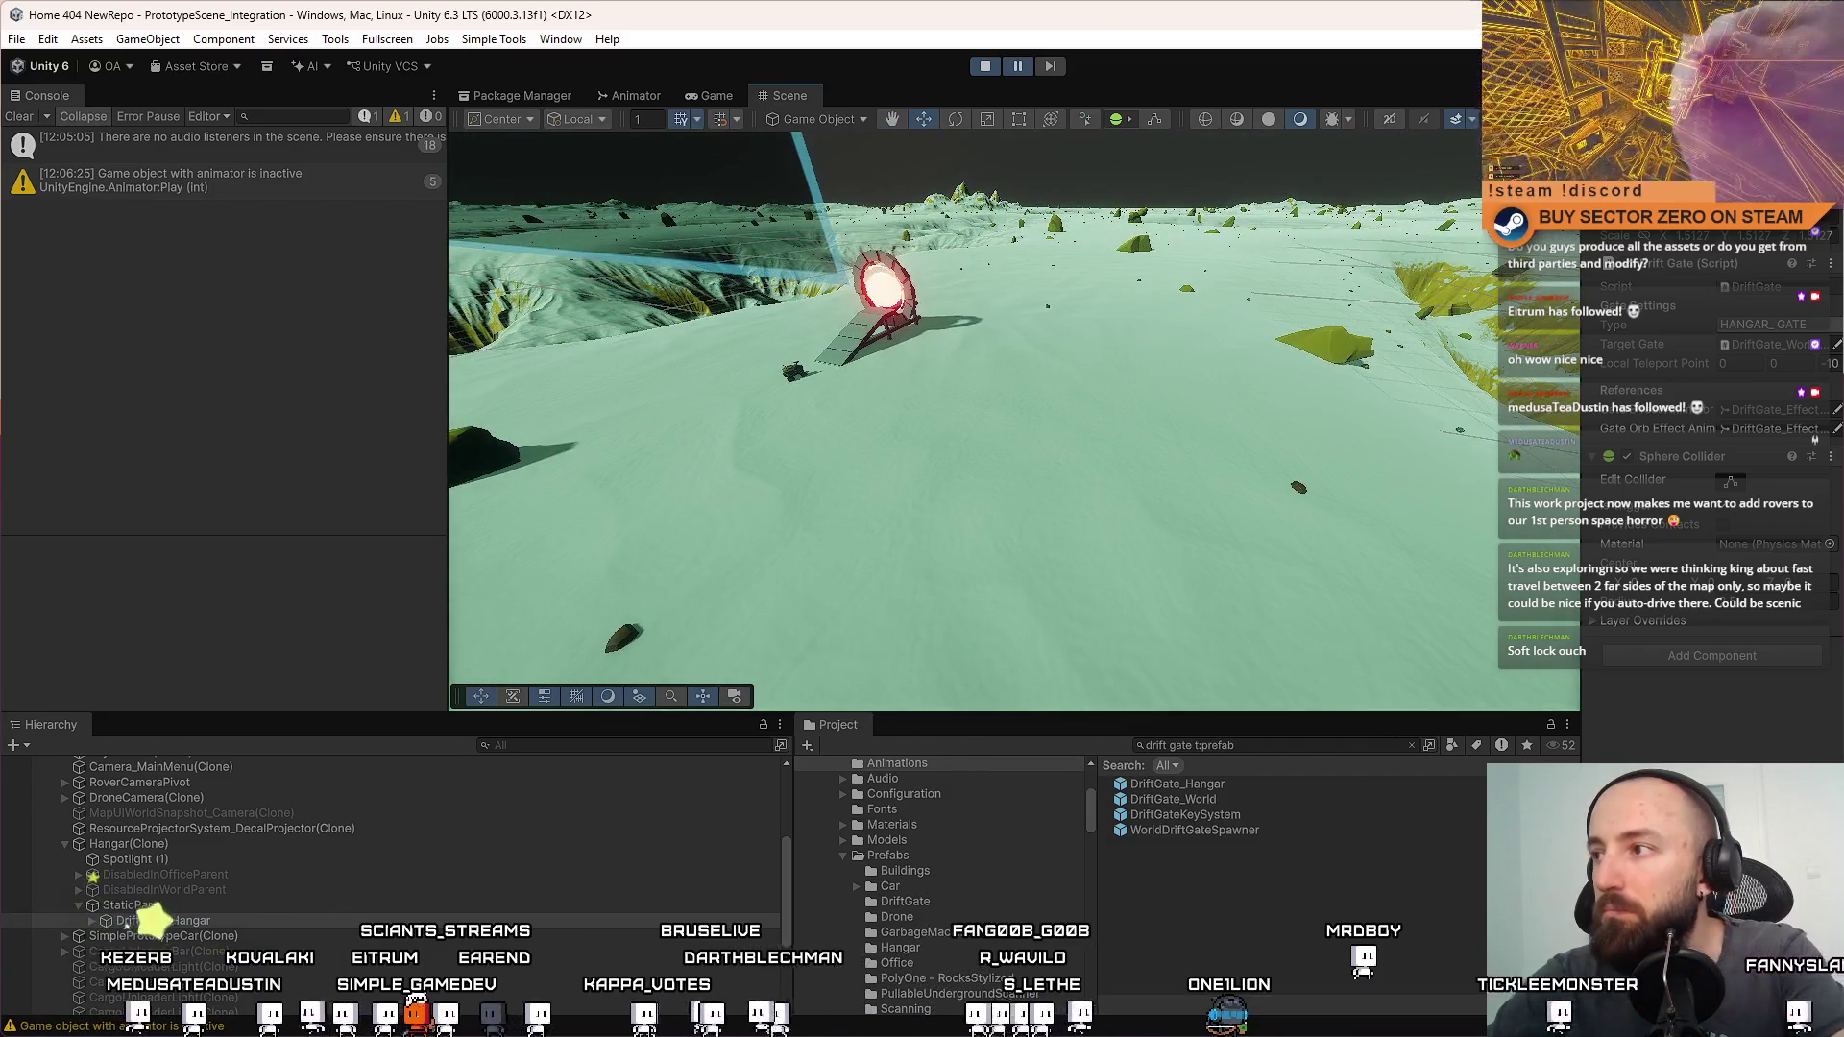
pyautogui.moveTo(1152, 432); pyautogui.dragTo(1196, 591)
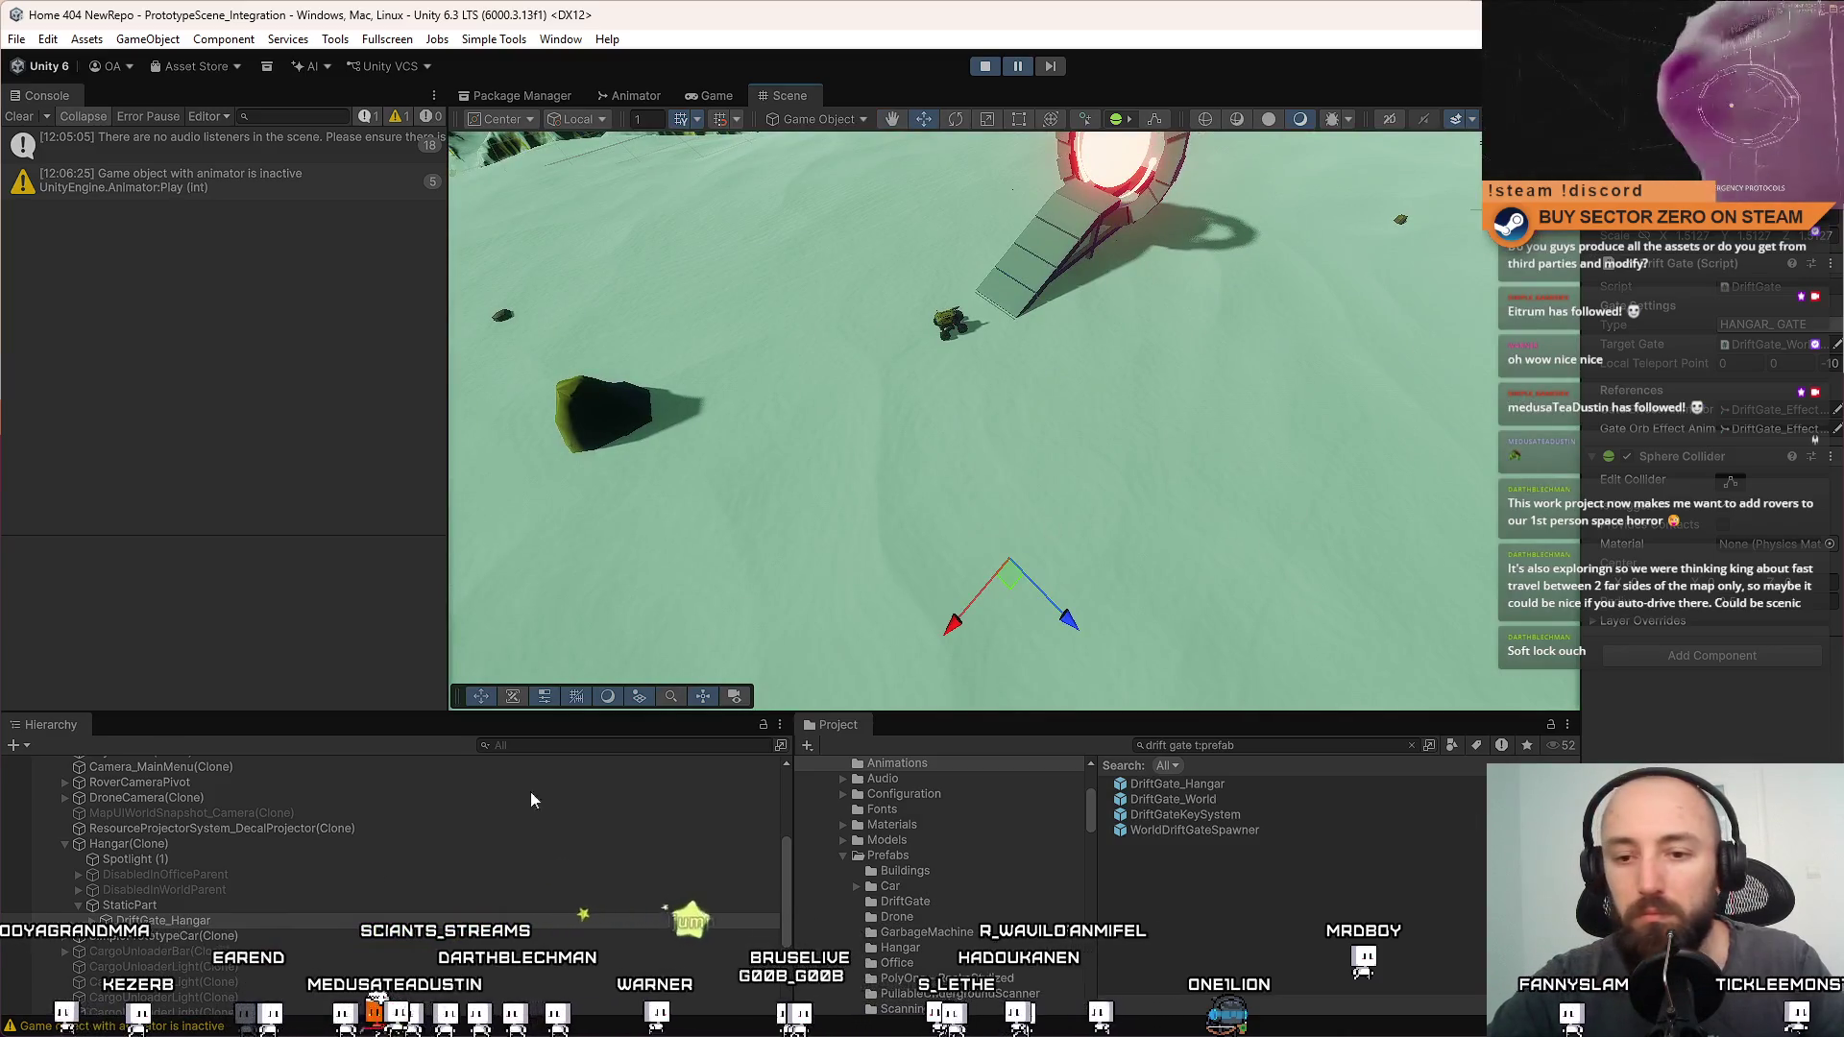
pyautogui.click(90, 924)
pyautogui.click(238, 923)
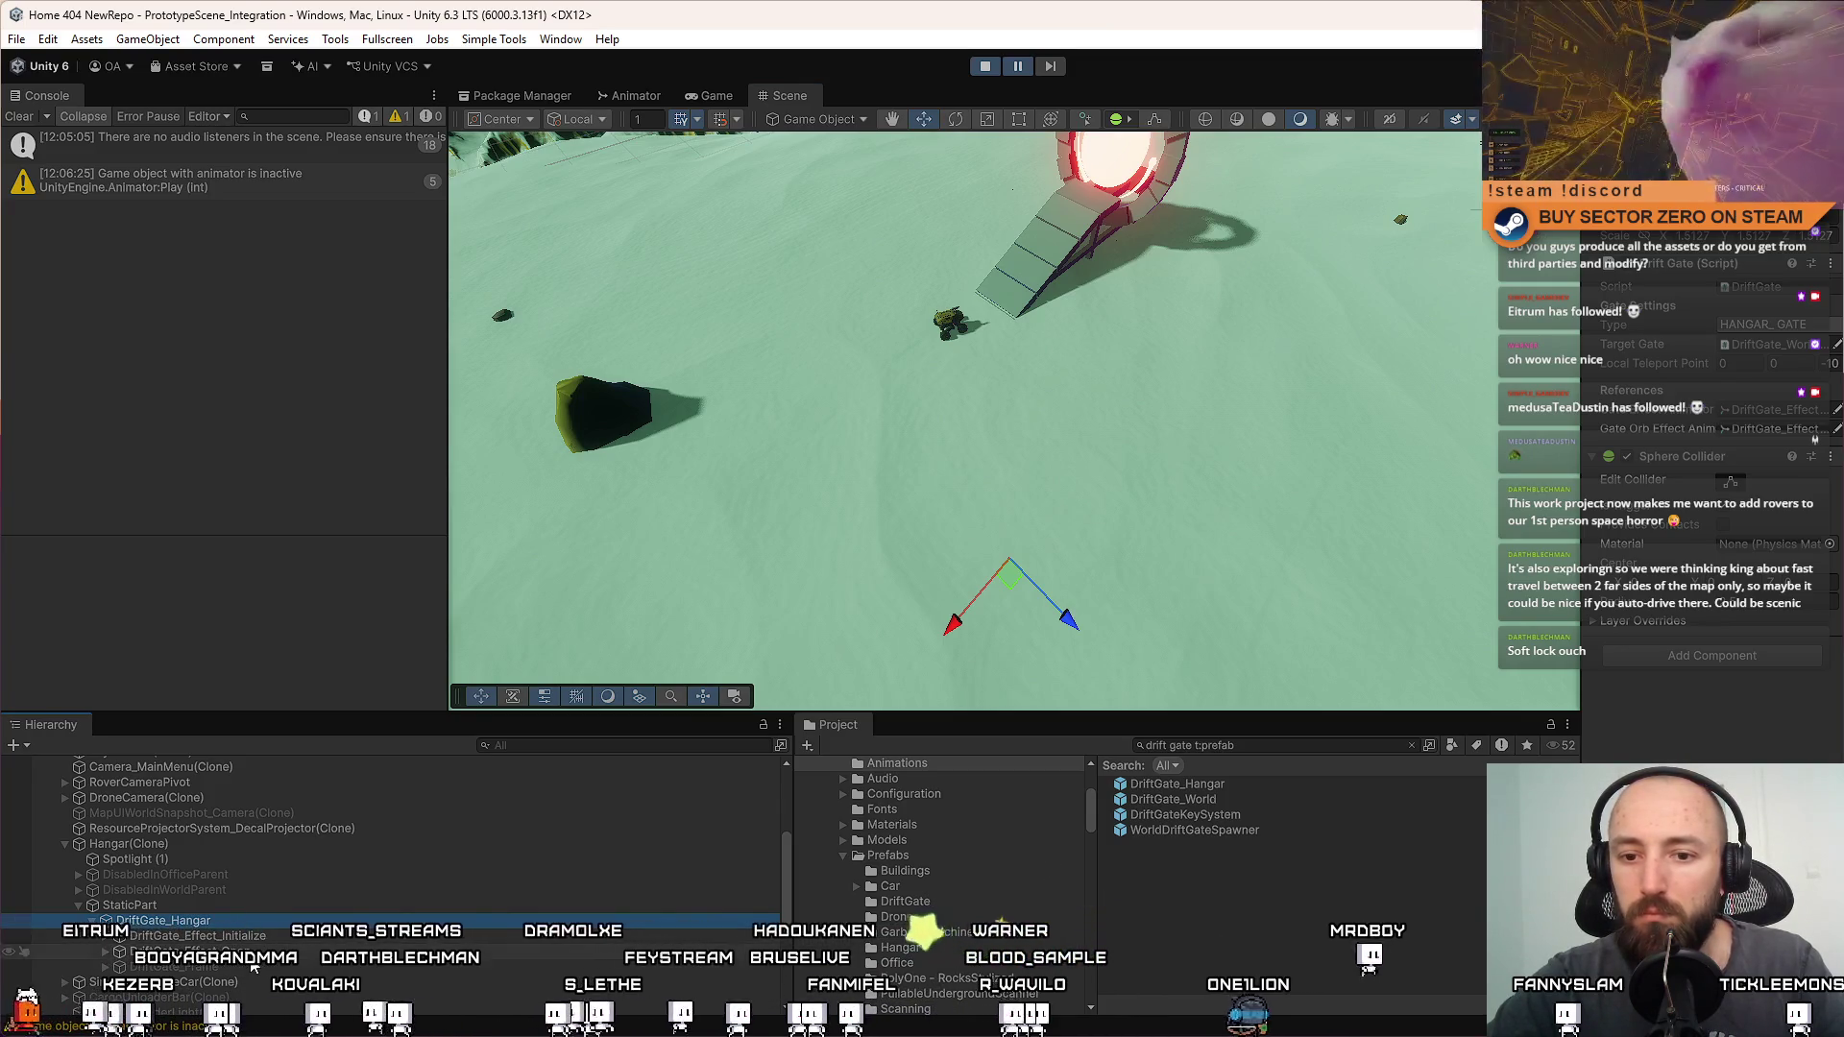
# Inspect DriftGate_Effect_Open, DriftGate_Frame, DriftGate_Hangar and StaticPart, then orbit to the hangar gate
pyautogui.click(260, 951)
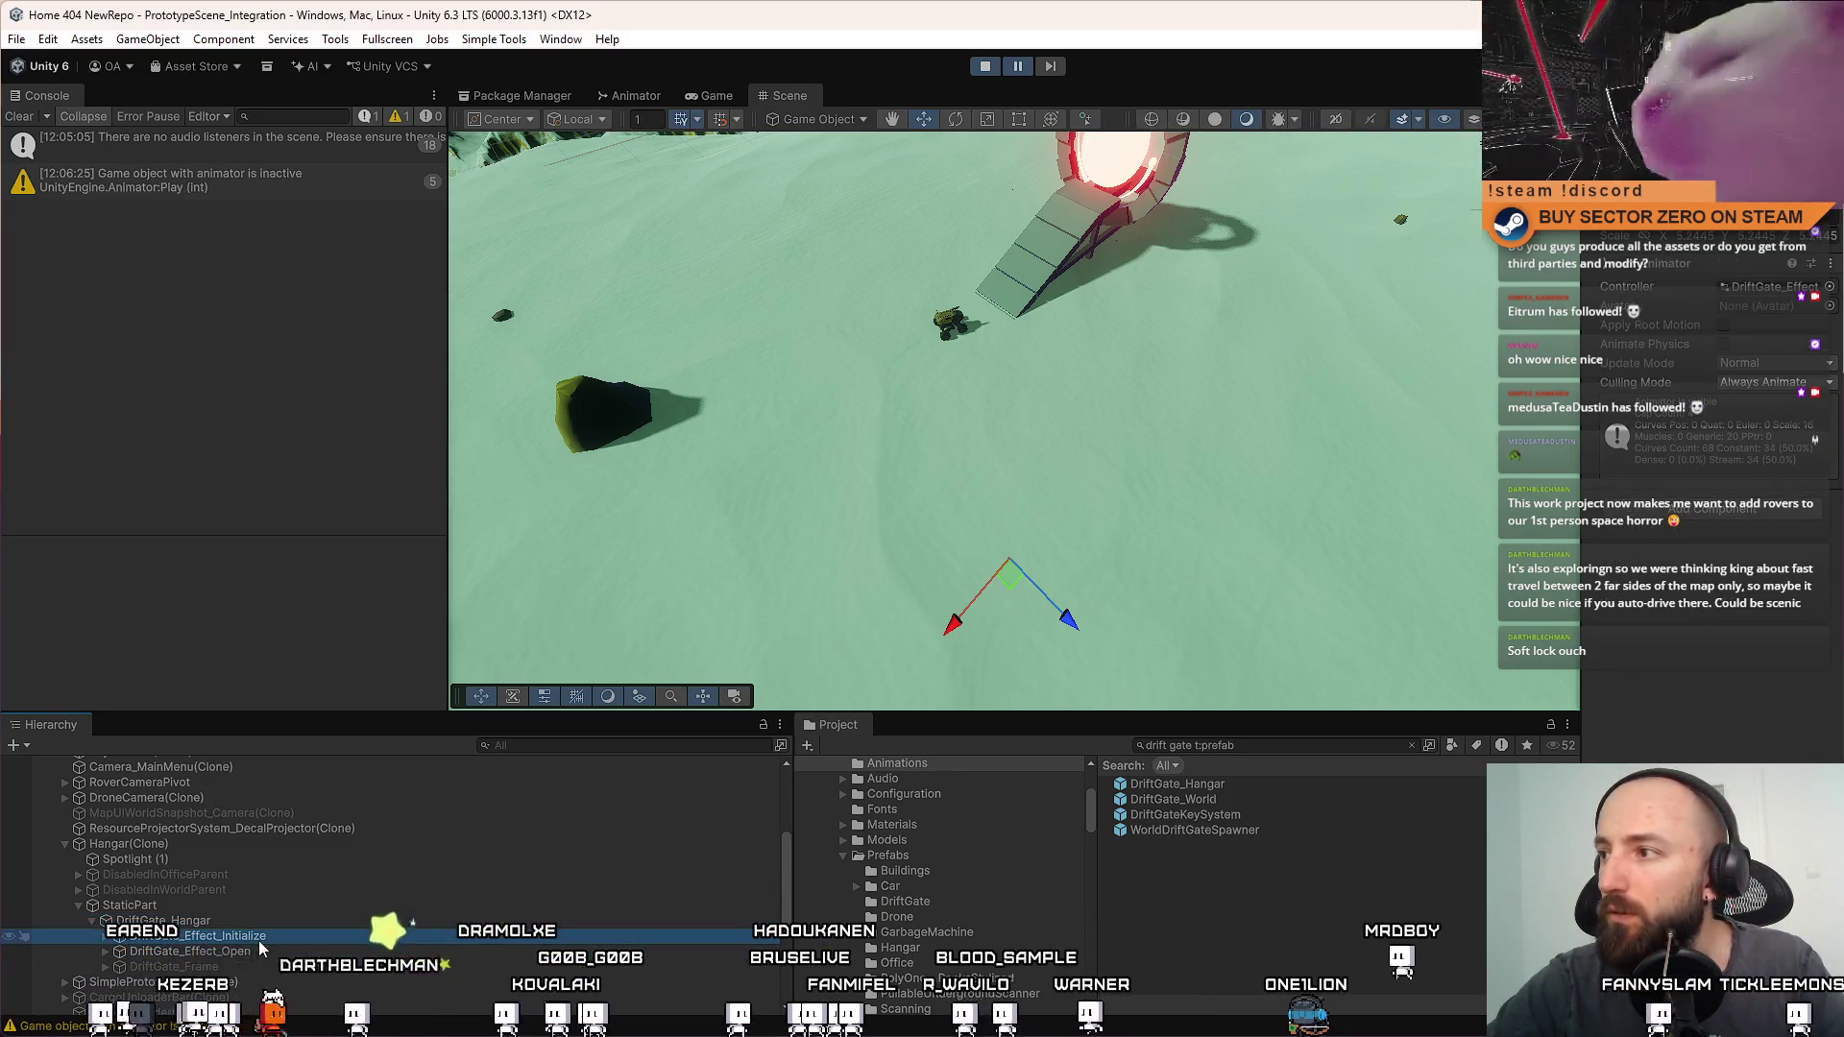
pyautogui.click(242, 967)
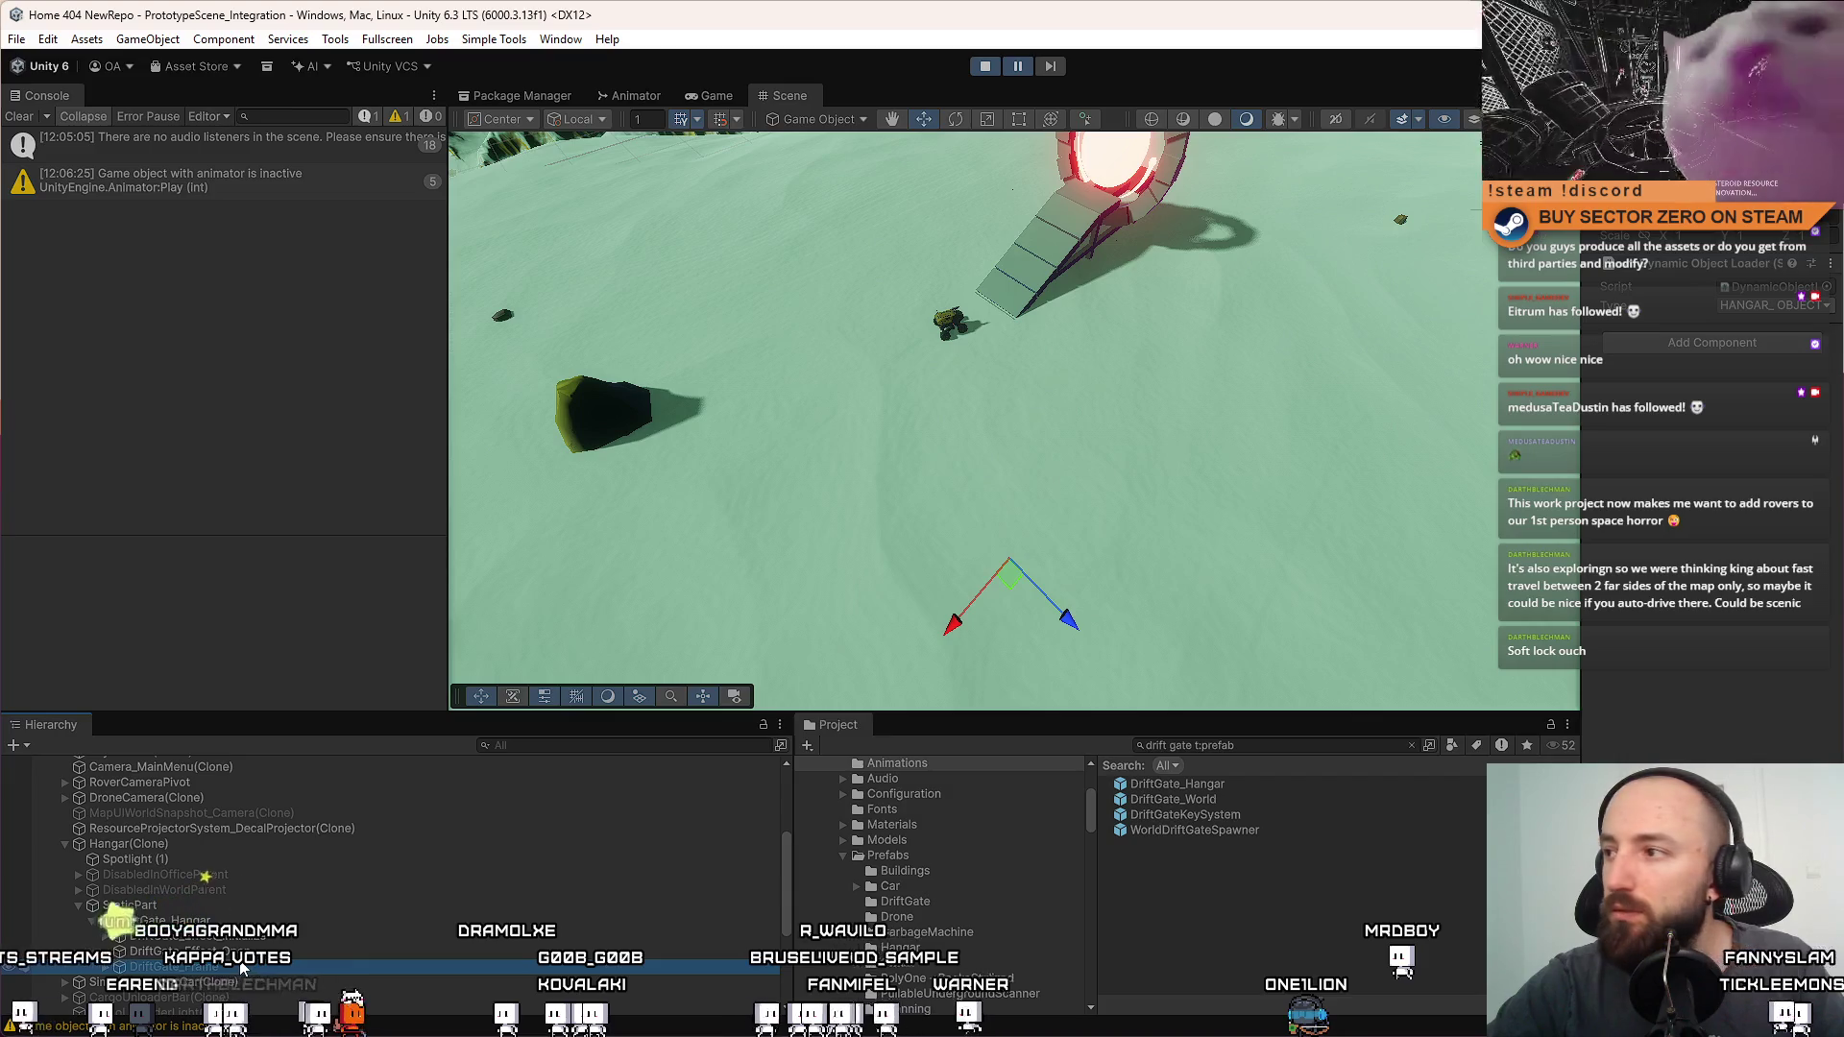
pyautogui.click(259, 921)
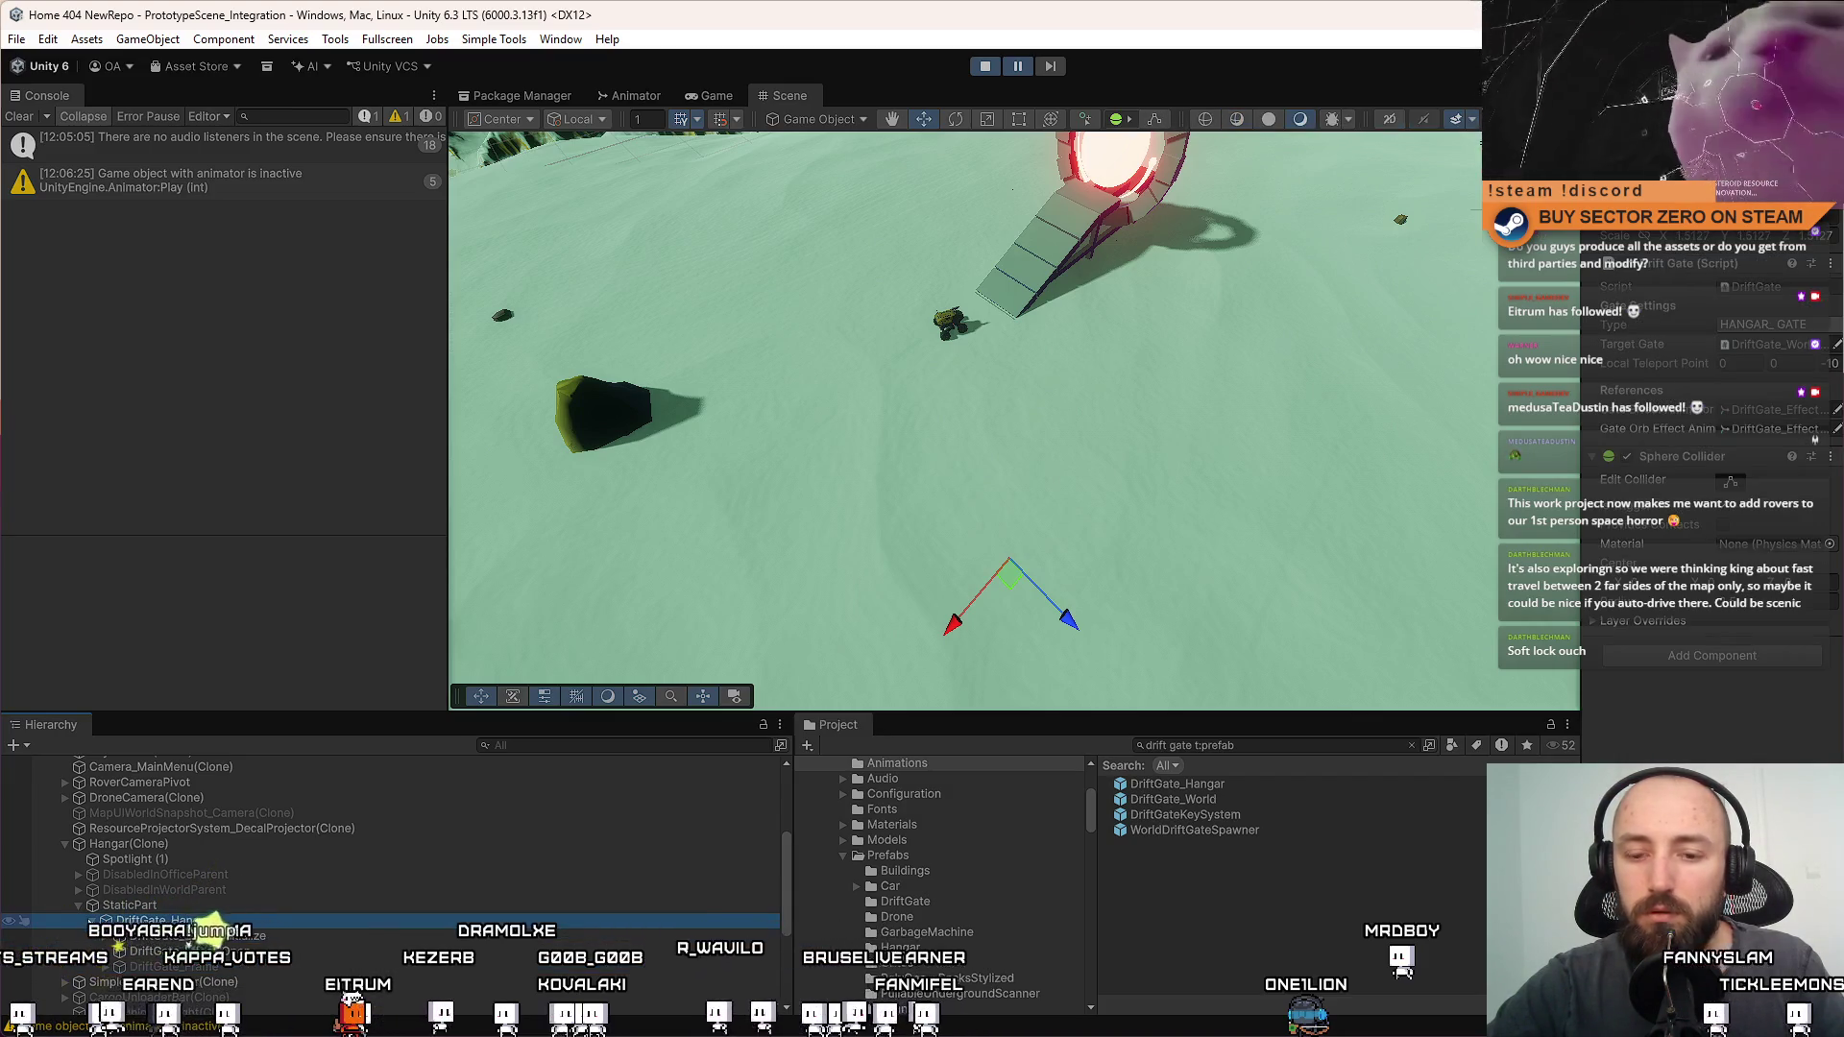
pyautogui.click(144, 910)
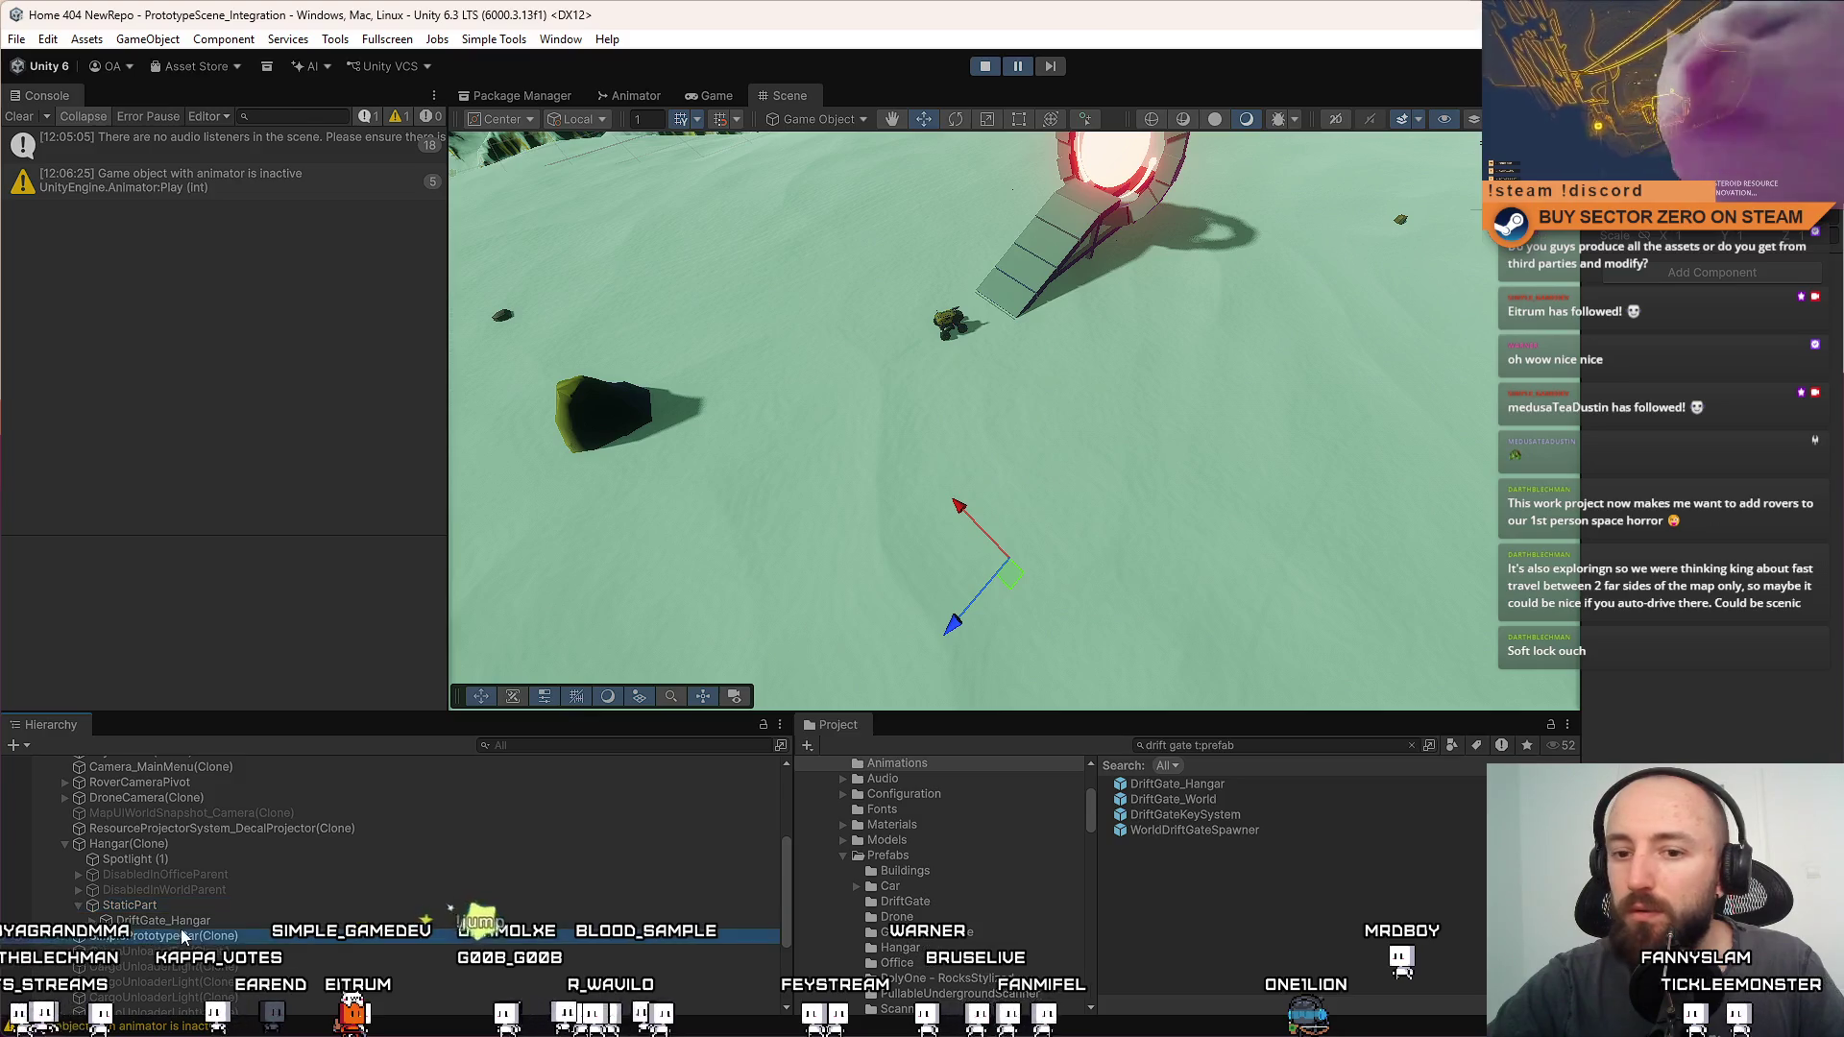
pyautogui.click(163, 920)
pyautogui.moveTo(922, 538)
pyautogui.mouseDown()
pyautogui.moveTo(1035, 576)
pyautogui.moveTo(1016, 650)
pyautogui.moveTo(1082, 442)
pyautogui.moveTo(1085, 272)
pyautogui.mouseUp()
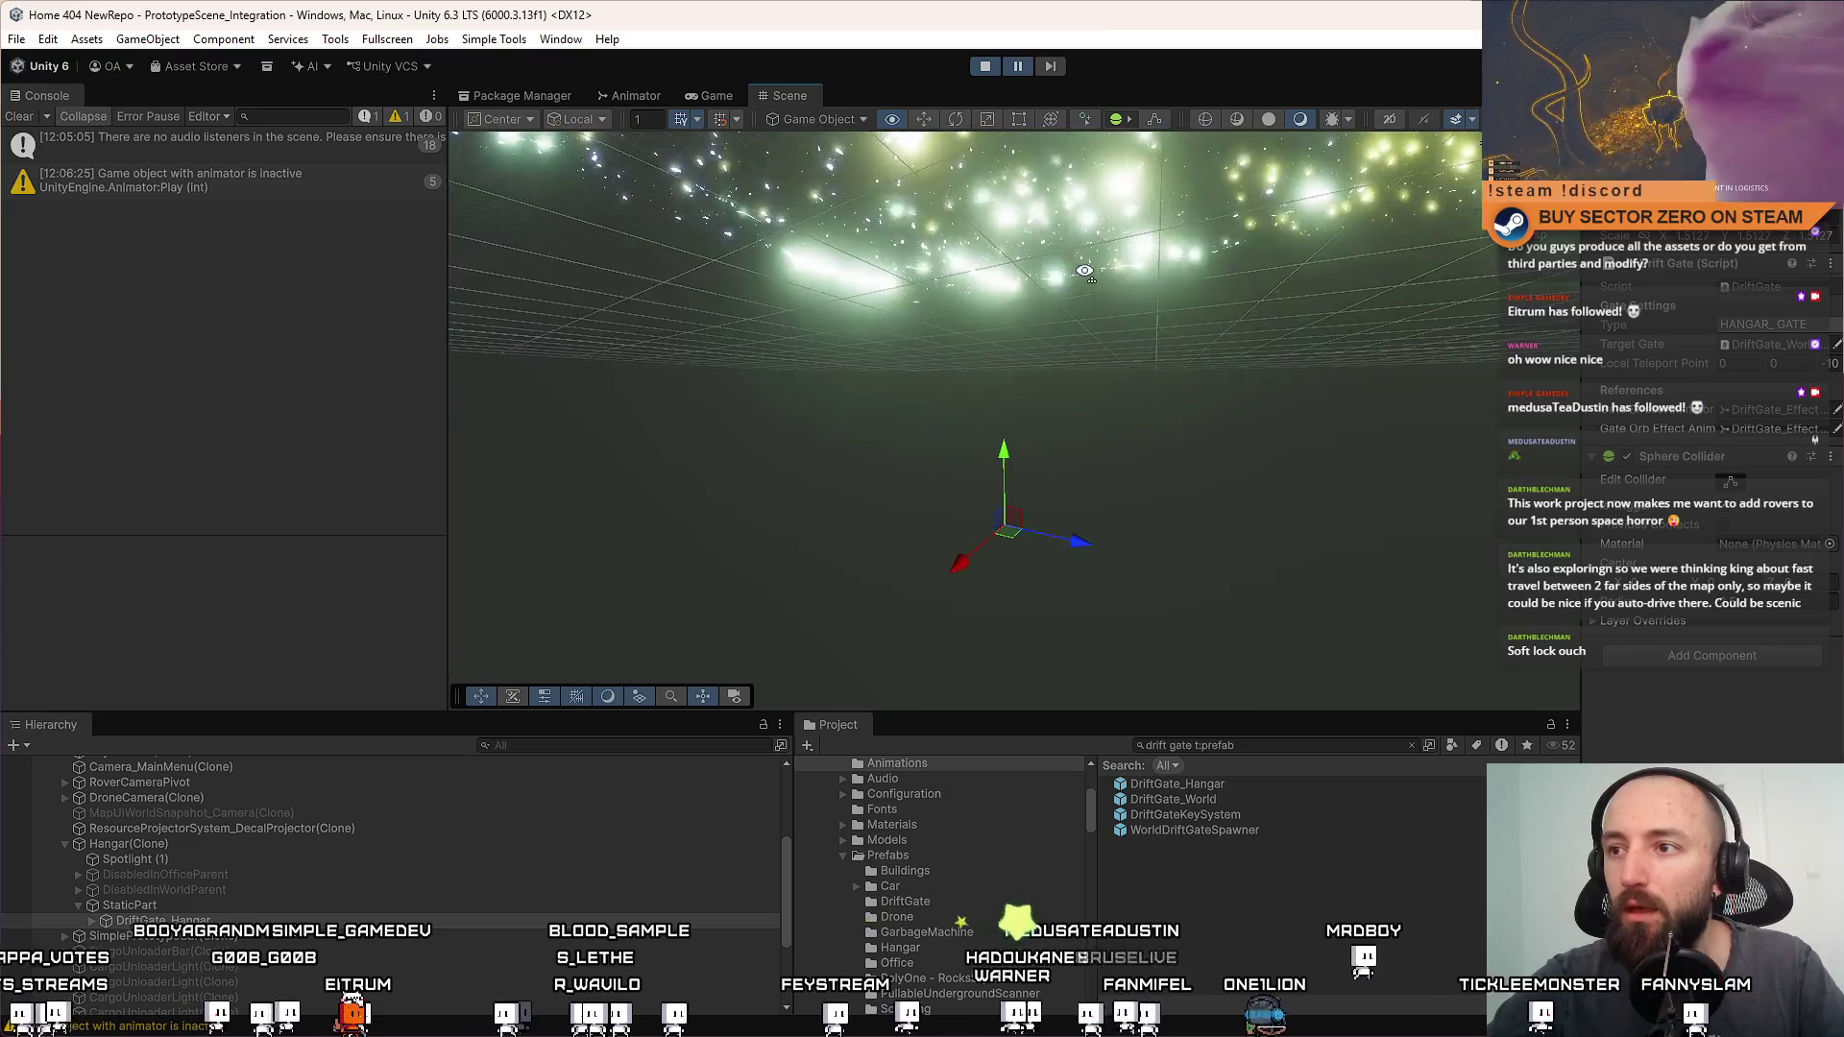
# In the Game view, drive the rover up the ramp into the world drift gate, then stop play mode
pyautogui.click(1018, 67)
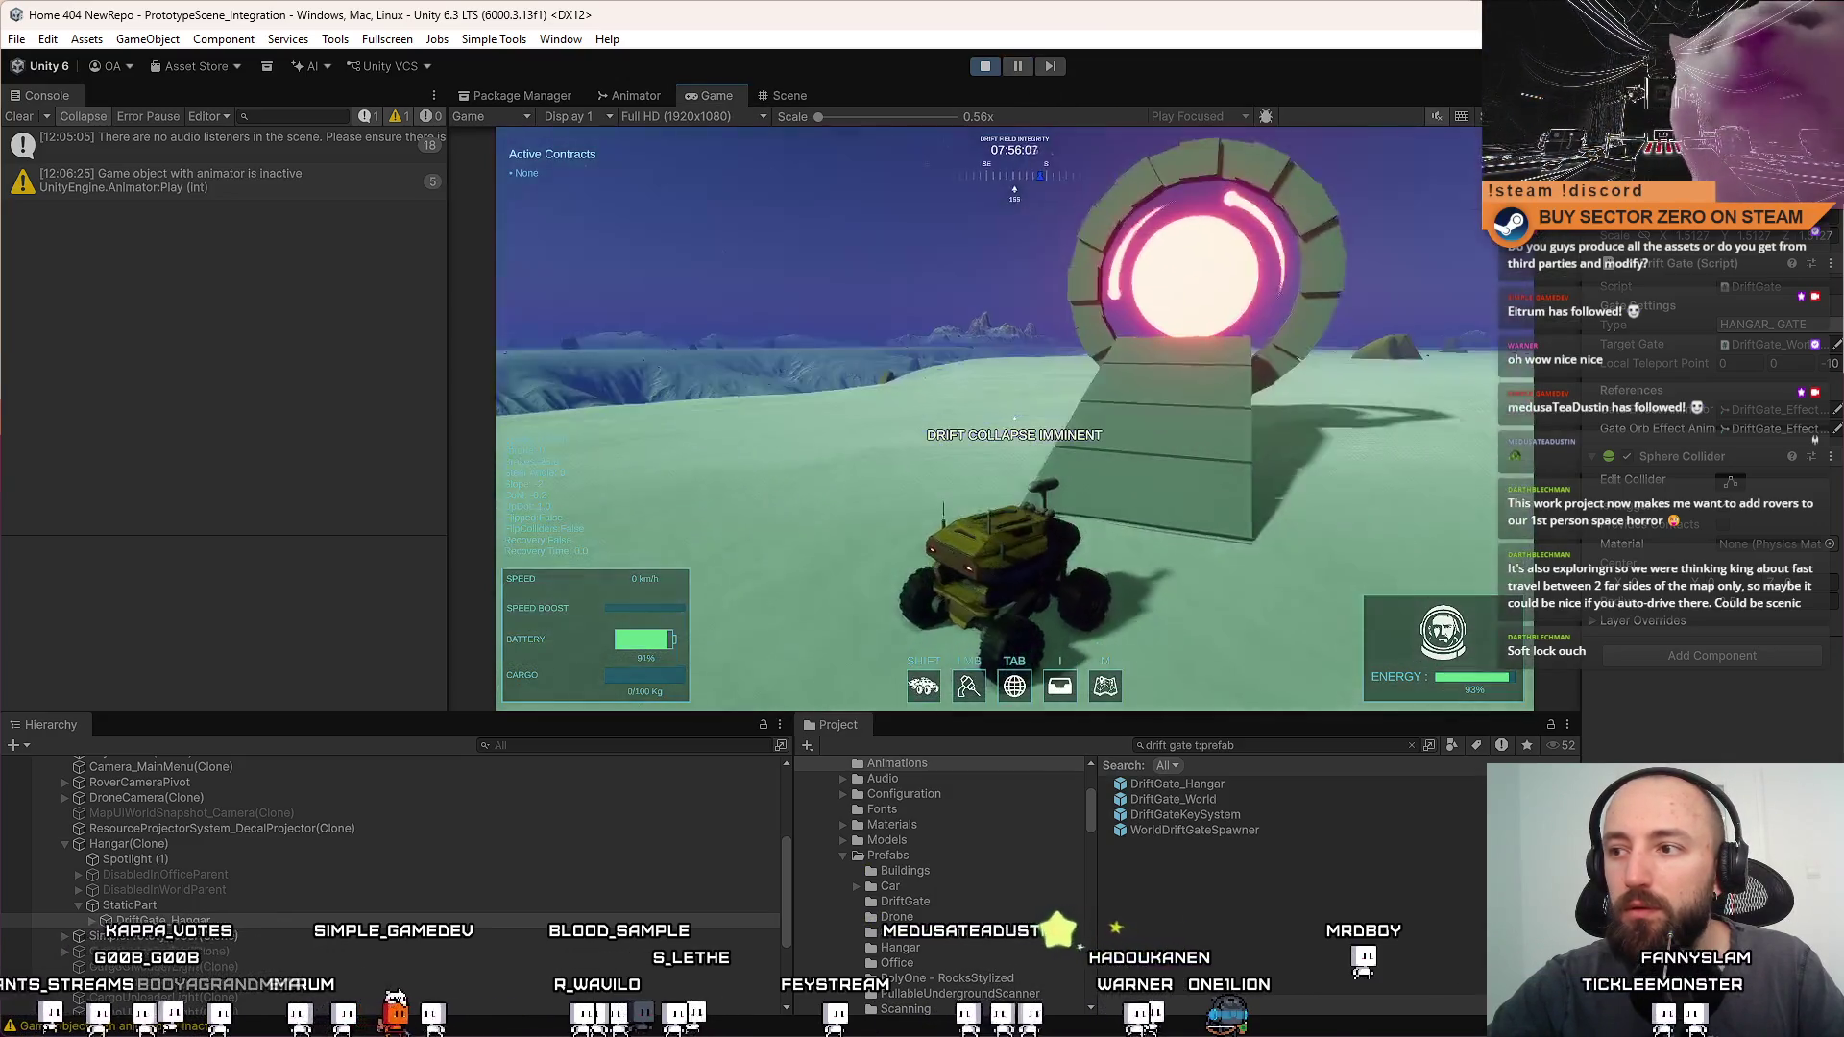
pyautogui.press('w')
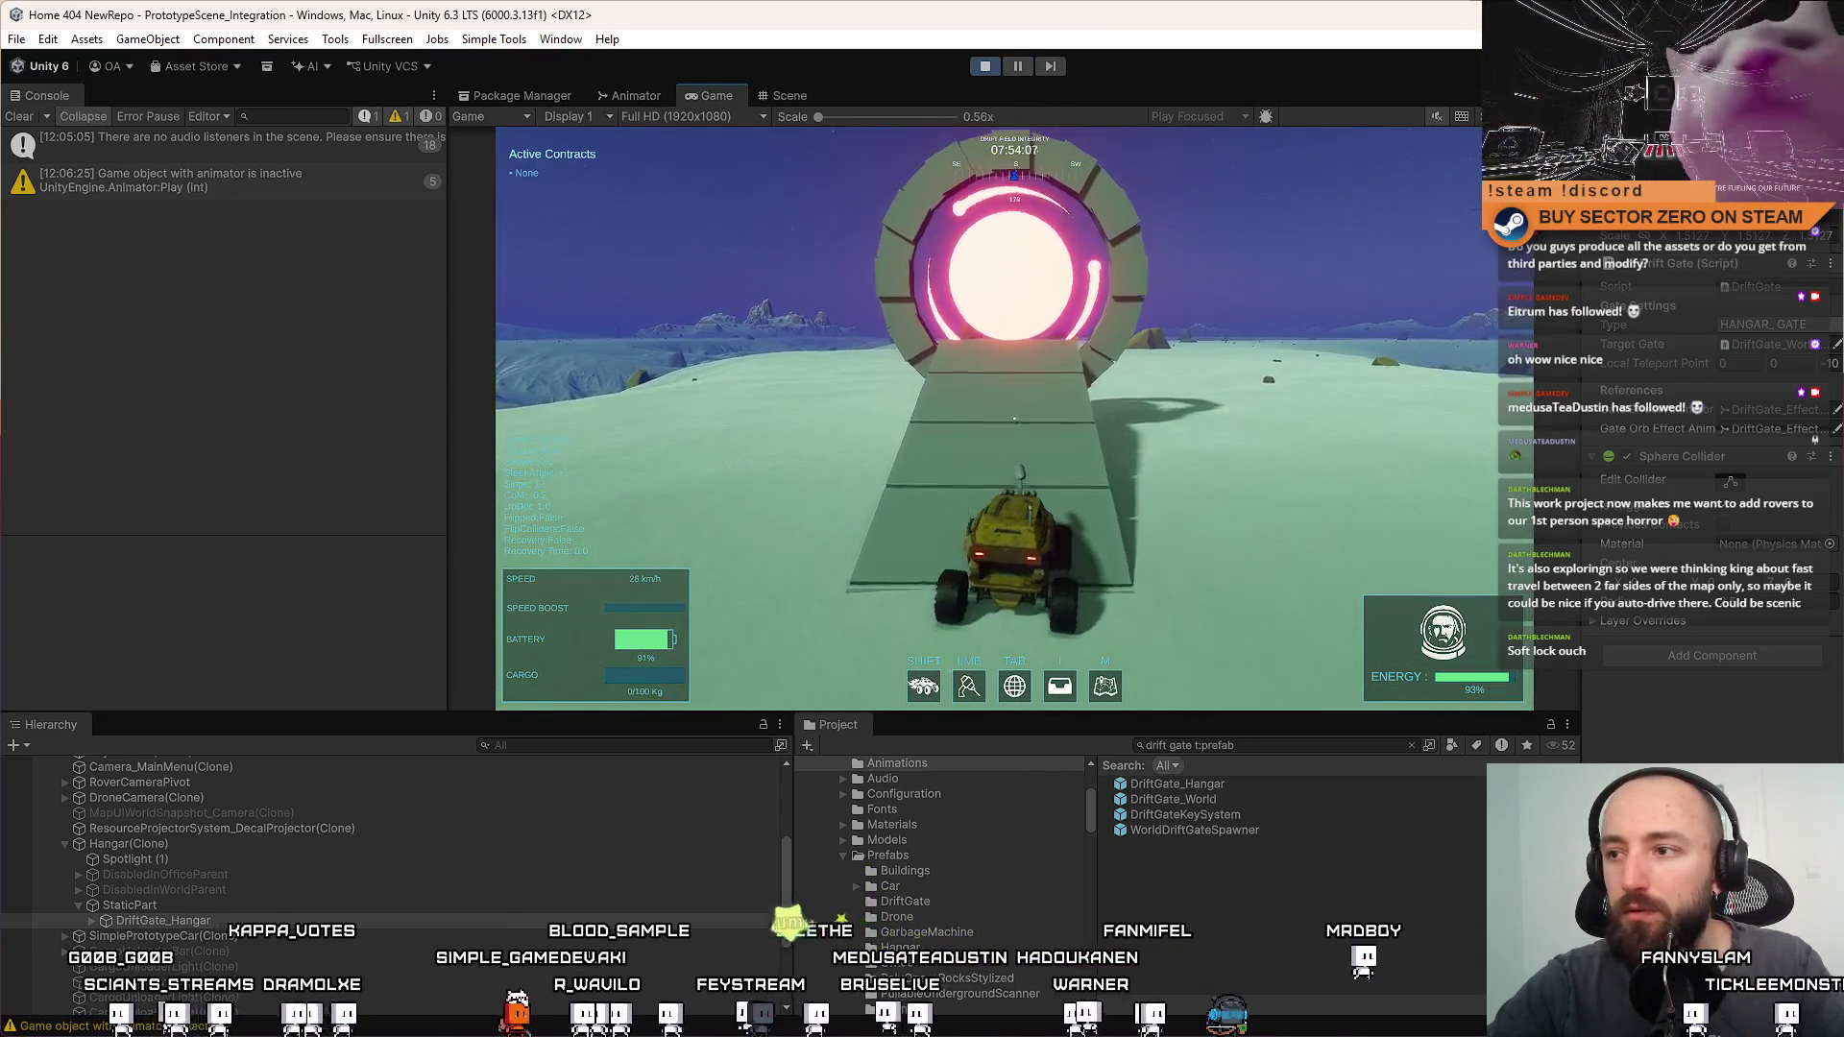
pyautogui.press('w')
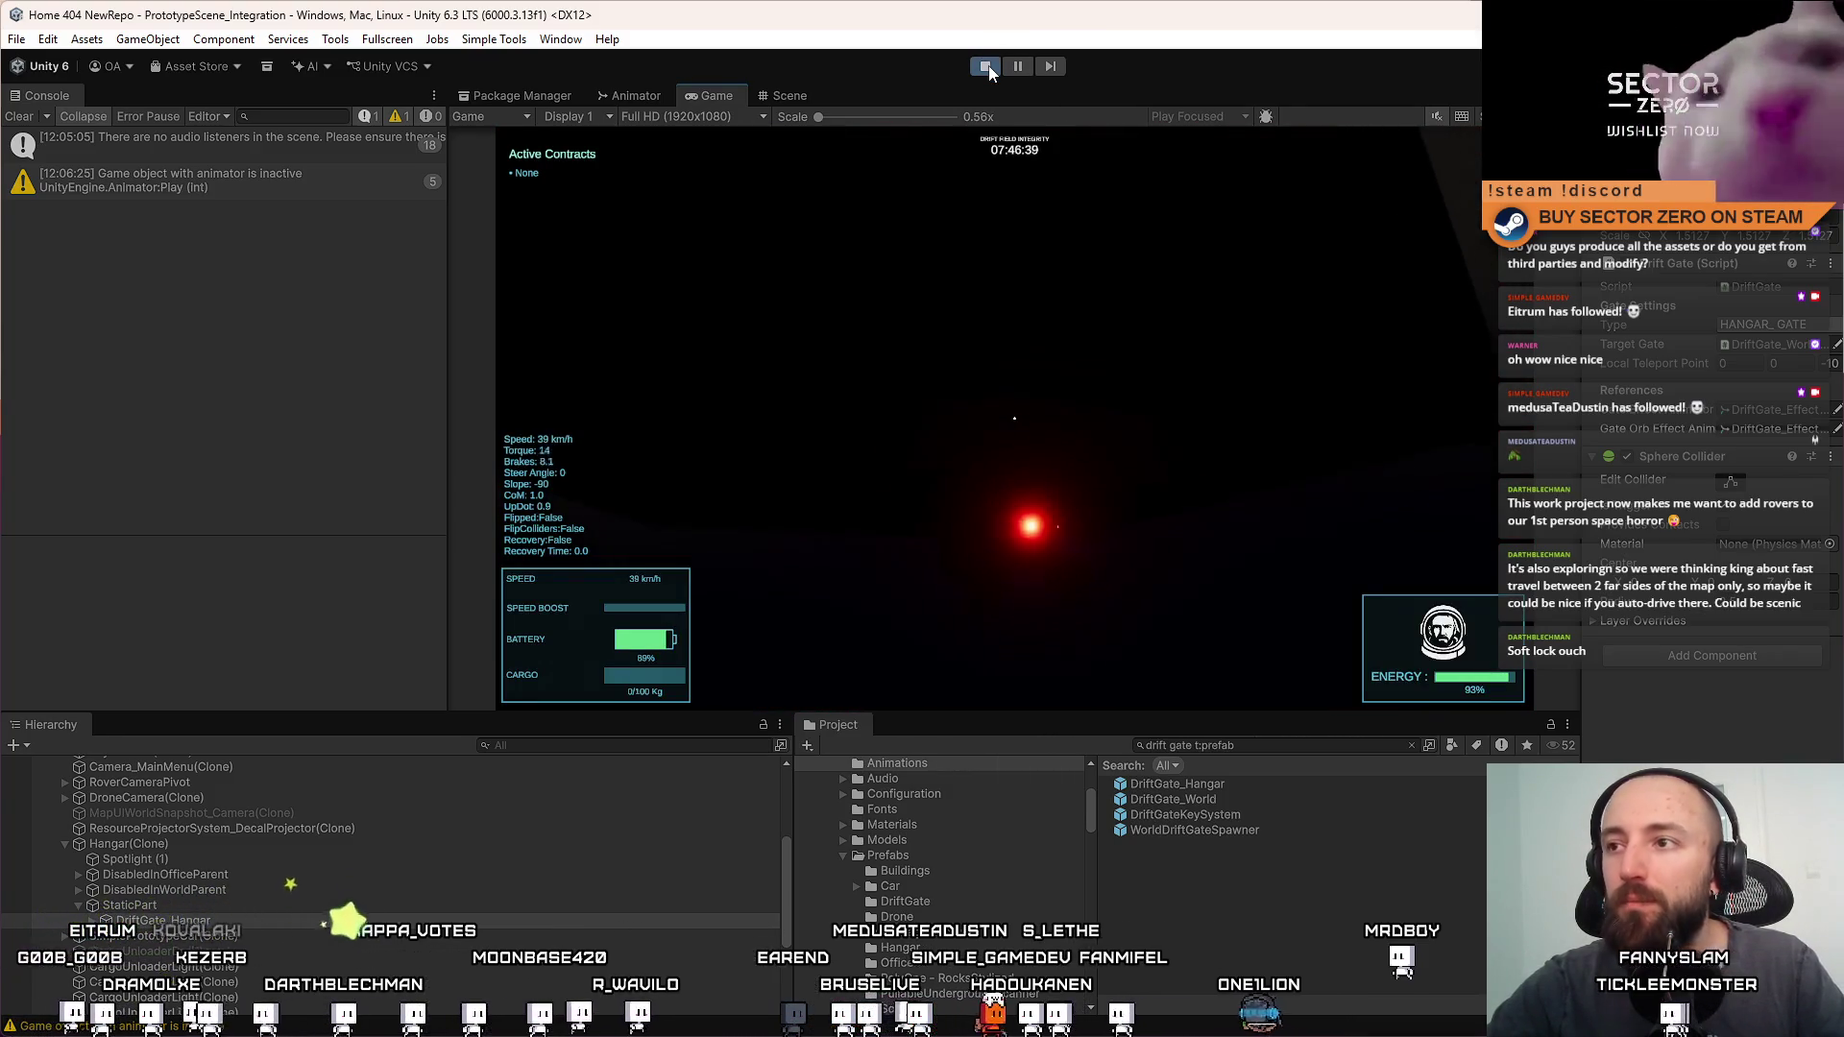
pyautogui.click(986, 66)
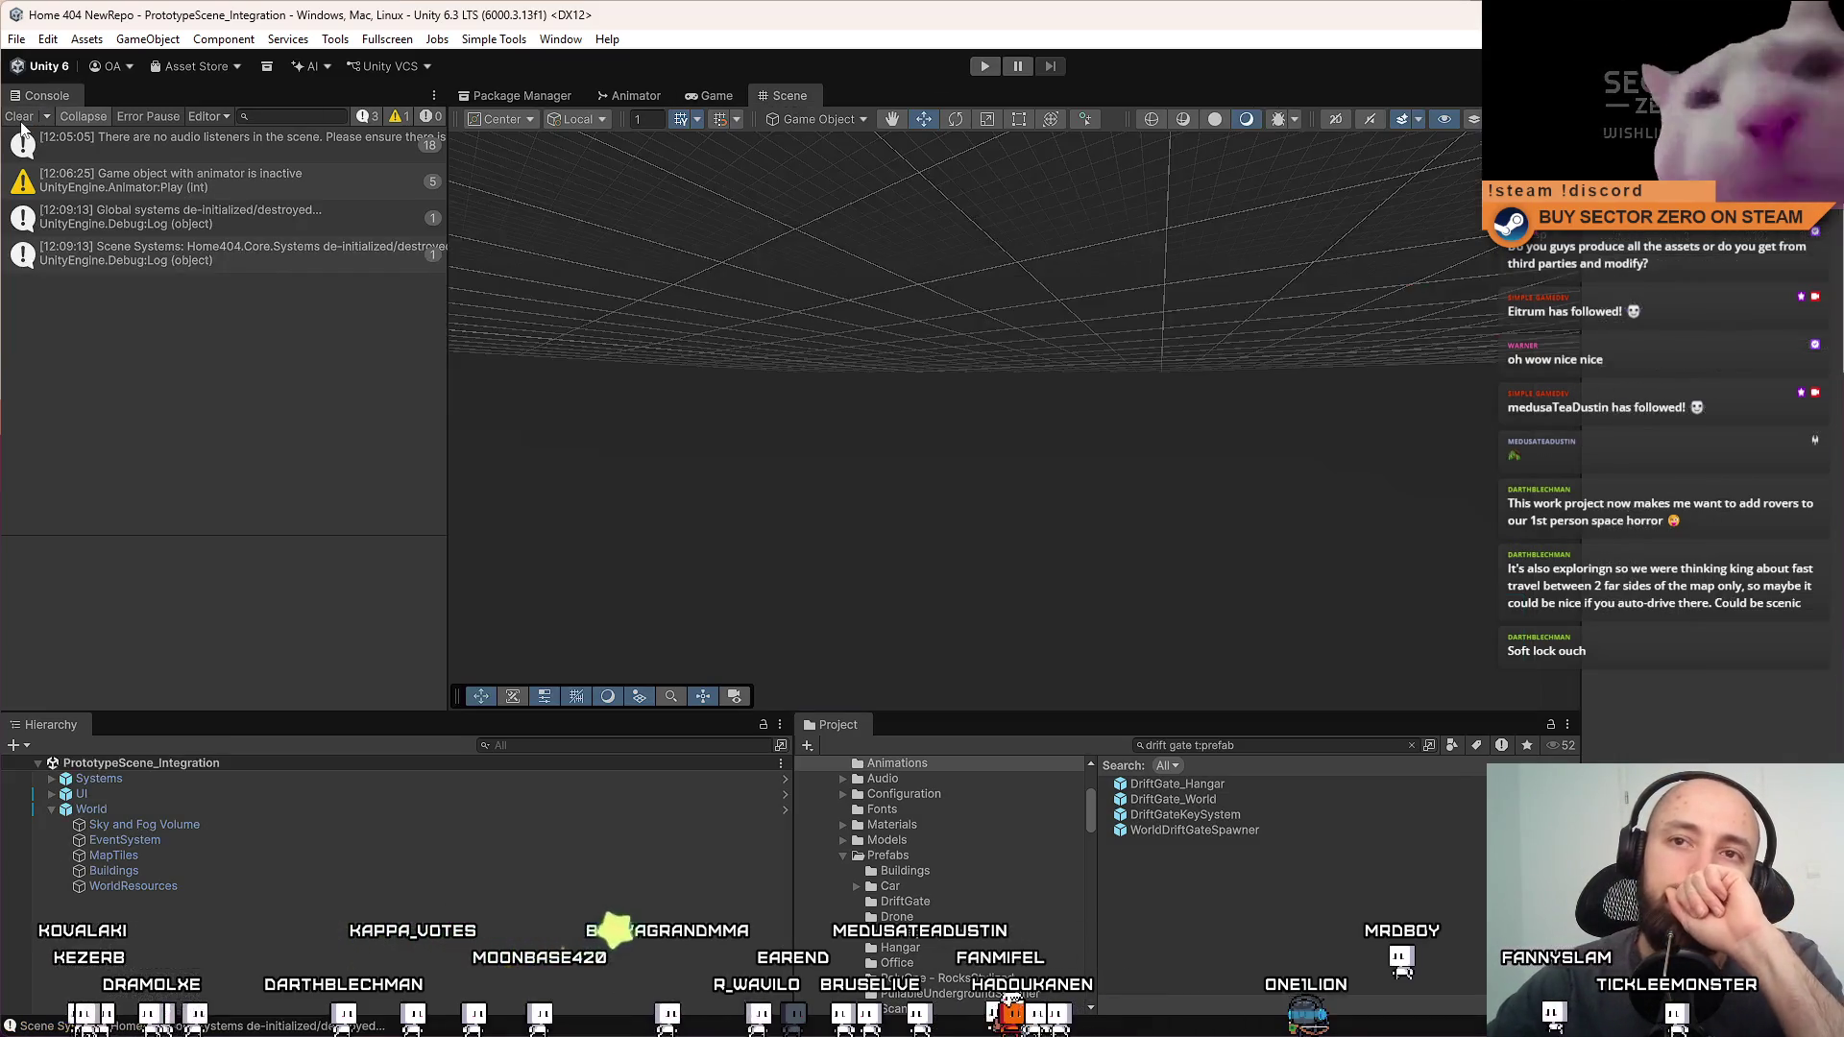
# Restart play mode, choose PLAY in the Drift Miners menu and walk to the Galaxy Map terminal
pyautogui.click(985, 67)
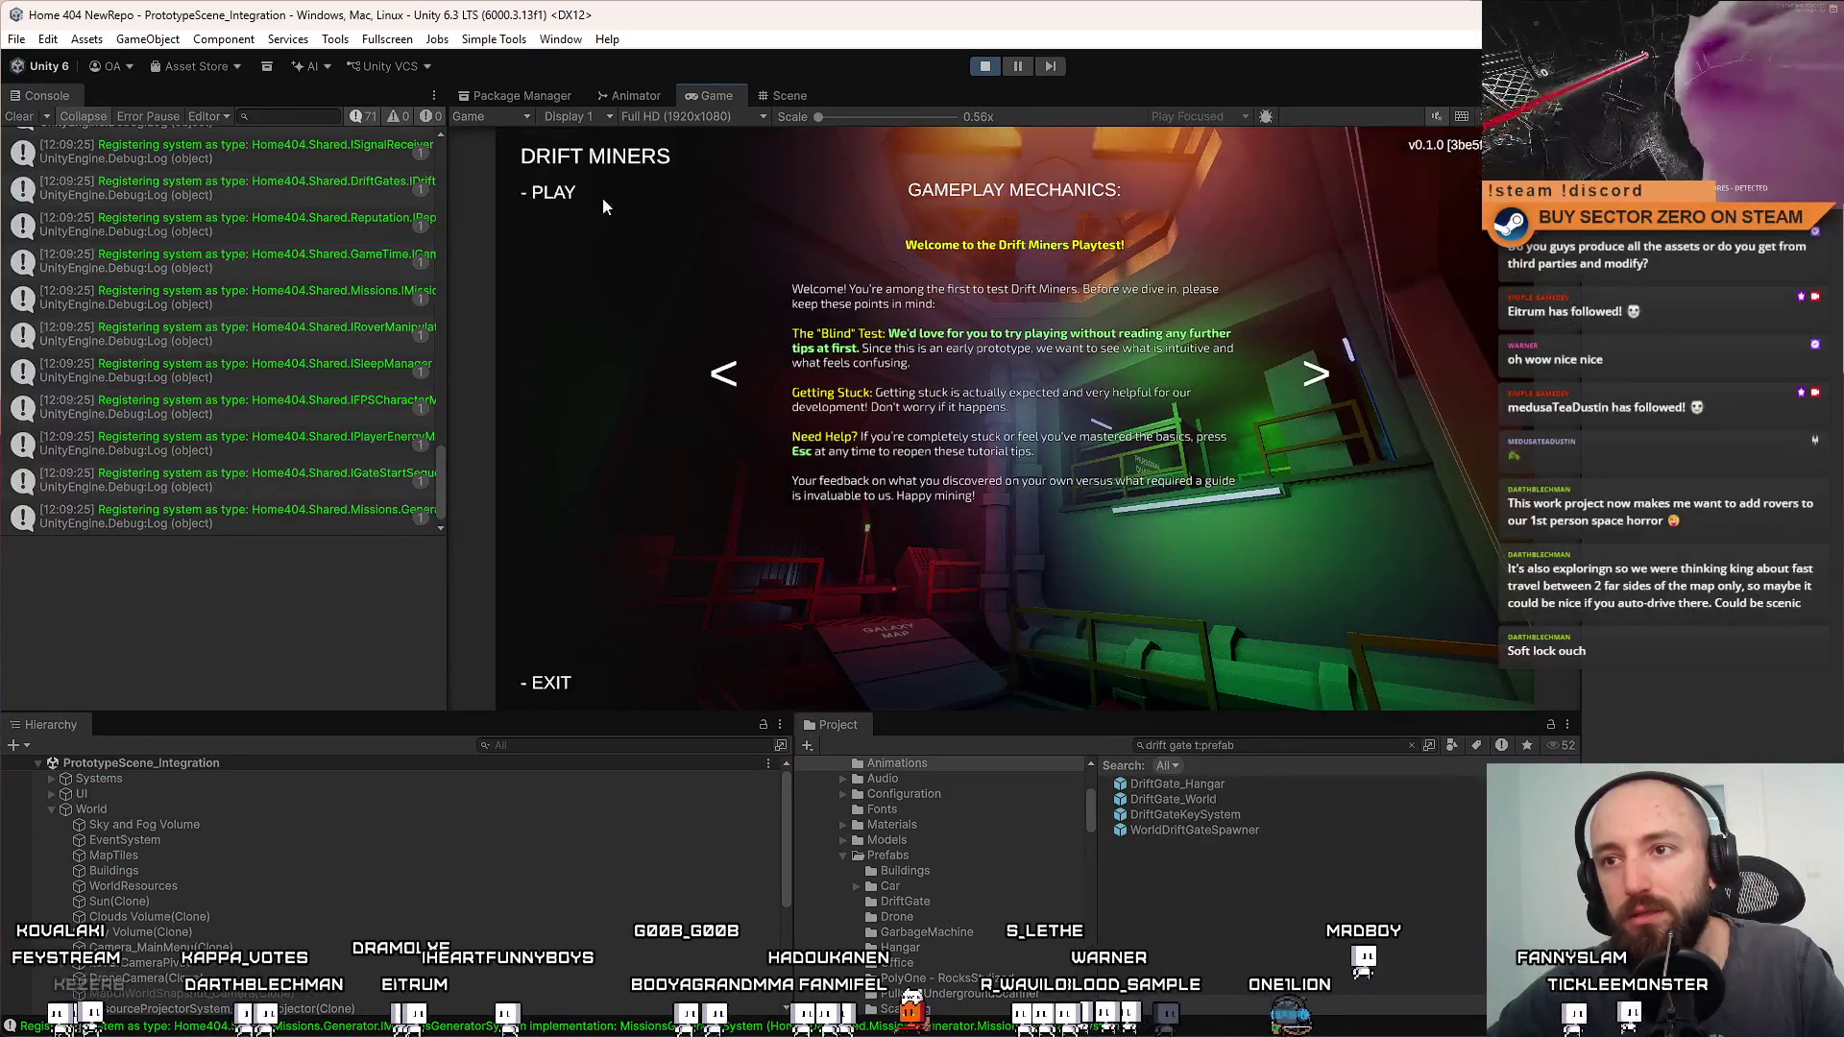
pyautogui.click(602, 198)
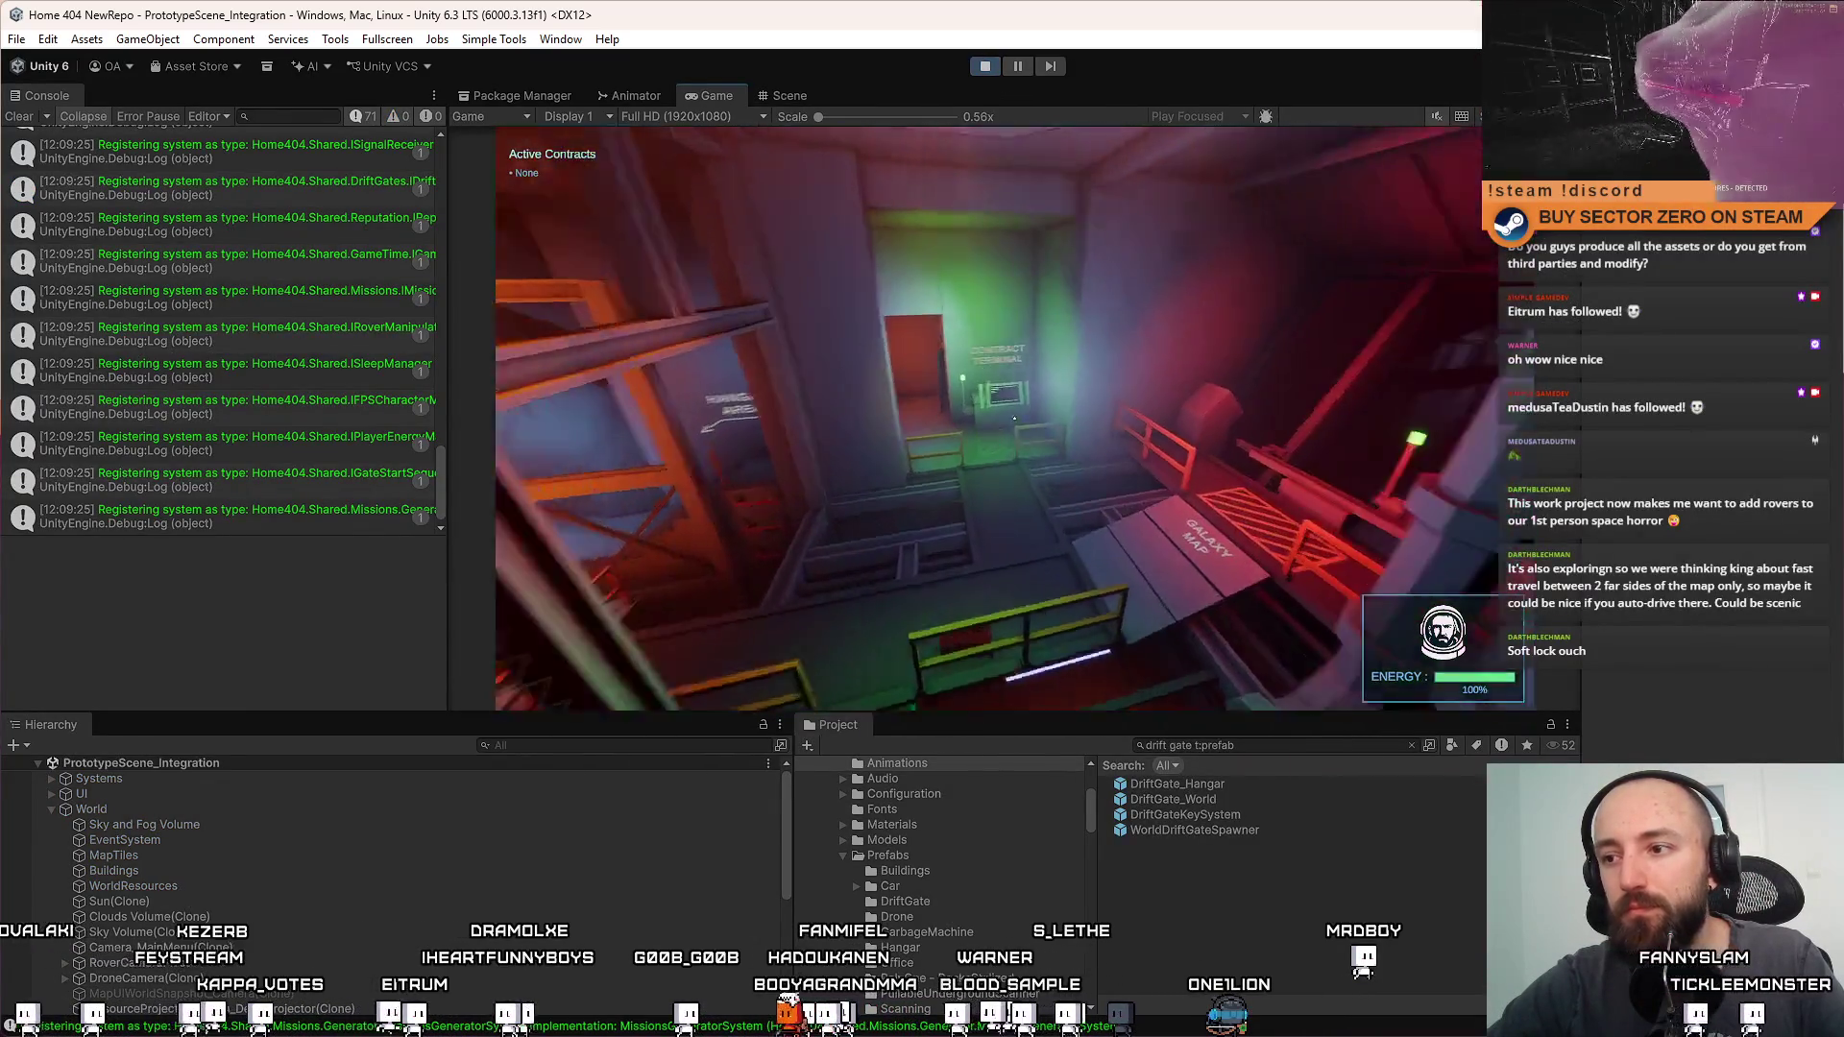
pyautogui.press('w')
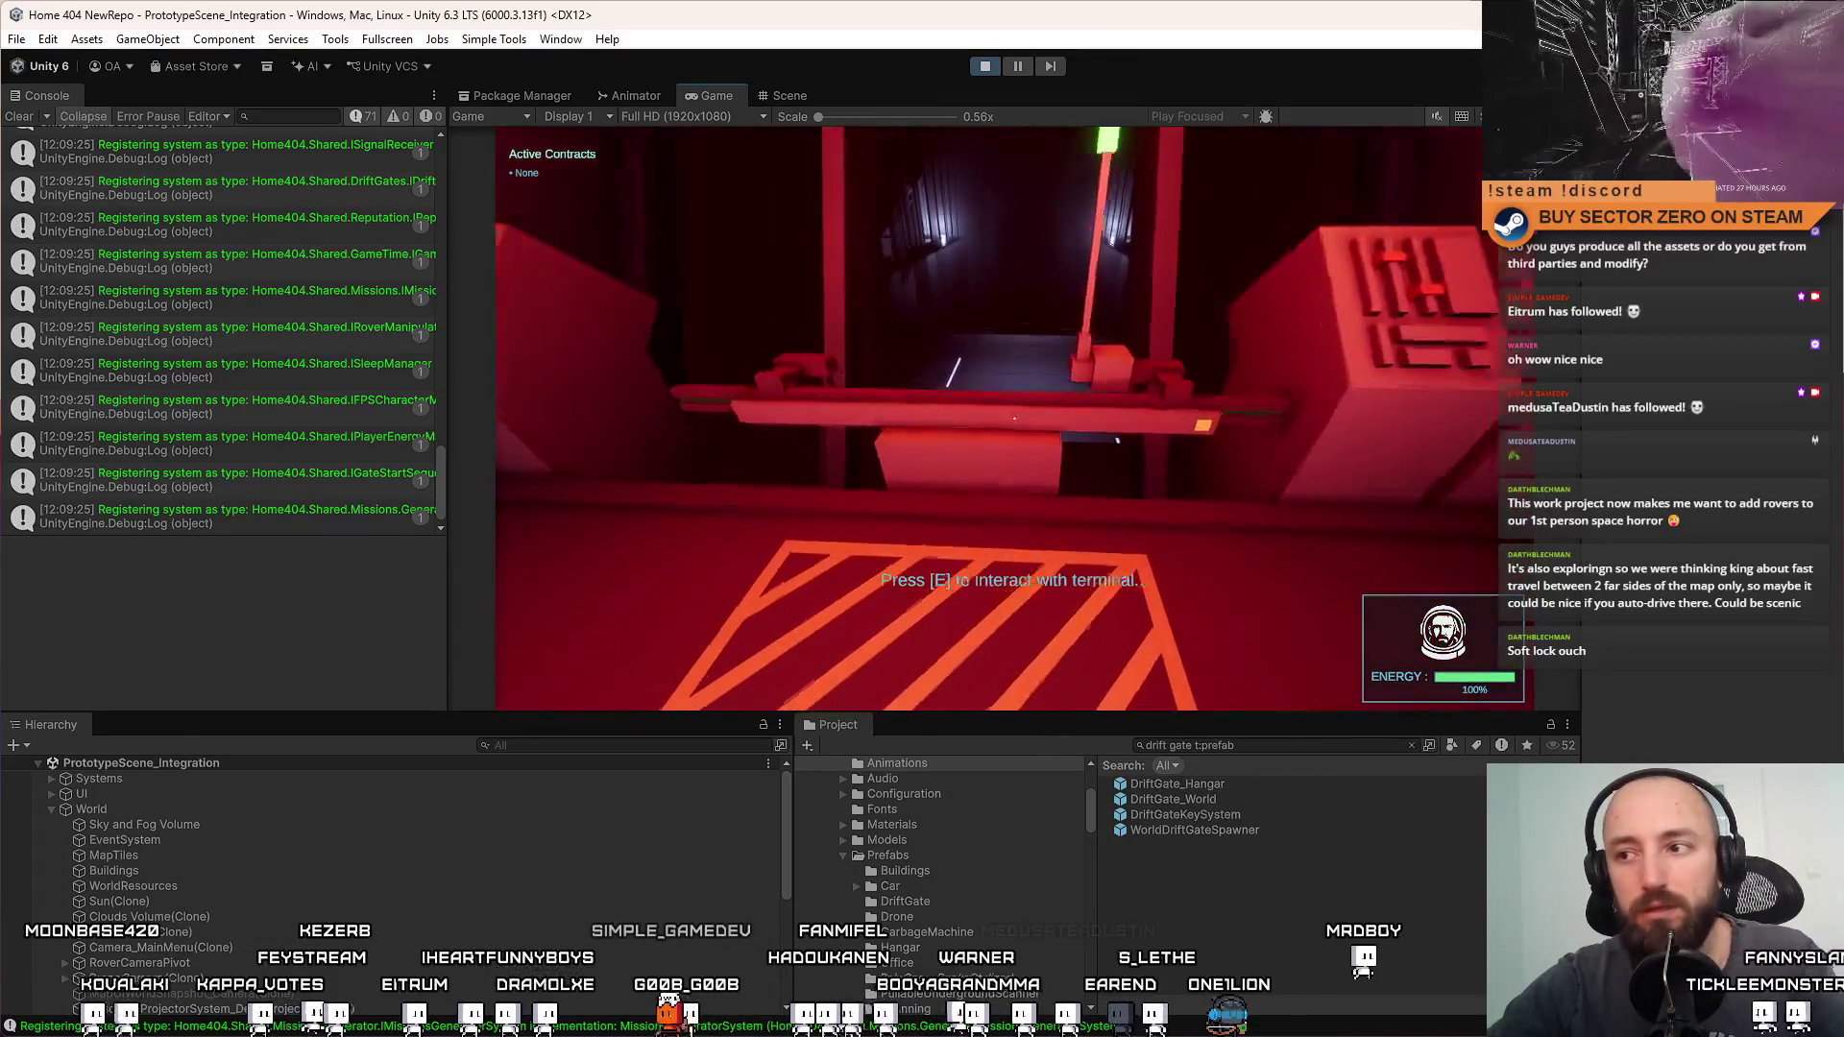
pyautogui.press('e')
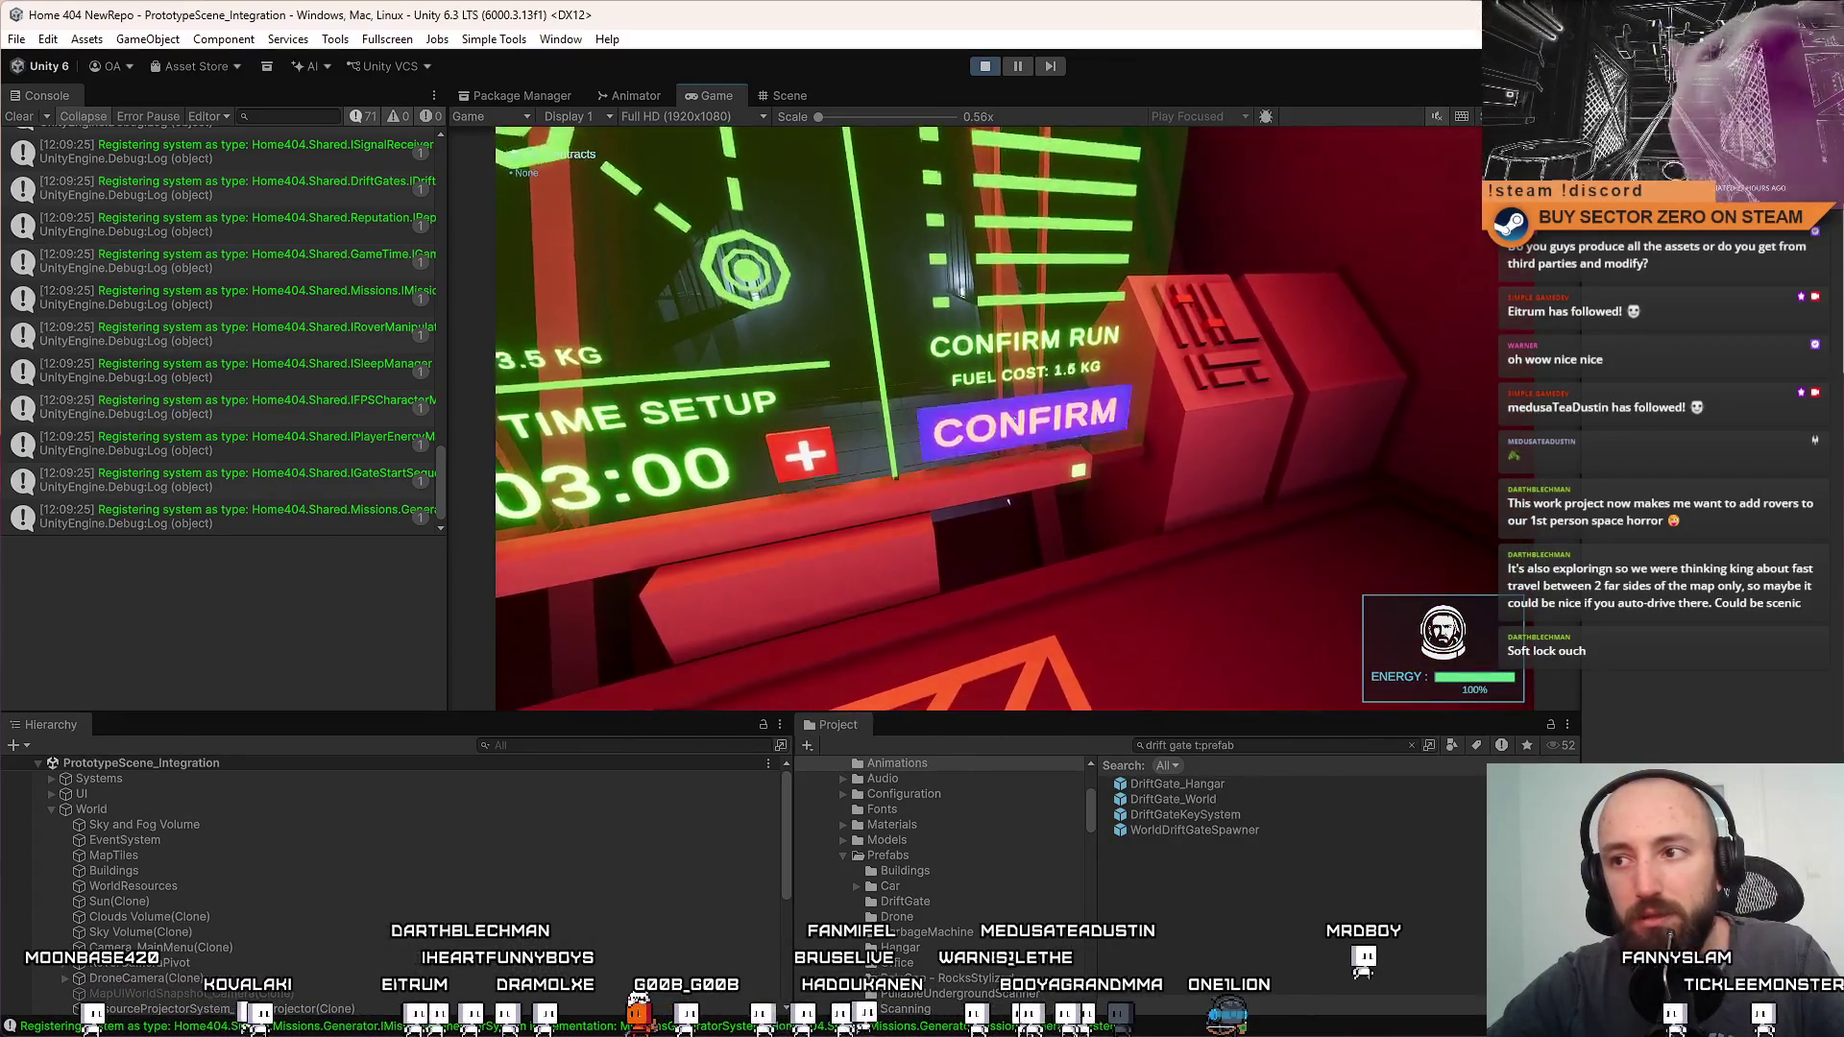
# Confirm the run and walk to the rover to travel into the hangar
pyautogui.press('w')
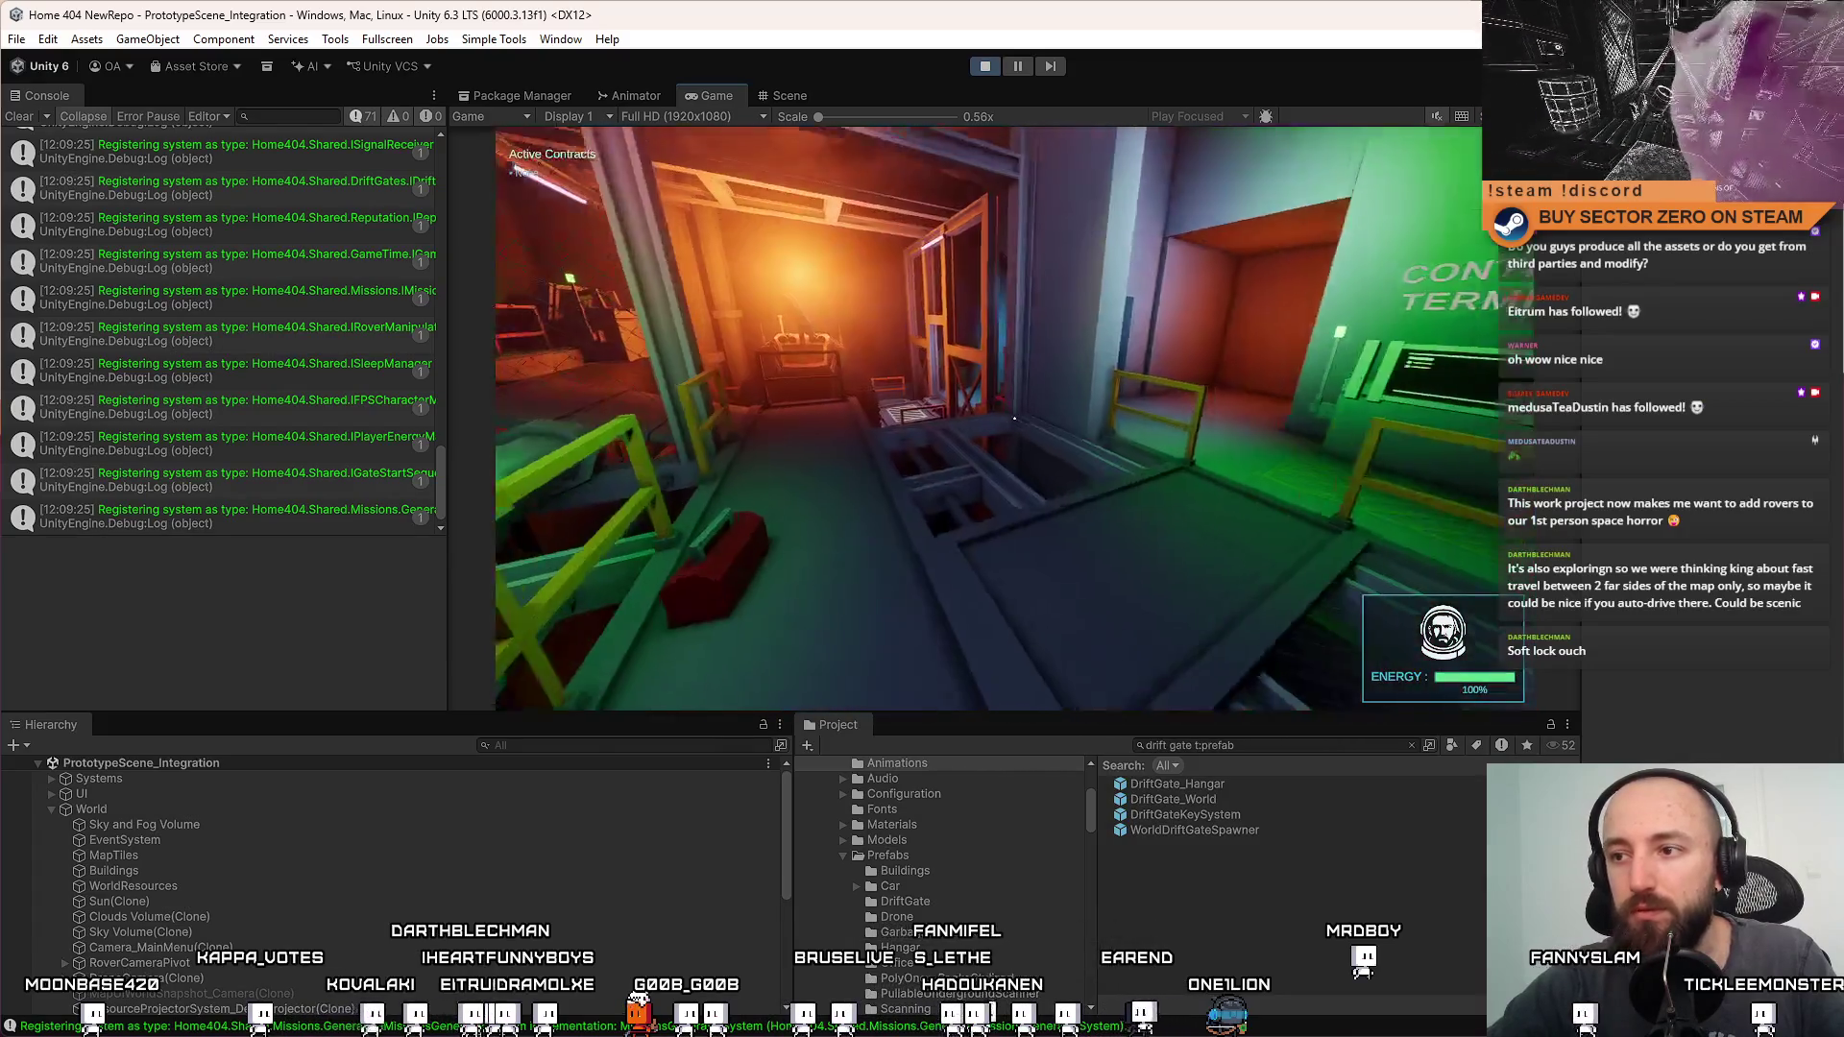
pyautogui.press('w')
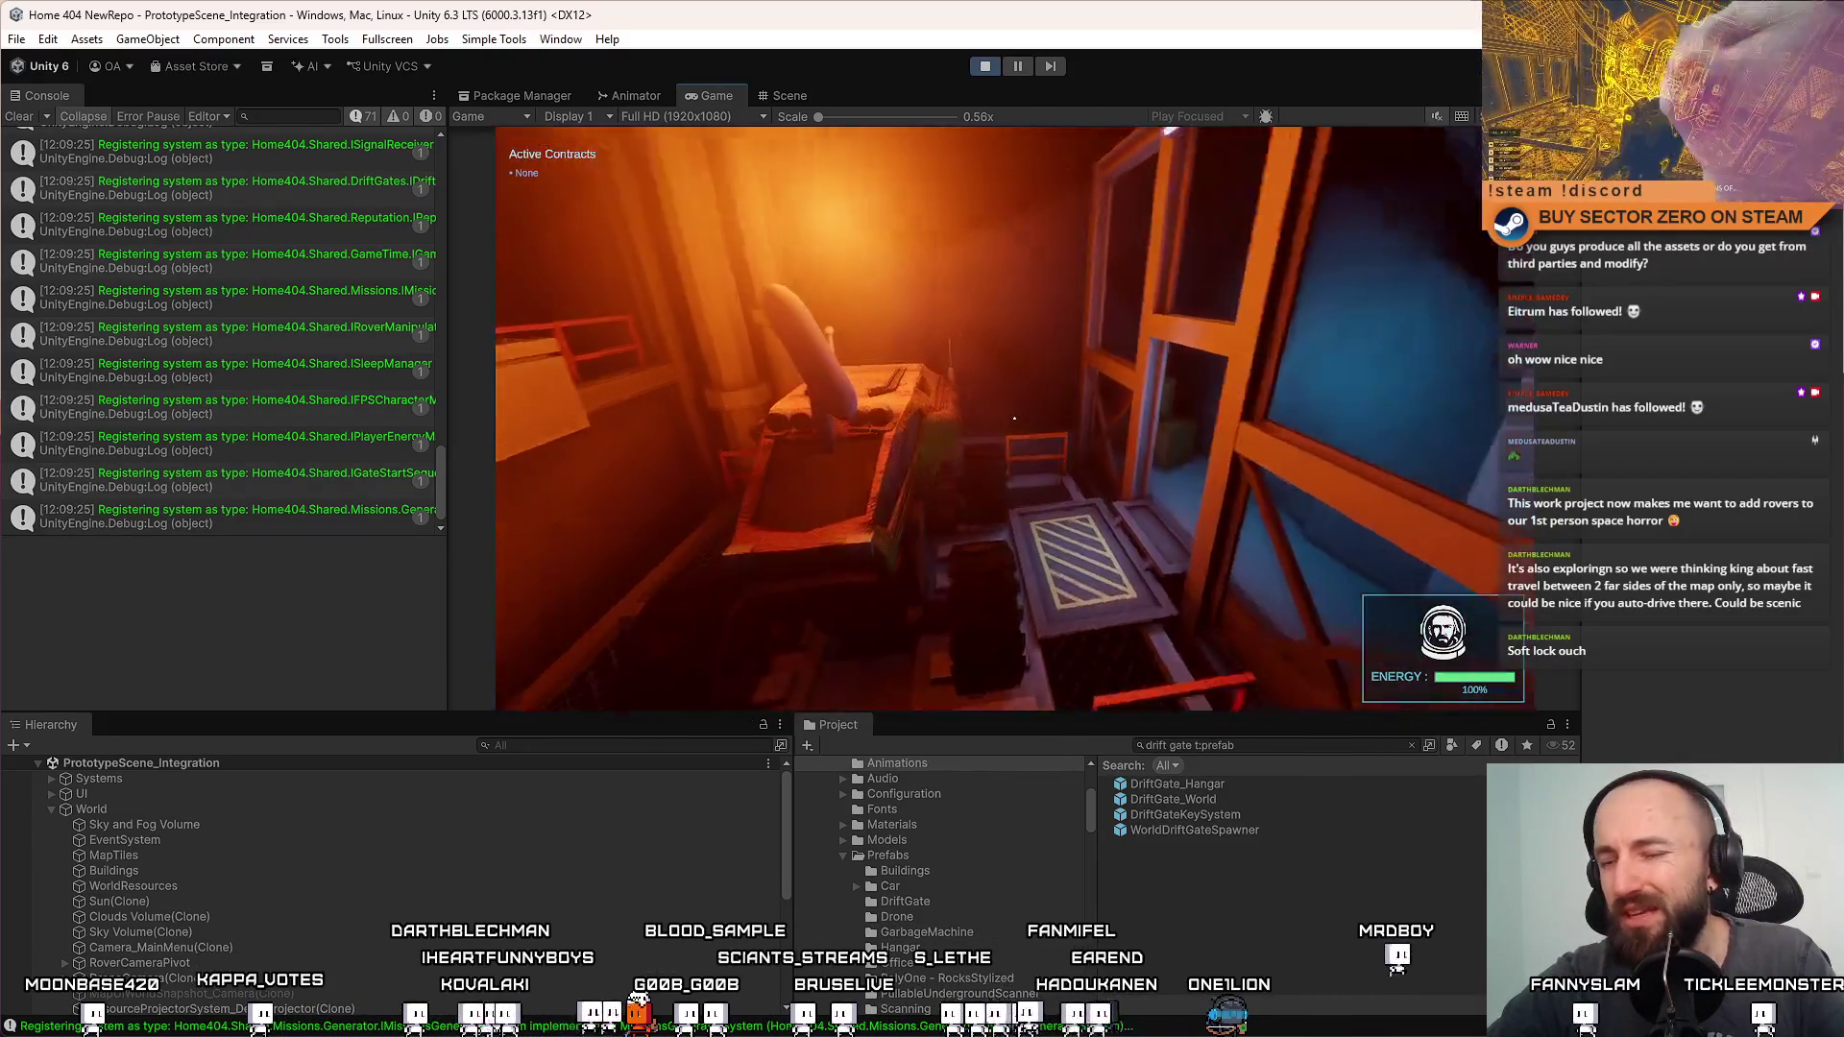
pyautogui.press('w')
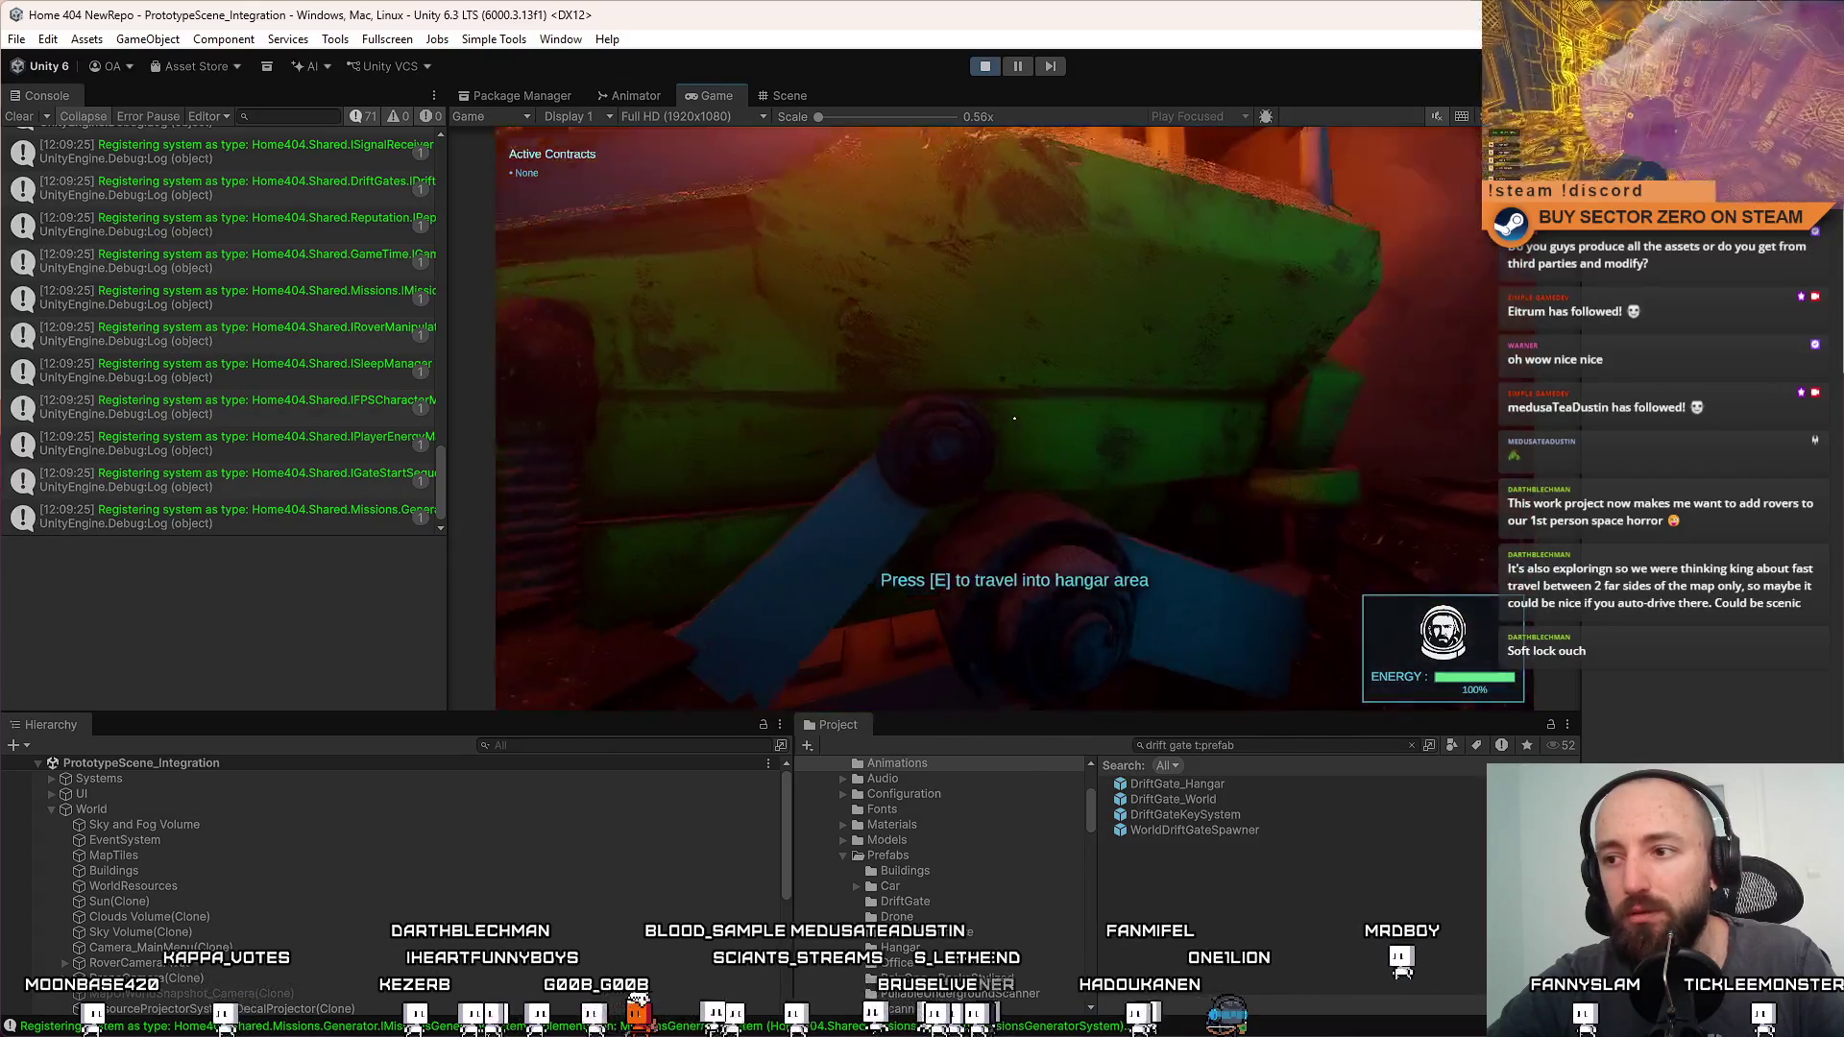
pyautogui.press('e')
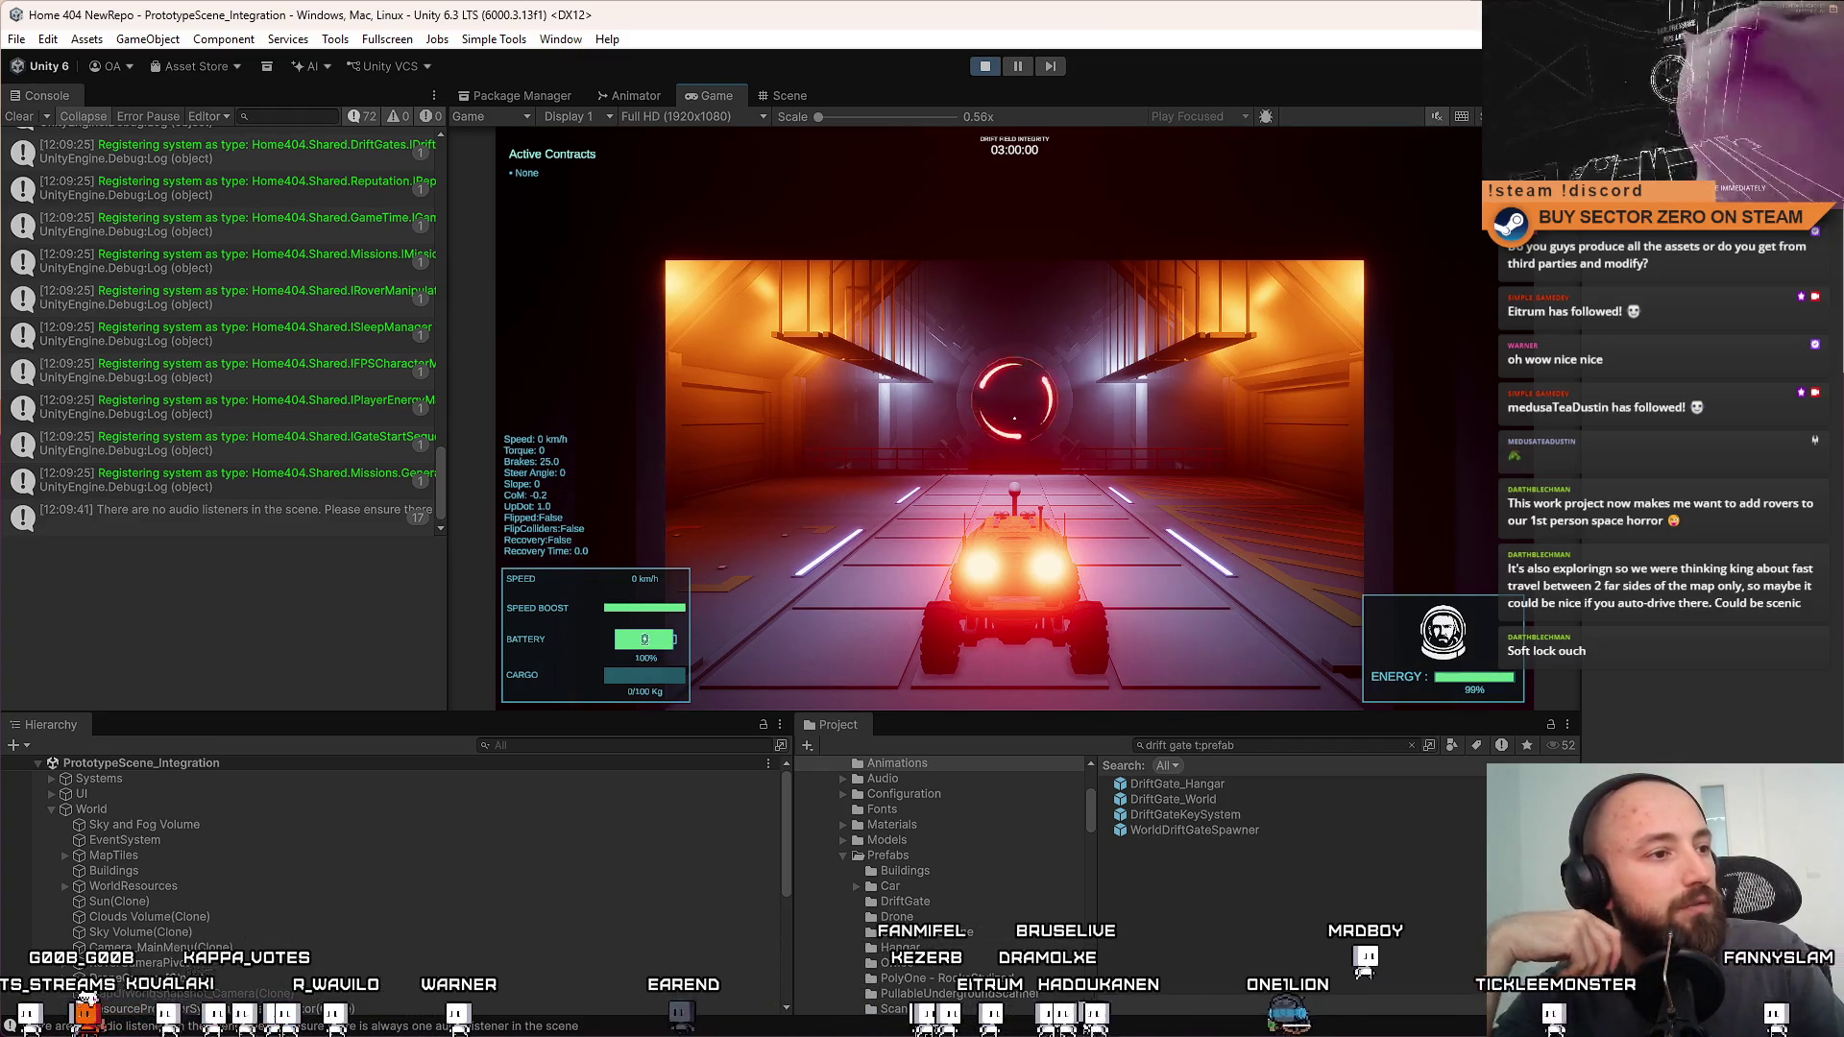
# Drive the rover down the hangar tunnel and brake near the red drift gate
pyautogui.press('w')
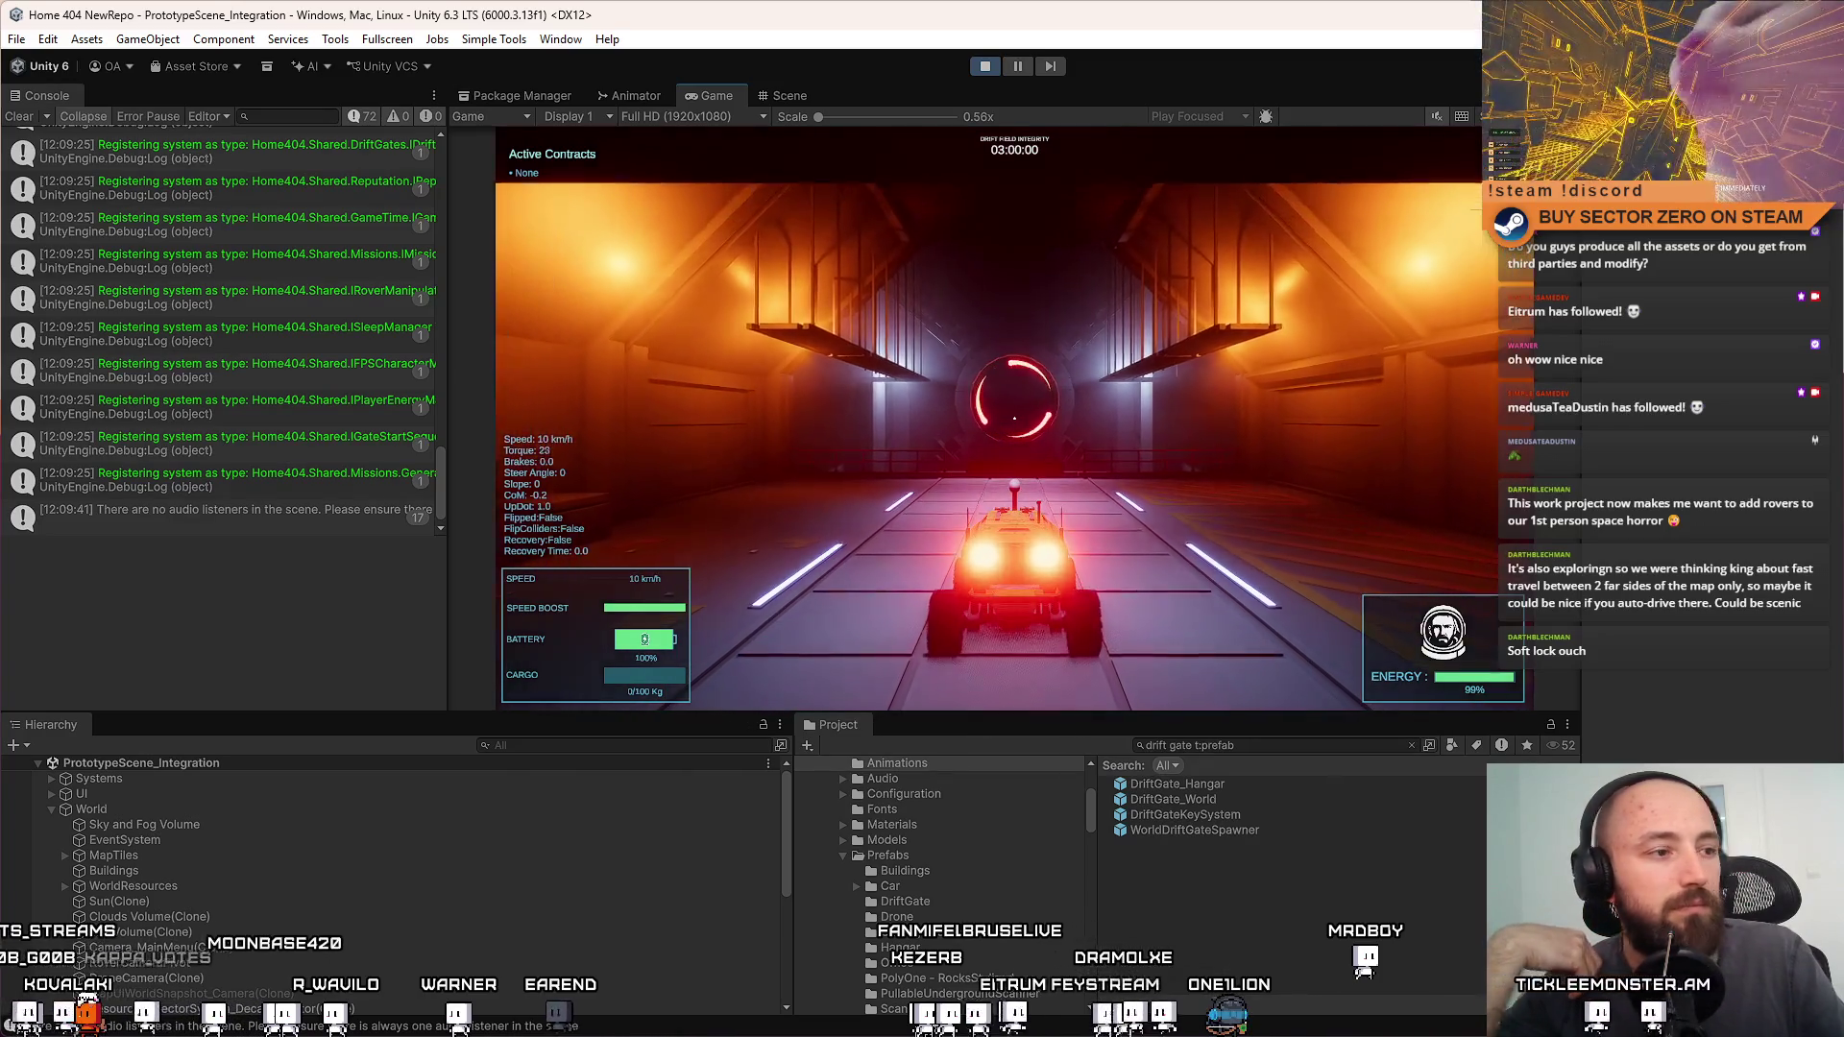
pyautogui.press('w')
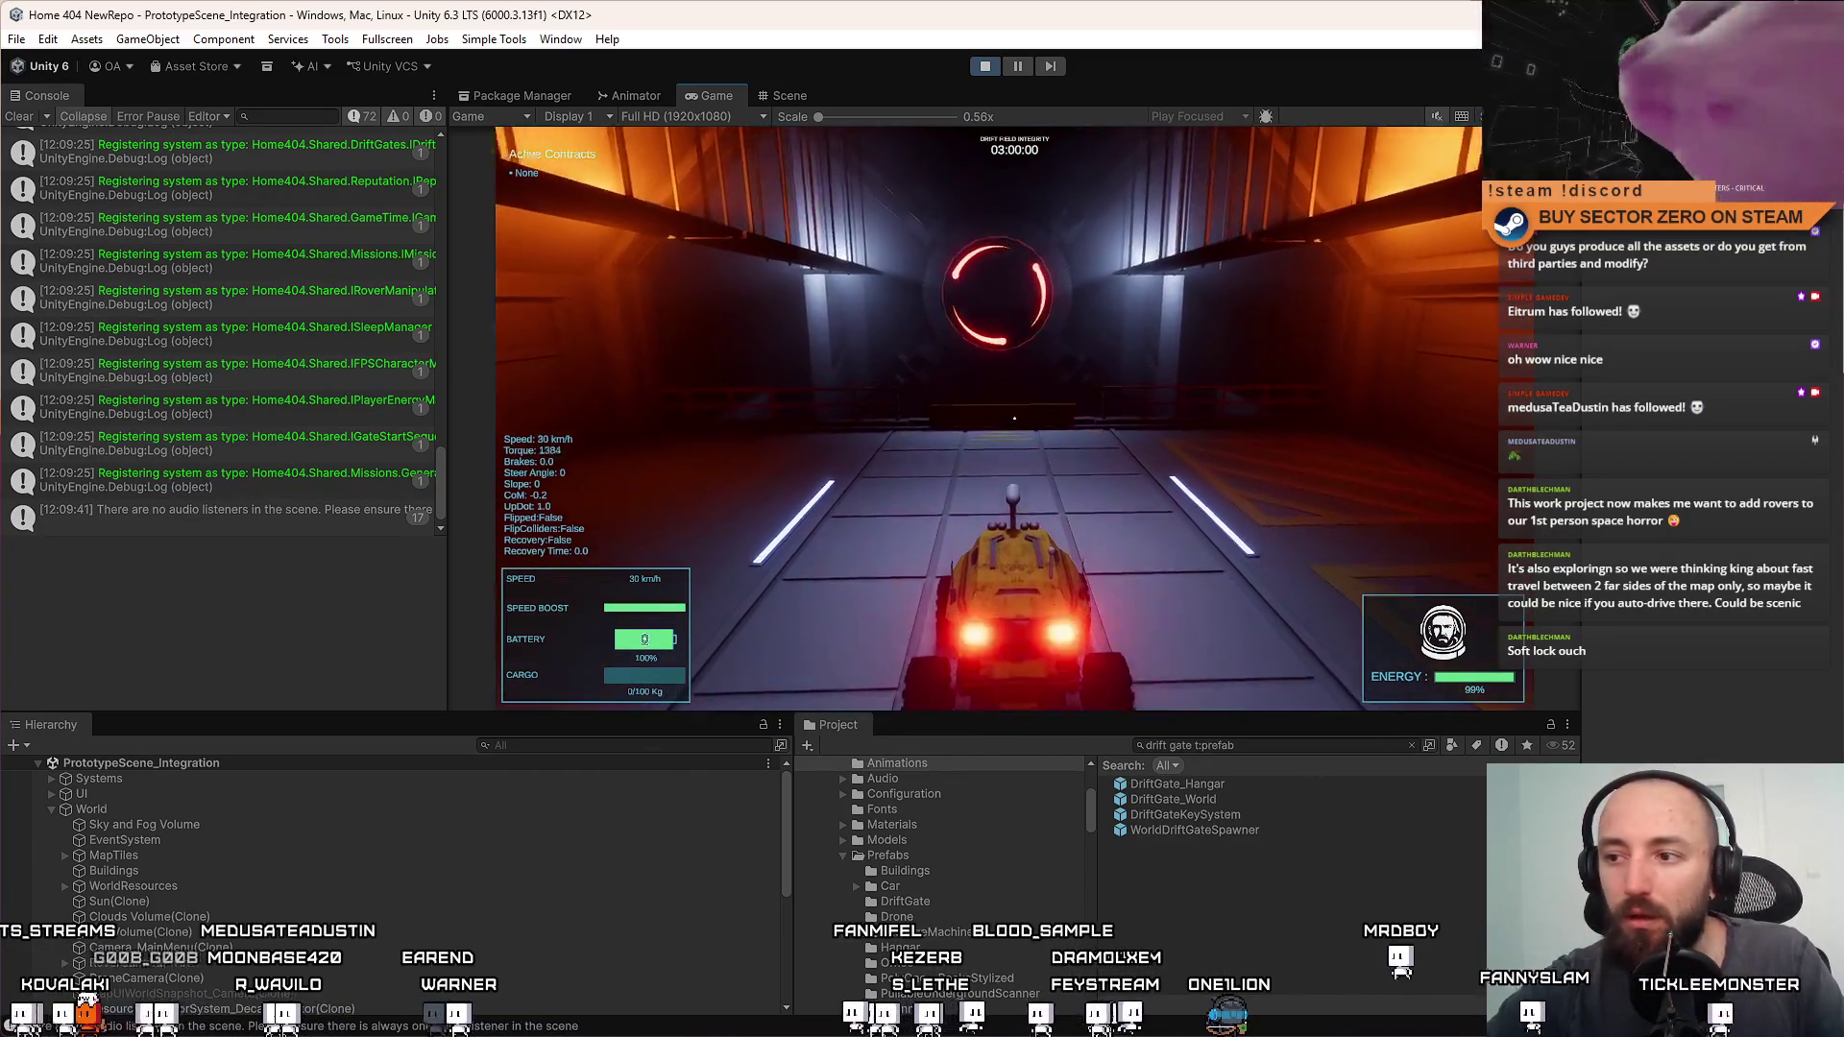
pyautogui.press('s')
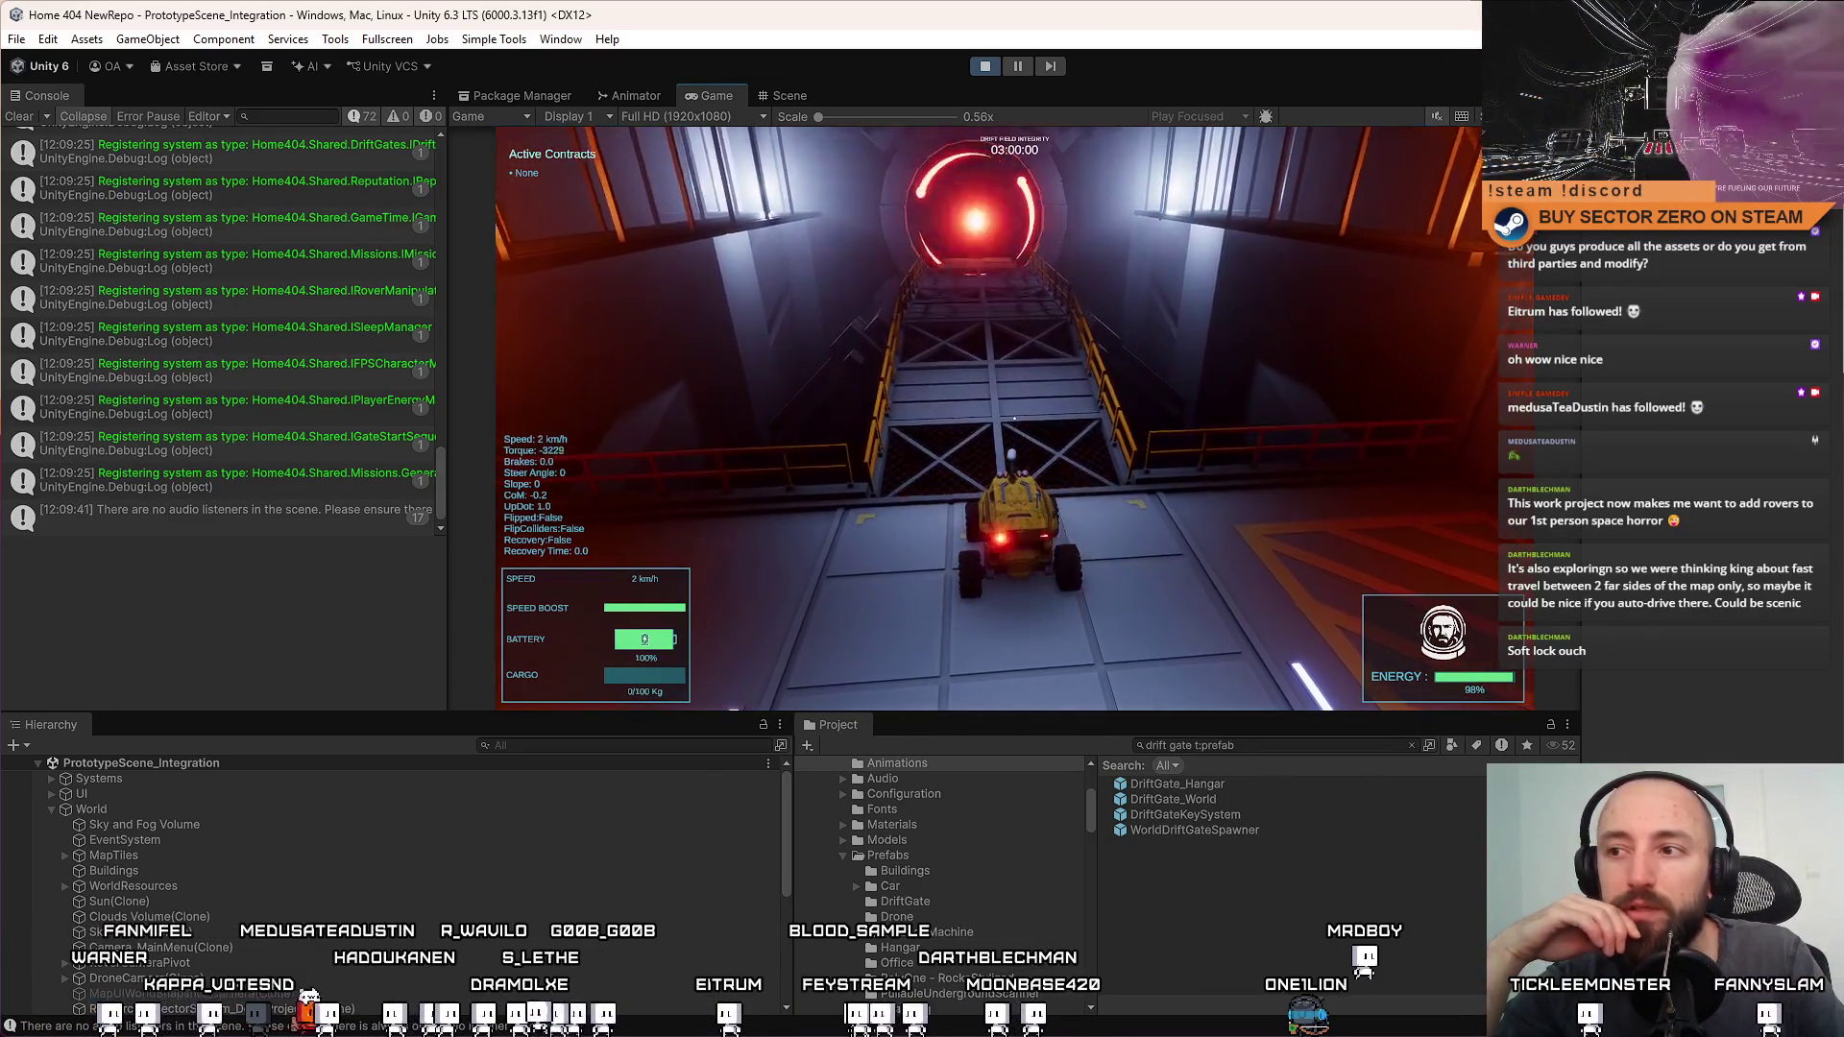
pyautogui.press('w')
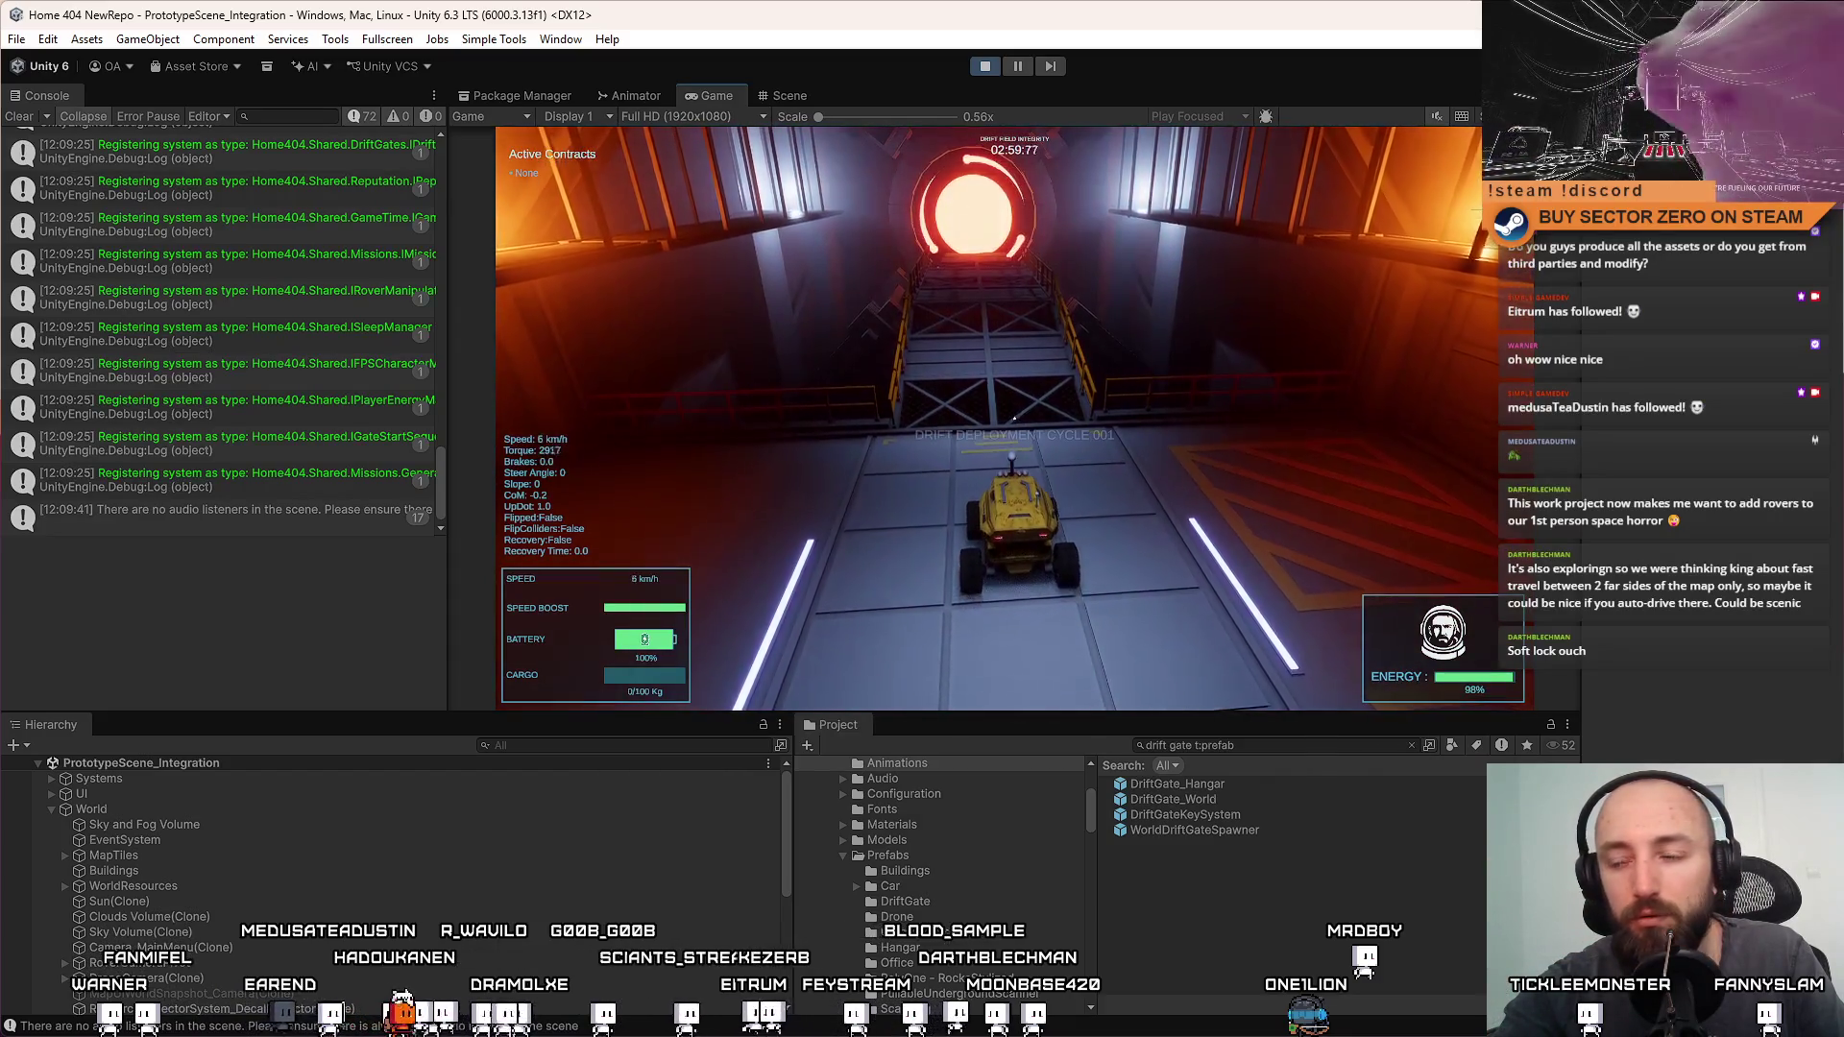
# Pause and resume the game, back the rover up slightly, and switch to the Scene view
pyautogui.press('Escape')
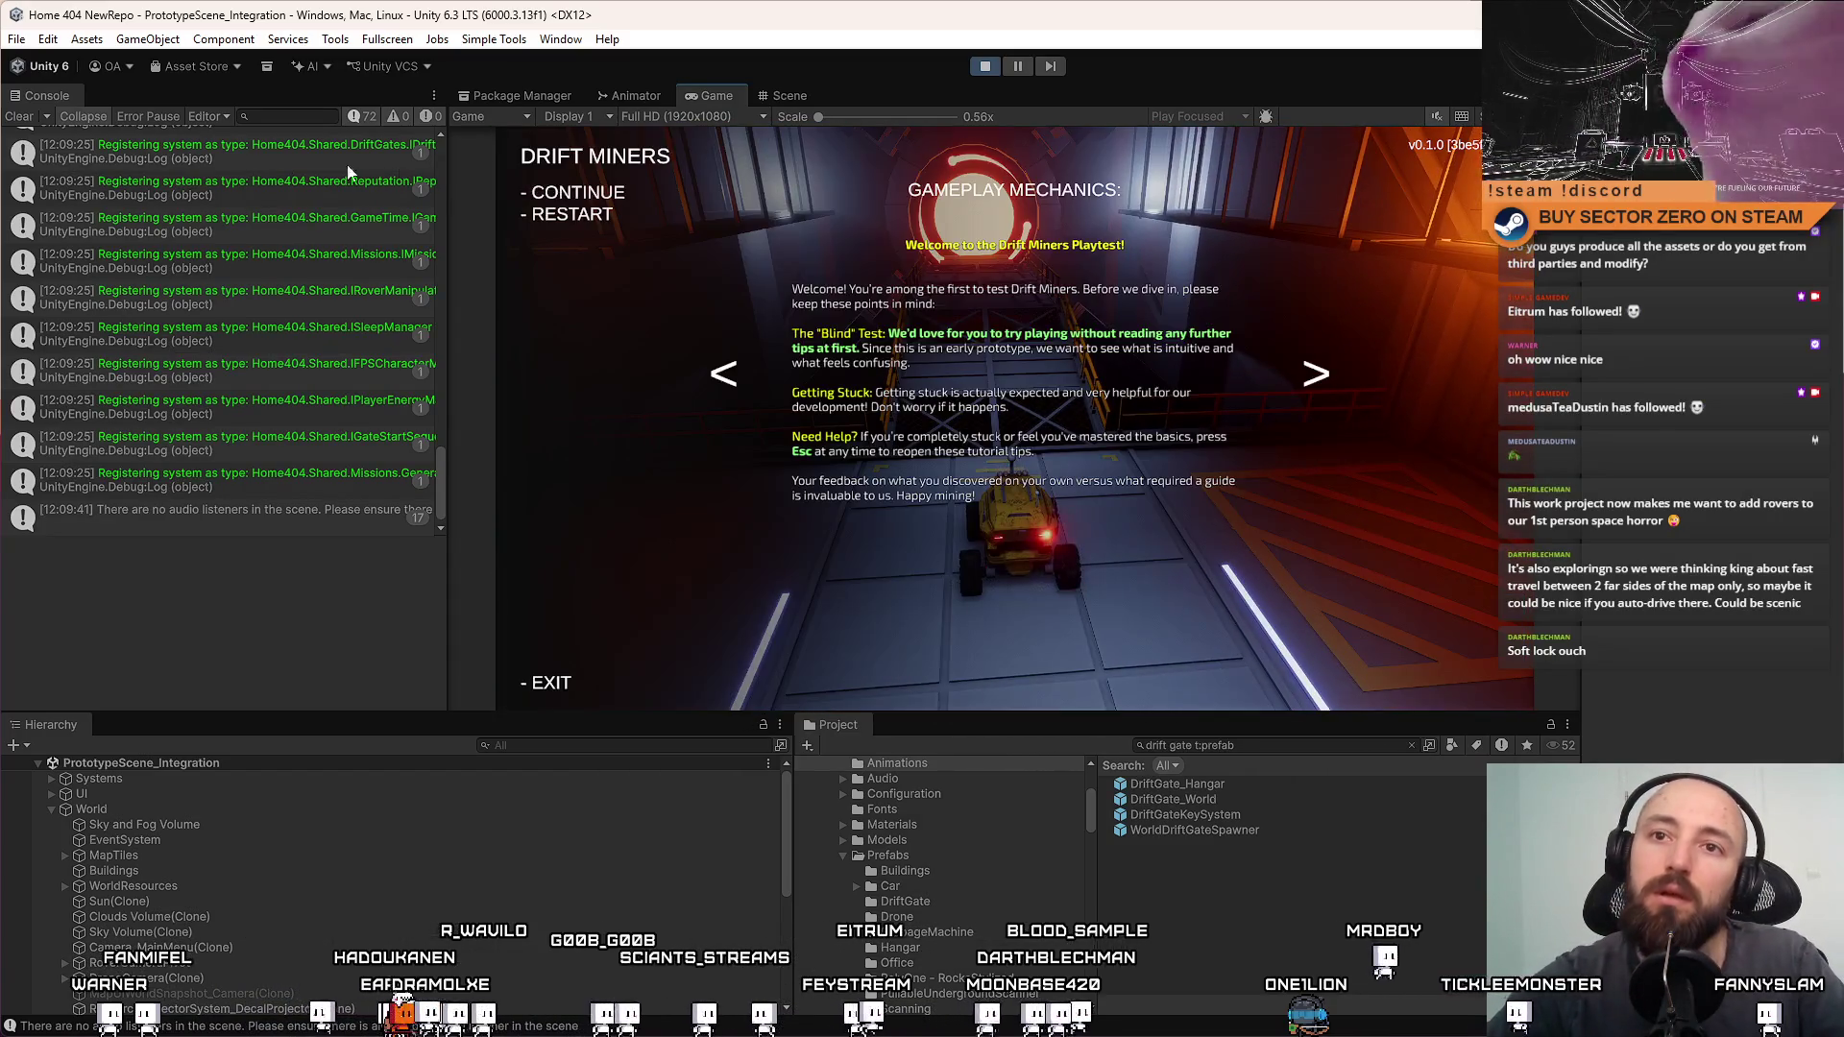
pyautogui.click(572, 213)
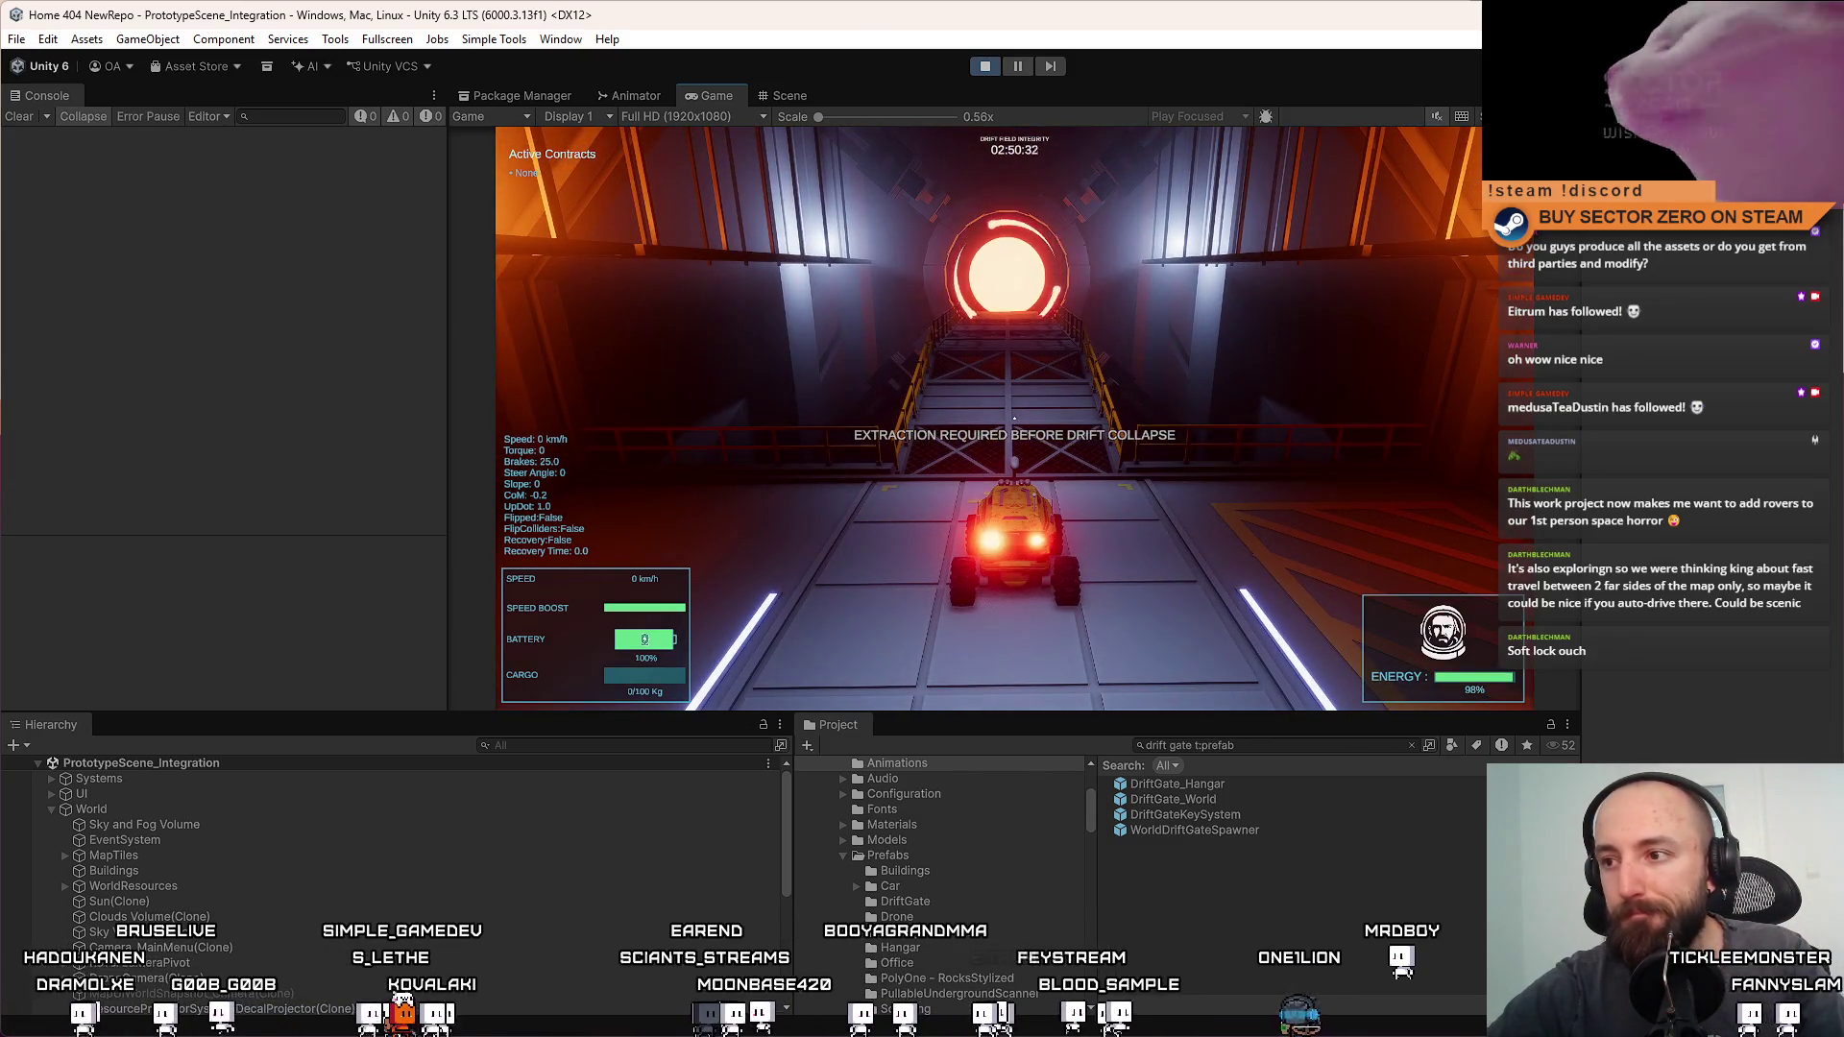
pyautogui.press('s')
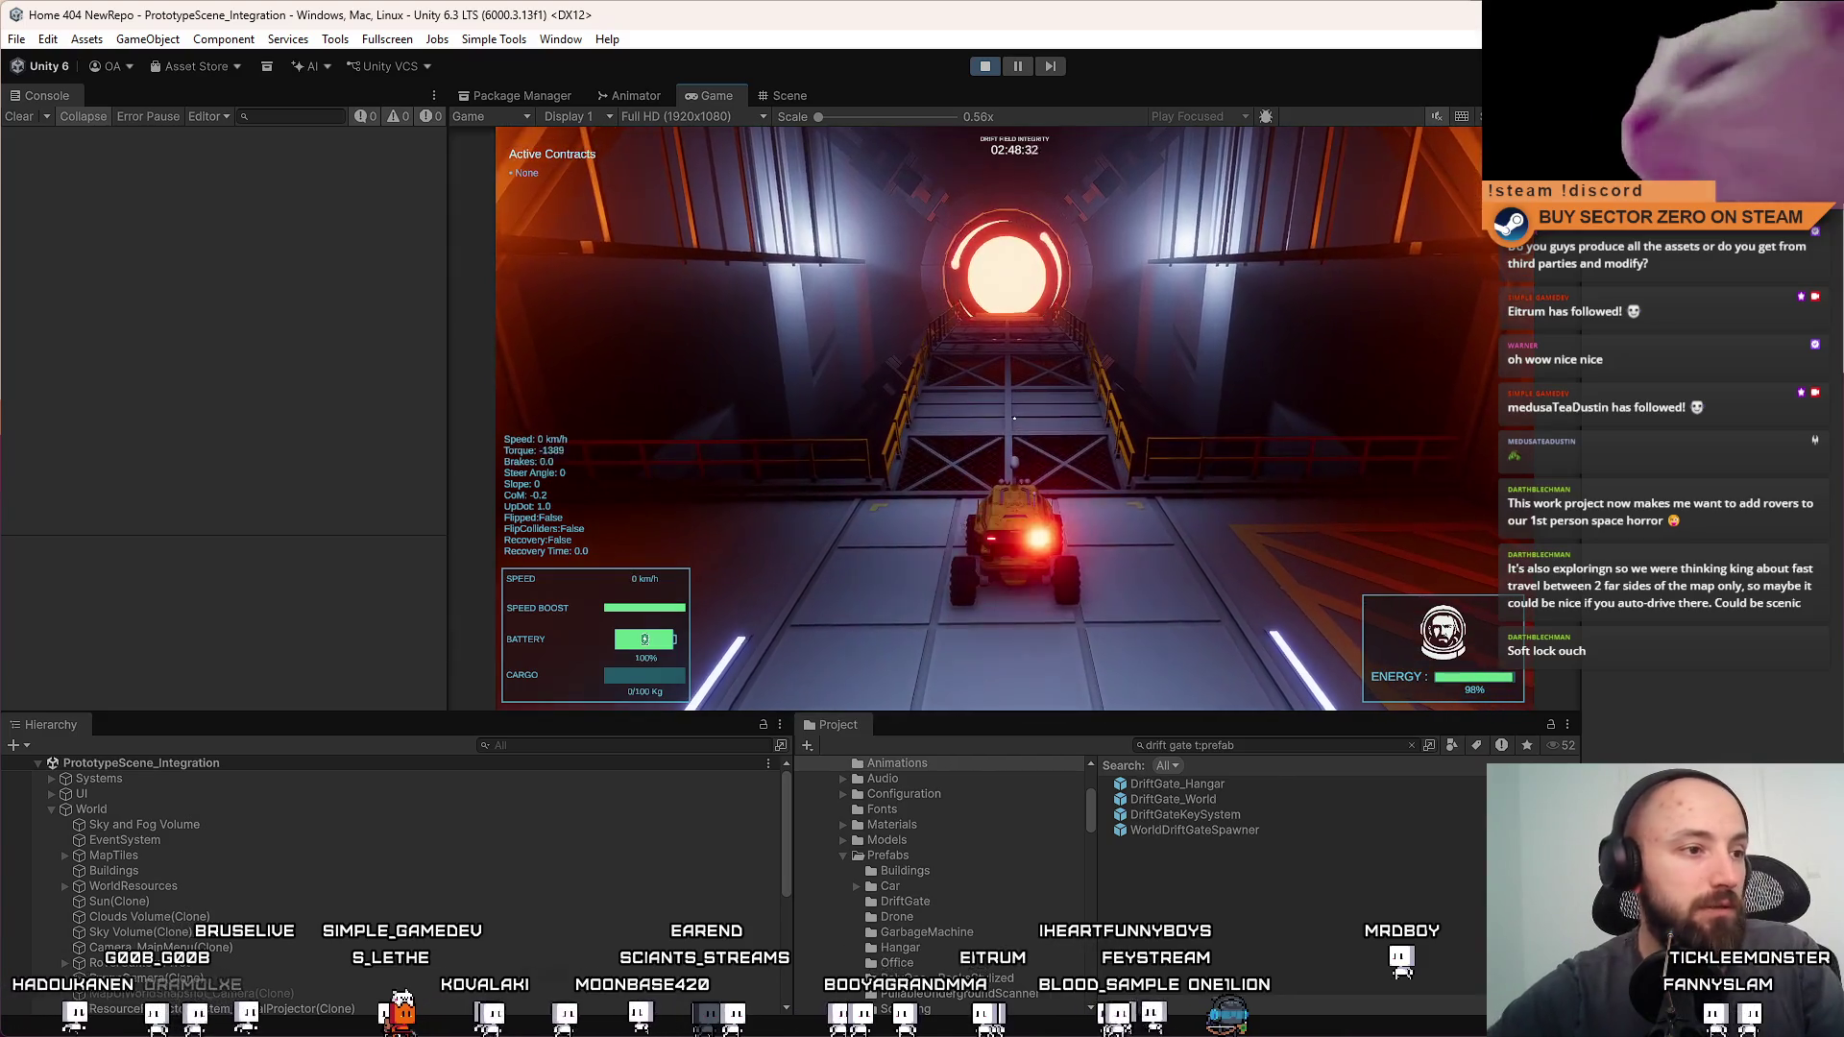
pyautogui.press('Escape')
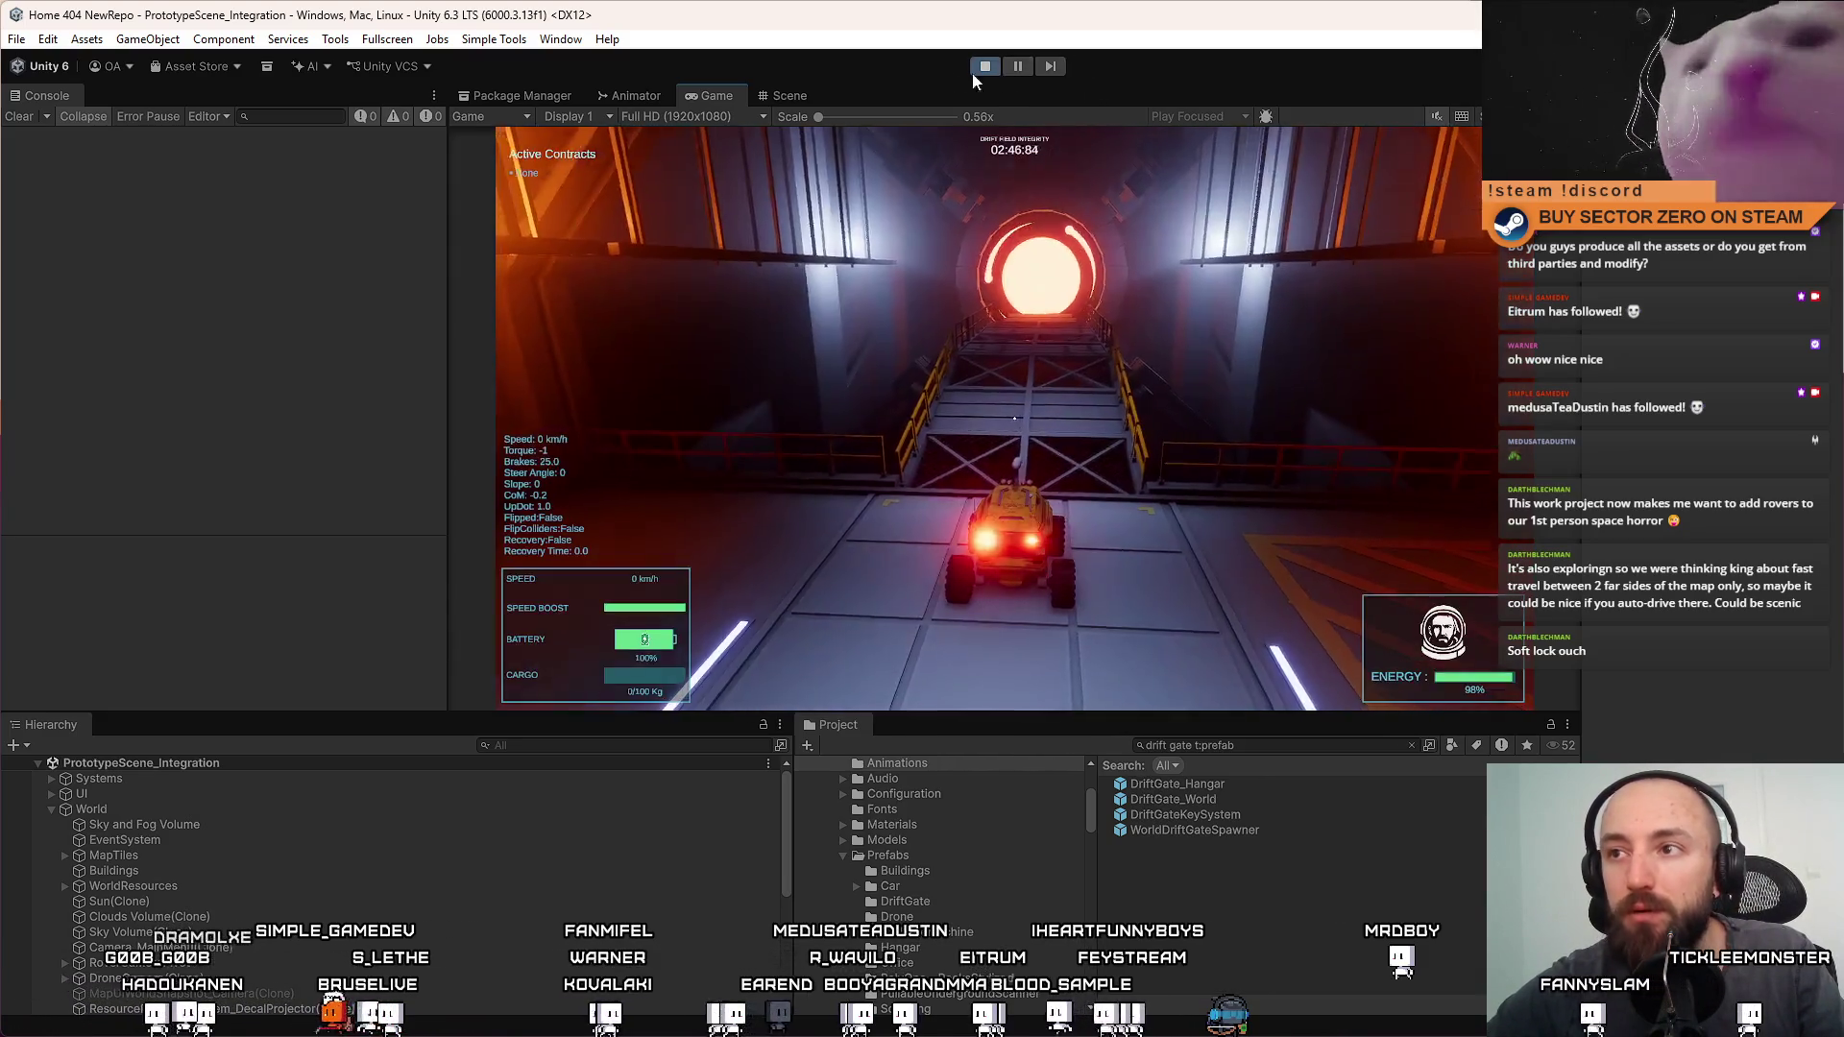
pyautogui.click(790, 96)
# Drag a DriftGate prefab copy into the hangar shaft and select the whole gate
pyautogui.moveTo(1055, 360); pyautogui.dragTo(404, 625)
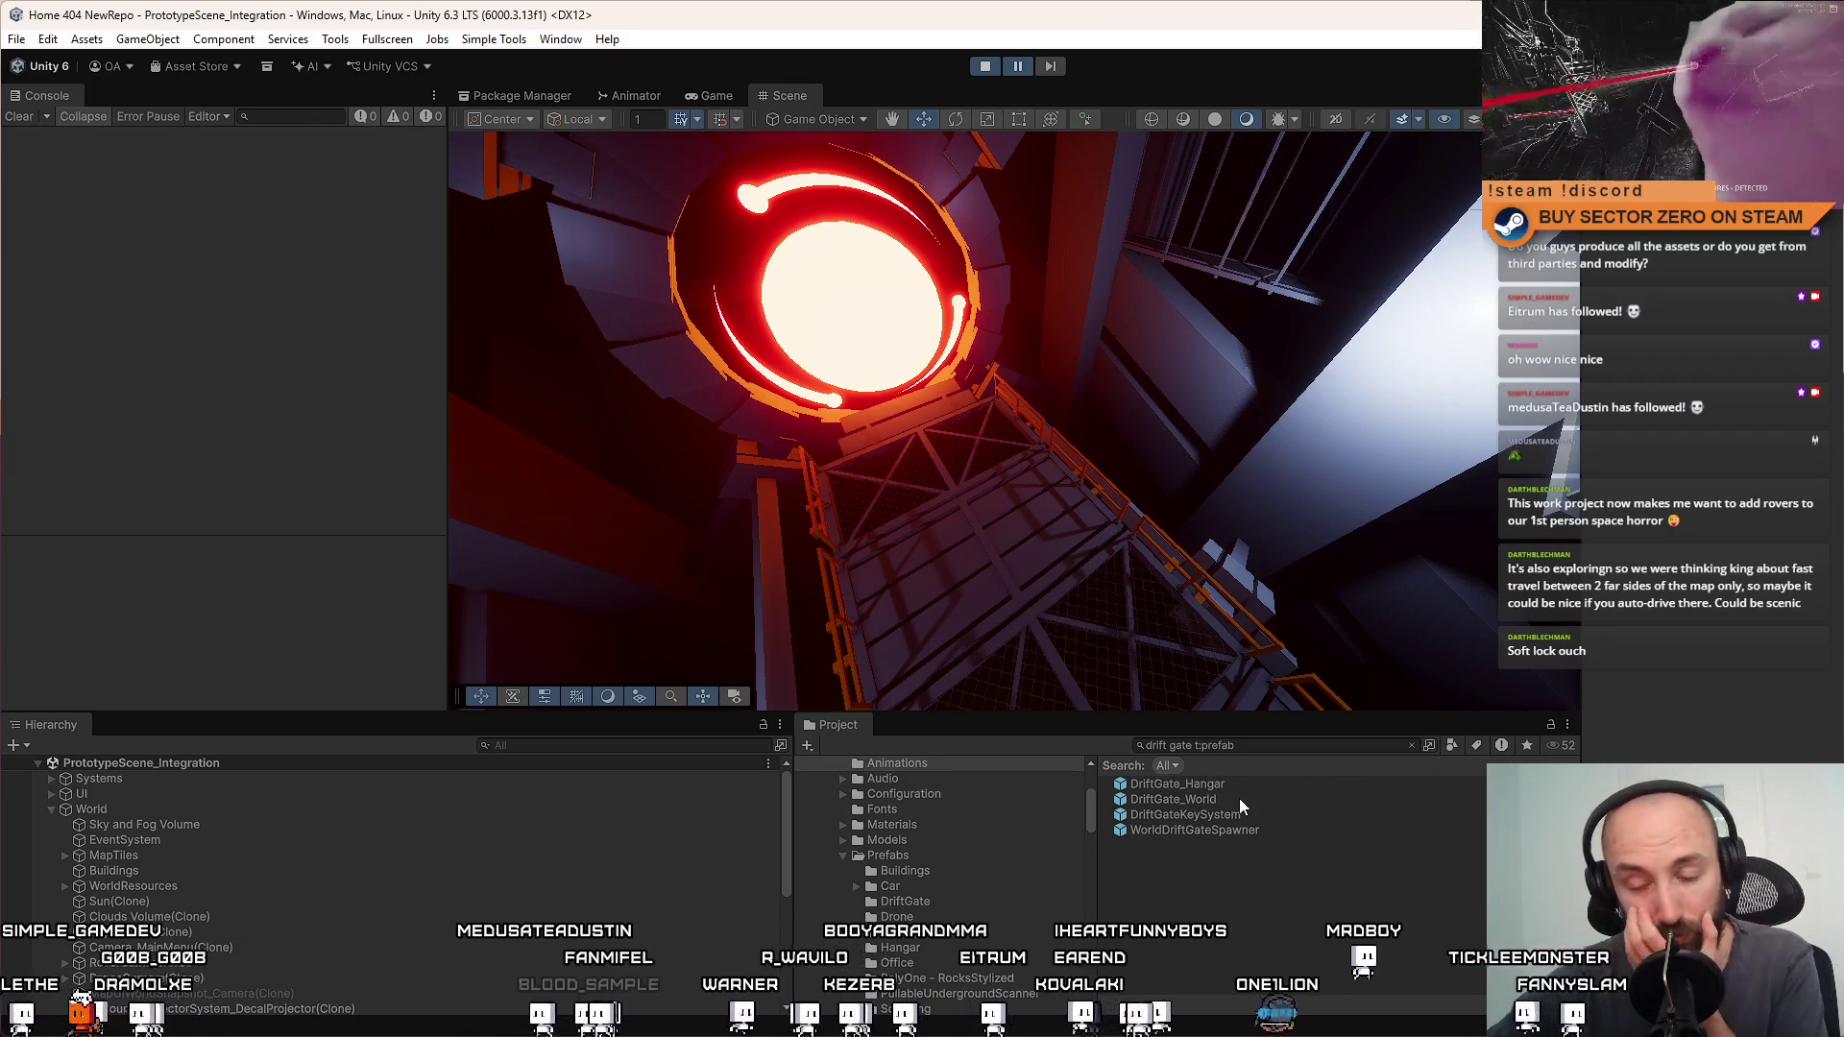
pyautogui.moveTo(1239, 798)
pyautogui.mouseDown()
pyautogui.moveTo(966, 528)
pyautogui.moveTo(970, 503)
pyautogui.mouseUp()
pyautogui.moveTo(1172, 540)
pyautogui.mouseDown()
pyautogui.moveTo(1098, 478)
pyautogui.moveTo(937, 450)
pyautogui.mouseUp()
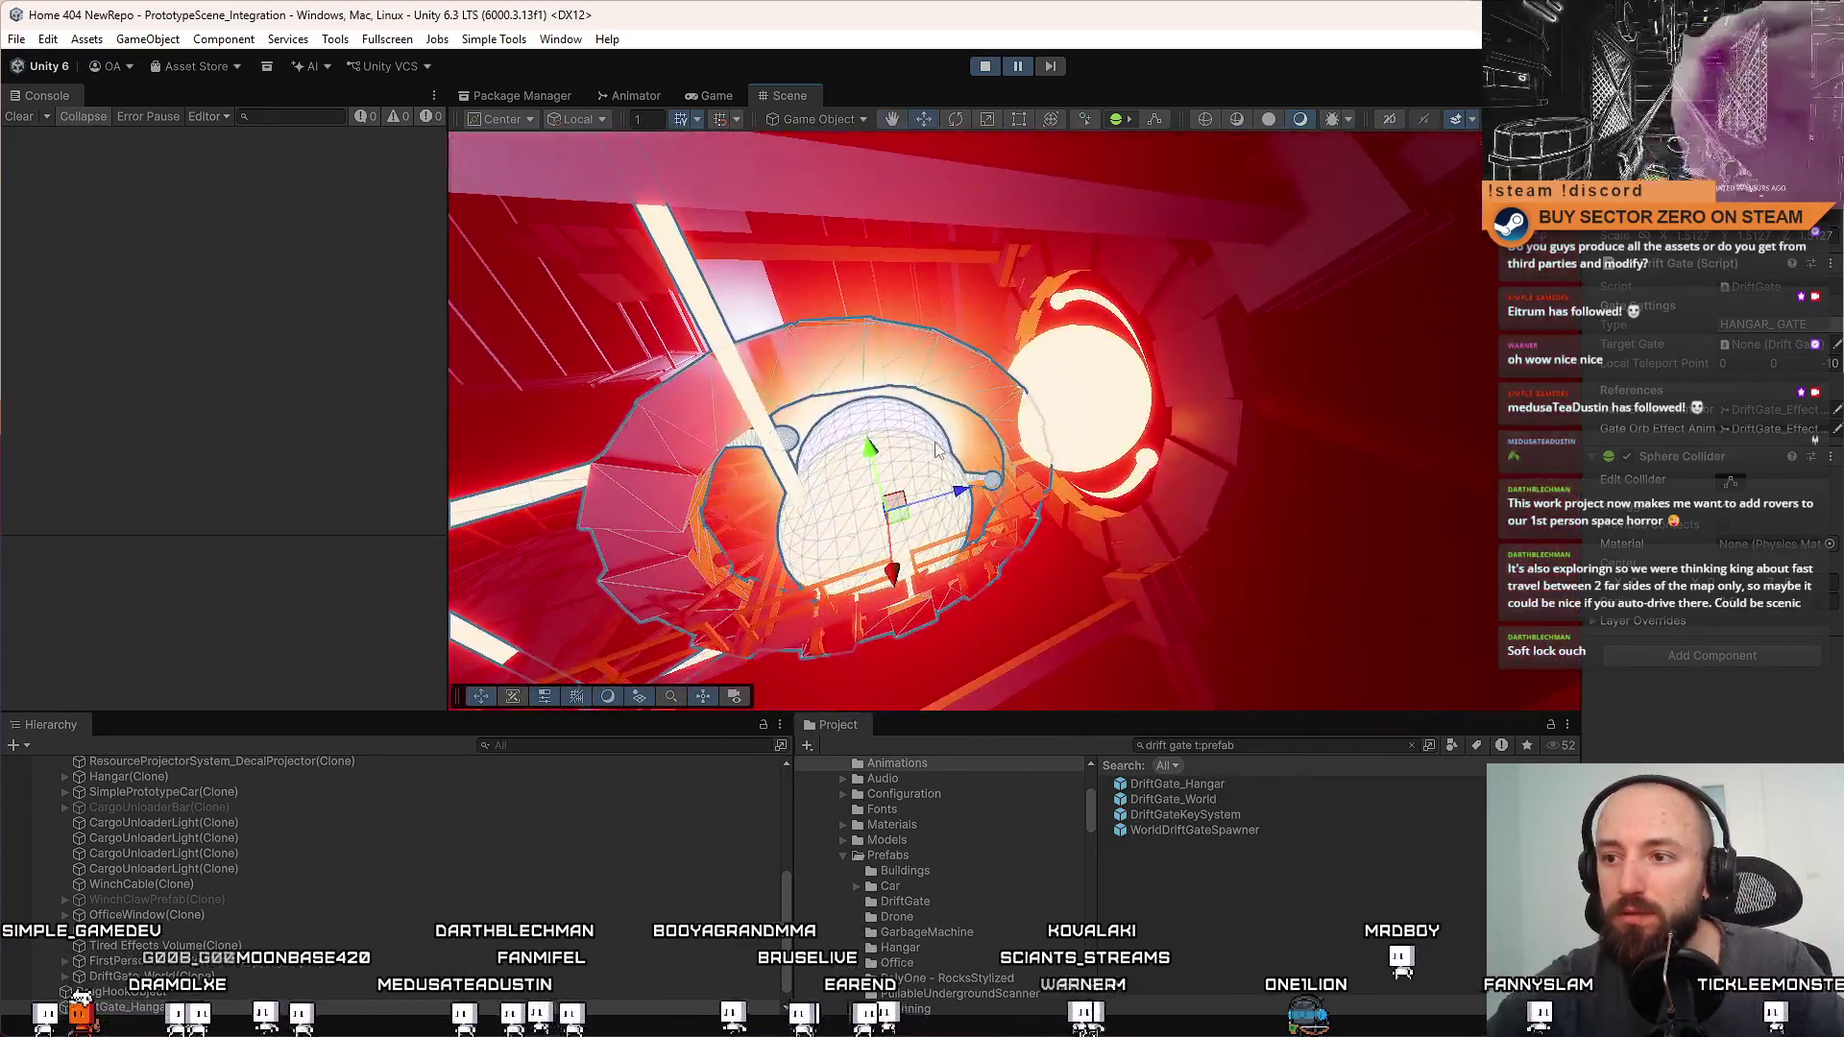
pyautogui.click(959, 493)
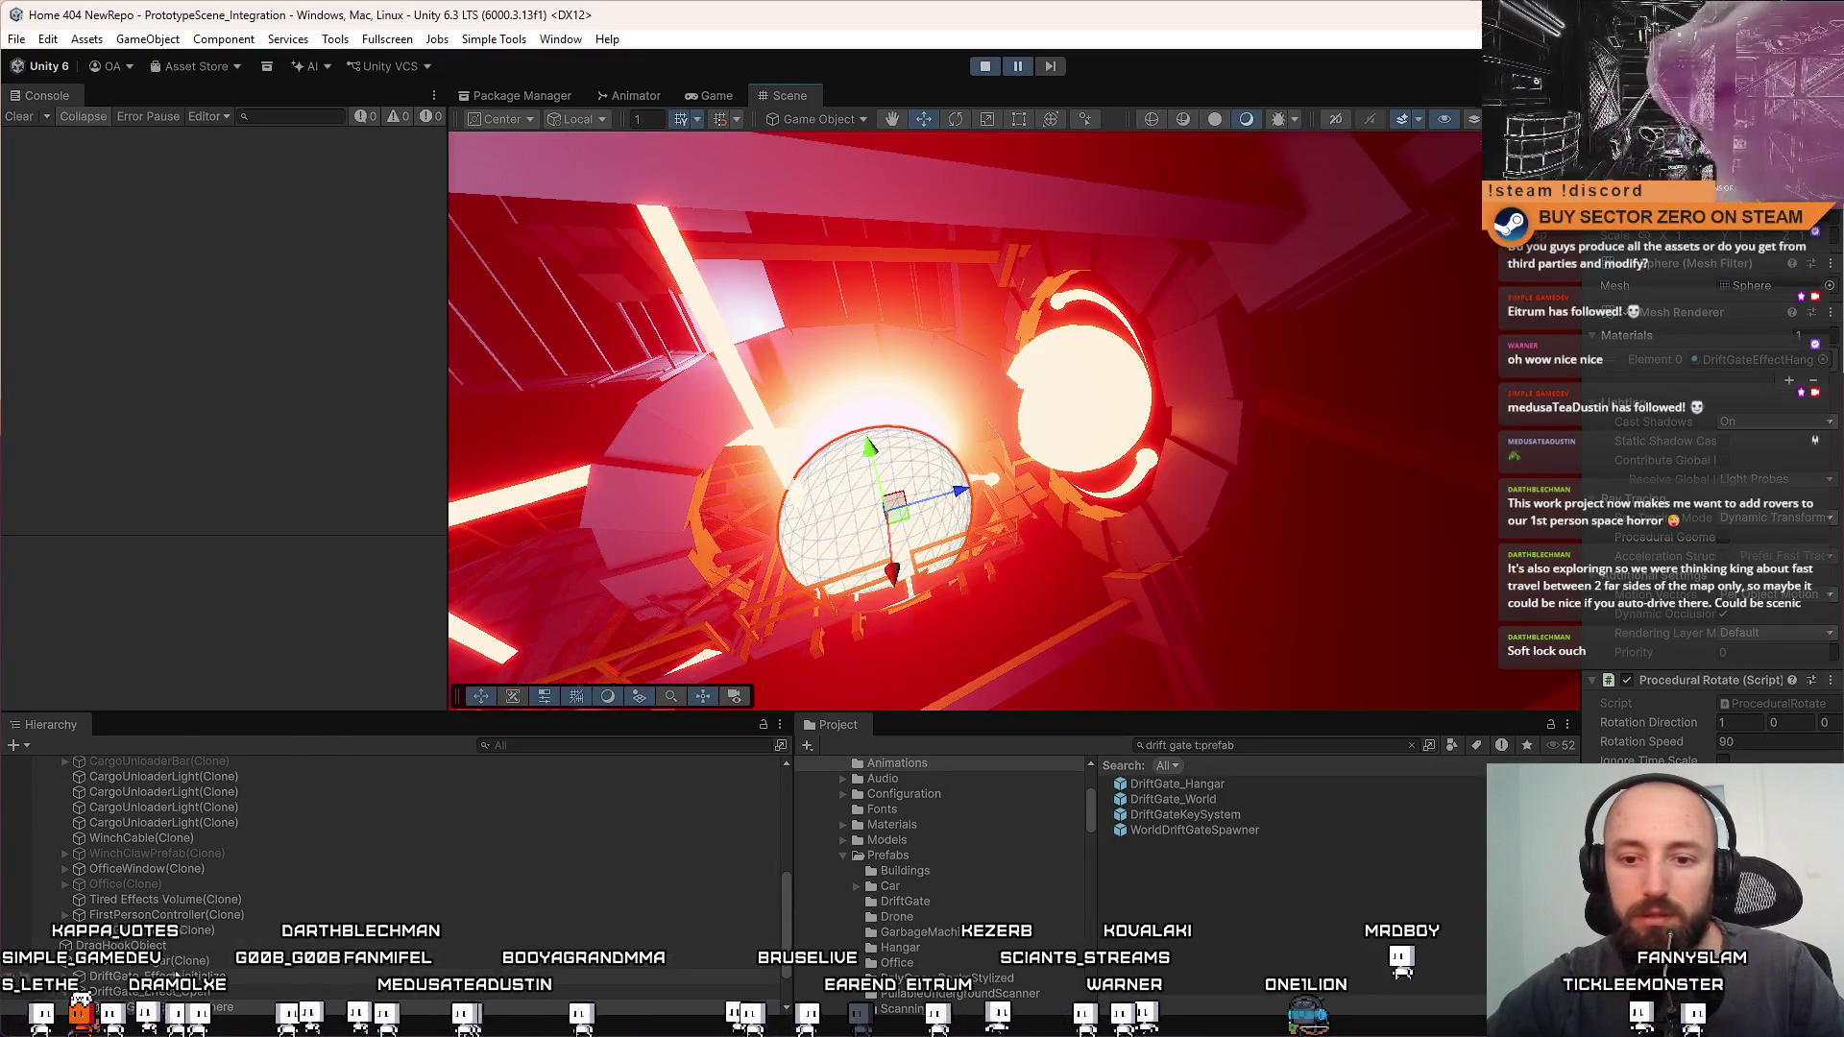
pyautogui.click(929, 634)
# Raise the gate higher in the shaft, add a DriftGate_World instance, and set Shaded draw mode
pyautogui.moveTo(937, 492); pyautogui.dragTo(1136, 447)
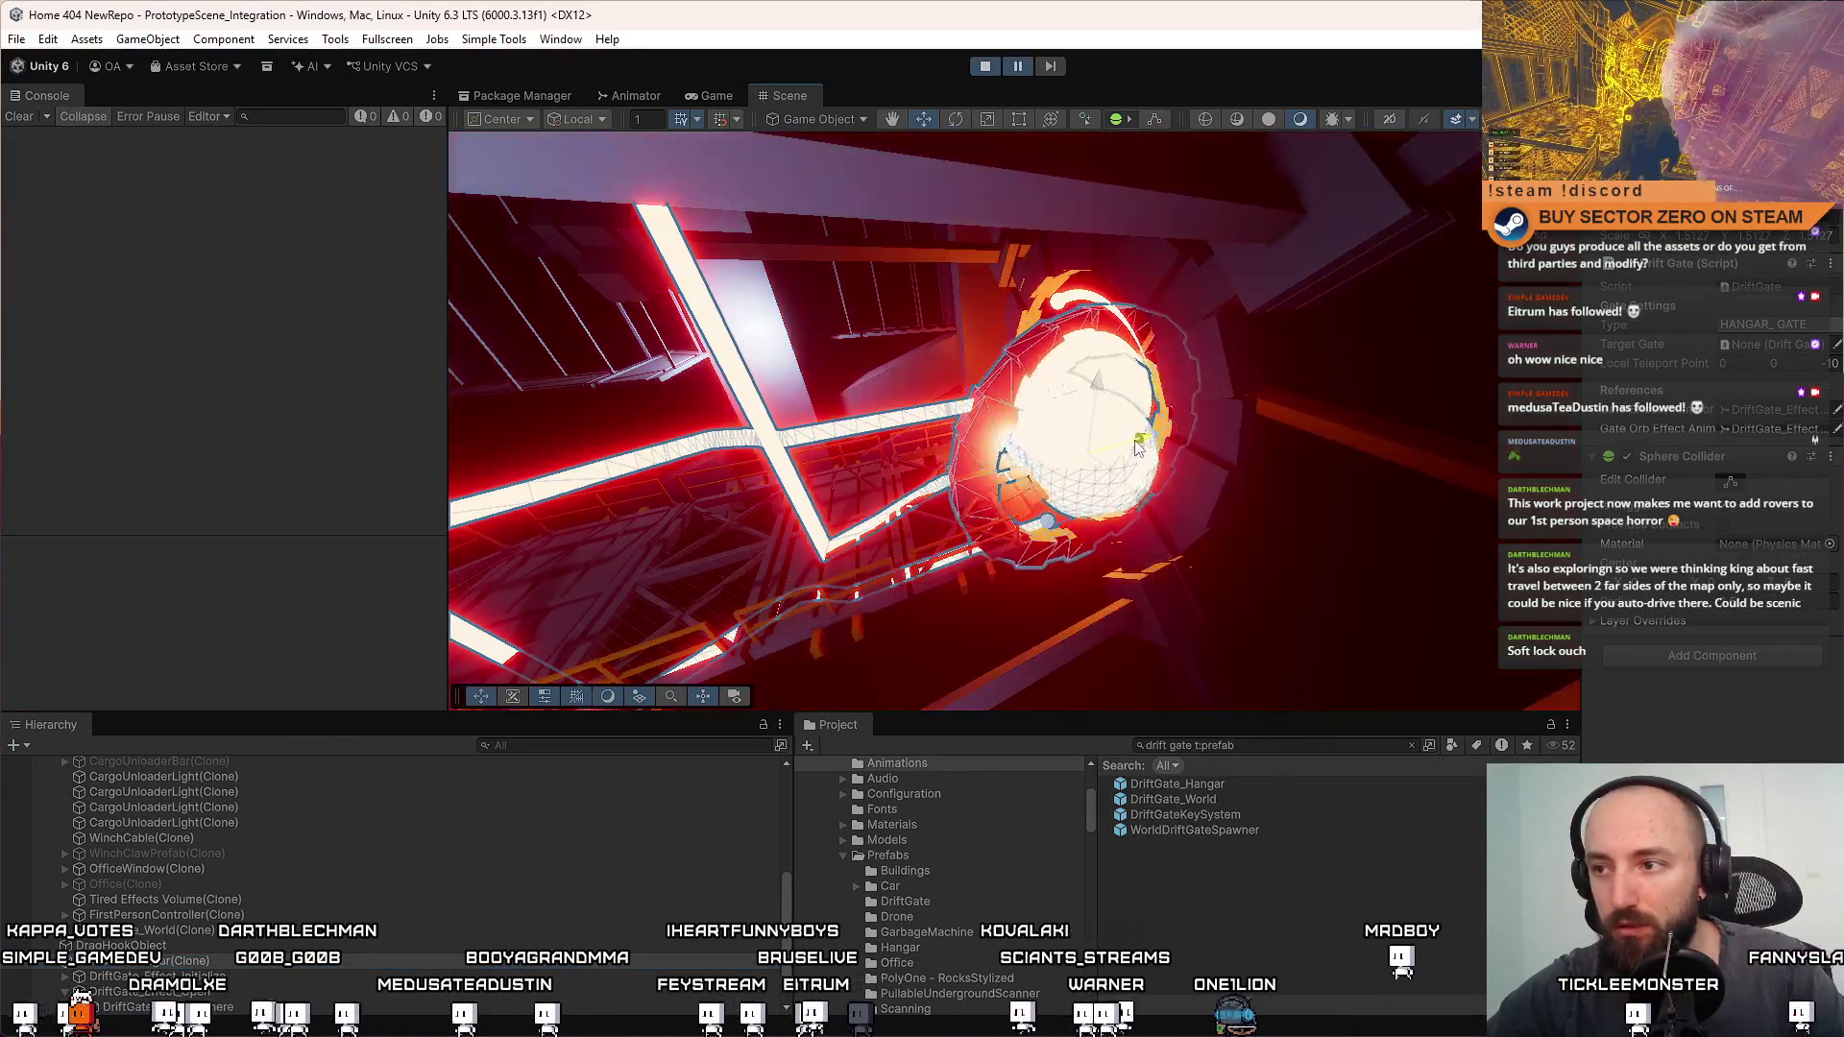
pyautogui.moveTo(1103, 386); pyautogui.dragTo(1104, 332)
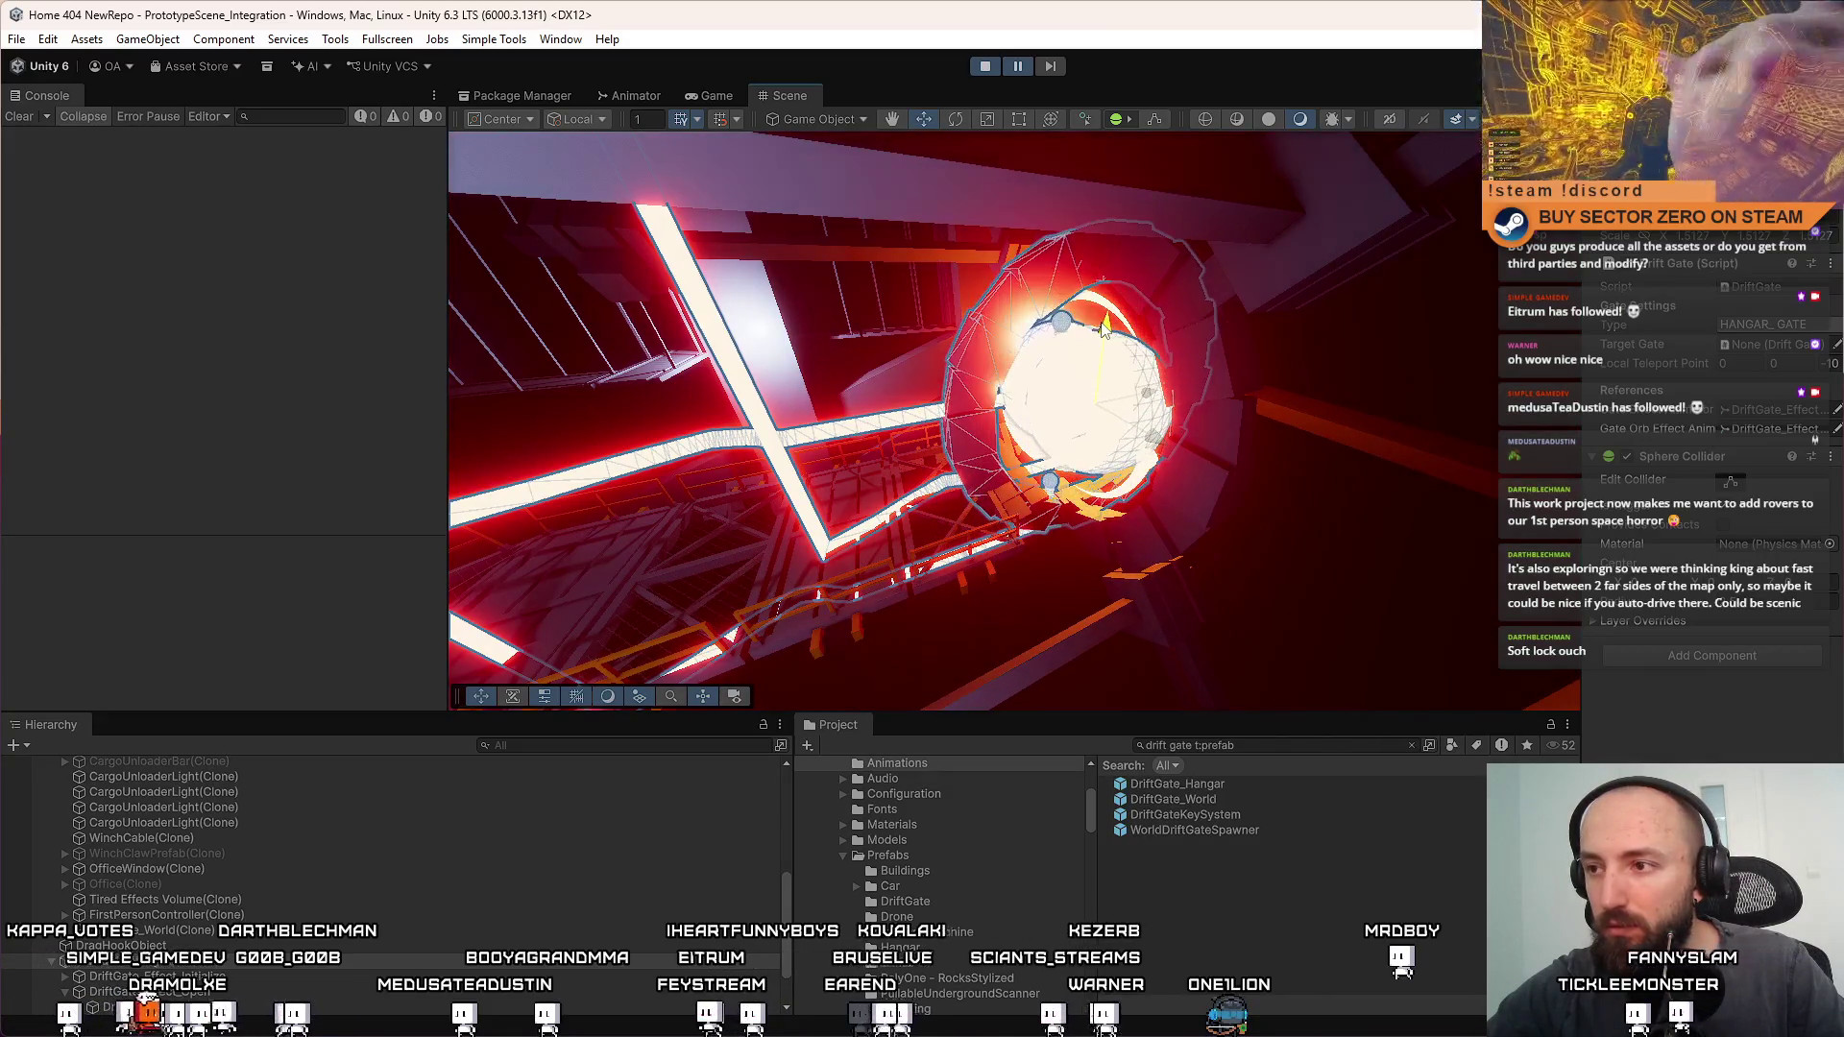
pyautogui.moveTo(1214, 799)
pyautogui.mouseDown()
pyautogui.moveTo(893, 423)
pyautogui.moveTo(1460, 445)
pyautogui.moveTo(62, 435)
pyautogui.moveTo(273, 430)
pyautogui.moveTo(267, 493)
pyautogui.moveTo(117, 411)
pyautogui.moveTo(152, 361)
pyautogui.moveTo(263, 429)
pyautogui.moveTo(68, 413)
pyautogui.moveTo(149, 454)
pyautogui.moveTo(41, 516)
pyautogui.moveTo(421, 436)
pyautogui.moveTo(413, 326)
pyautogui.moveTo(148, 312)
pyautogui.moveTo(344, 382)
pyautogui.moveTo(412, 461)
pyautogui.moveTo(355, 646)
pyautogui.moveTo(432, 403)
pyautogui.moveTo(1189, 165)
pyautogui.mouseUp()
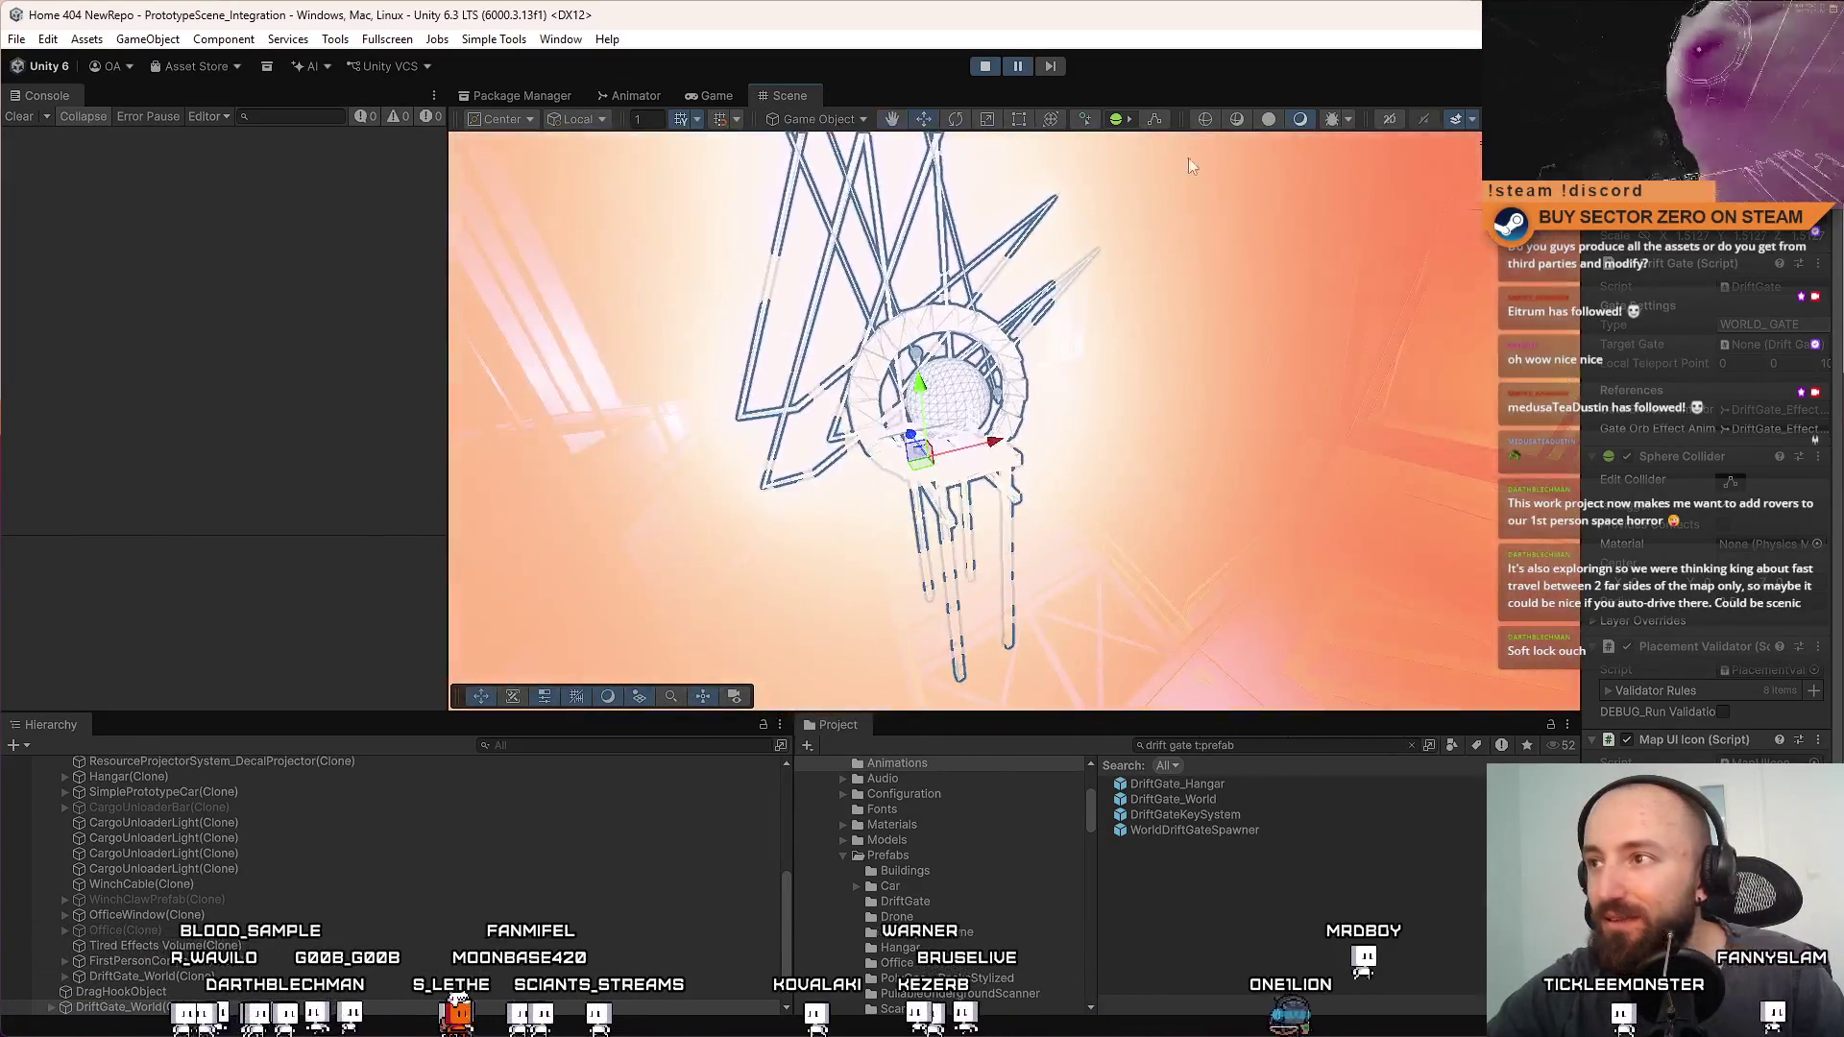
pyautogui.click(1269, 118)
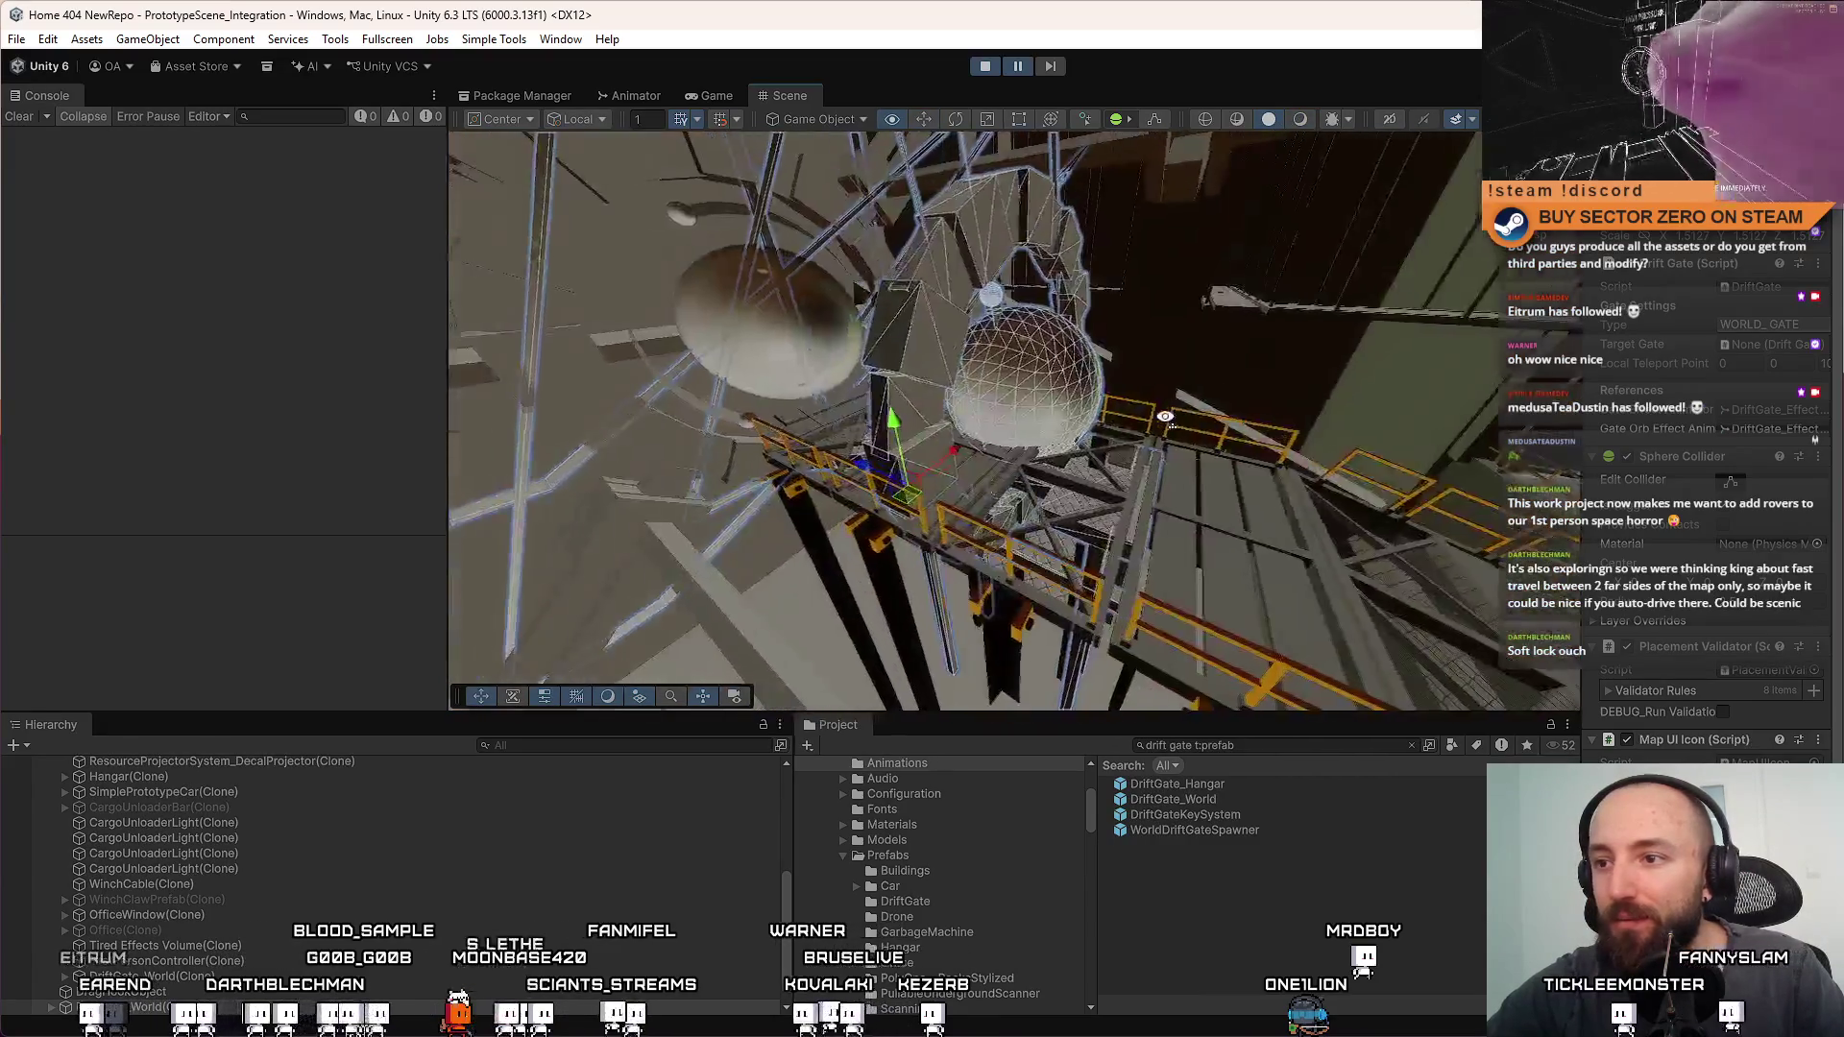
# Frame HangarBridgeRoot(Clone) beneath the gate sphere, view it from below, then return to the Game view
pyautogui.moveTo(939, 534)
pyautogui.mouseDown()
pyautogui.moveTo(961, 519)
pyautogui.moveTo(761, 488)
pyautogui.moveTo(1126, 529)
pyautogui.mouseUp()
pyautogui.moveTo(970, 514)
pyautogui.mouseDown()
pyautogui.moveTo(960, 487)
pyautogui.moveTo(1075, 495)
pyautogui.moveTo(989, 485)
pyautogui.moveTo(1008, 465)
pyautogui.moveTo(1028, 494)
pyautogui.moveTo(1023, 480)
pyautogui.moveTo(1059, 491)
pyautogui.mouseUp()
pyautogui.click(1086, 514)
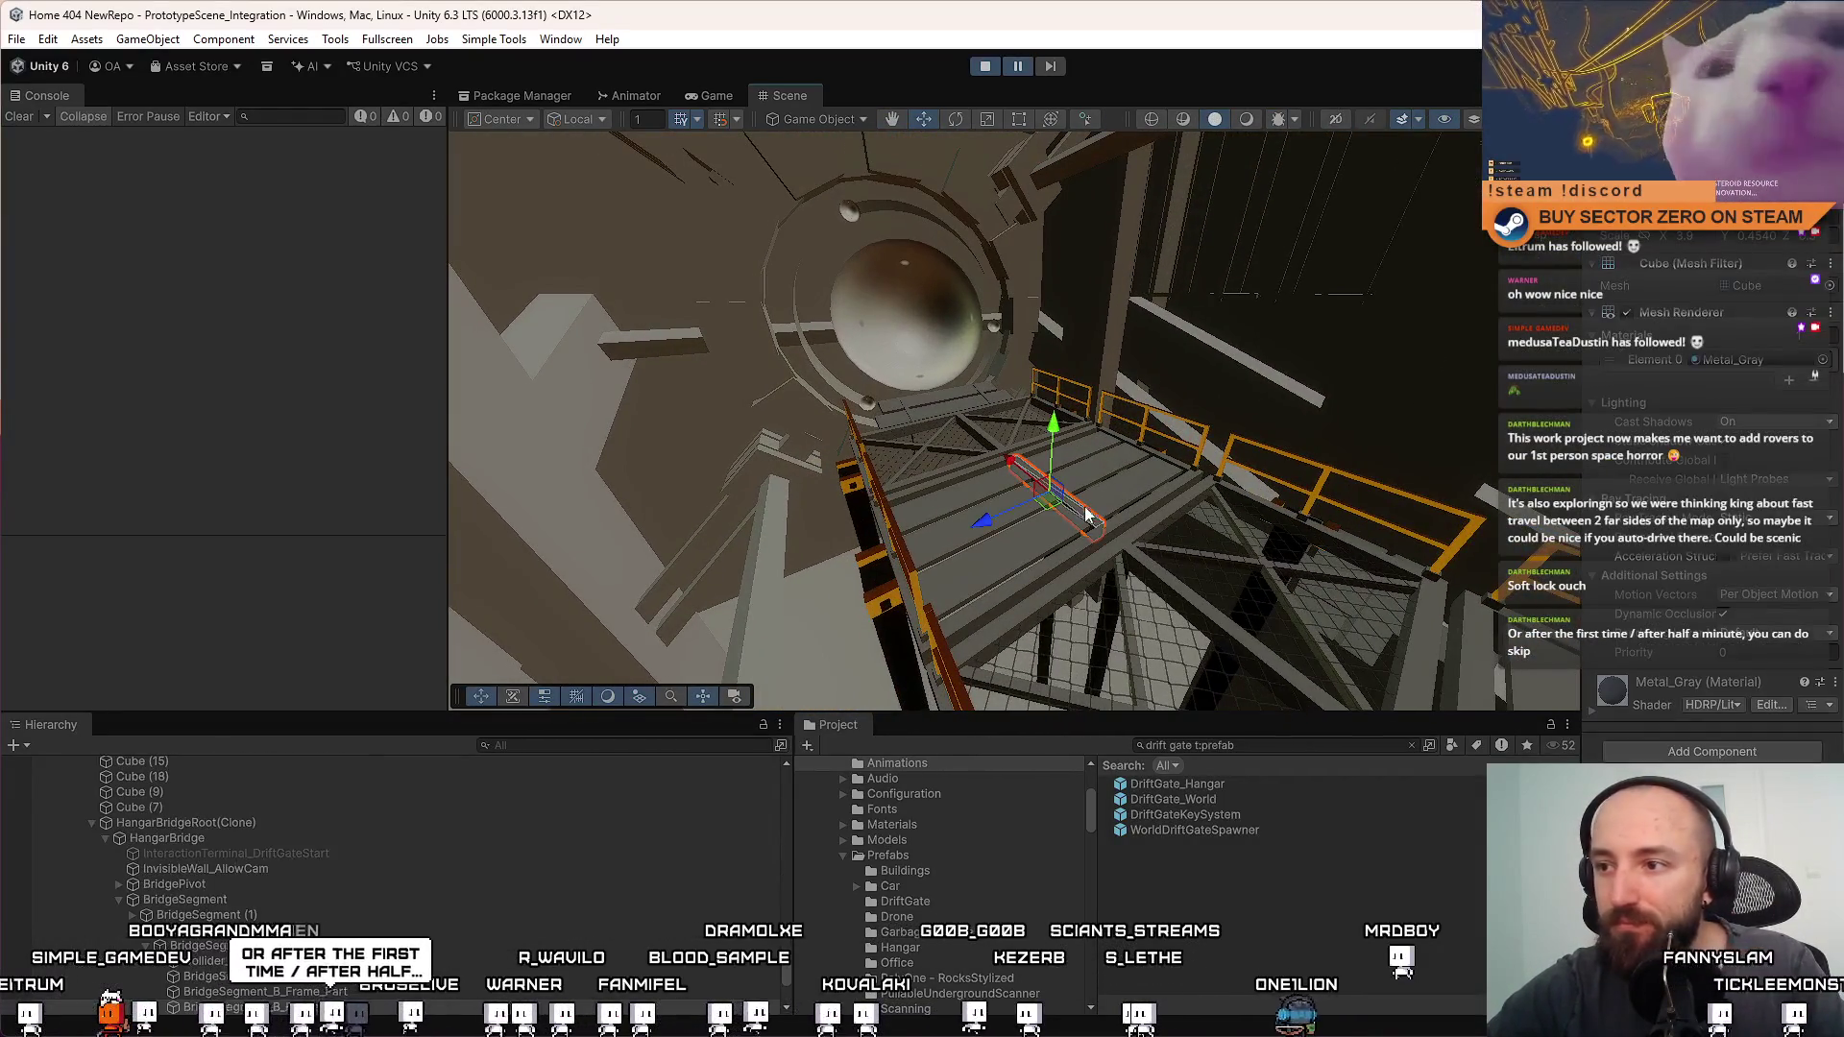
pyautogui.click(240, 821)
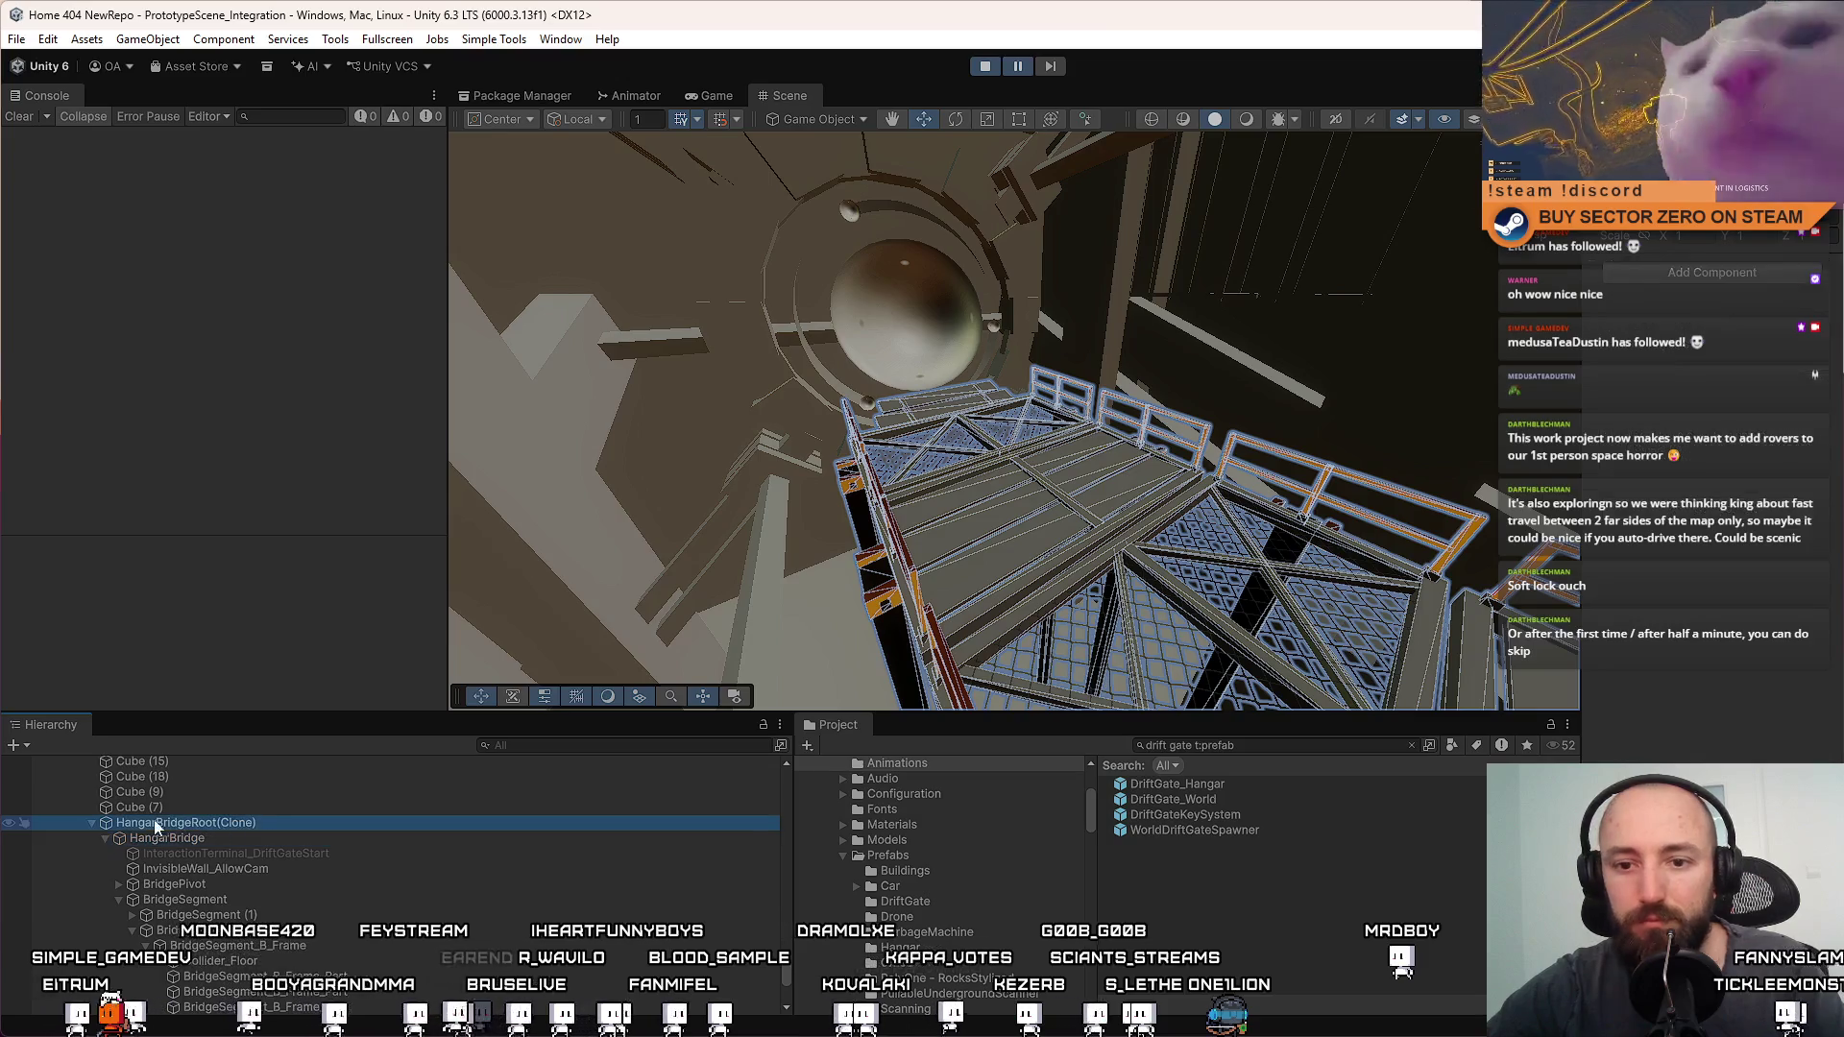
pyautogui.doubleClick(244, 819)
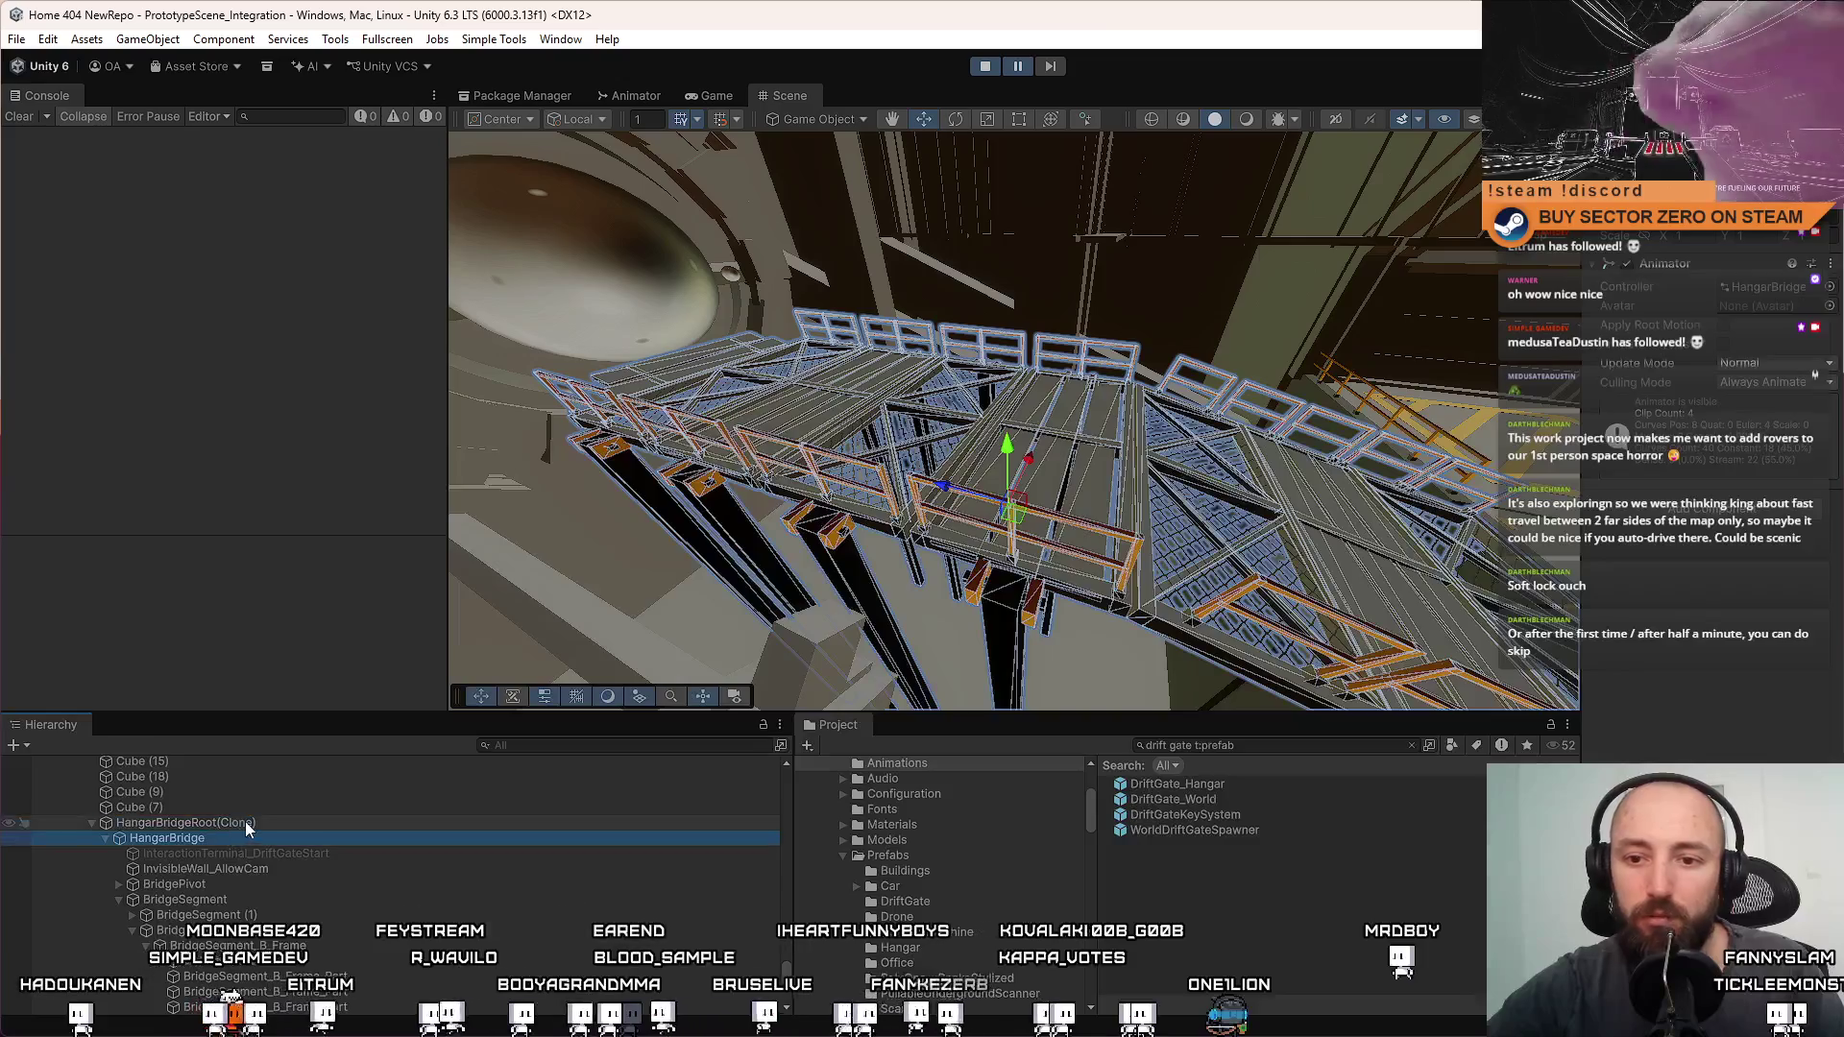
pyautogui.click(245, 821)
pyautogui.moveTo(1029, 457)
pyautogui.mouseDown()
pyautogui.moveTo(1162, 482)
pyautogui.moveTo(999, 115)
pyautogui.mouseUp()
pyautogui.click(715, 95)
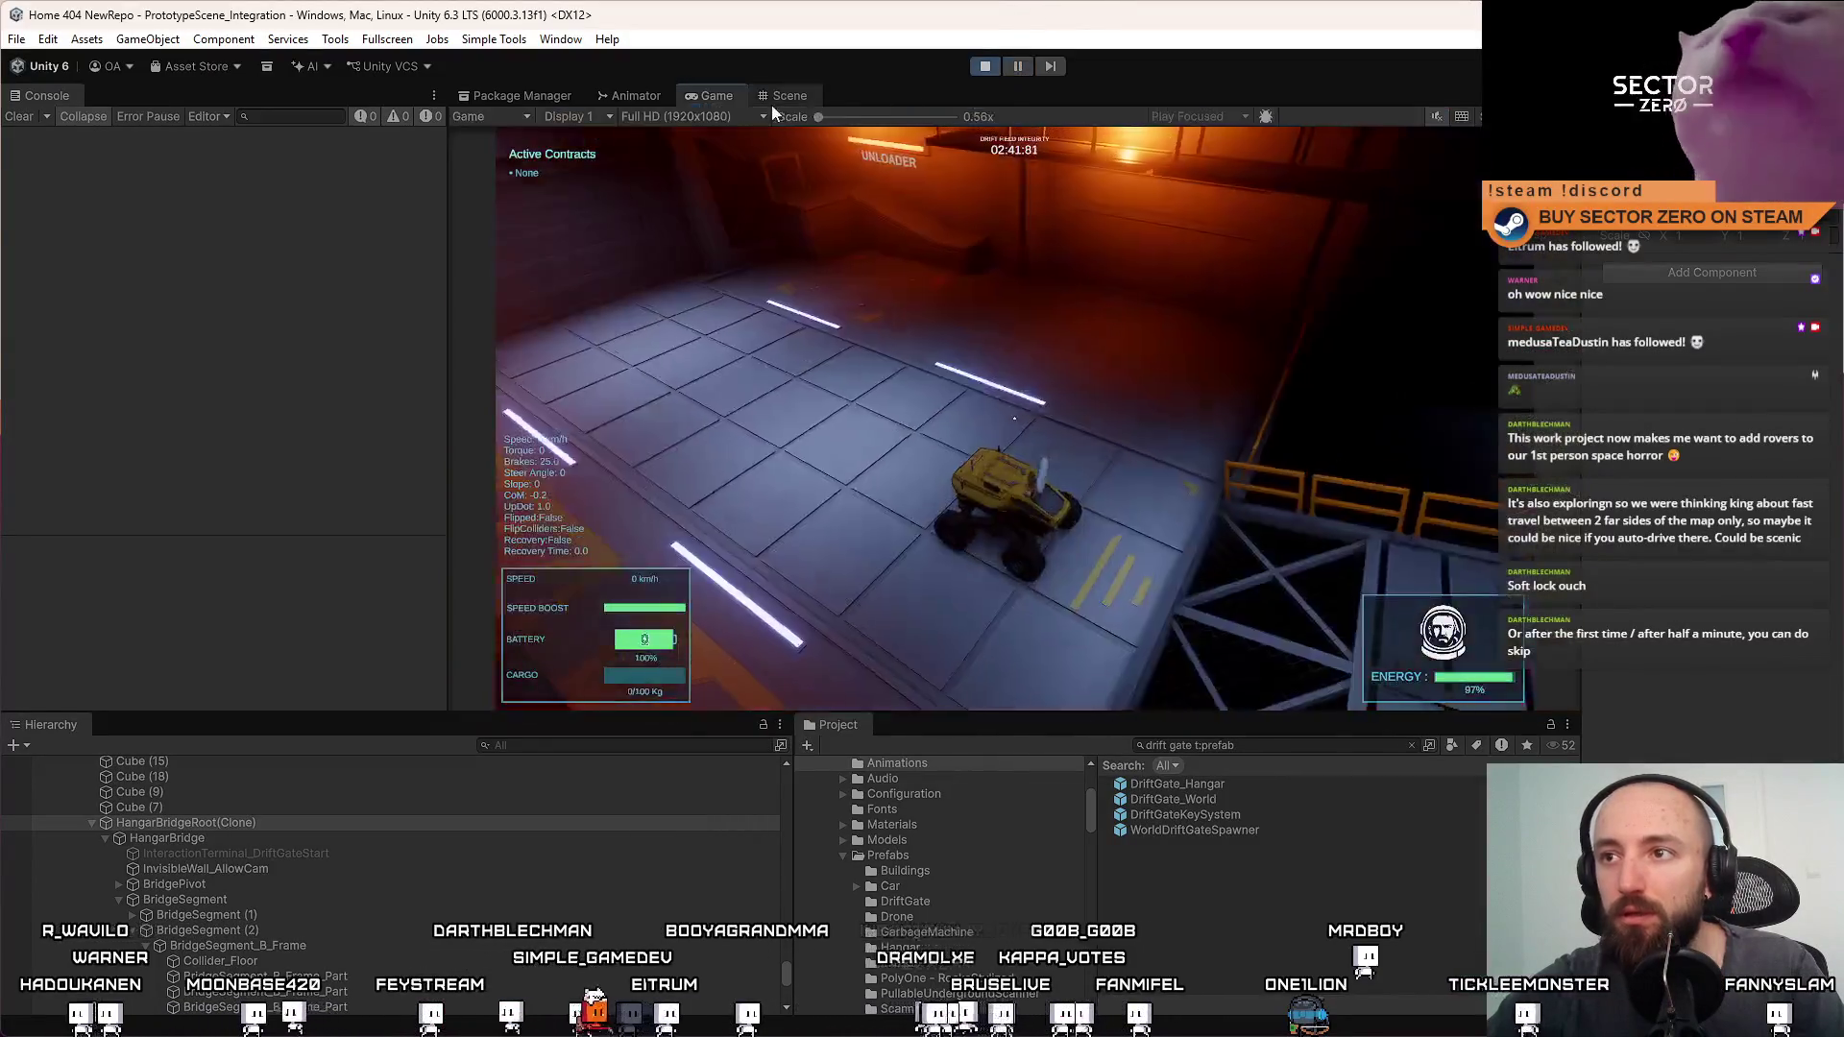
# Drive the rover up the ramp toward the gate, then stop and pause the game
pyautogui.press('shift')
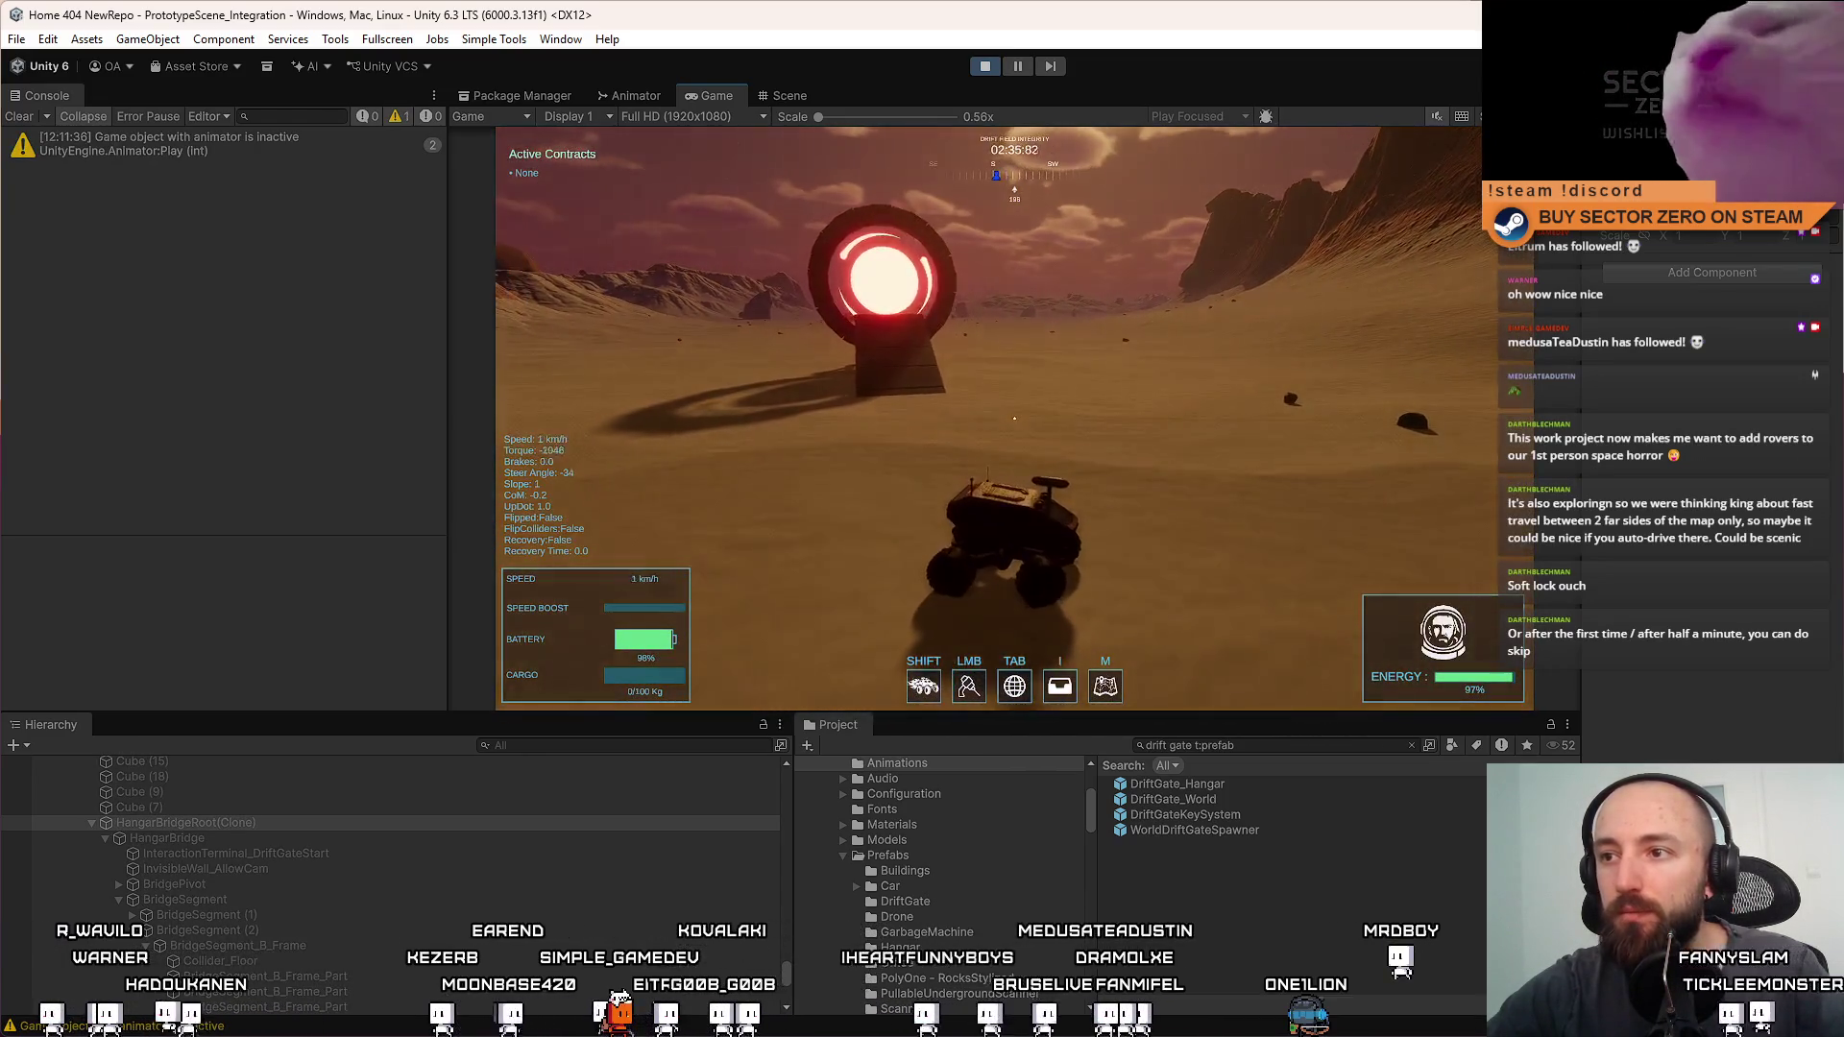
pyautogui.press('Escape')
pyautogui.click(1022, 71)
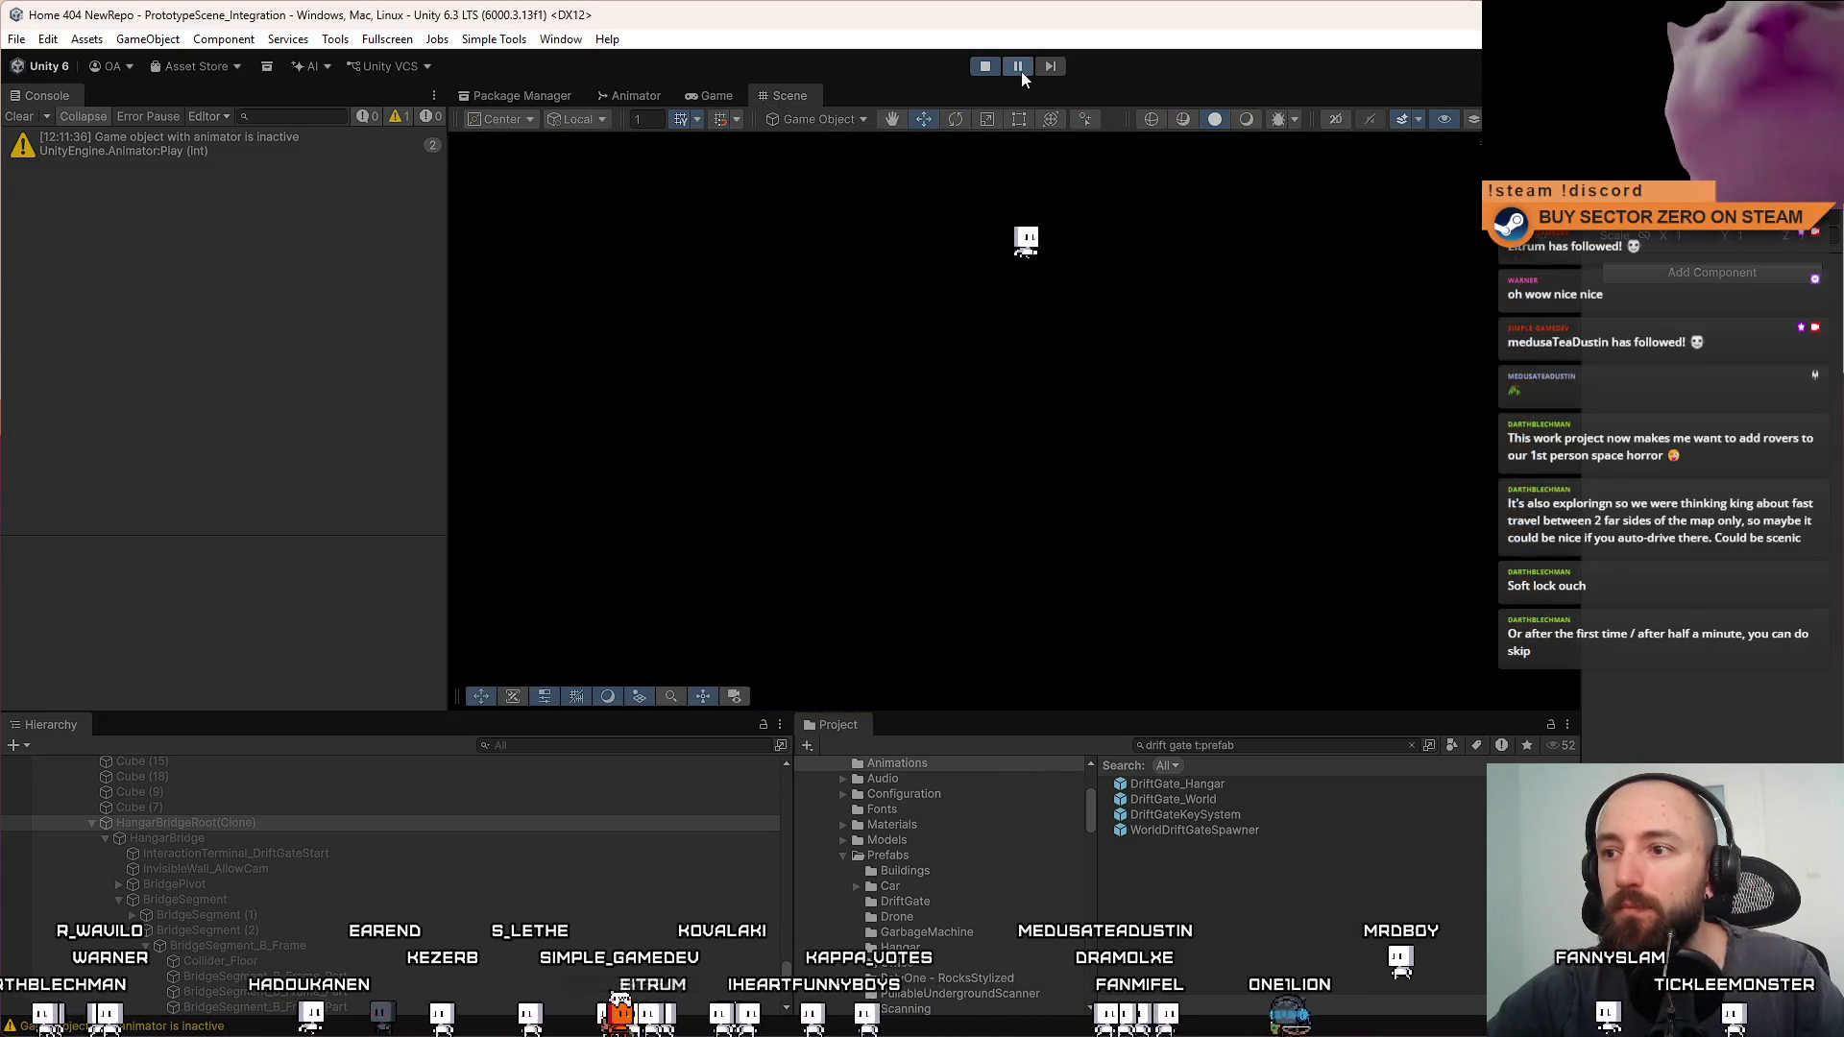
pyautogui.click(718, 100)
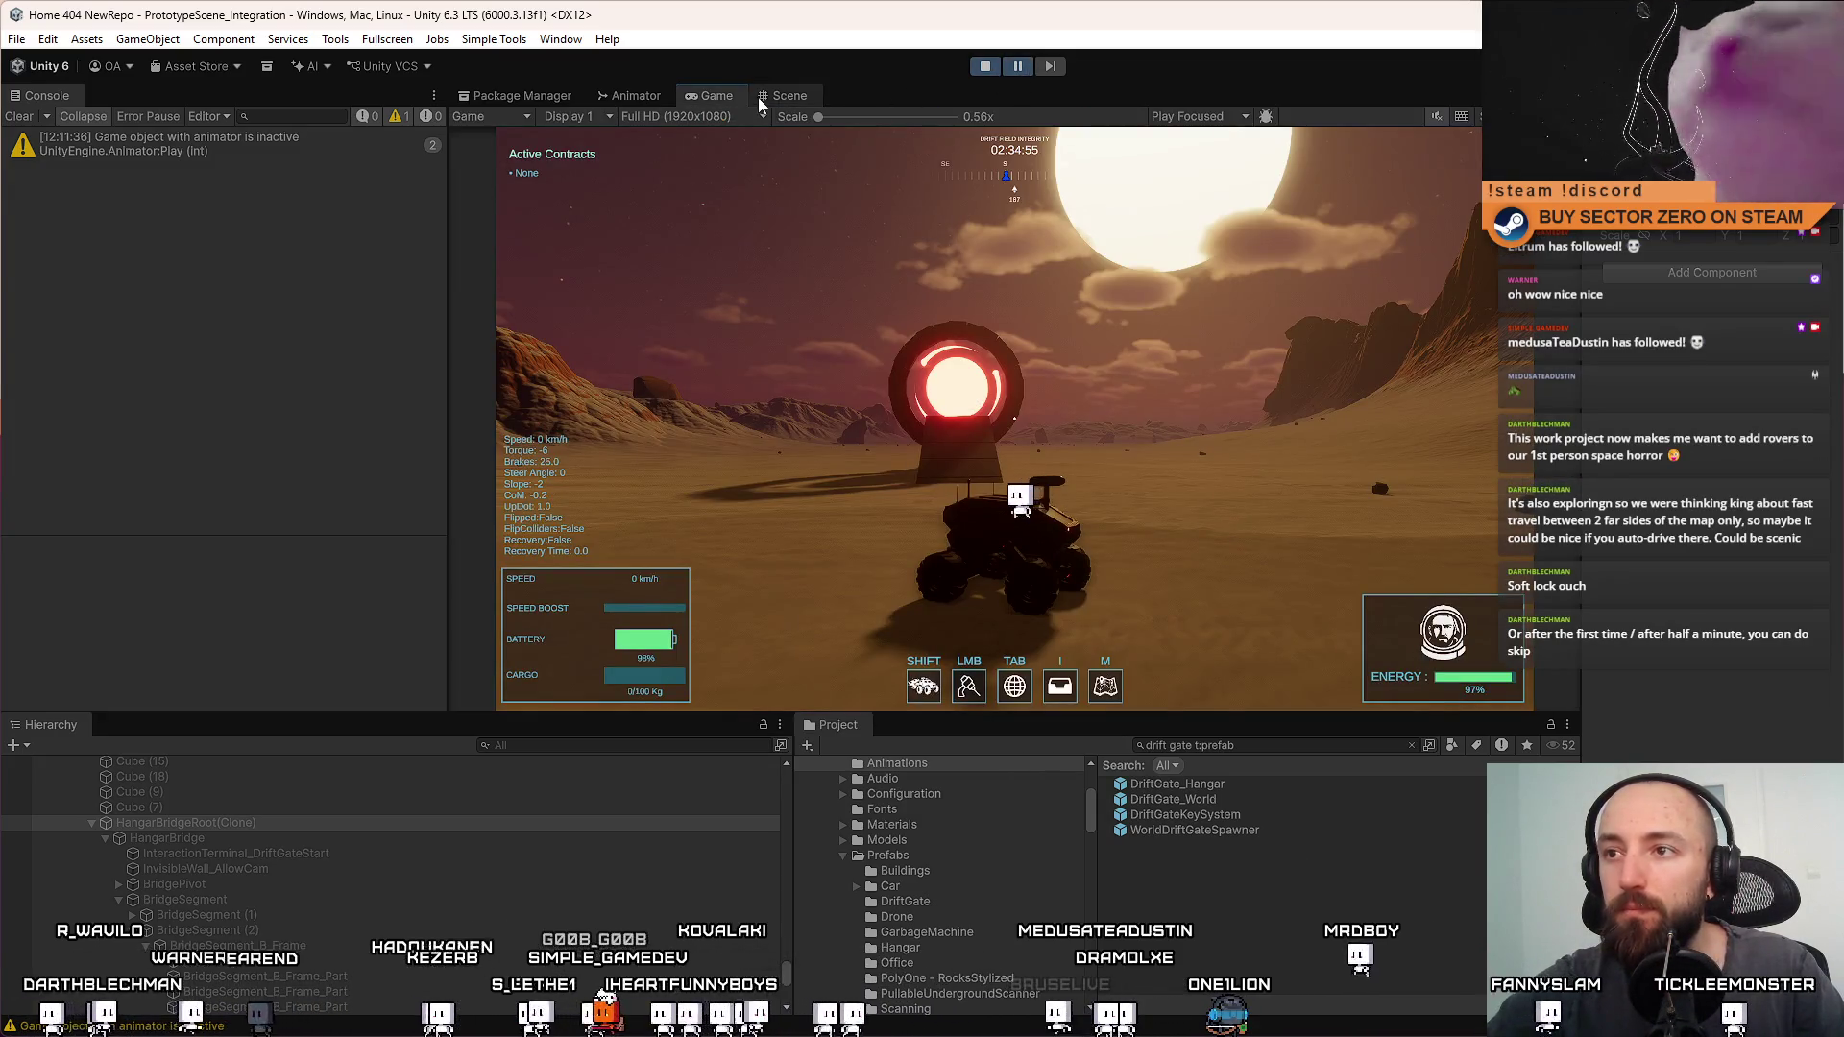
# In the Scene view, select SimplePrototypeCar(Clone), restore Shaded draw mode and orbit to the desert drift gate
pyautogui.click(762, 97)
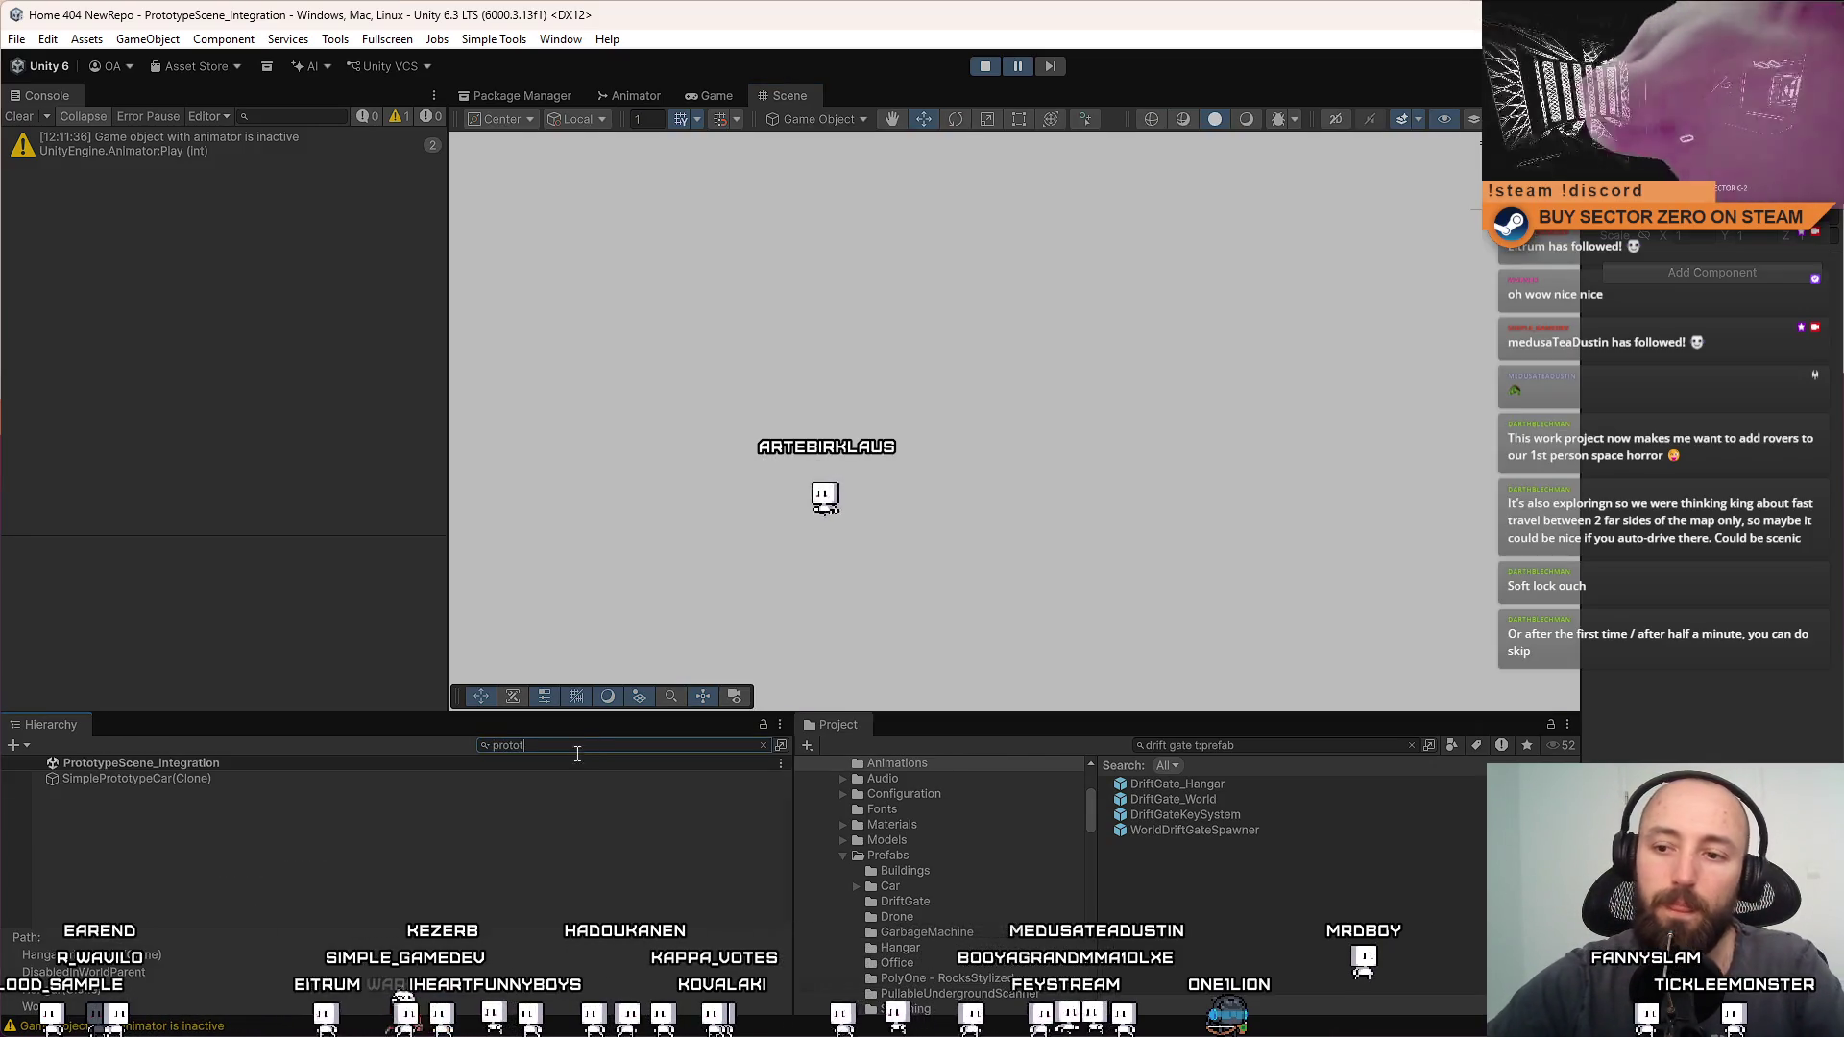
pyautogui.click(538, 778)
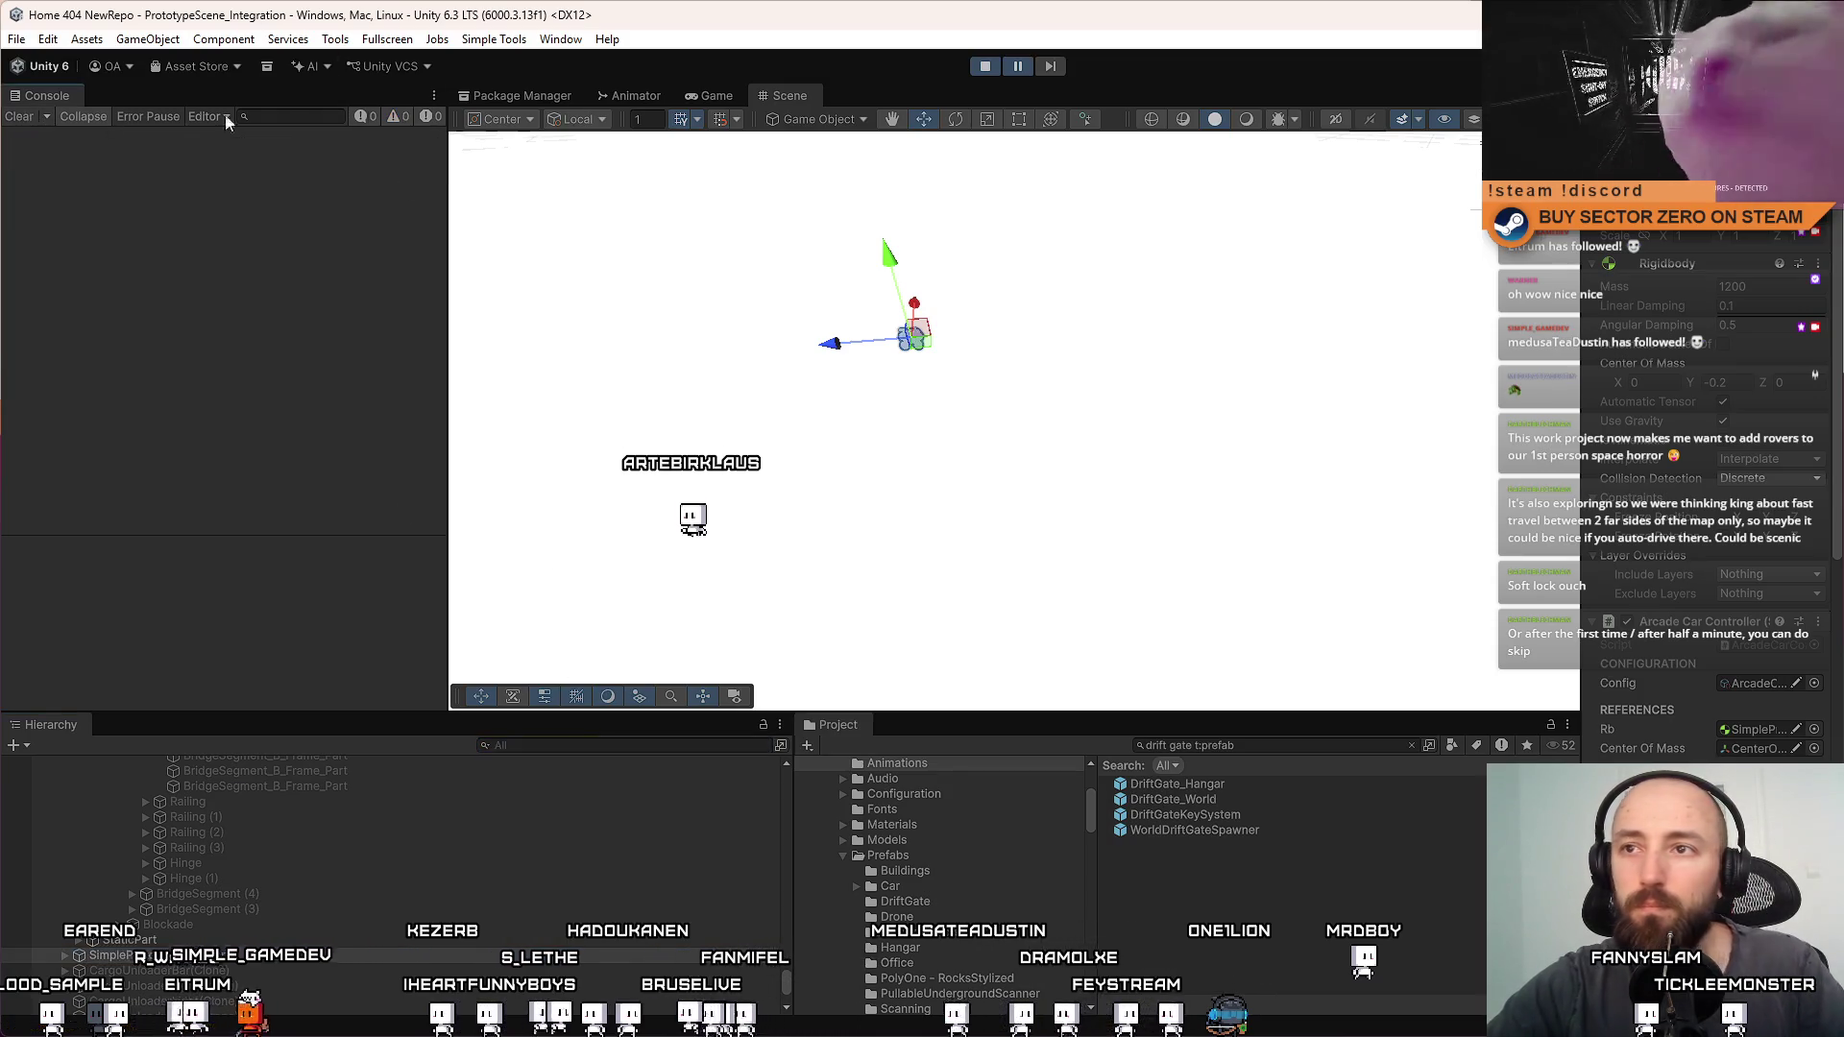
pyautogui.click(711, 97)
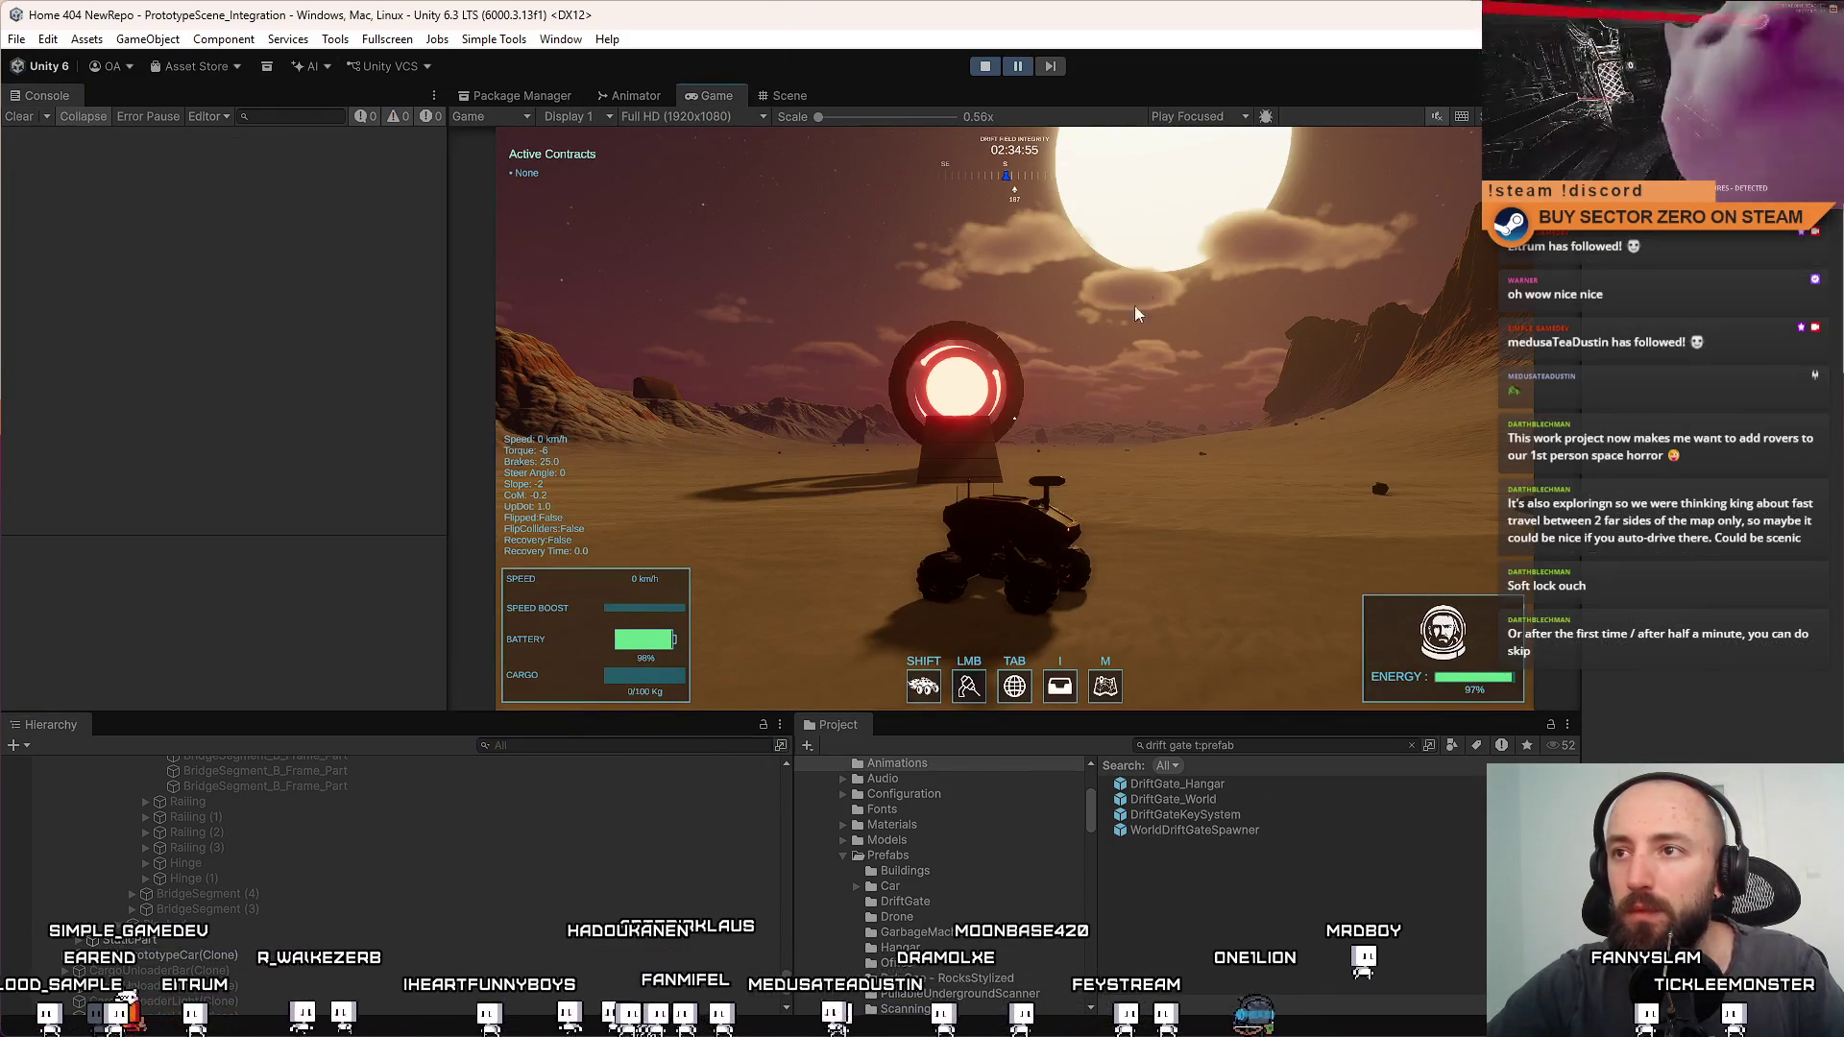
pyautogui.click(786, 97)
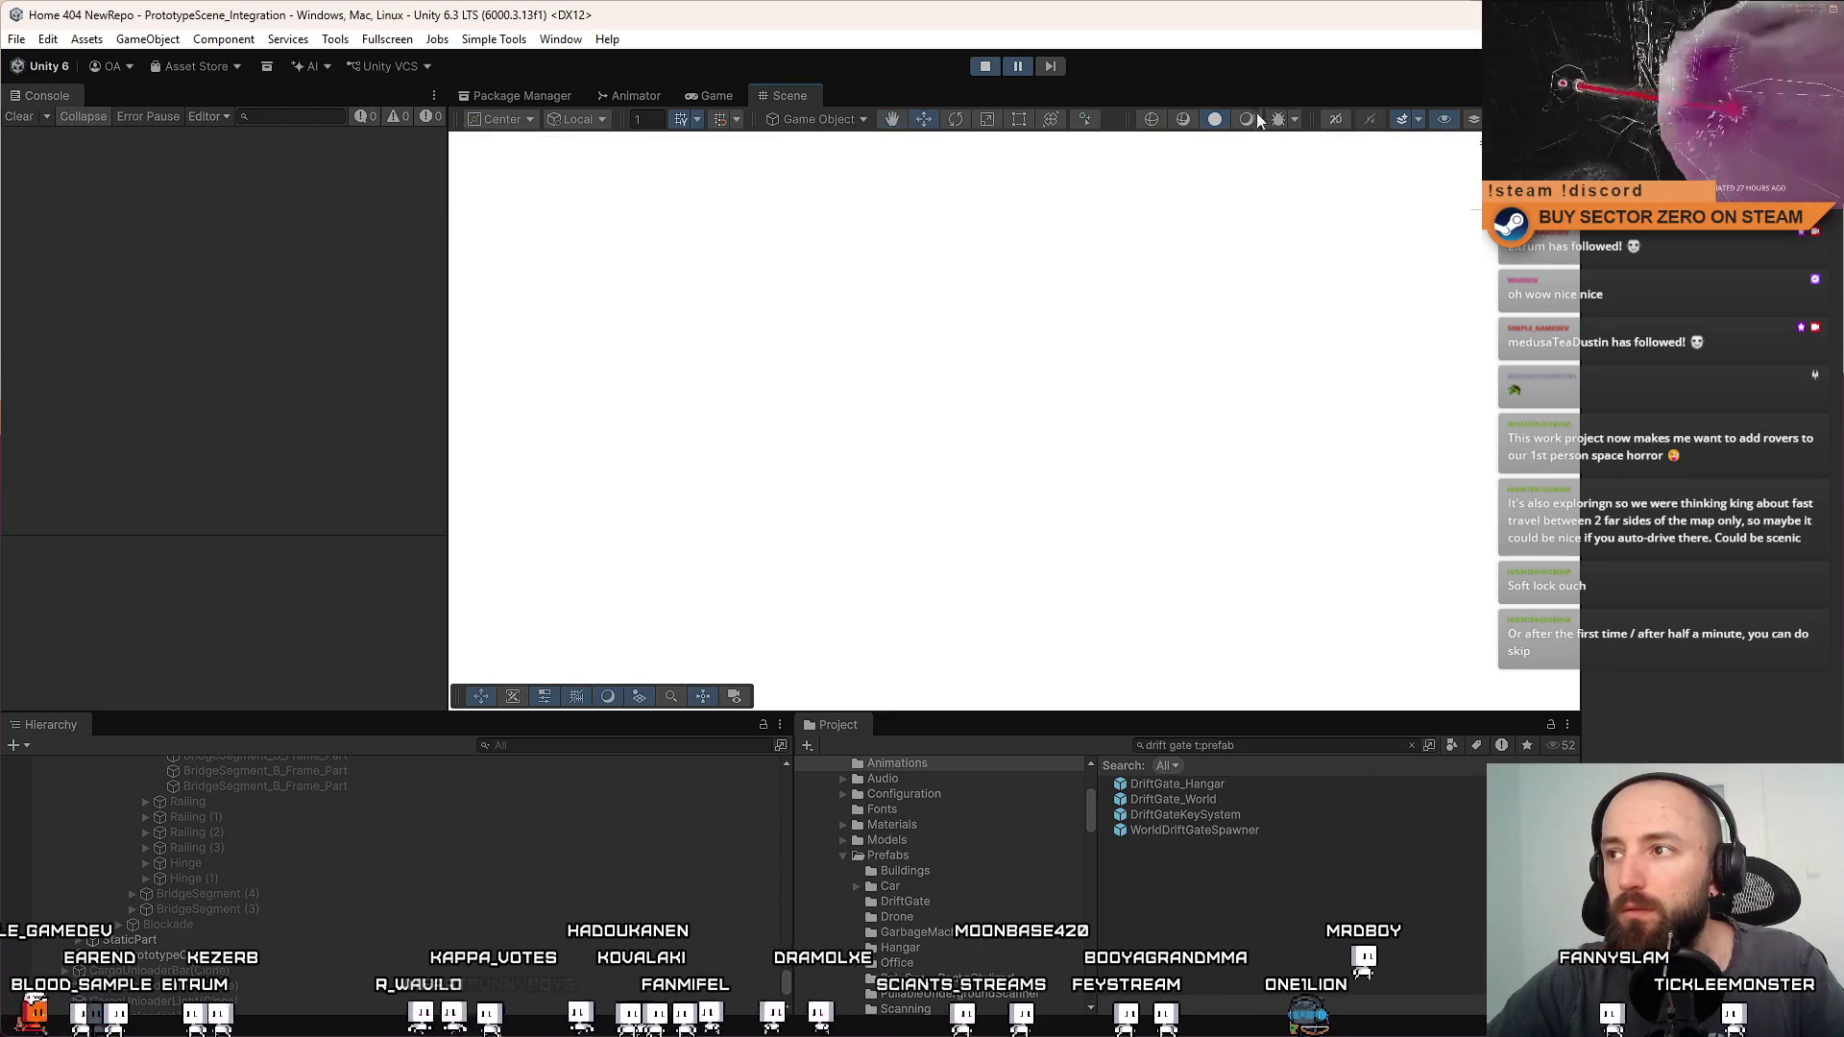
pyautogui.click(1247, 118)
pyautogui.moveTo(740, 396); pyautogui.dragTo(1168, 424)
pyautogui.moveTo(1276, 452)
pyautogui.mouseDown()
pyautogui.moveTo(1112, 450)
pyautogui.moveTo(1018, 639)
pyautogui.mouseUp()
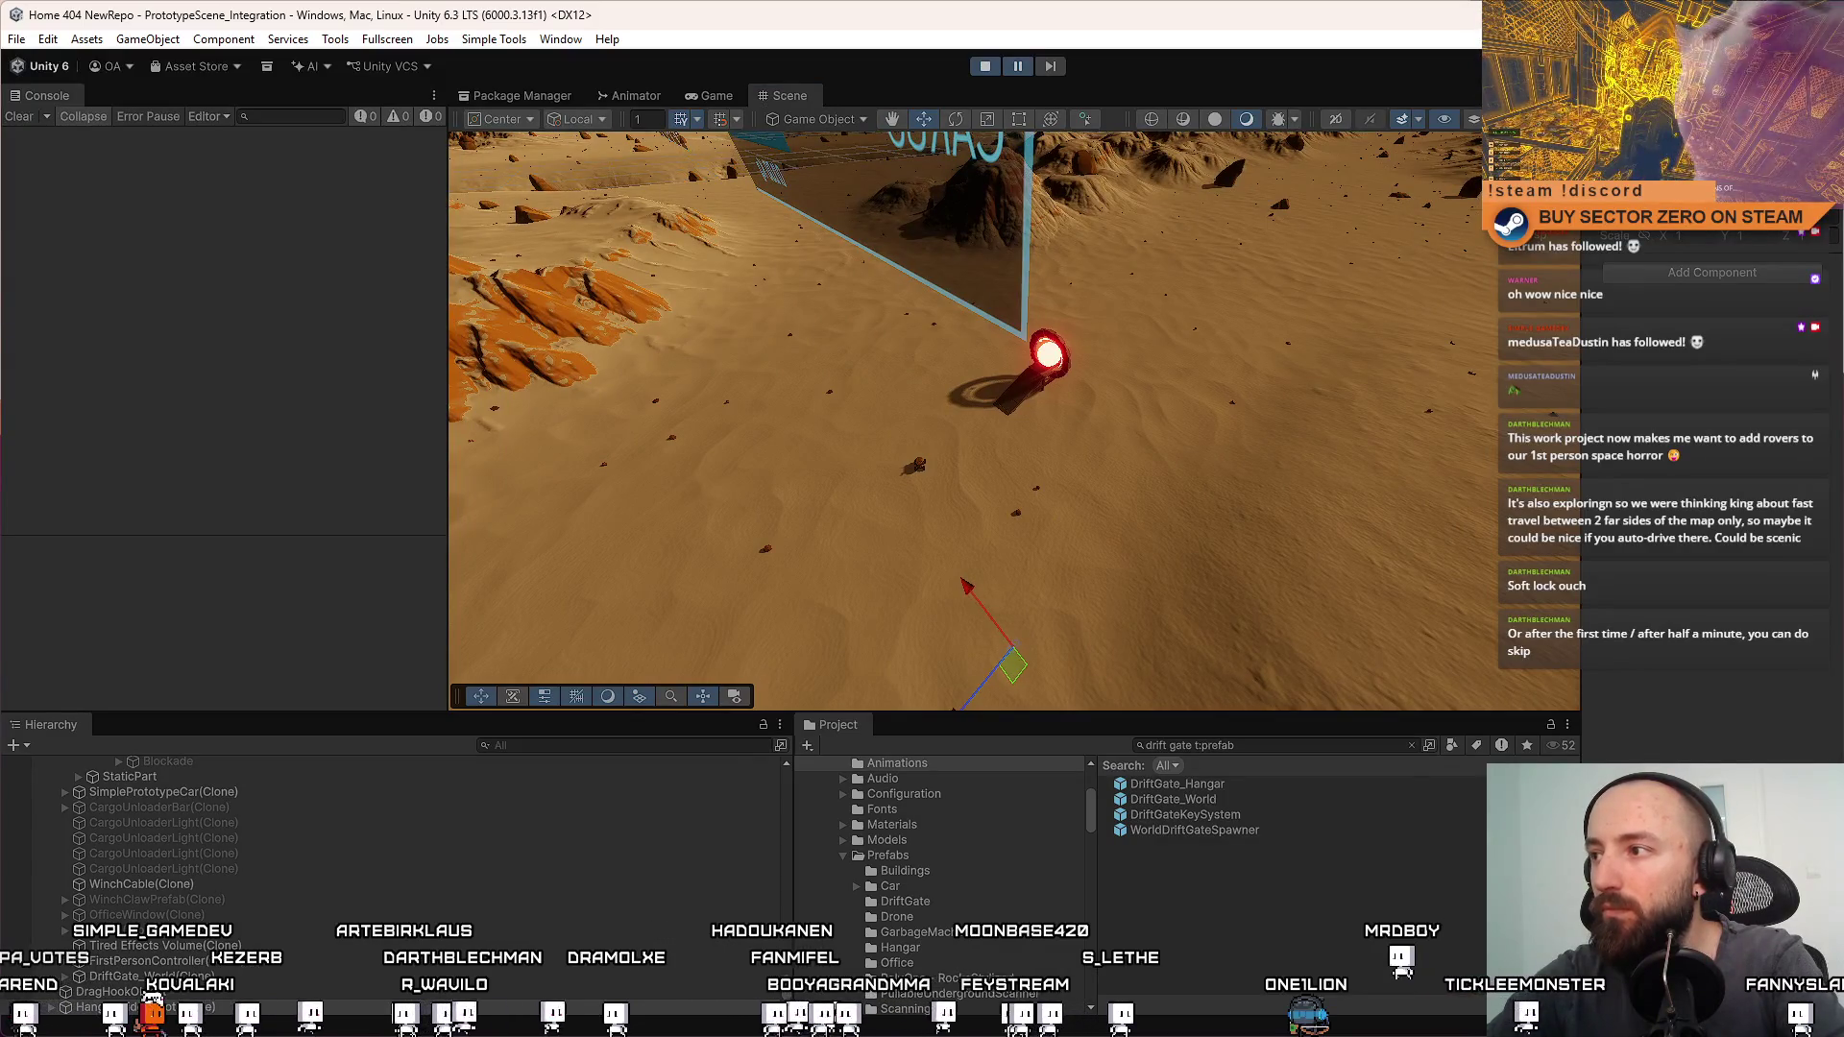
# Raise HangarBridgeRoot(Clone), tilt it into a ramp angle and lower it toward the gate
pyautogui.scroll(10, 1077, 382)
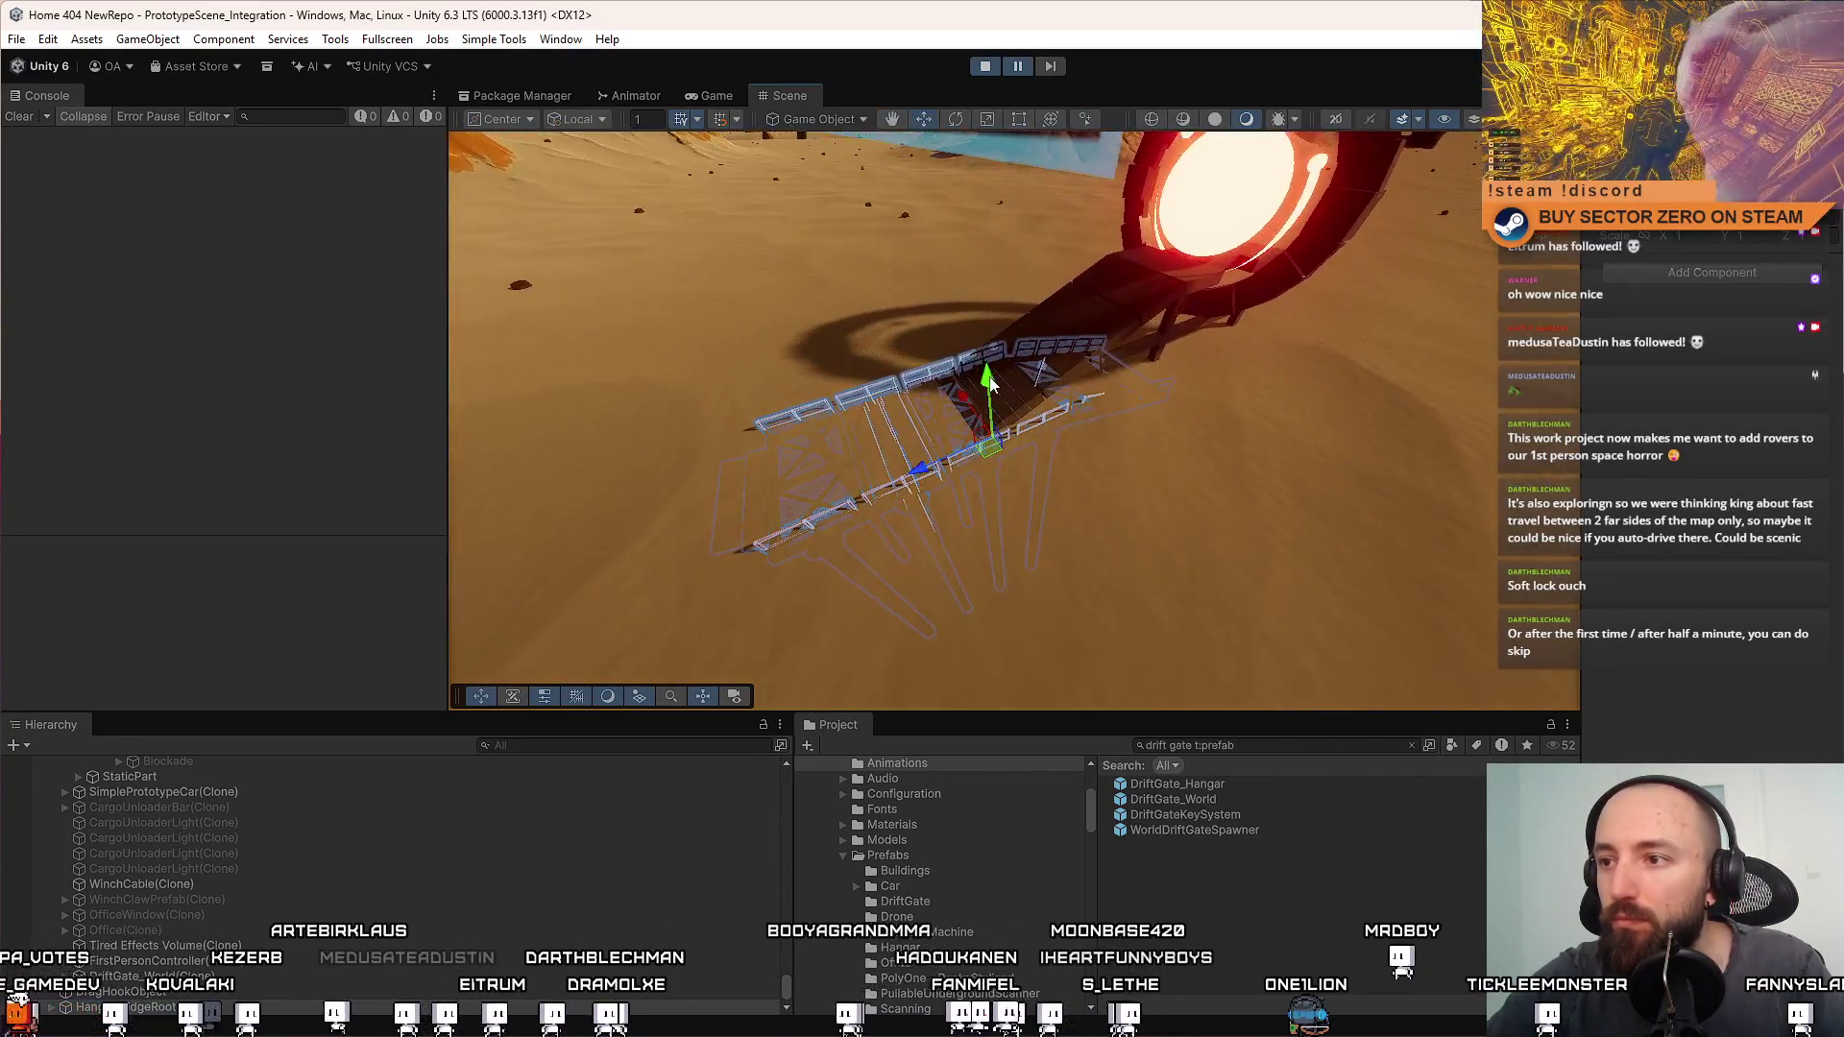
pyautogui.moveTo(991, 384)
pyautogui.mouseDown()
pyautogui.moveTo(979, 259)
pyautogui.moveTo(994, 405)
pyautogui.moveTo(913, 537)
pyautogui.mouseUp()
pyautogui.press('e')
pyautogui.moveTo(480, 555)
pyautogui.mouseDown()
pyautogui.moveTo(1104, 463)
pyautogui.moveTo(878, 426)
pyautogui.moveTo(882, 408)
pyautogui.moveTo(1039, 465)
pyautogui.moveTo(897, 563)
pyautogui.moveTo(1070, 547)
pyautogui.moveTo(981, 517)
pyautogui.moveTo(976, 416)
pyautogui.moveTo(960, 556)
pyautogui.moveTo(868, 524)
pyautogui.moveTo(1047, 513)
pyautogui.moveTo(885, 499)
pyautogui.moveTo(937, 496)
pyautogui.moveTo(1235, 507)
pyautogui.moveTo(788, 517)
pyautogui.mouseUp()
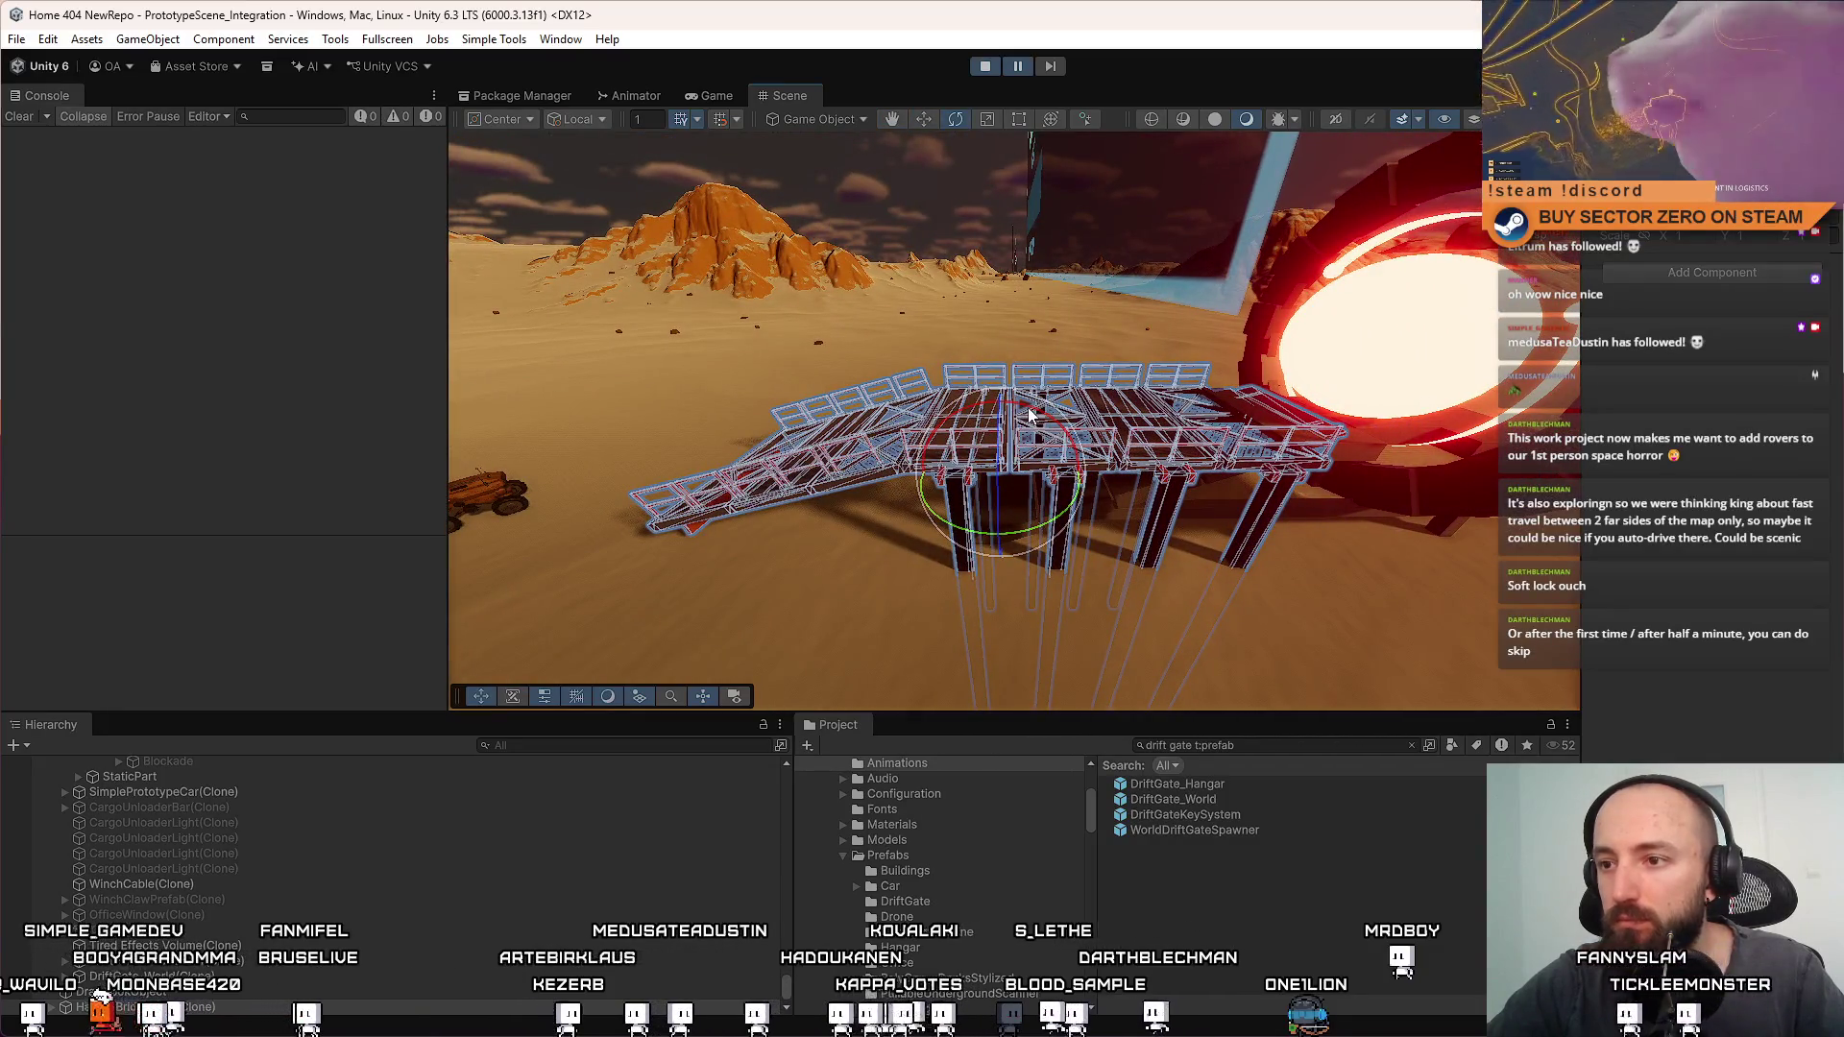
pyautogui.moveTo(1030, 415)
pyautogui.mouseDown()
pyautogui.moveTo(1062, 365)
pyautogui.moveTo(1018, 332)
pyautogui.moveTo(1024, 259)
pyautogui.moveTo(1089, 452)
pyautogui.moveTo(919, 396)
pyautogui.mouseUp()
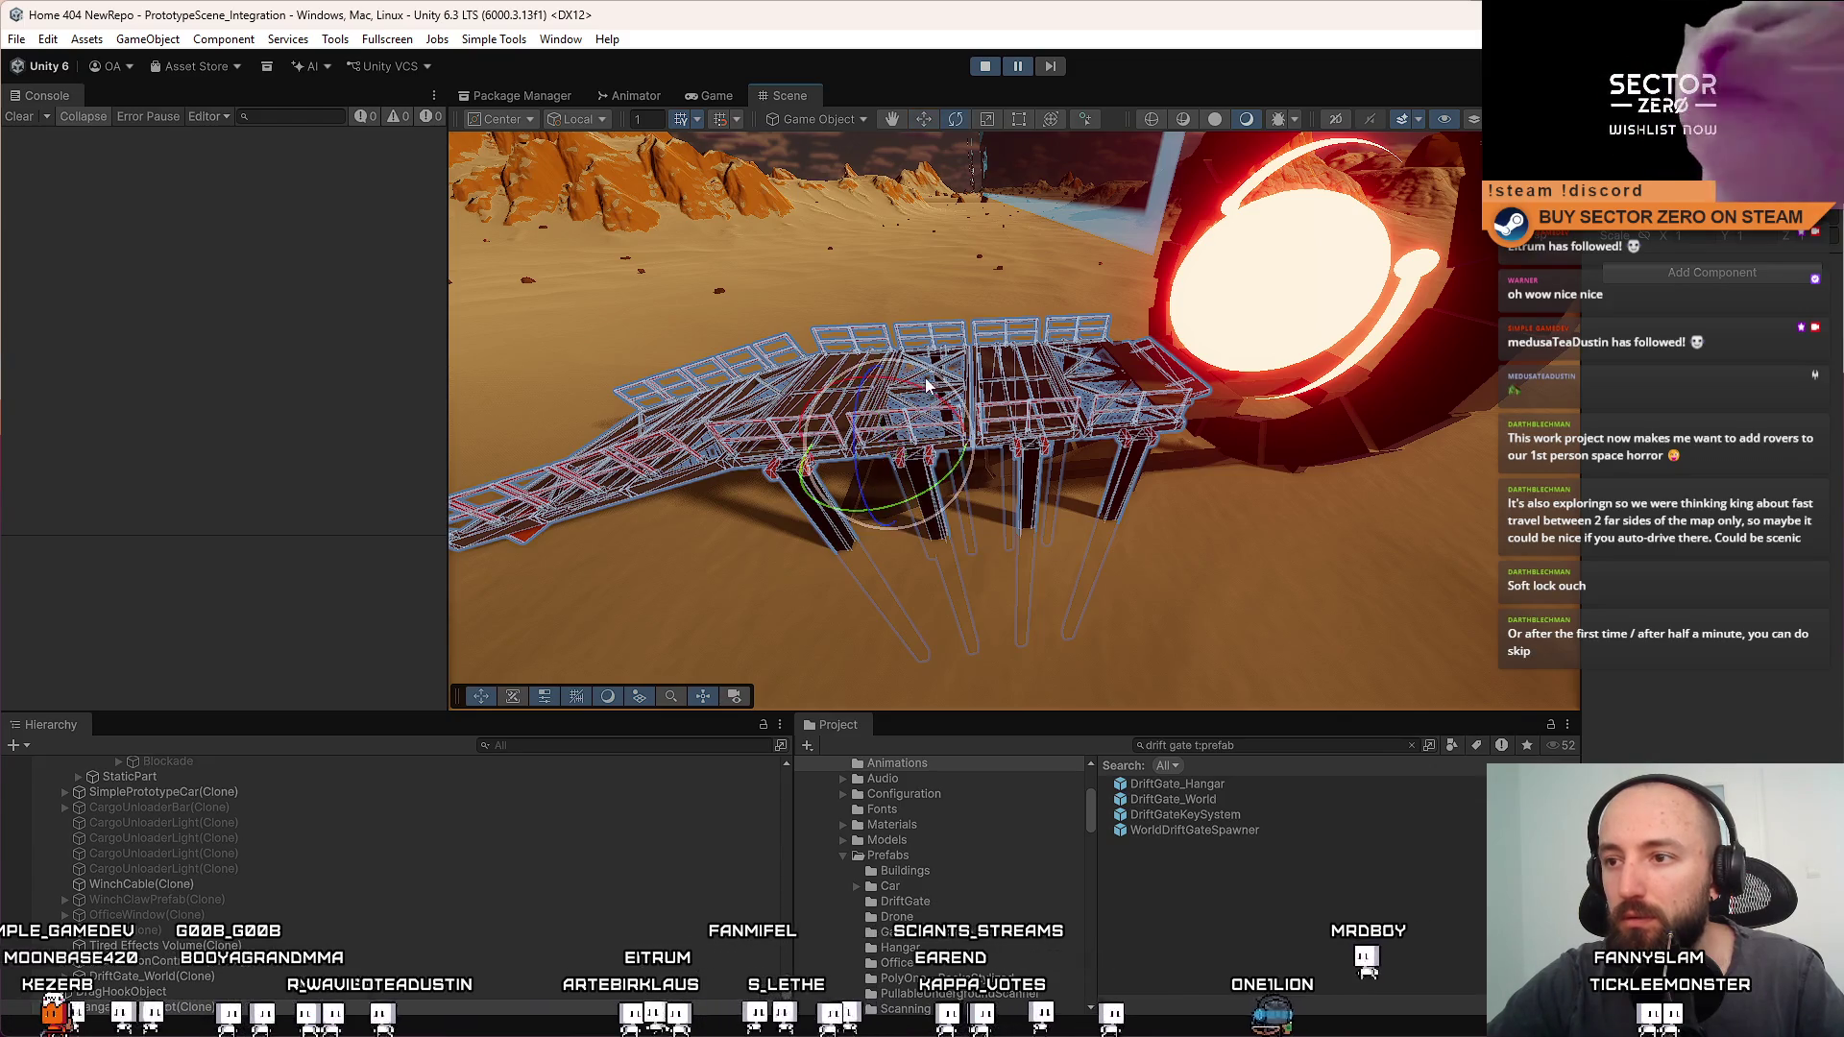
pyautogui.moveTo(920, 394); pyautogui.dragTo(869, 389)
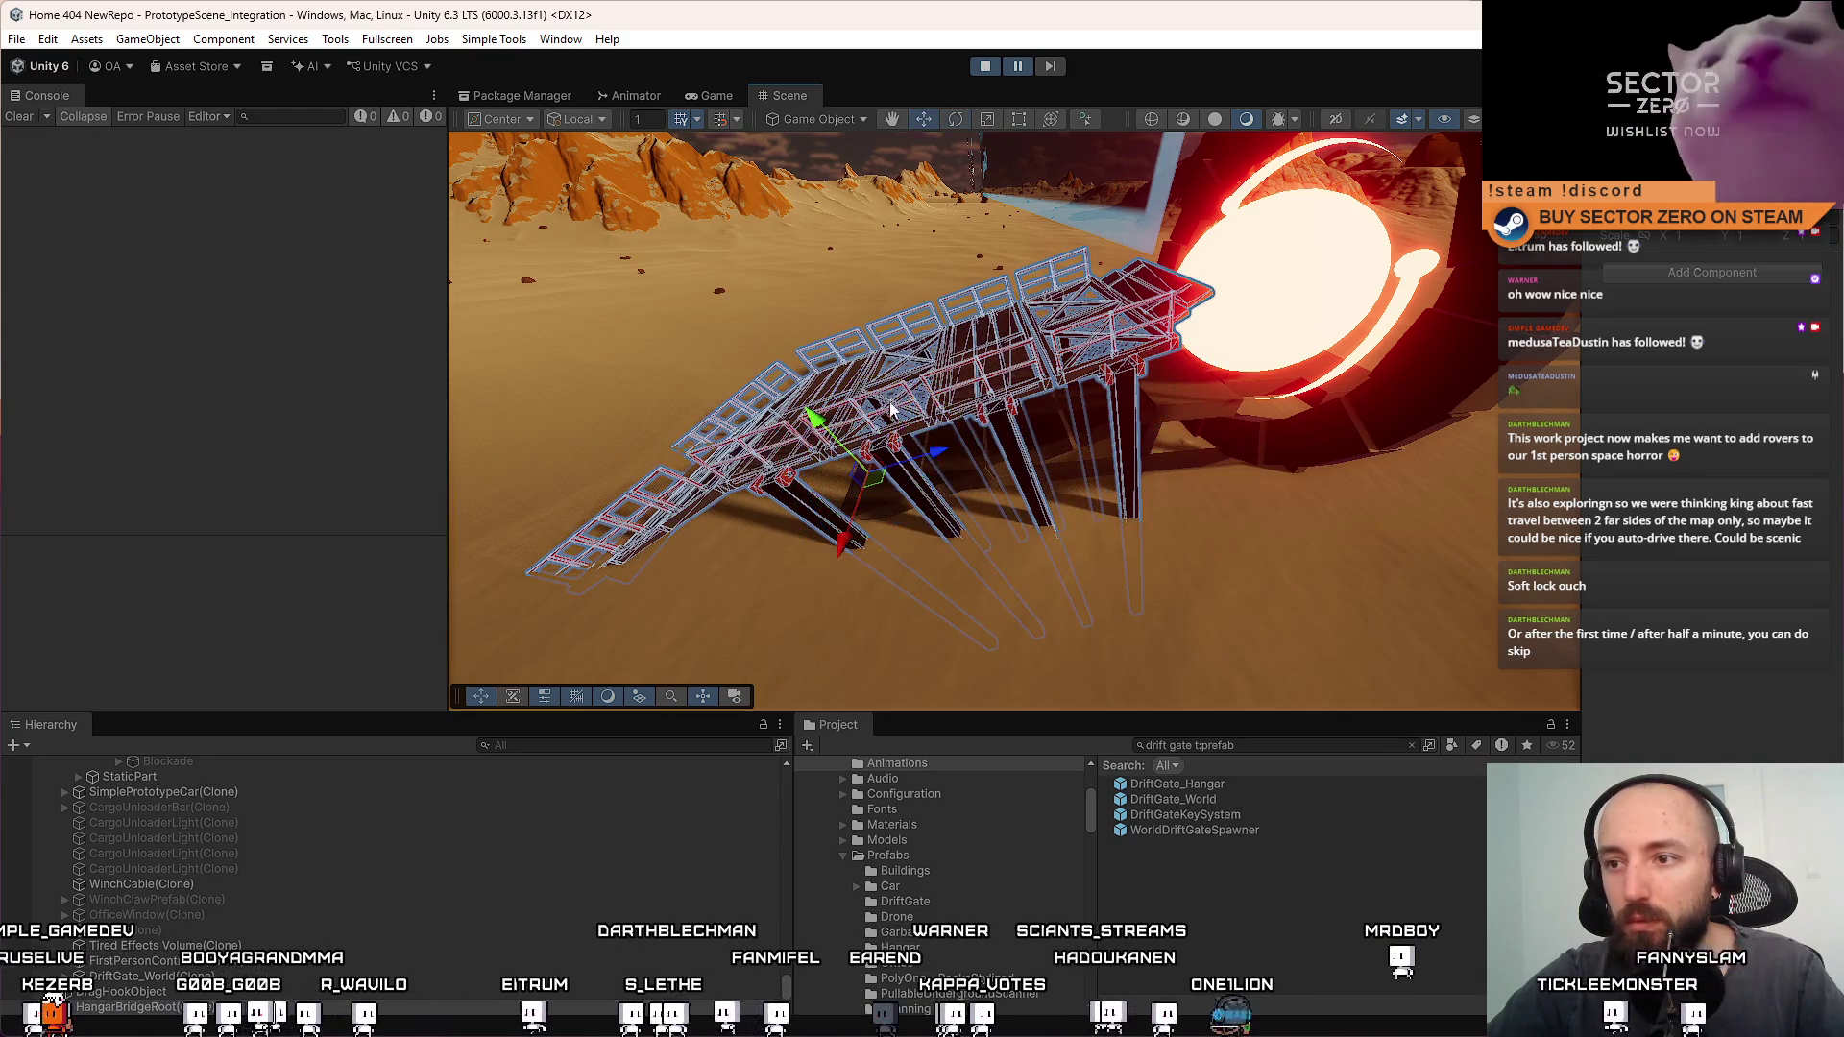
pyautogui.moveTo(874, 468)
pyautogui.mouseDown()
pyautogui.moveTo(862, 519)
pyautogui.moveTo(983, 416)
pyautogui.mouseUp()
# Delete the stray vertical post under the bridge
pyautogui.click(915, 444)
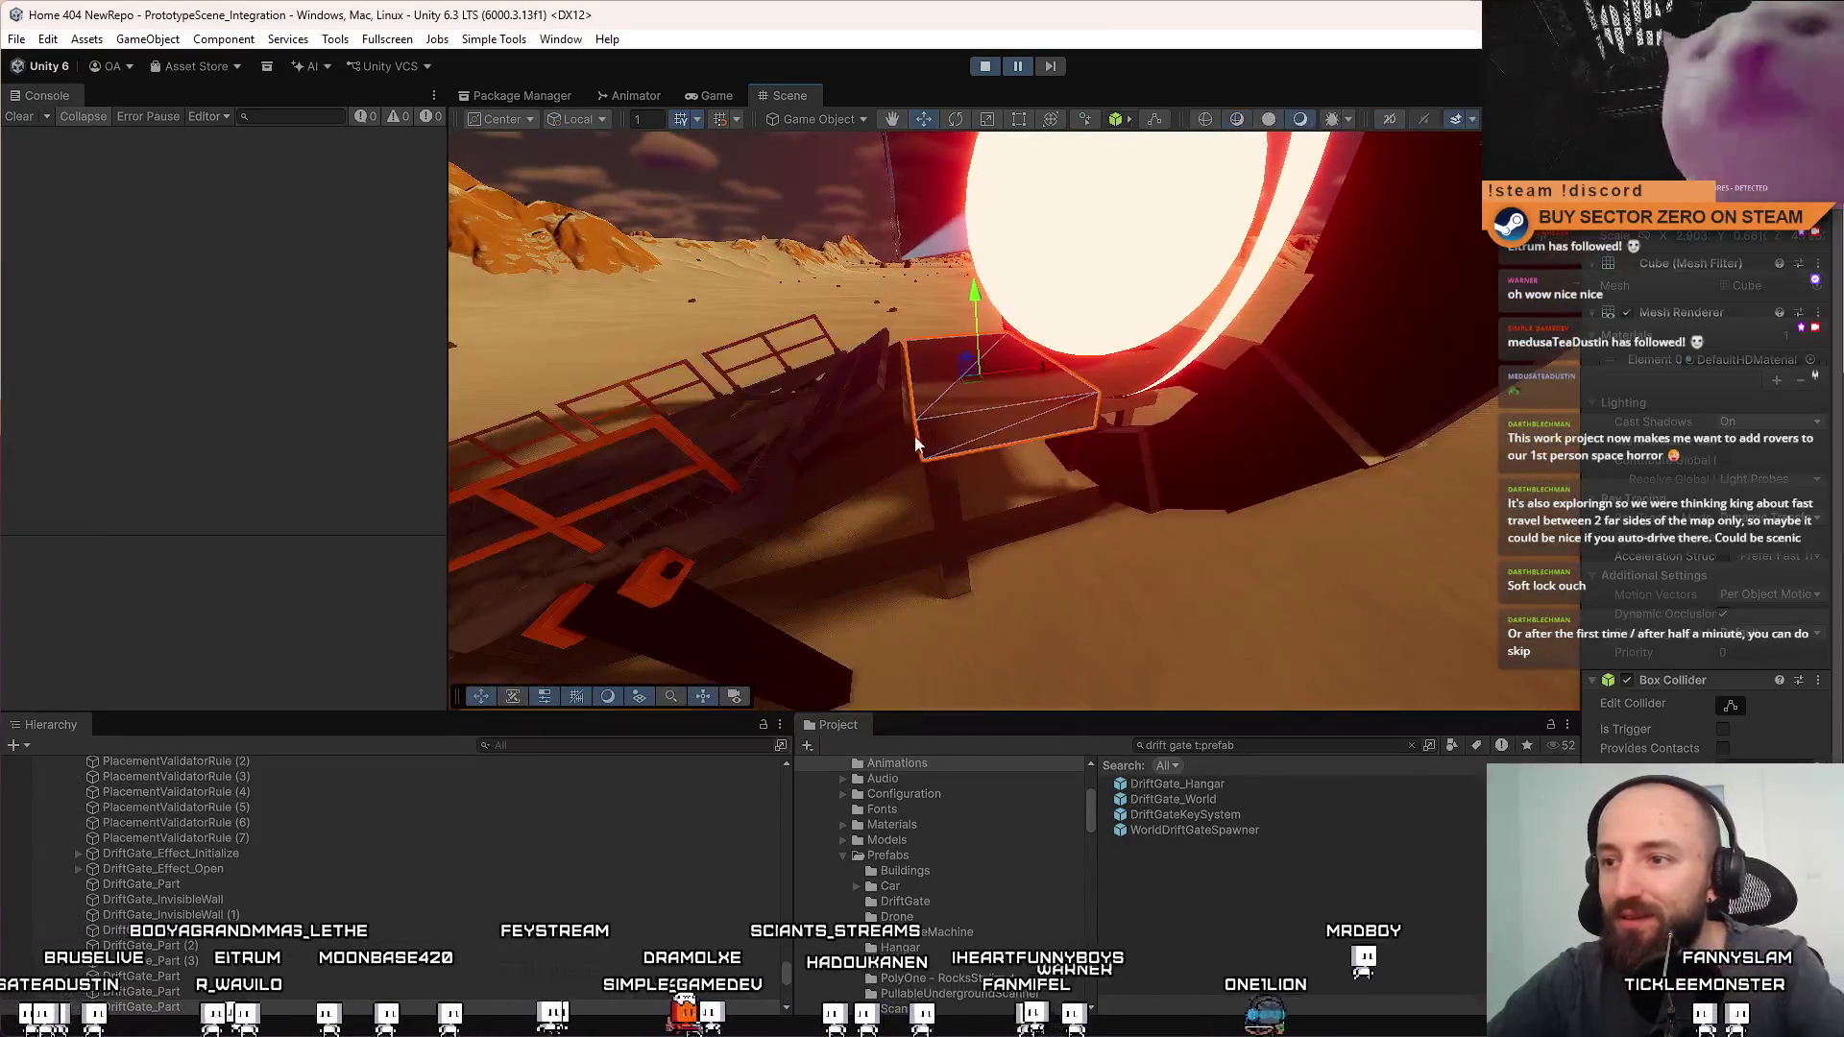
pyautogui.click(939, 470)
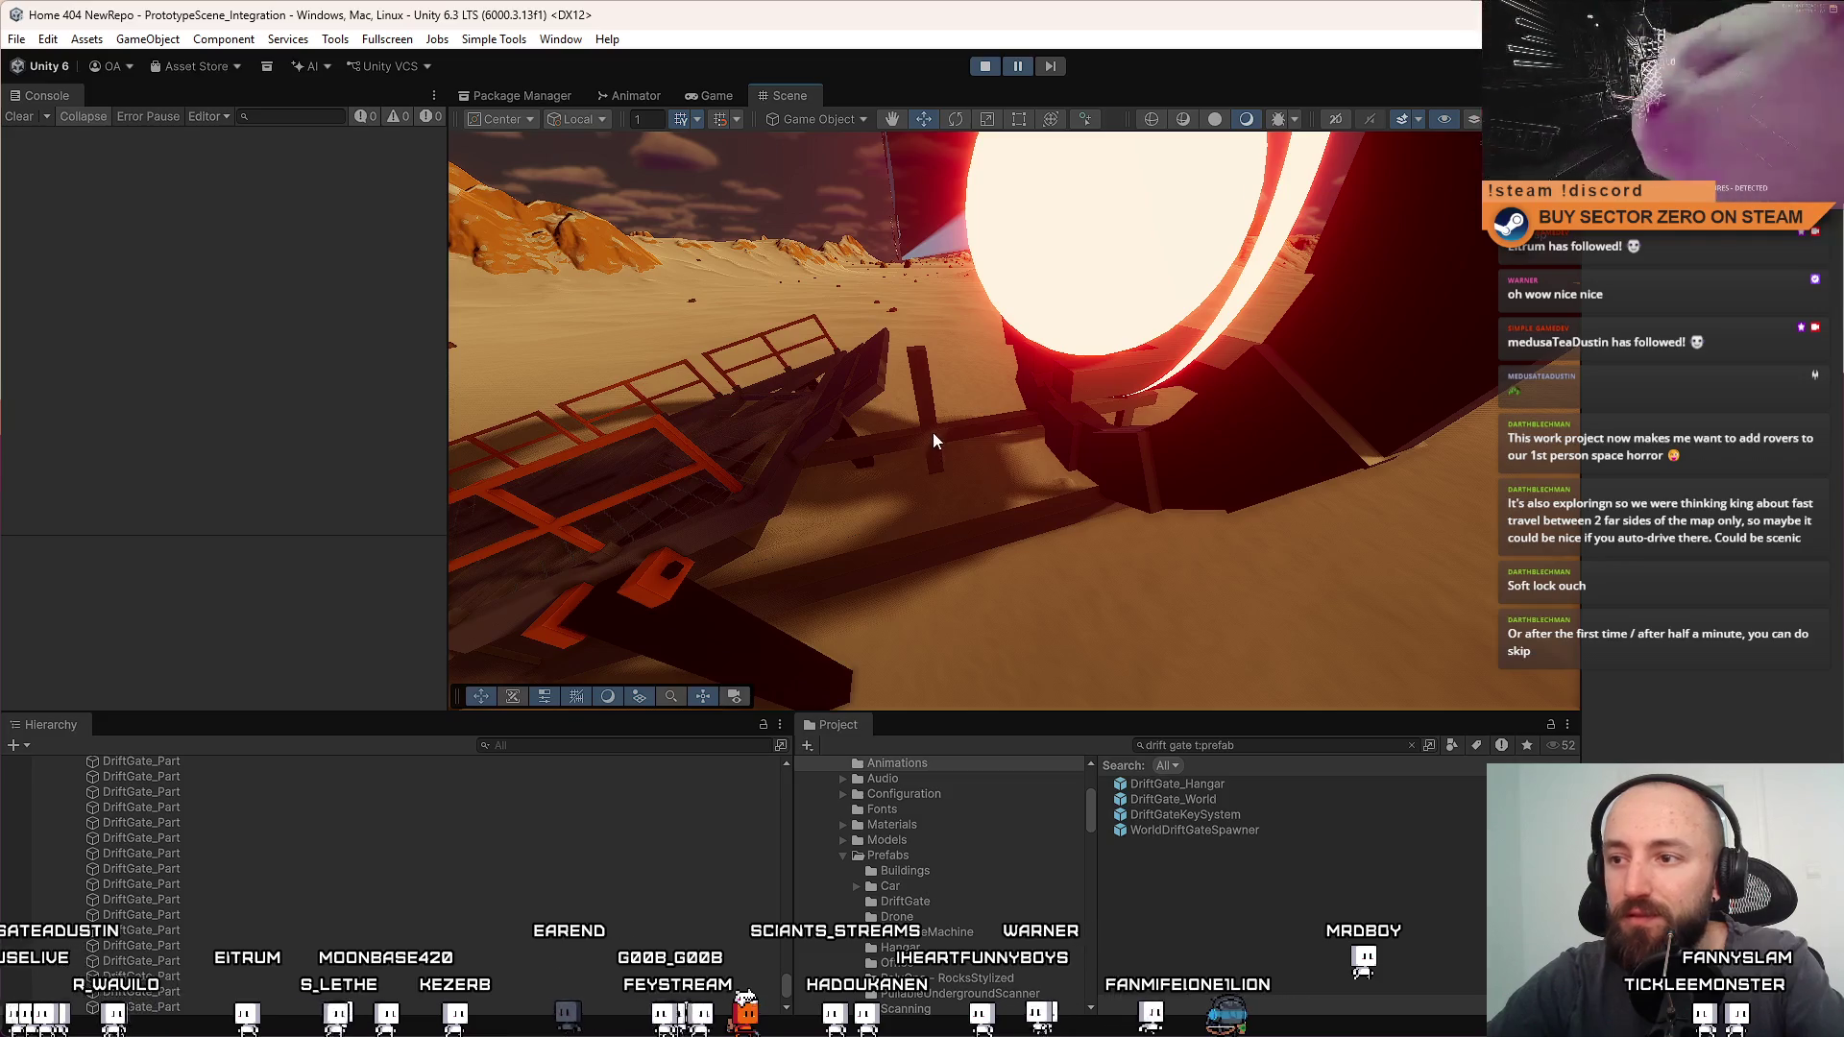
pyautogui.click(932, 432)
pyautogui.press('Delete')
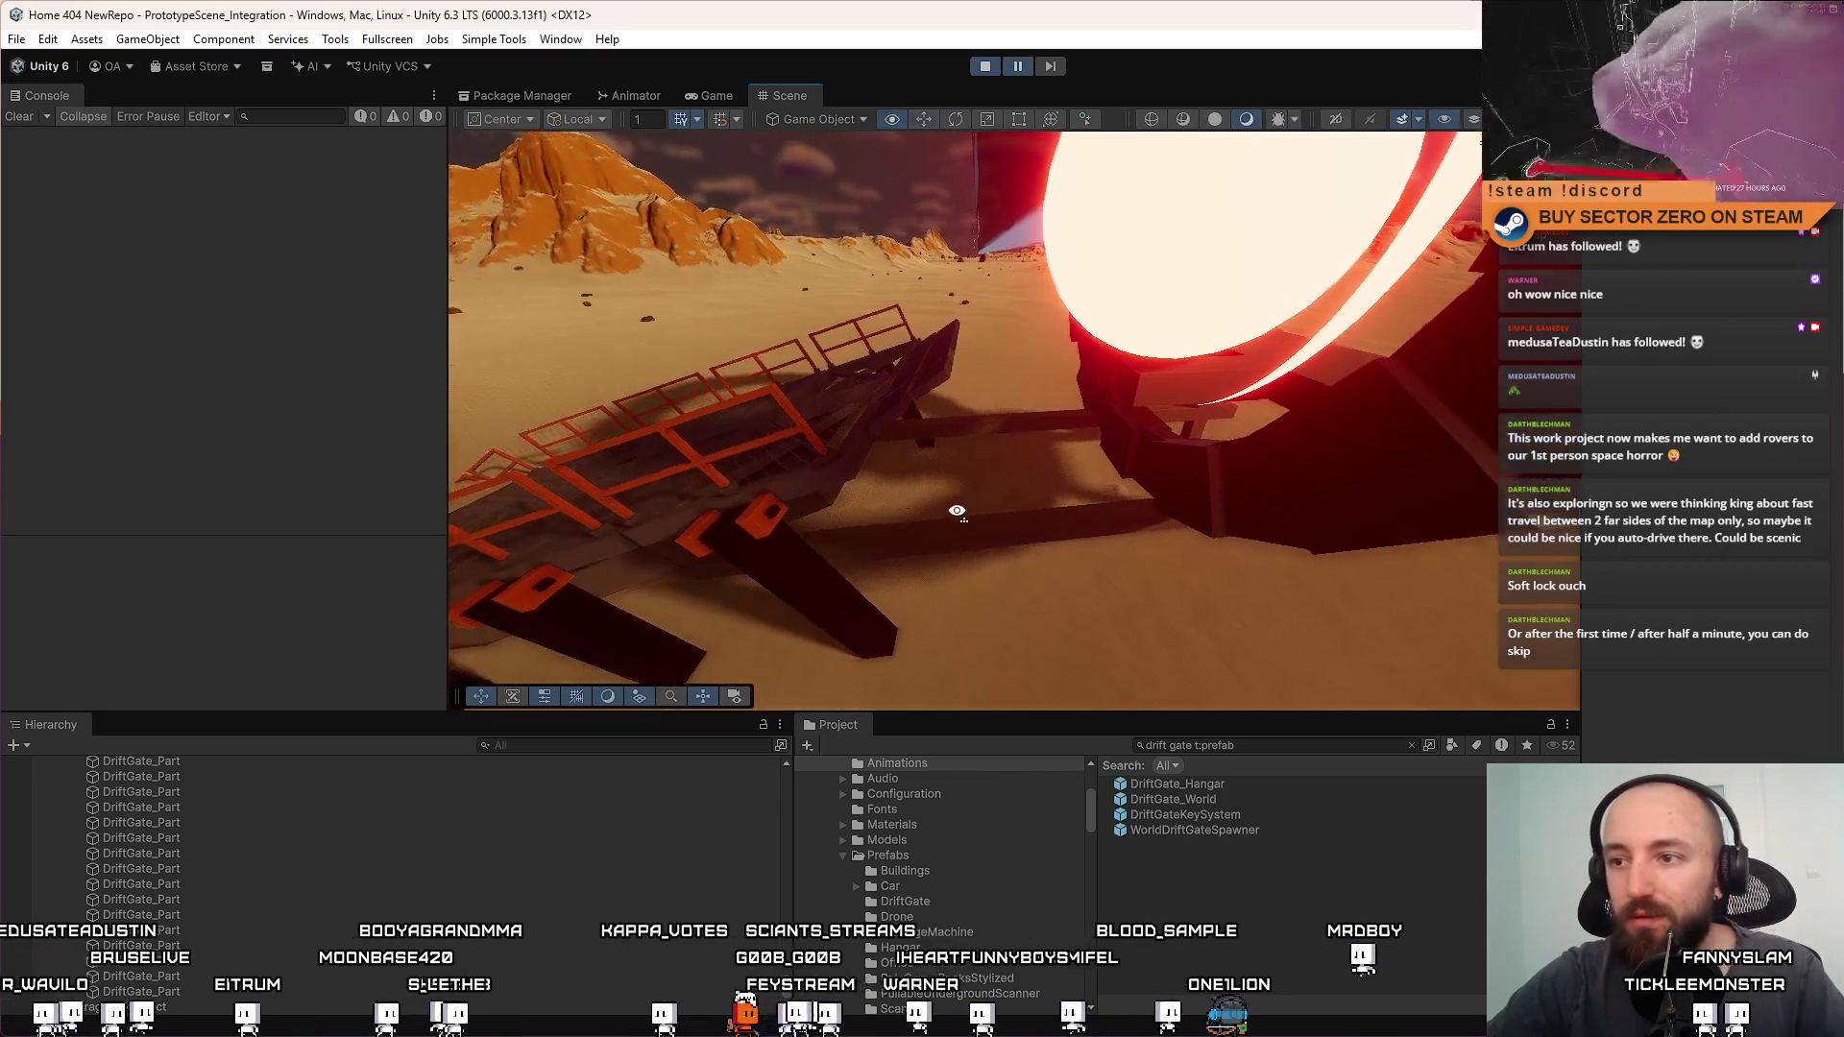
# Check the bridge in the running game, toggling the pause menu, then return to the Scene view
pyautogui.click(716, 95)
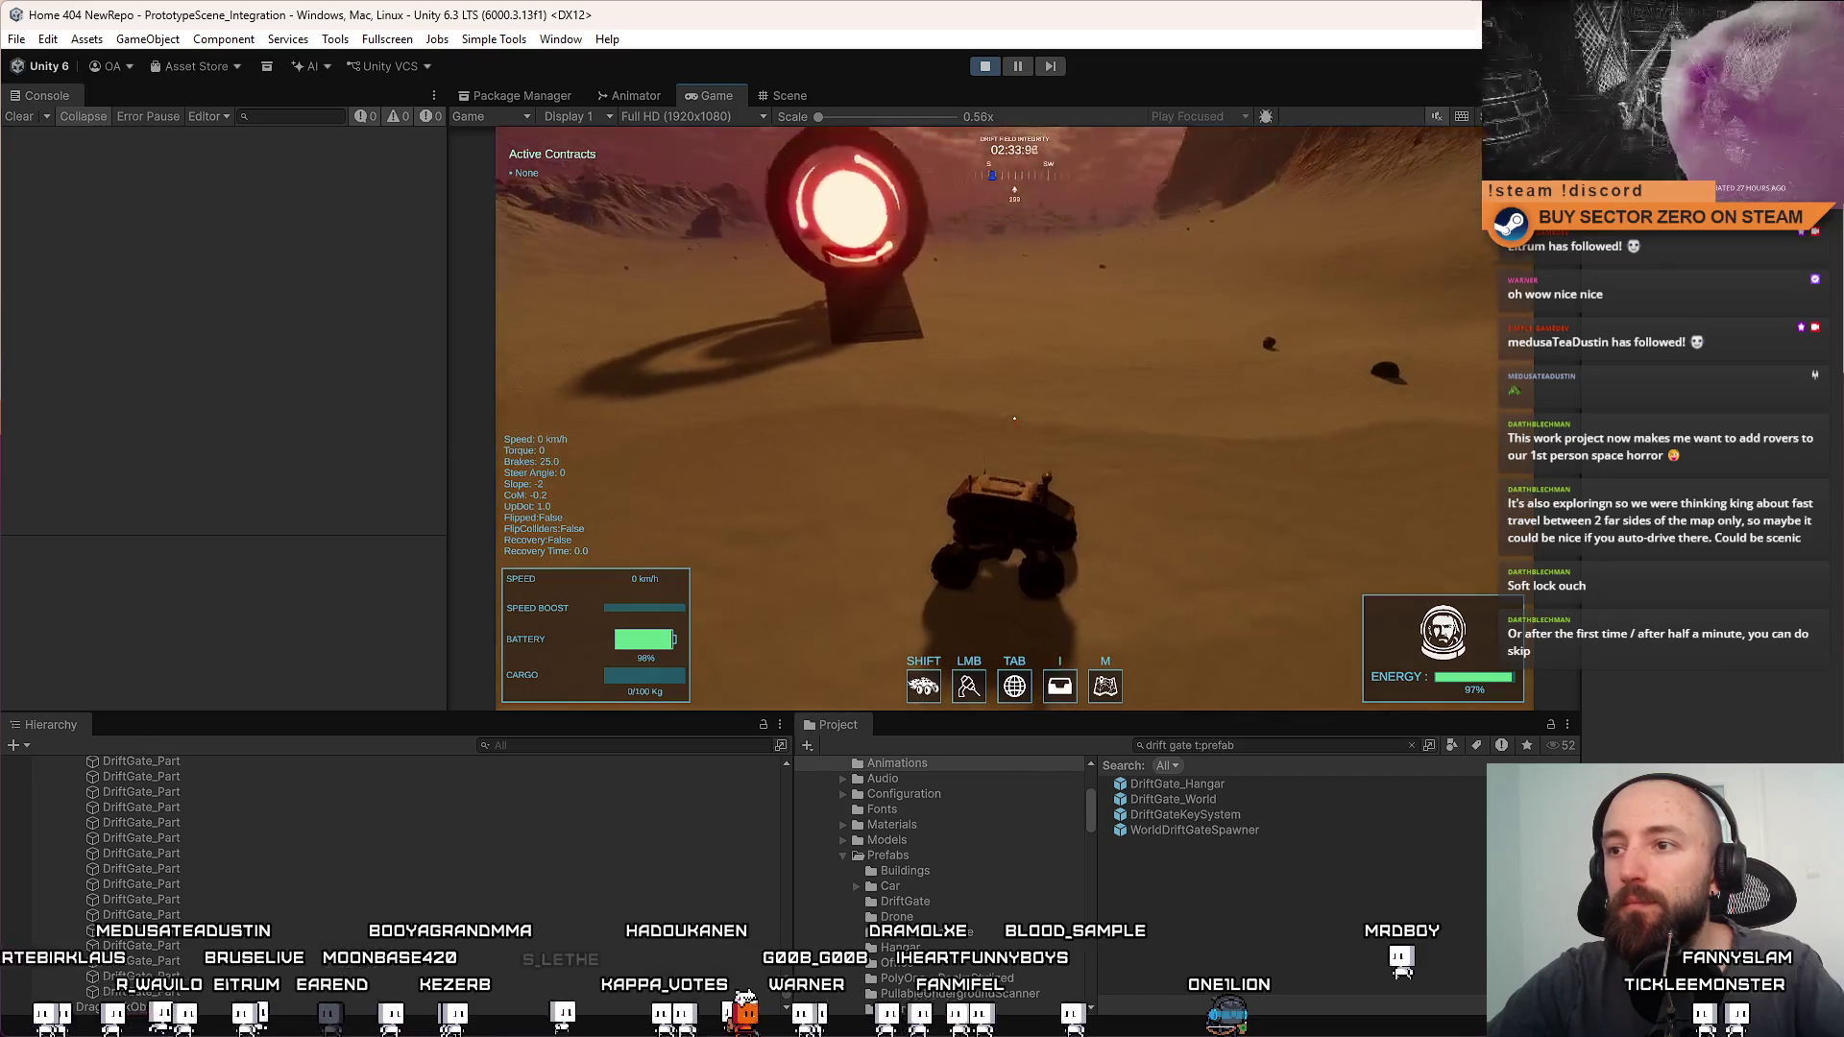
pyautogui.press('Escape')
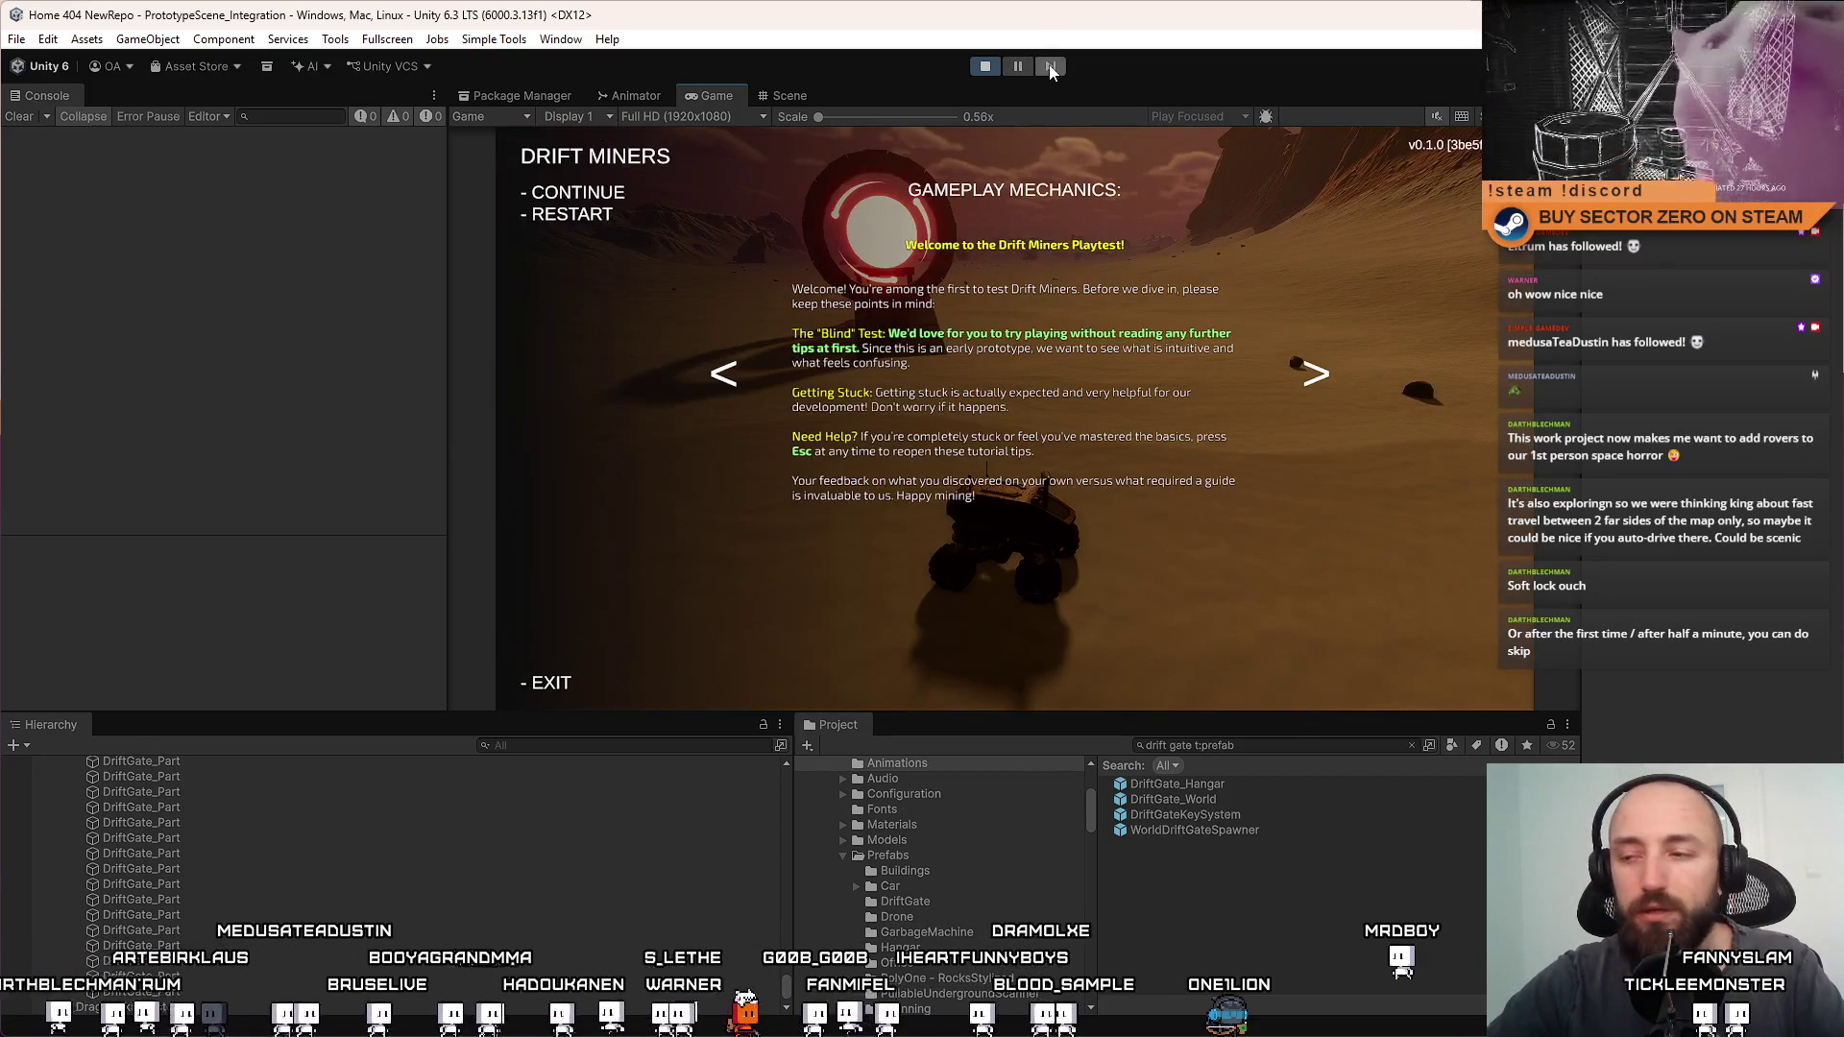
pyautogui.press('Escape')
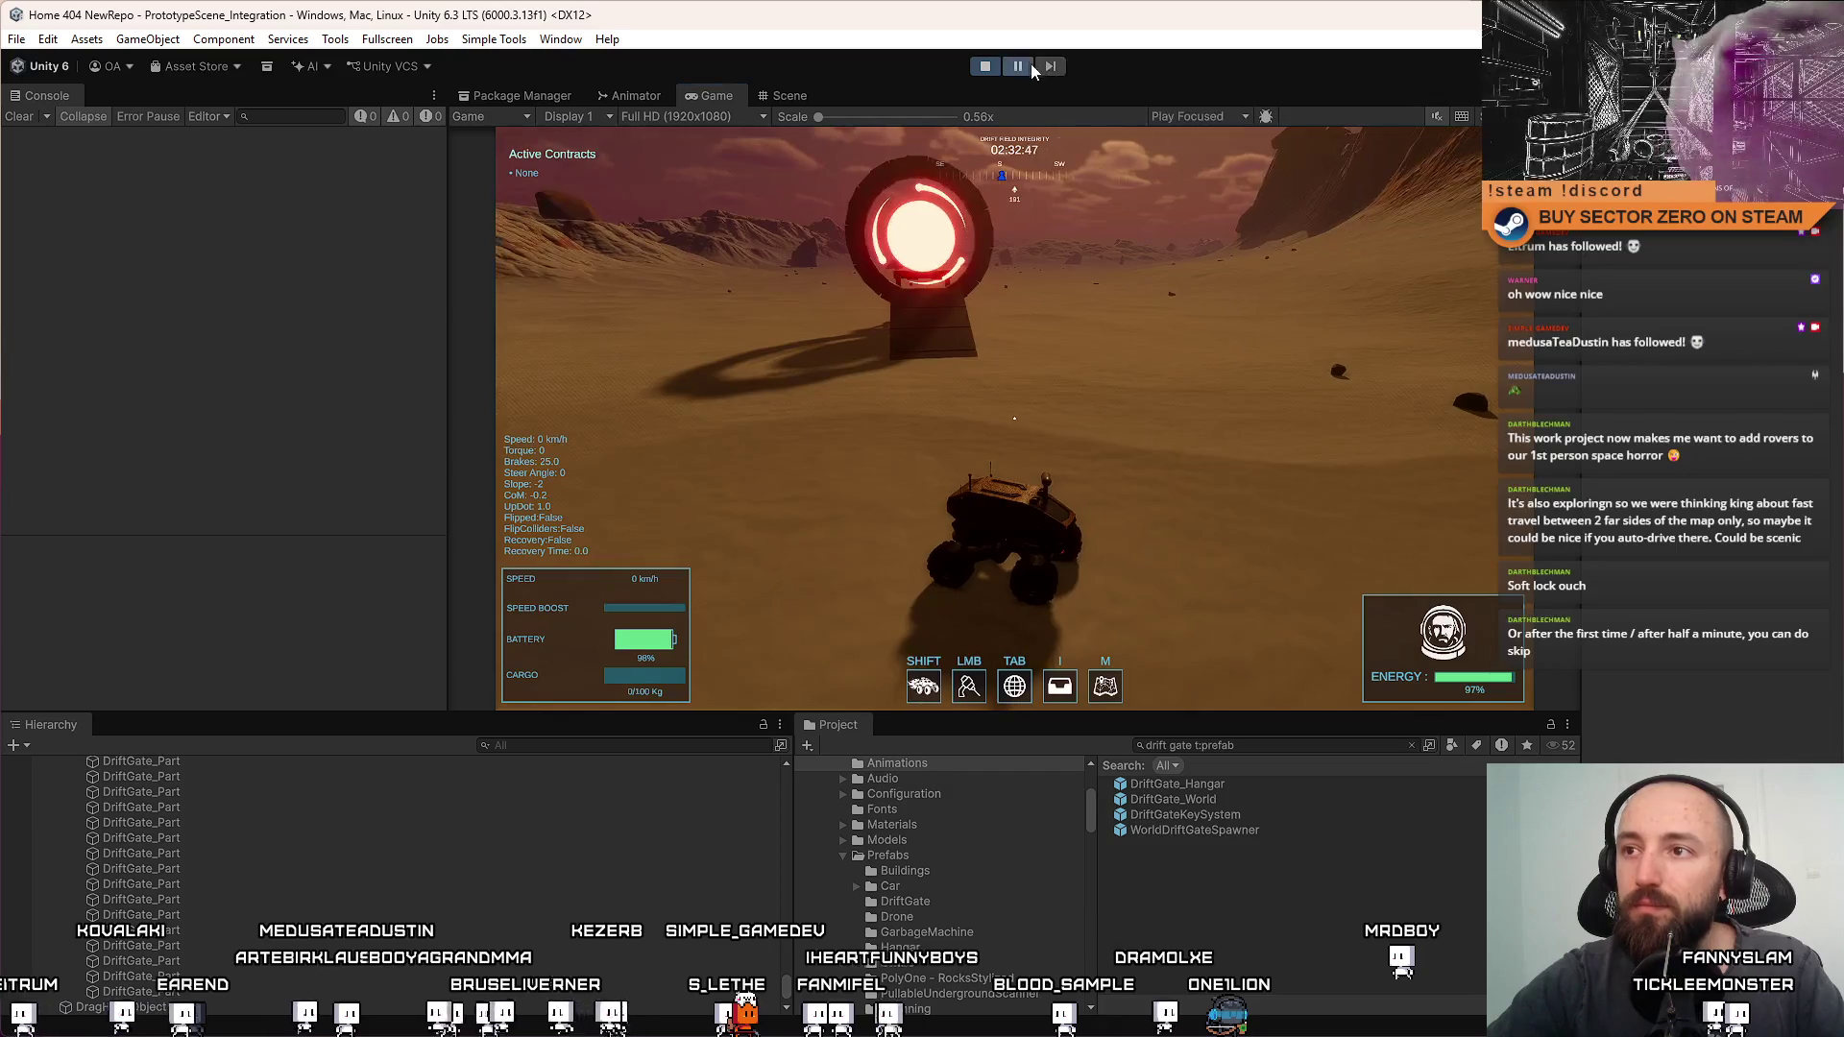
pyautogui.click(792, 95)
# Rotate the bridge and shift the small wedge piece beneath it left and down
pyautogui.moveTo(1030, 280); pyautogui.dragTo(1028, 355)
pyautogui.scroll(-5, 1027, 356)
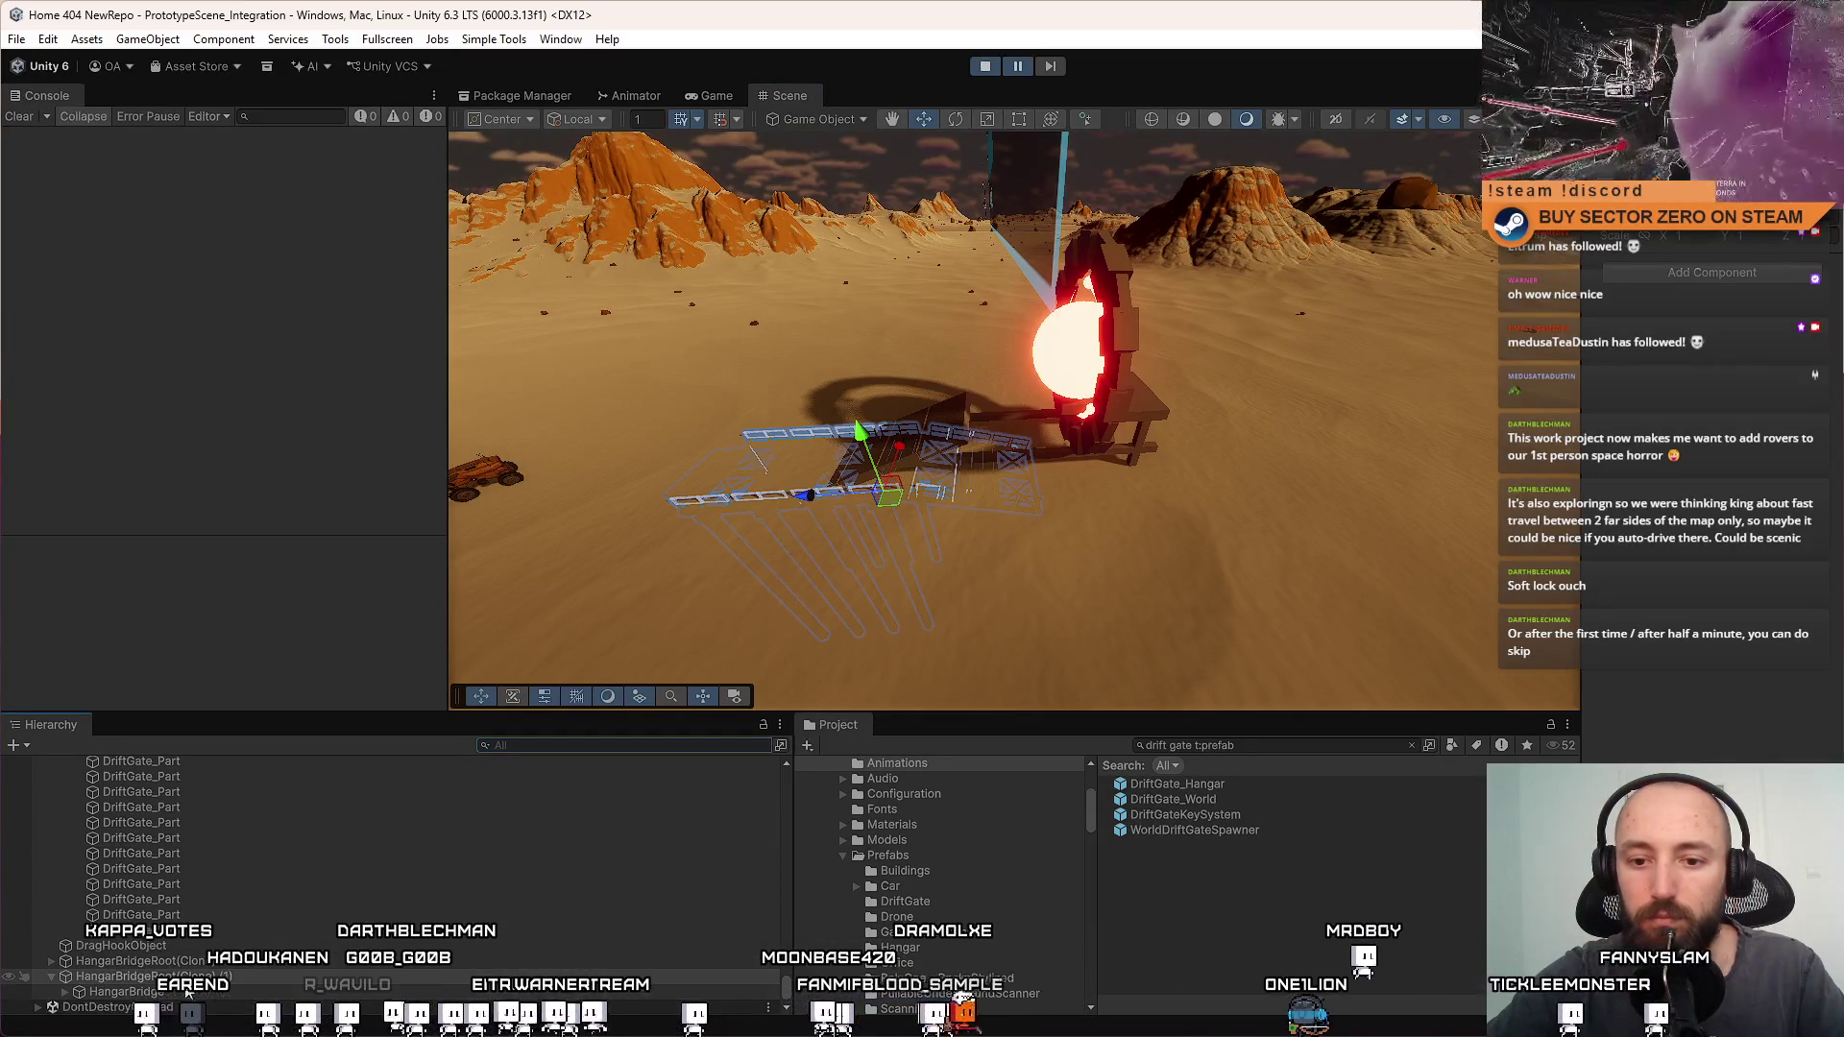
pyautogui.scroll(-5, 1665, 273)
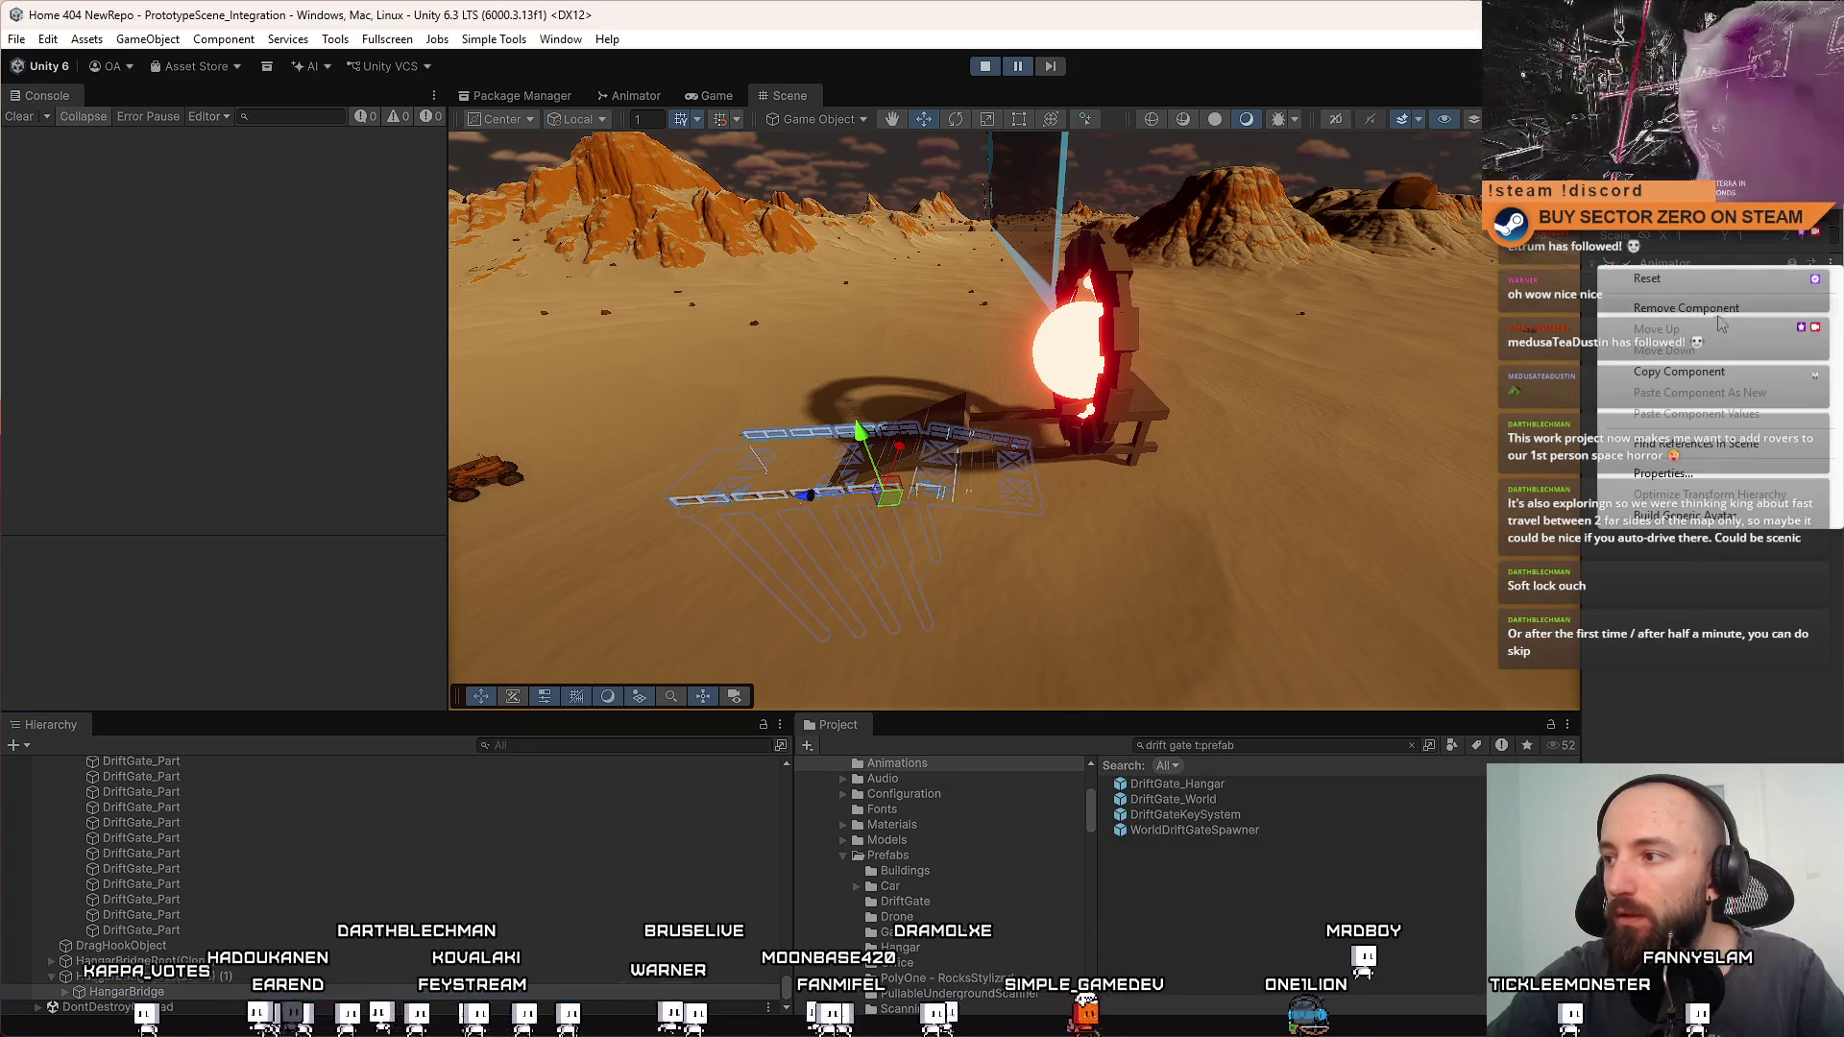
pyautogui.scroll(5, 874, 537)
pyautogui.press('e')
pyautogui.moveTo(960, 607)
pyautogui.mouseDown()
pyautogui.moveTo(862, 642)
pyautogui.moveTo(292, 707)
pyautogui.mouseUp()
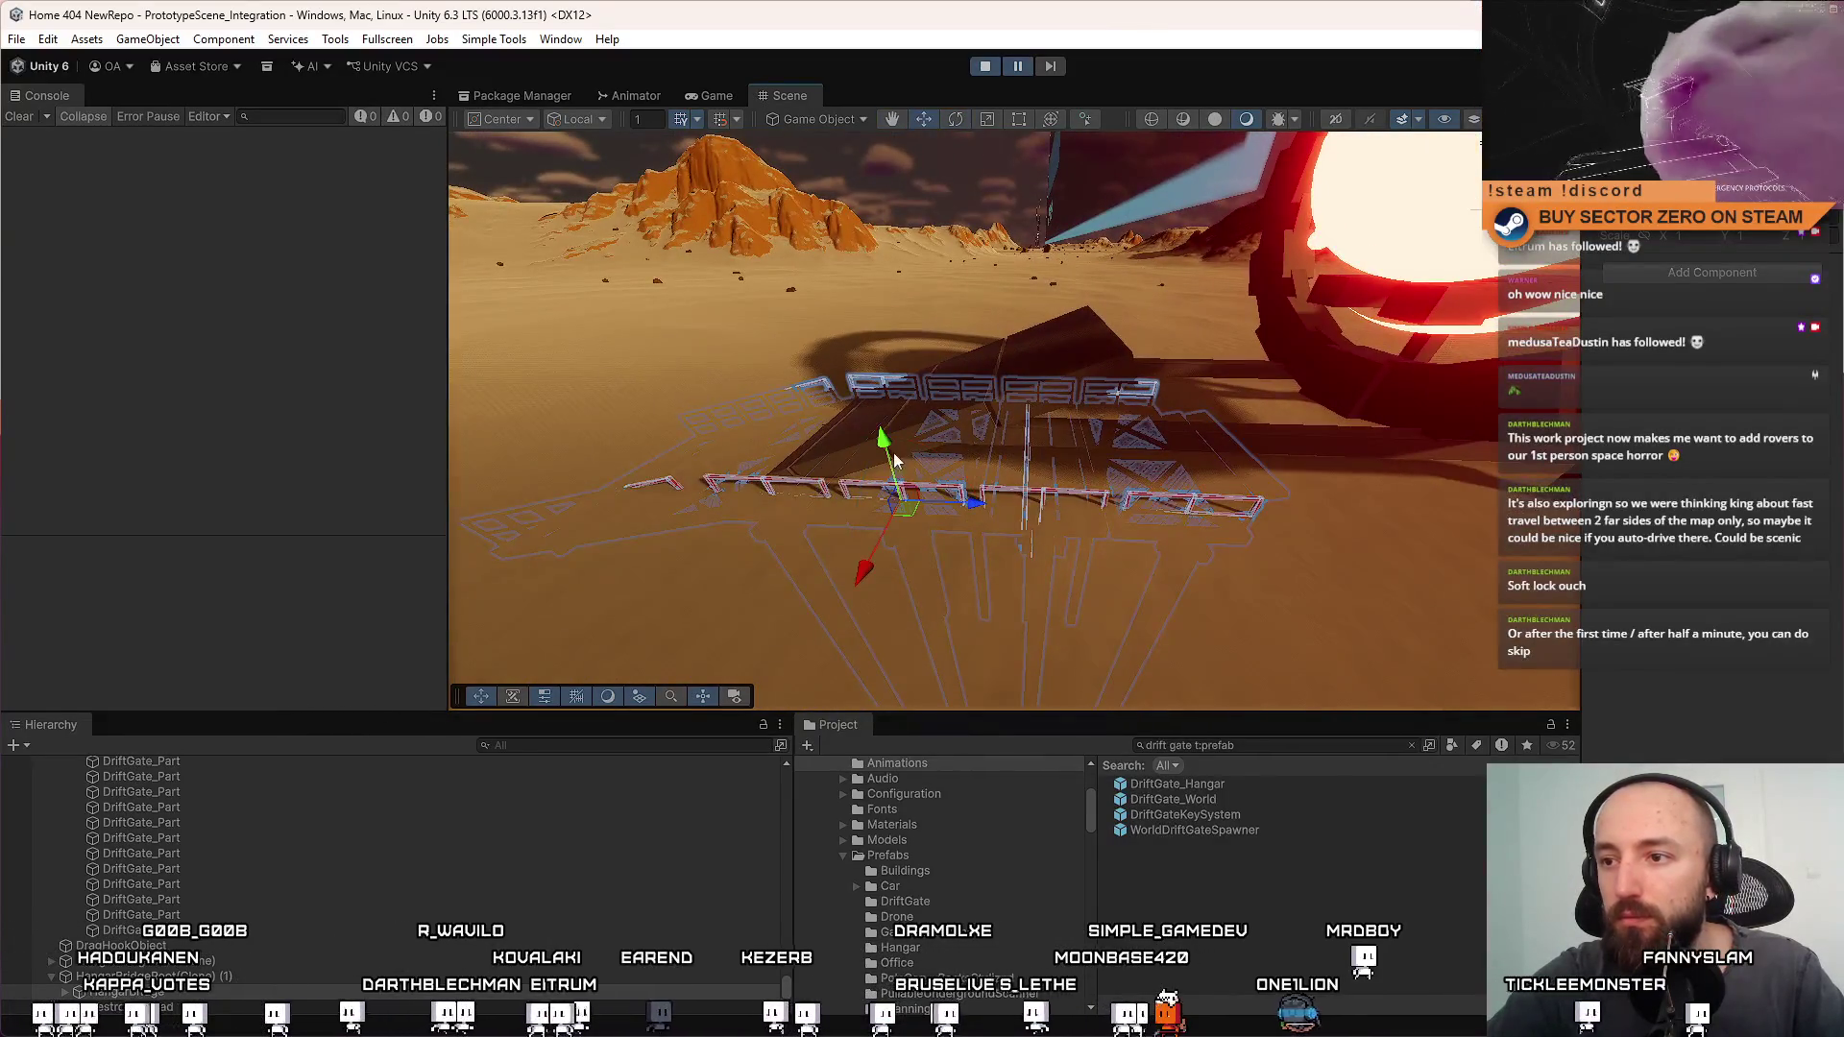
pyautogui.click(978, 428)
pyautogui.moveTo(977, 428)
pyautogui.mouseDown()
pyautogui.moveTo(803, 458)
pyautogui.moveTo(816, 502)
pyautogui.mouseUp()
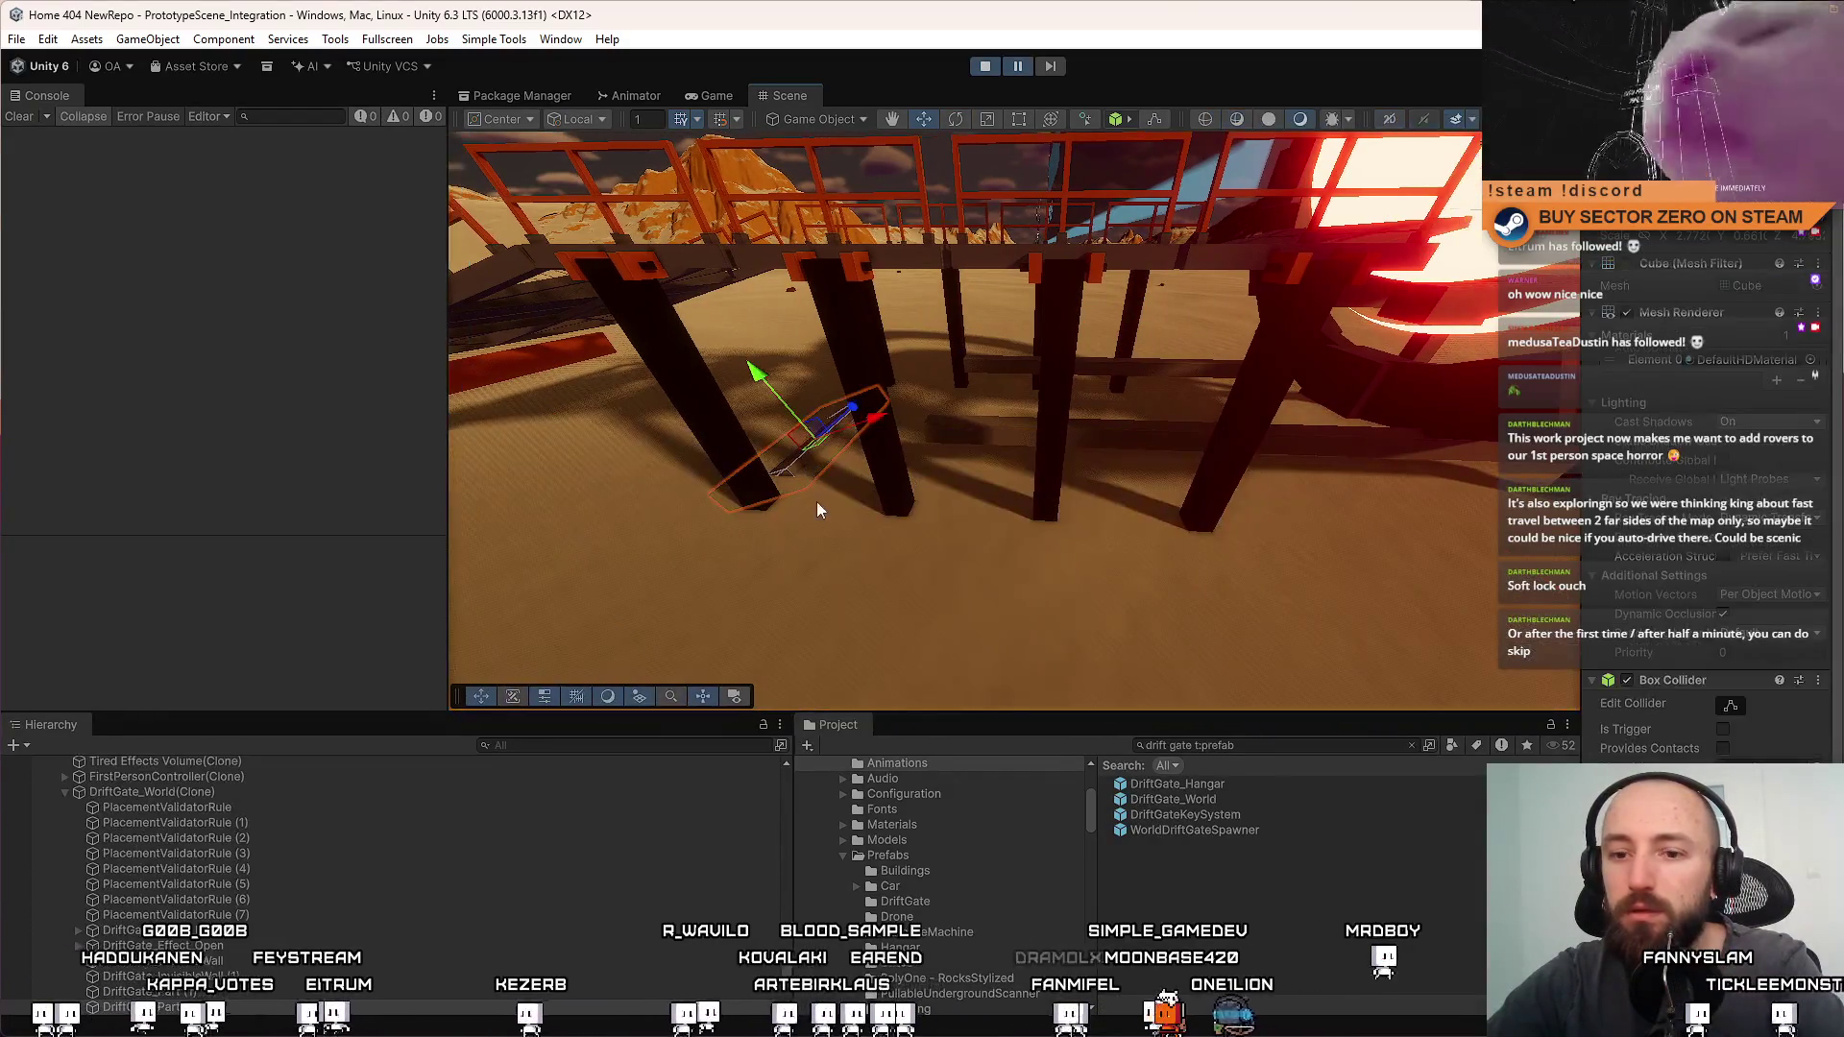
pyautogui.click(860, 403)
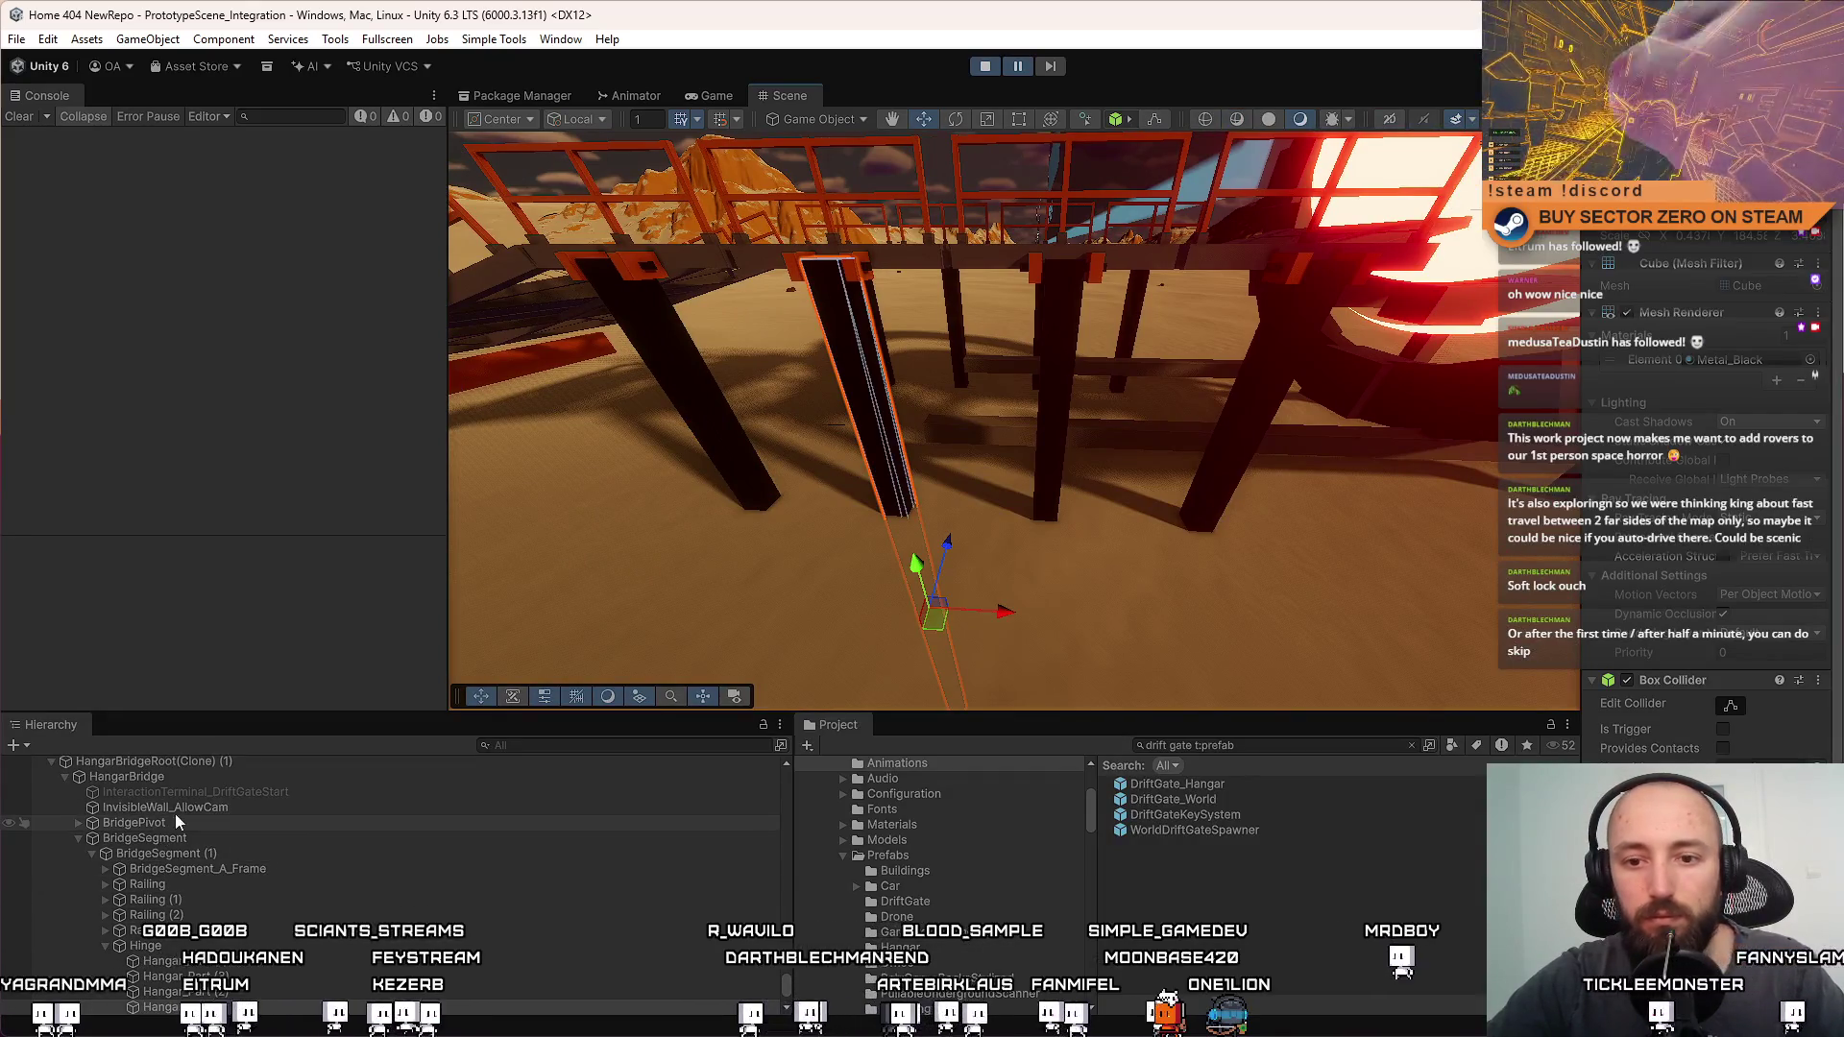
# Frame HangarBridgeRoot(Clone), rotate and move it into line with the gate, then view the Game tab
pyautogui.click(204, 762)
pyautogui.press('f')
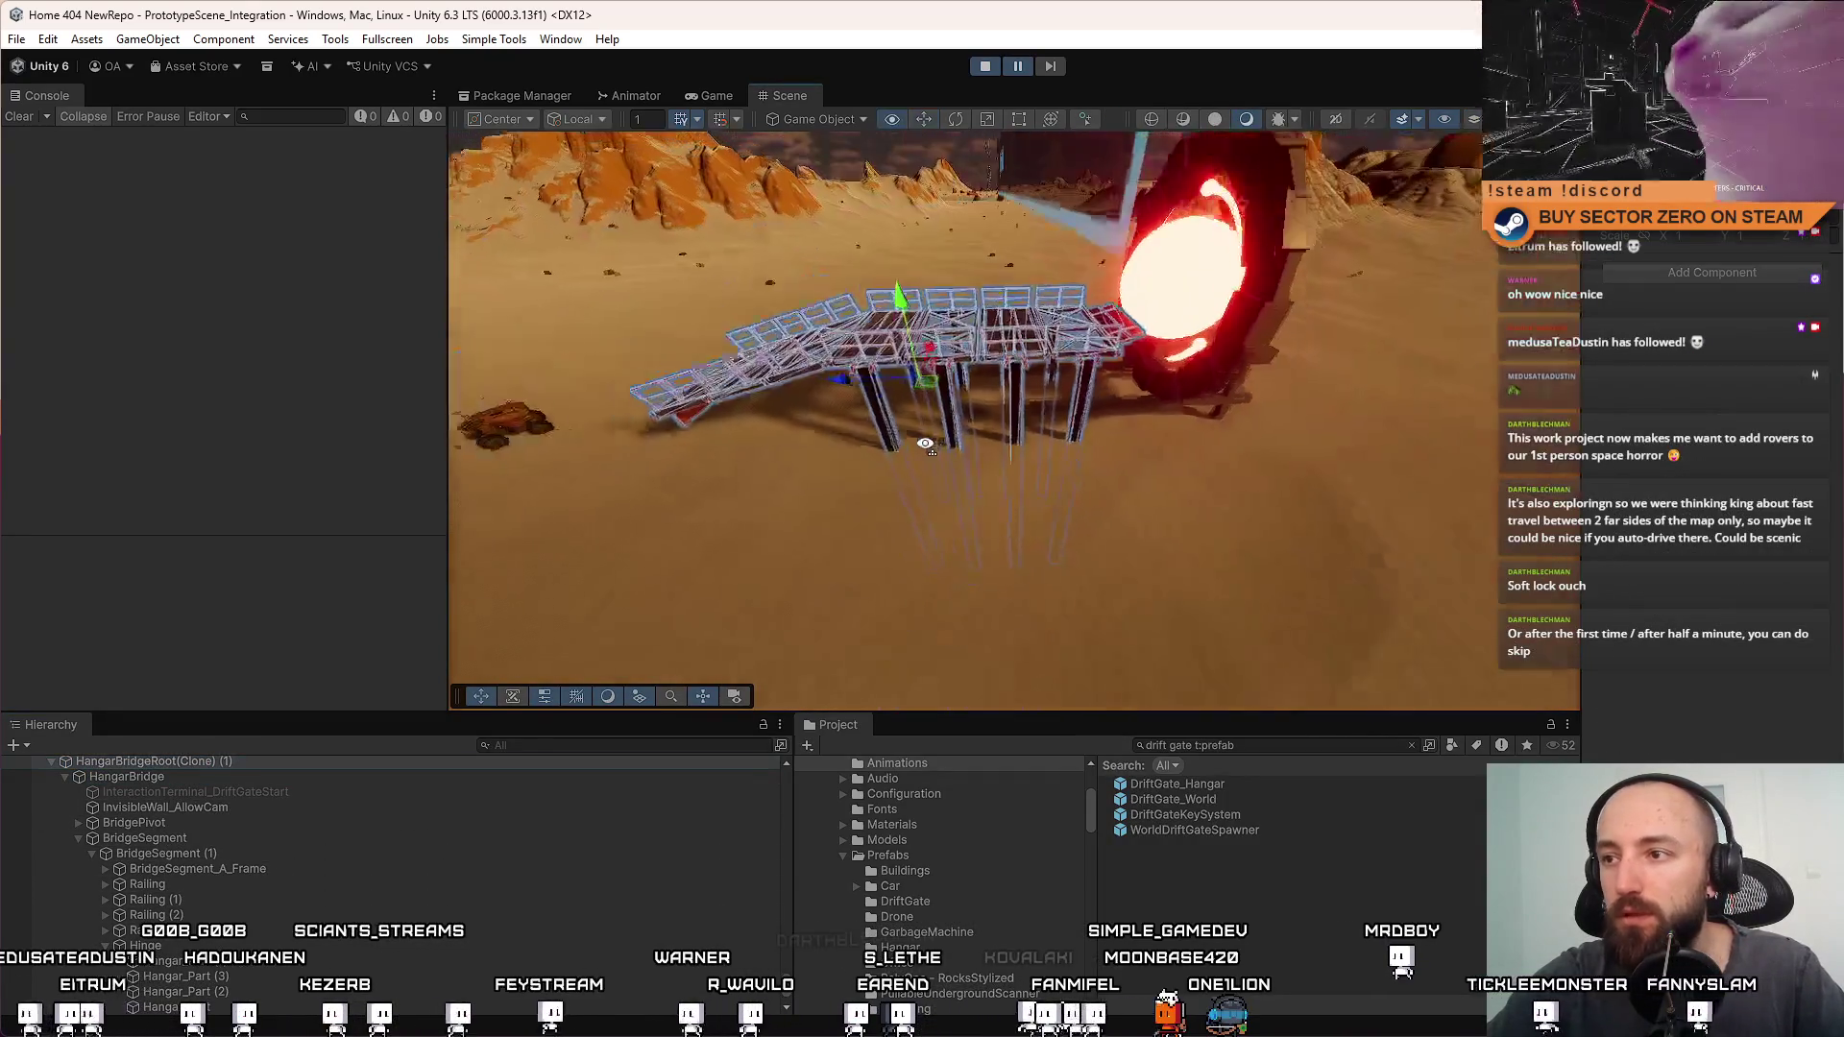
pyautogui.press('e')
pyautogui.moveTo(901, 346); pyautogui.dragTo(862, 334)
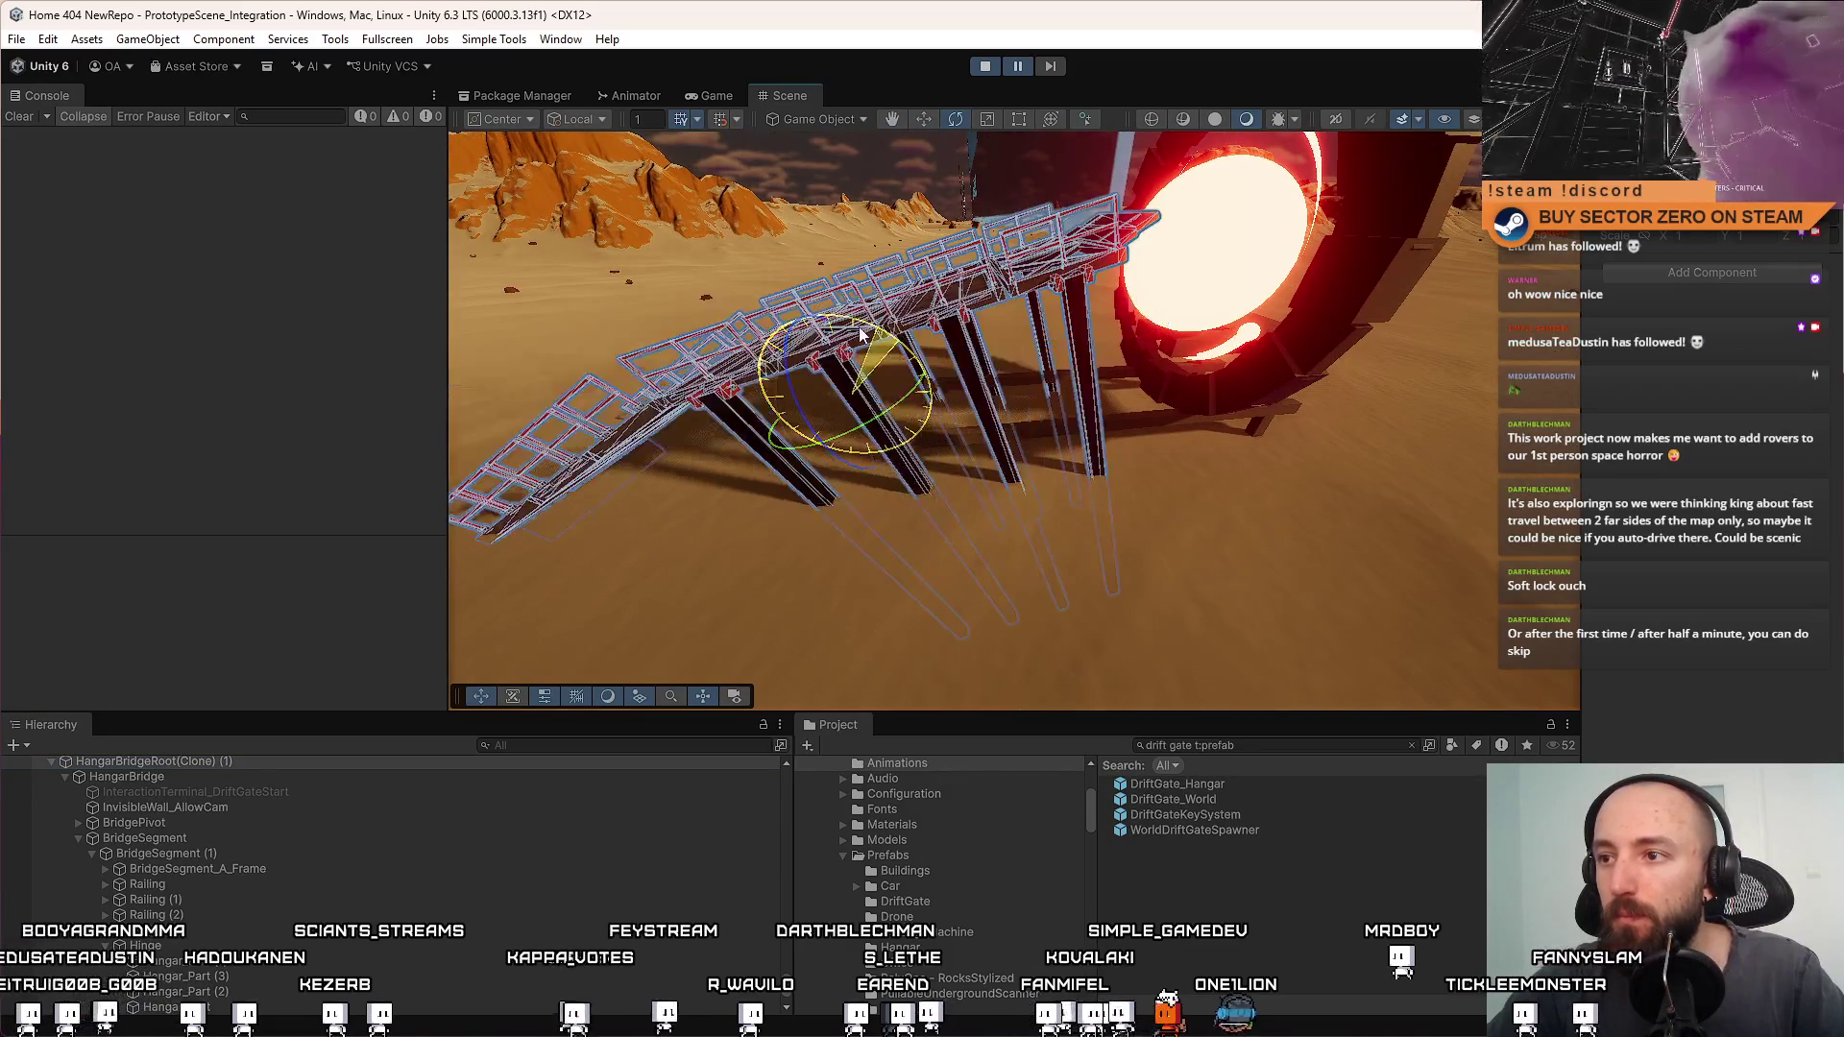
pyautogui.moveTo(838, 419)
pyautogui.mouseDown()
pyautogui.moveTo(858, 492)
pyautogui.moveTo(963, 465)
pyautogui.moveTo(897, 412)
pyautogui.moveTo(958, 434)
pyautogui.moveTo(841, 456)
pyautogui.moveTo(855, 450)
pyautogui.mouseUp()
pyautogui.click(1315, 888)
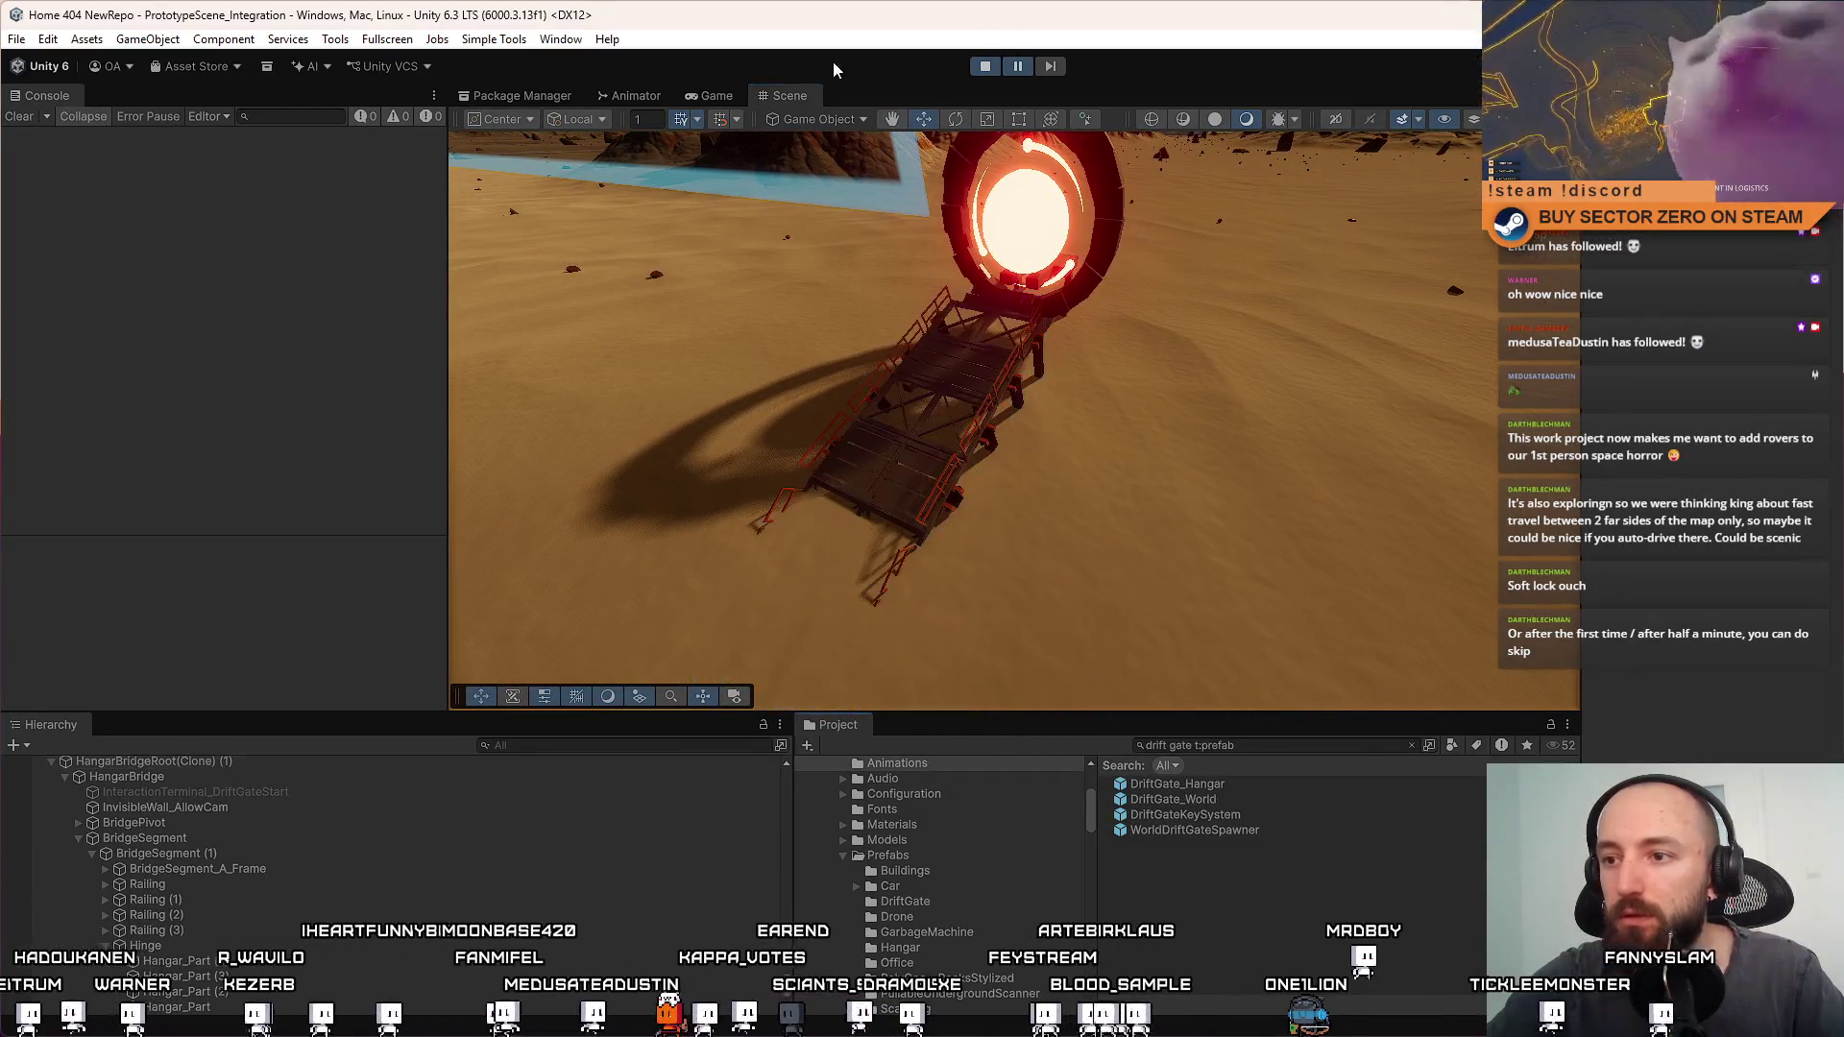
pyautogui.click(738, 95)
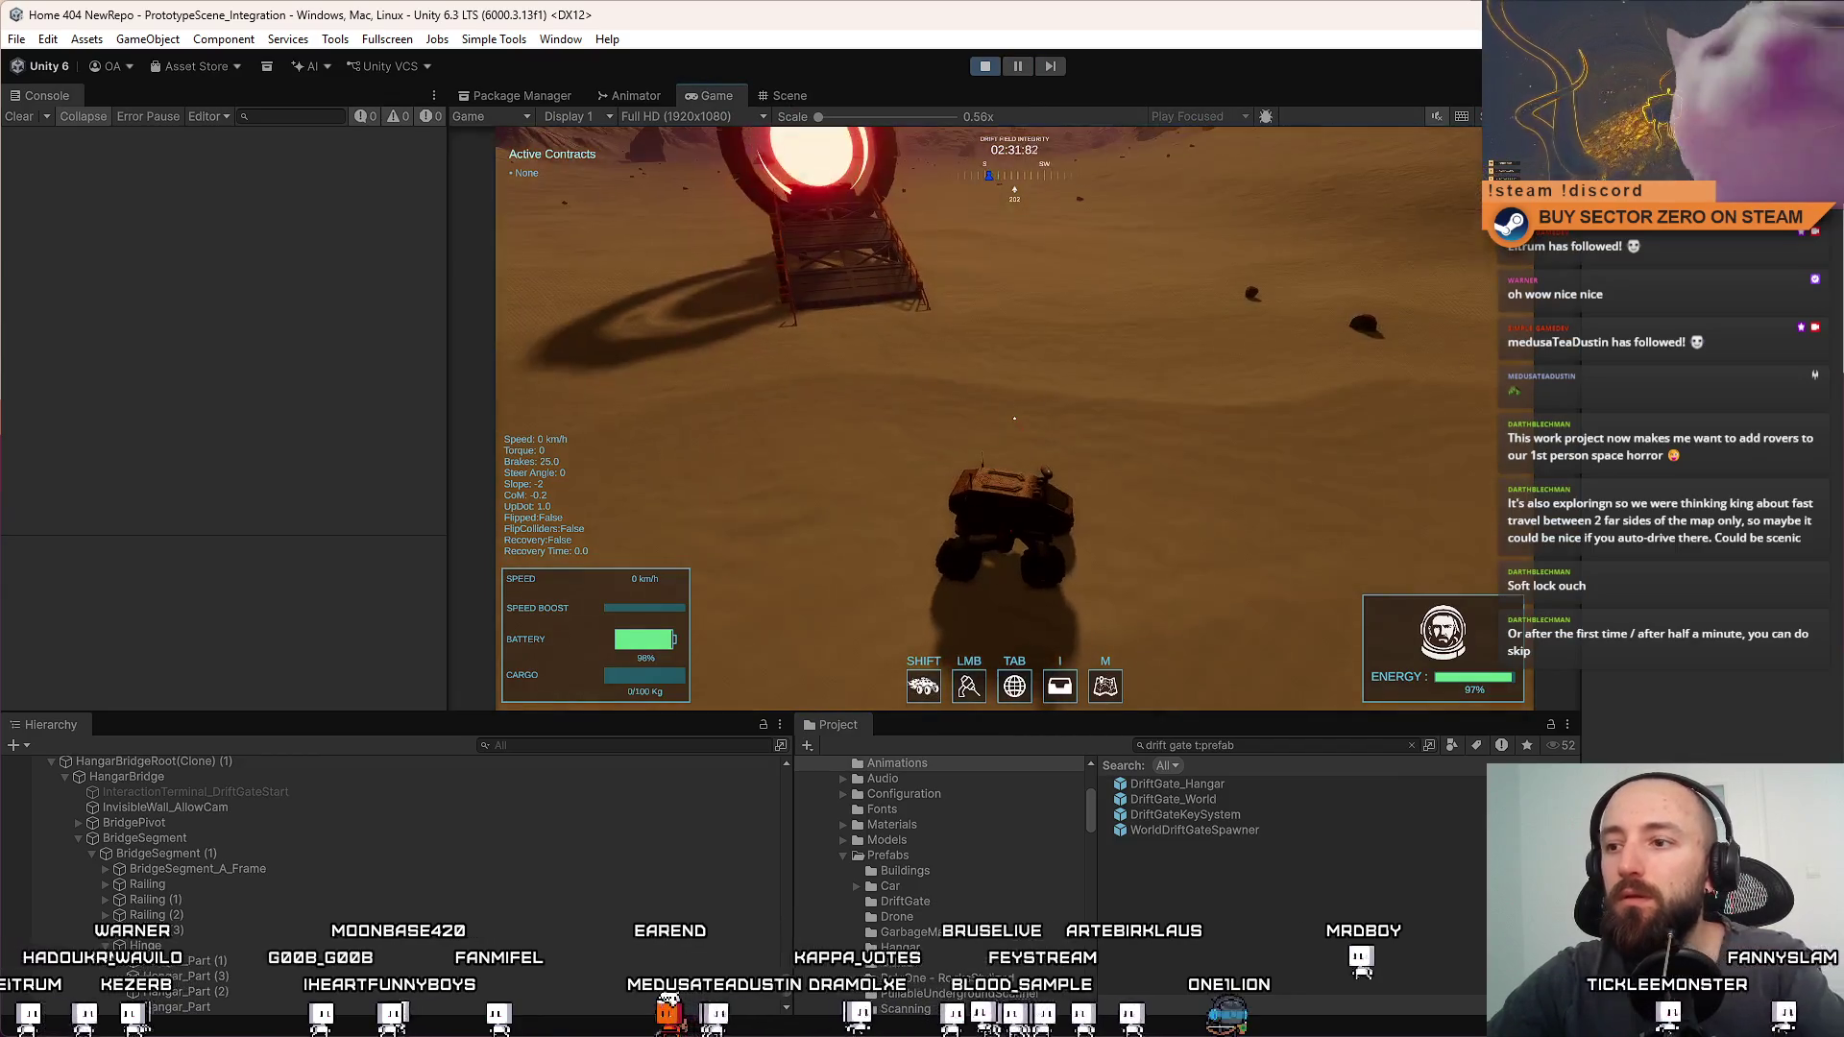
# Go fullscreen and drive the rover in a loop around the glowing drift gate
pyautogui.press('F10')
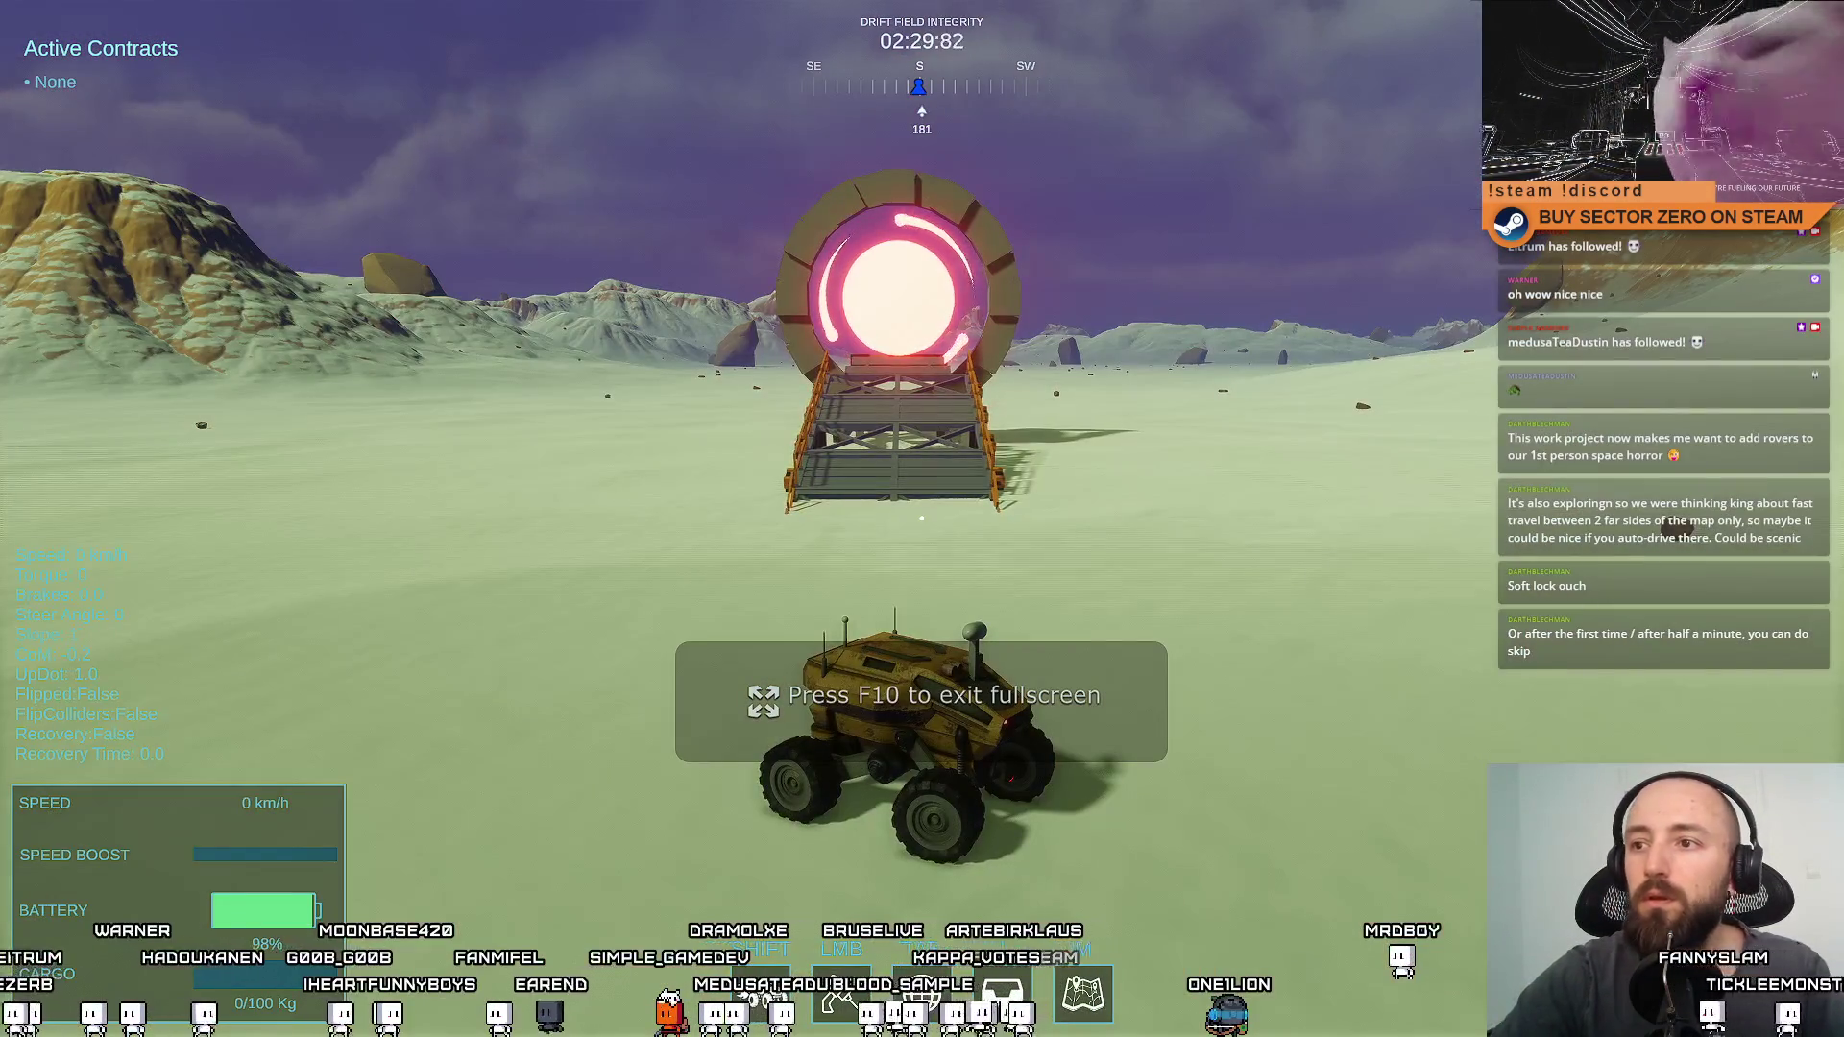
pyautogui.press('w')
pyautogui.press('a')
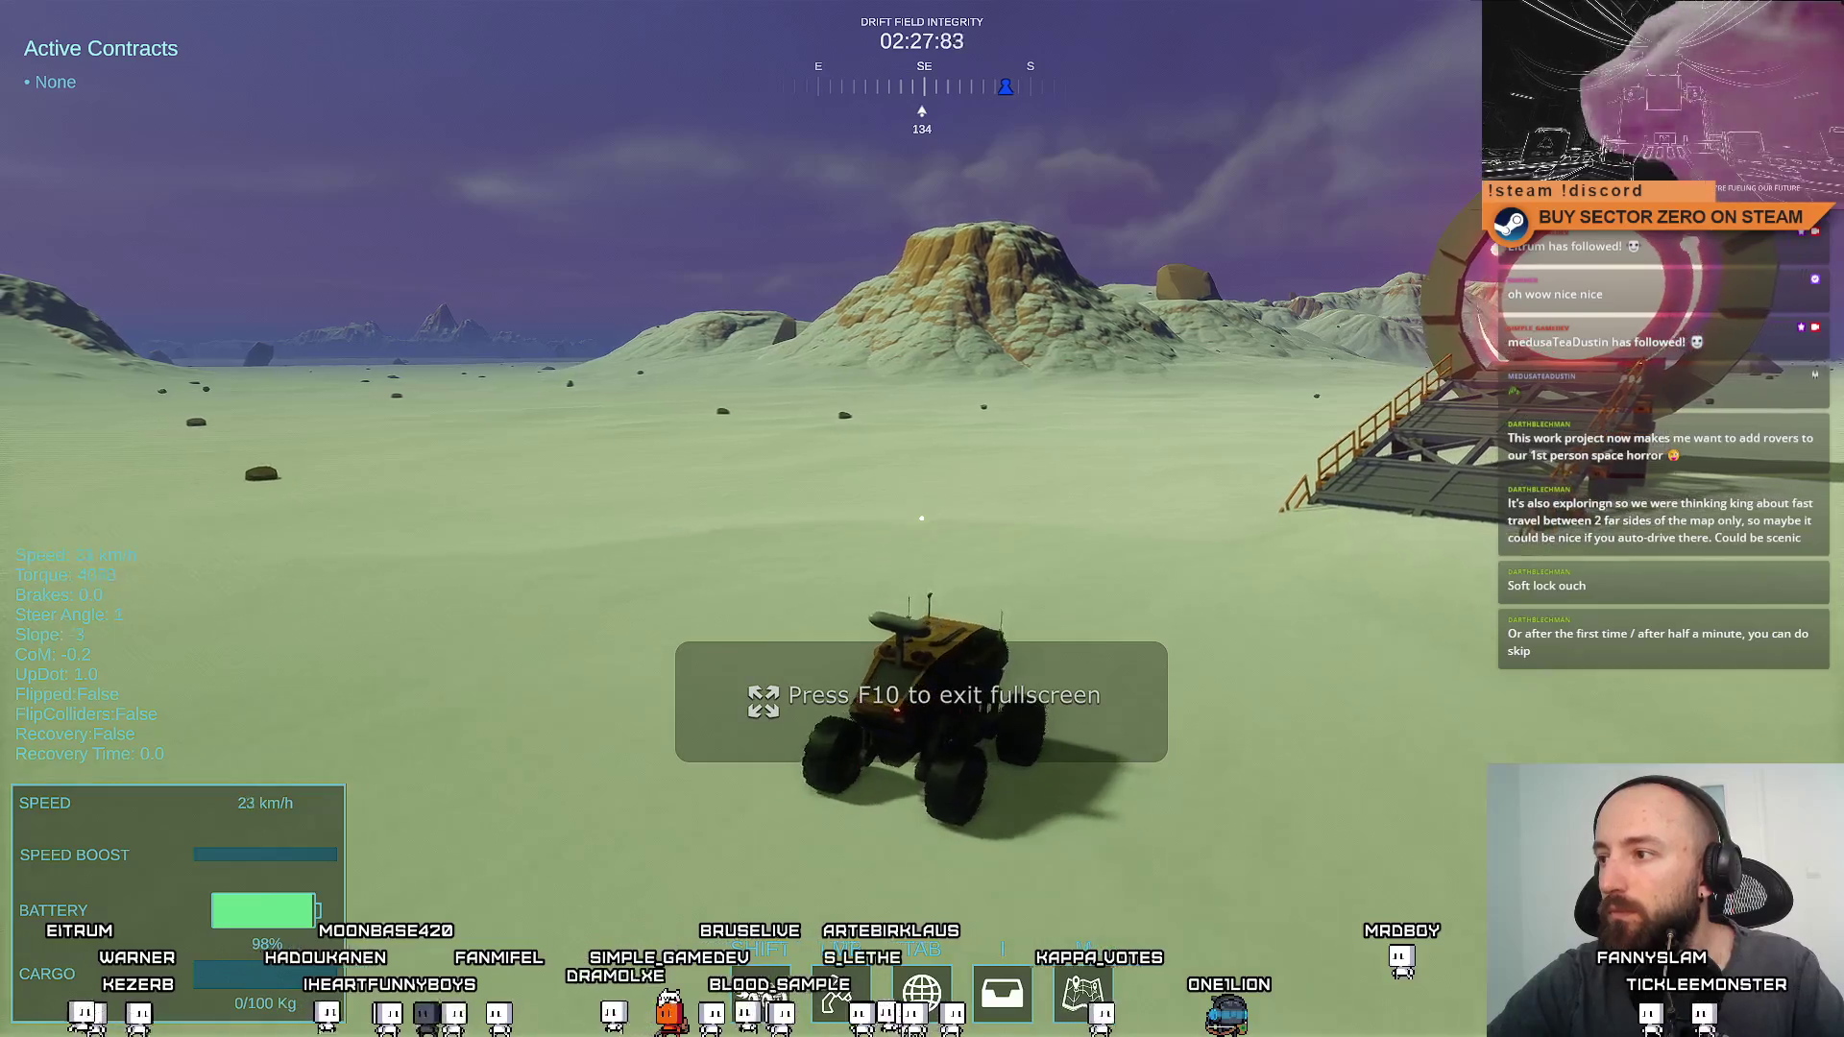
pyautogui.press('d')
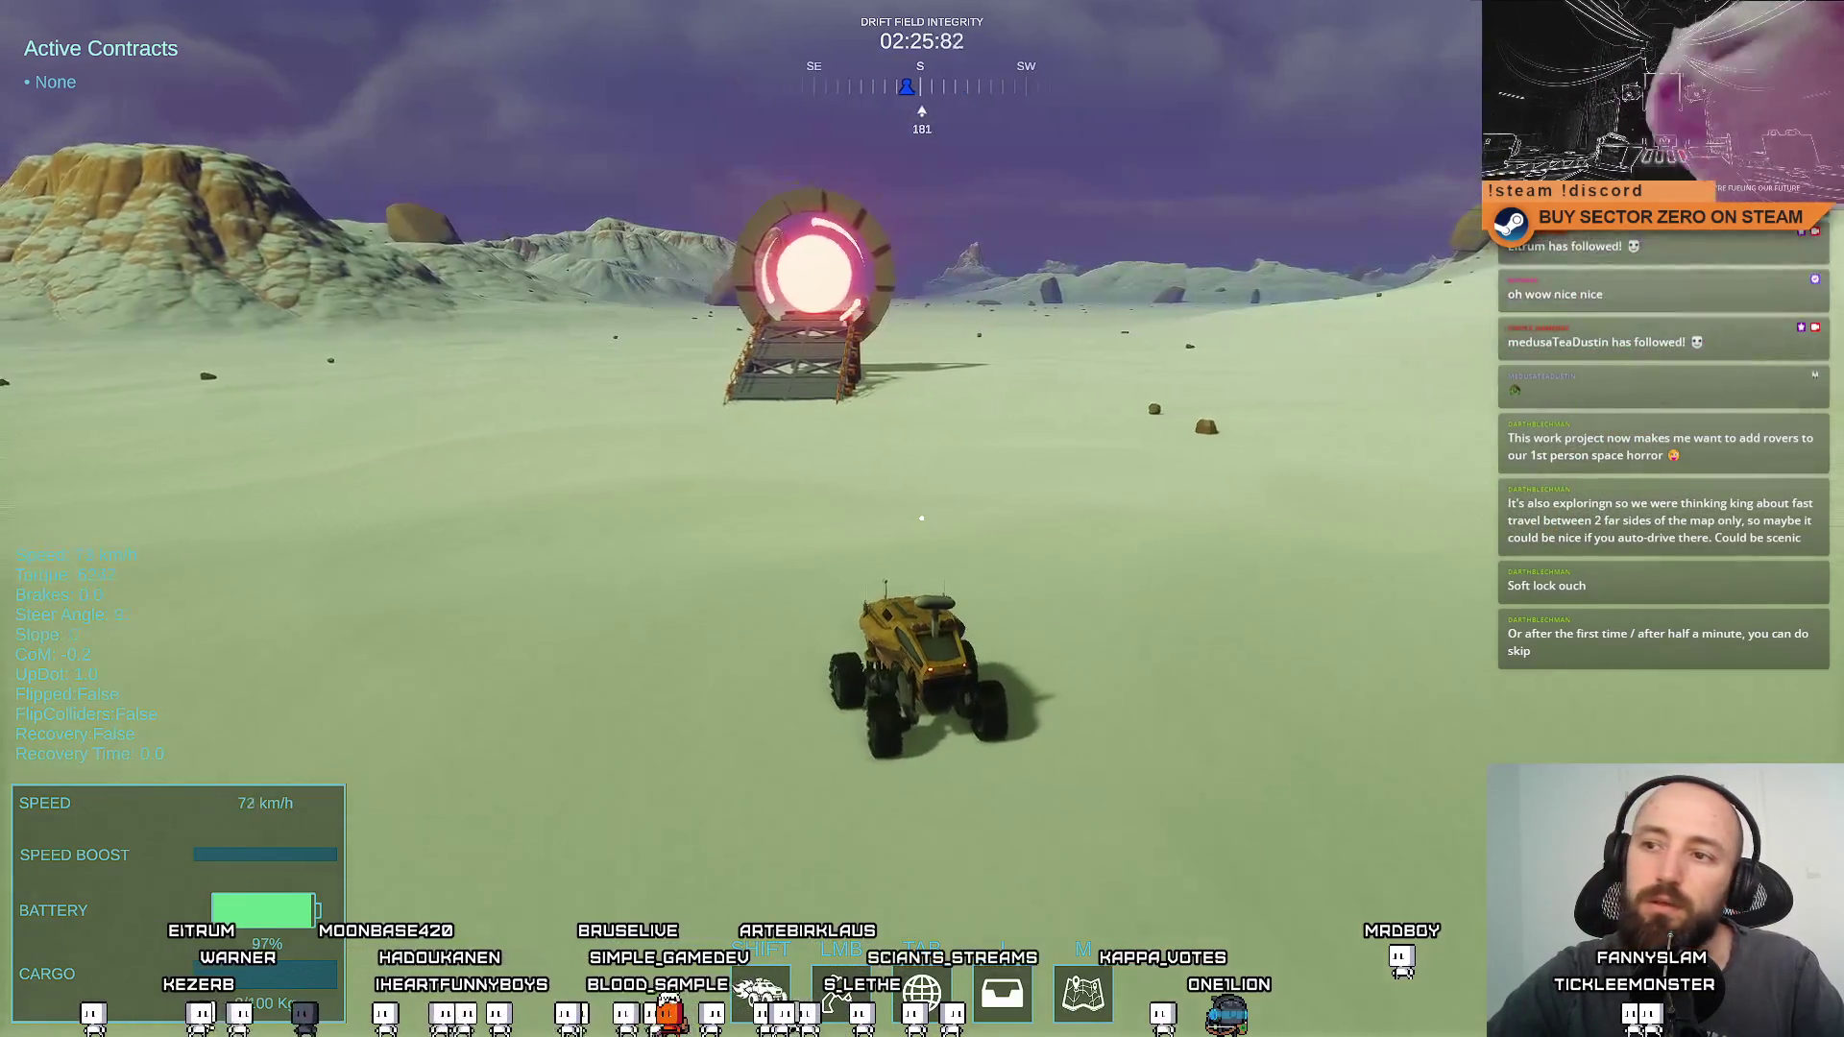
pyautogui.press('d')
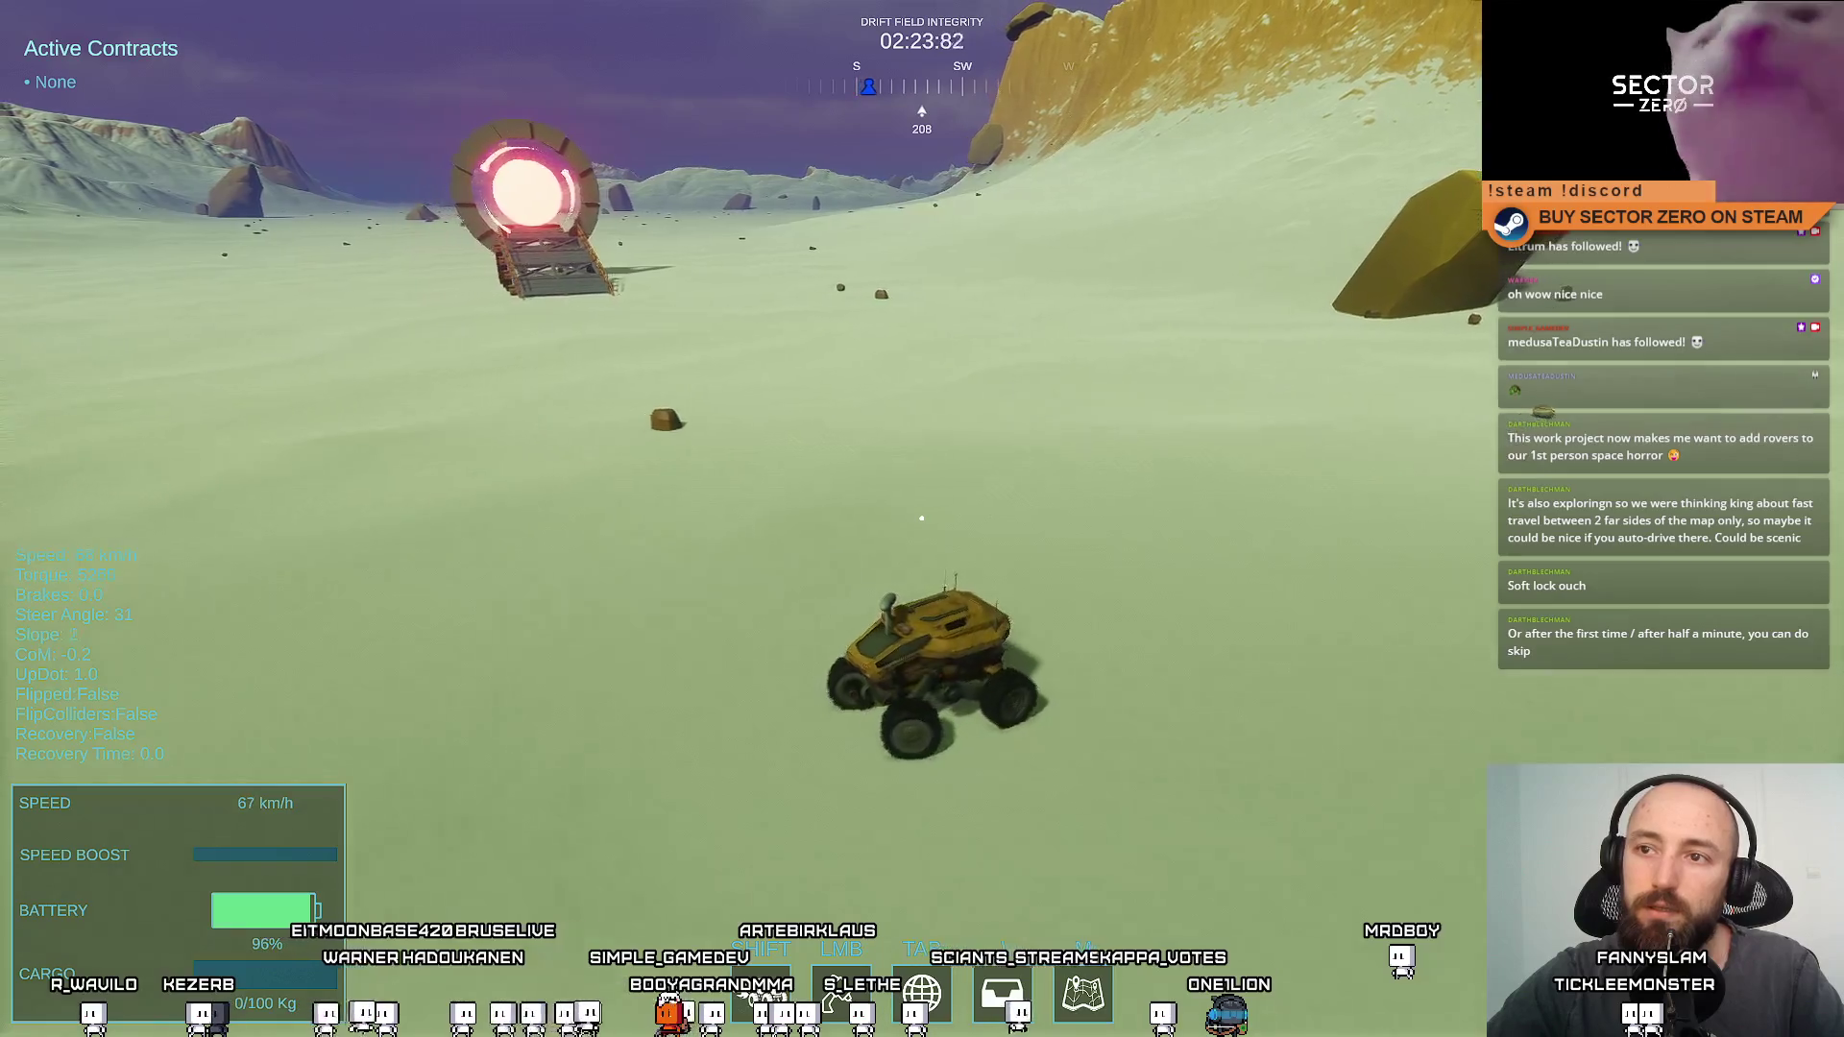
pyautogui.press('d')
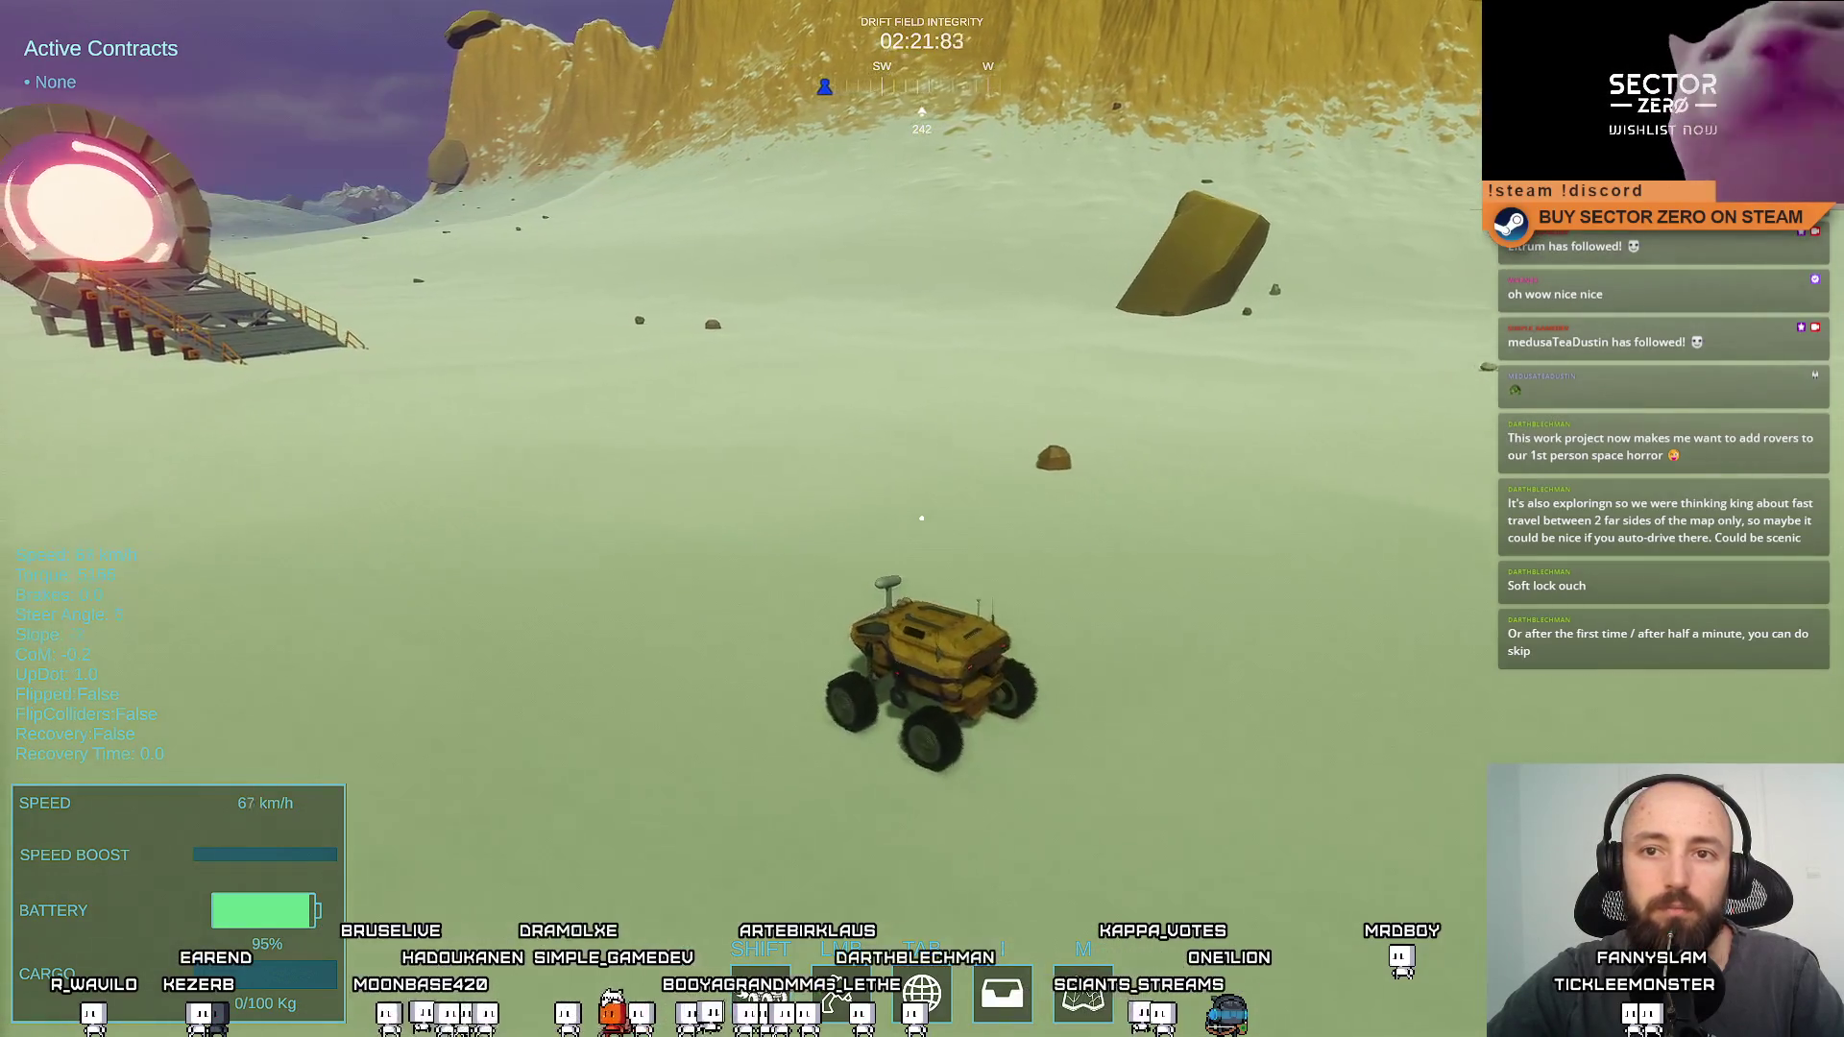
# Turn to face the gate, stop before the ramp, exit fullscreen and open the pause menu
pyautogui.press('a')
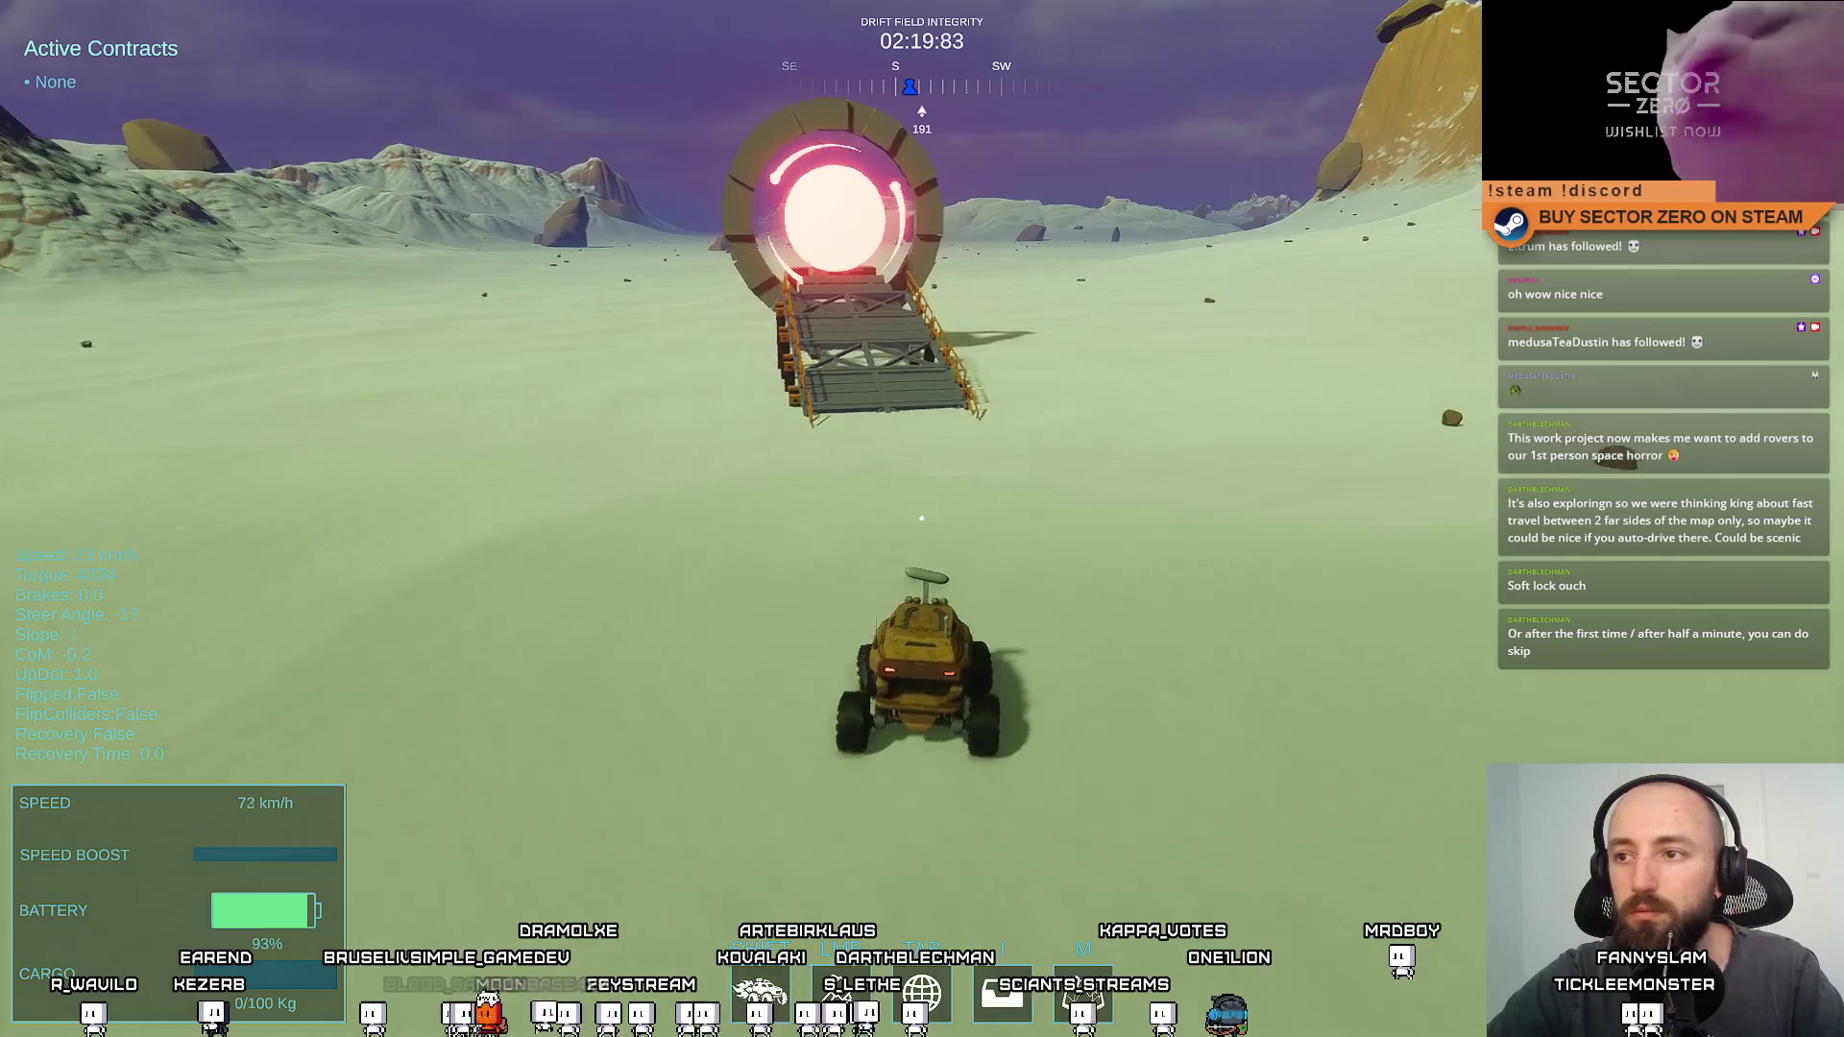
pyautogui.press('s')
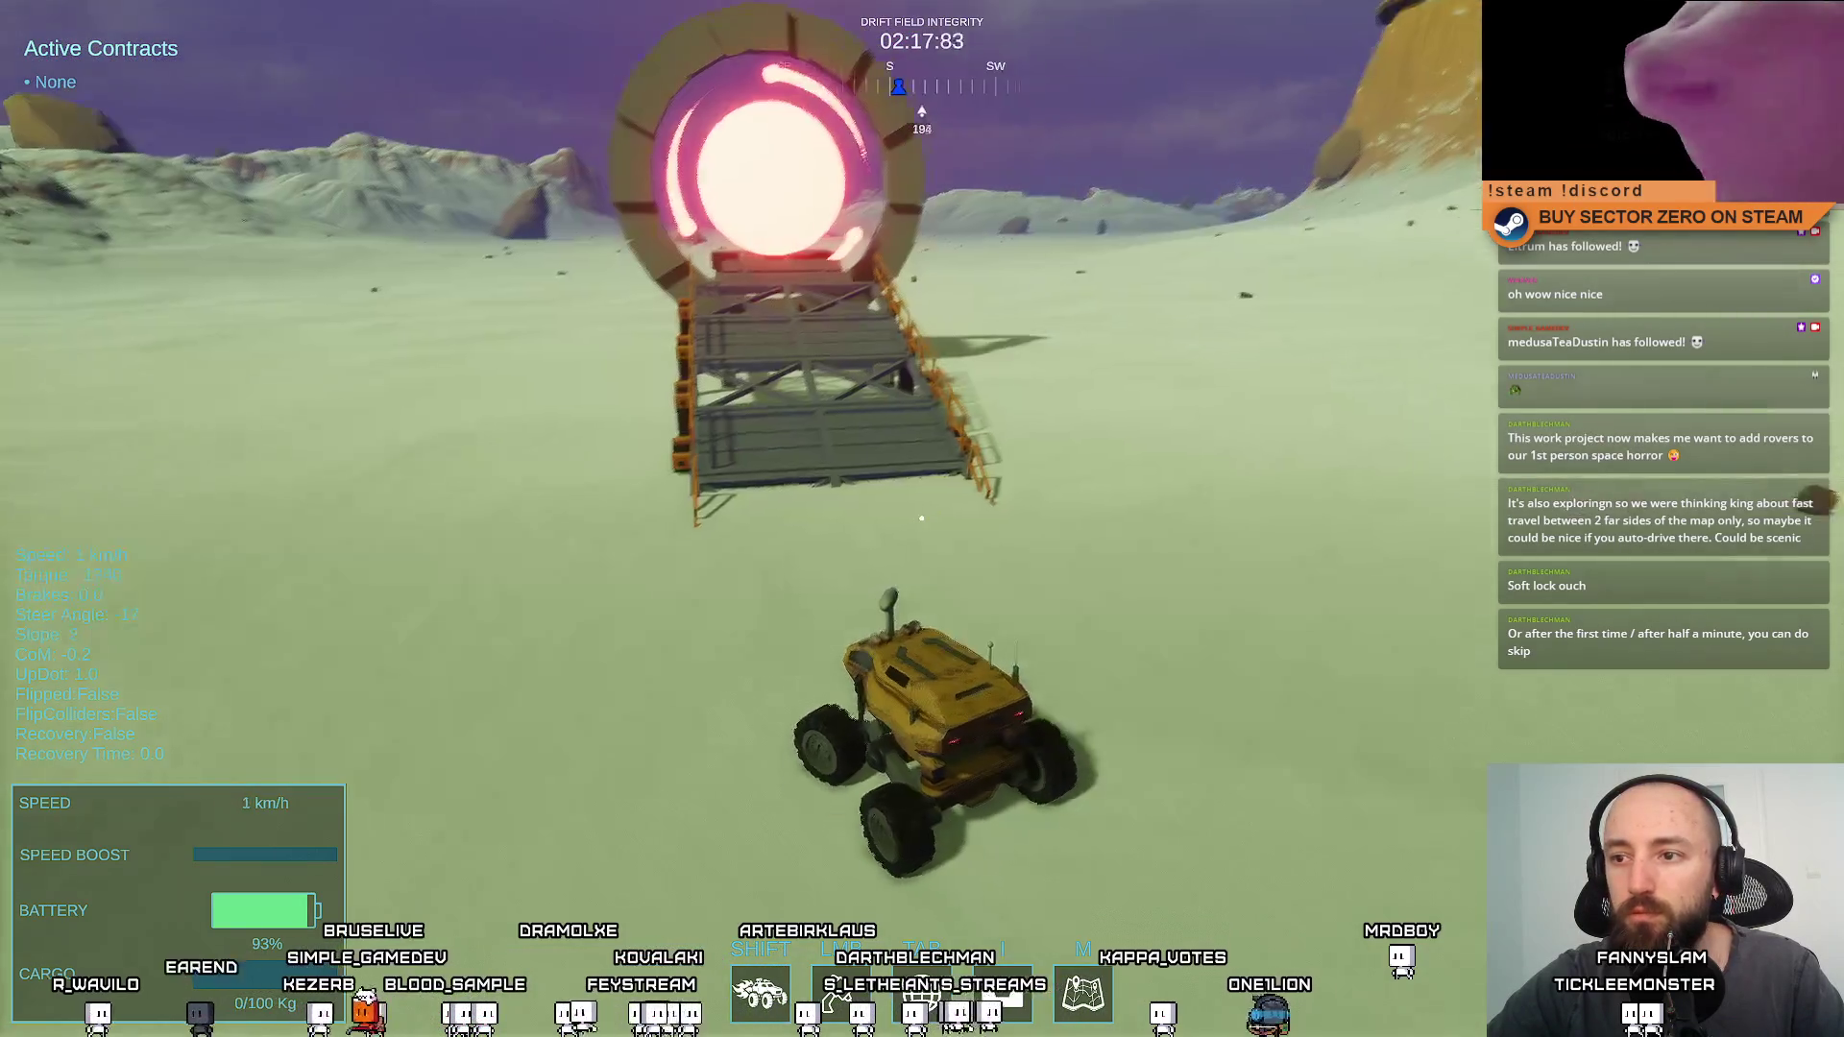
pyautogui.press('d')
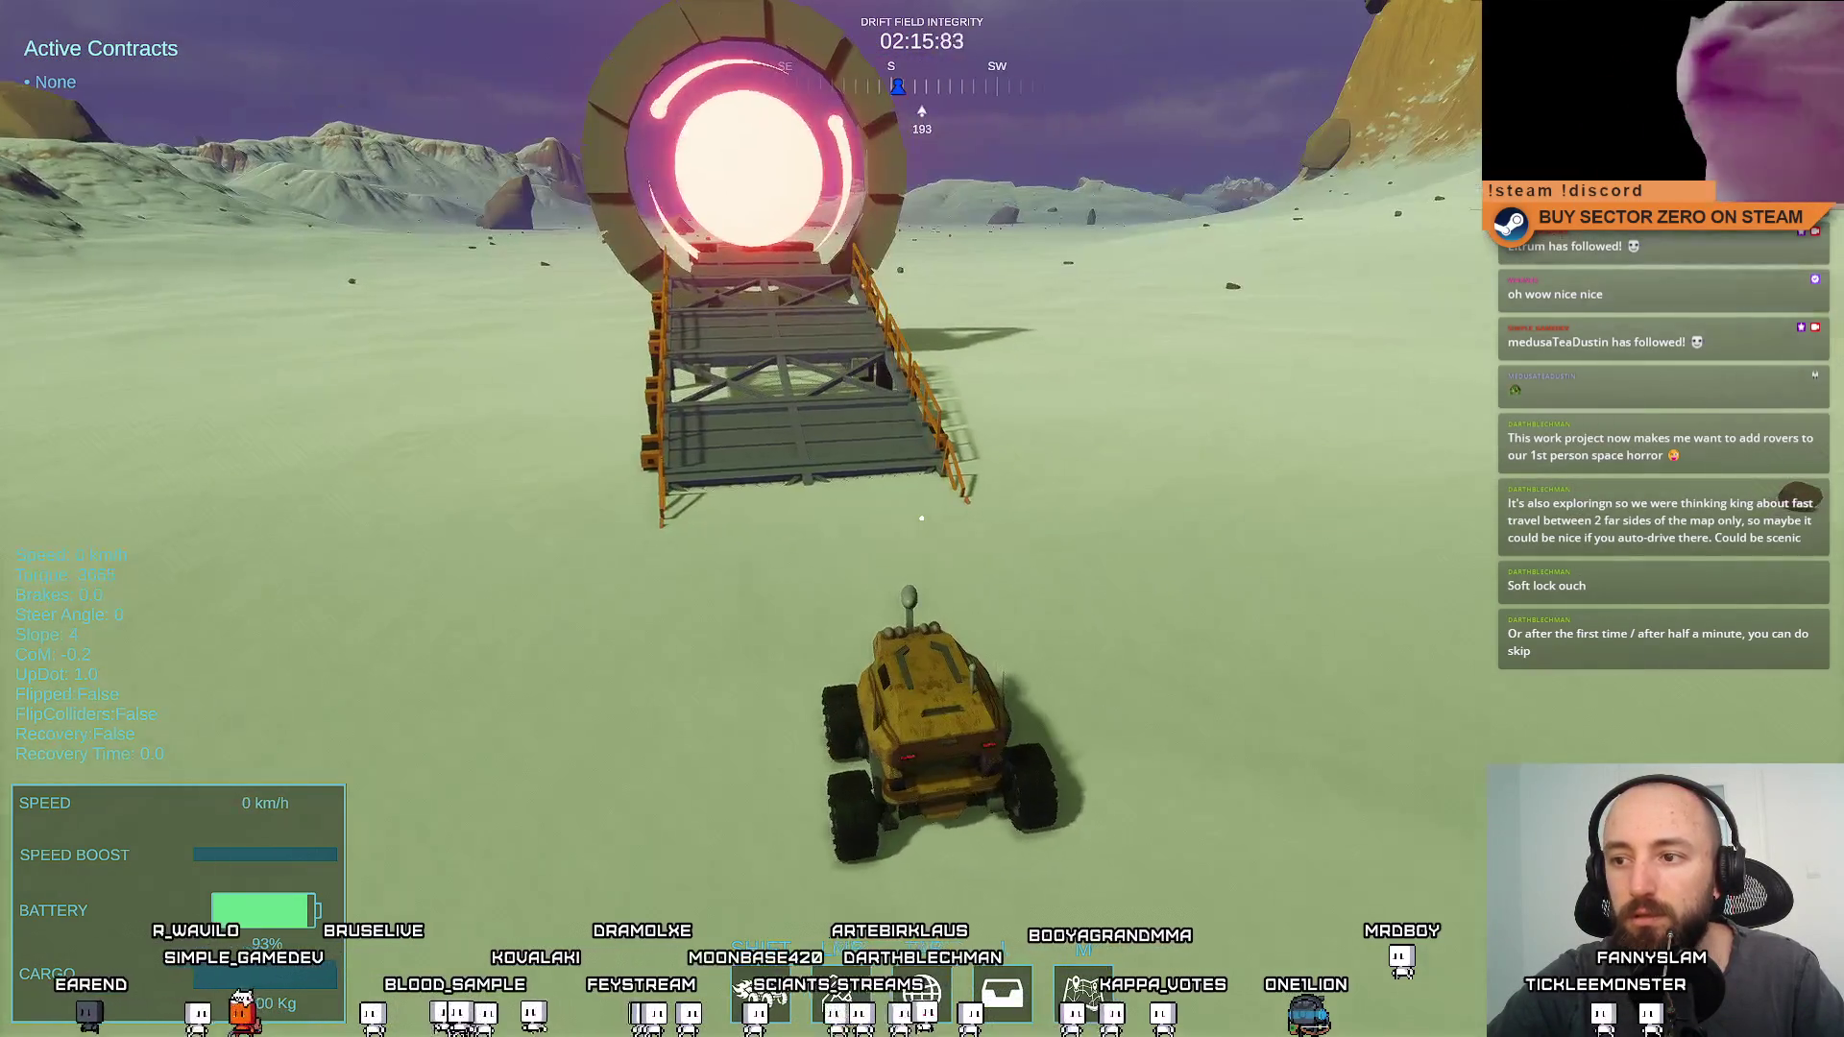
pyautogui.press('w')
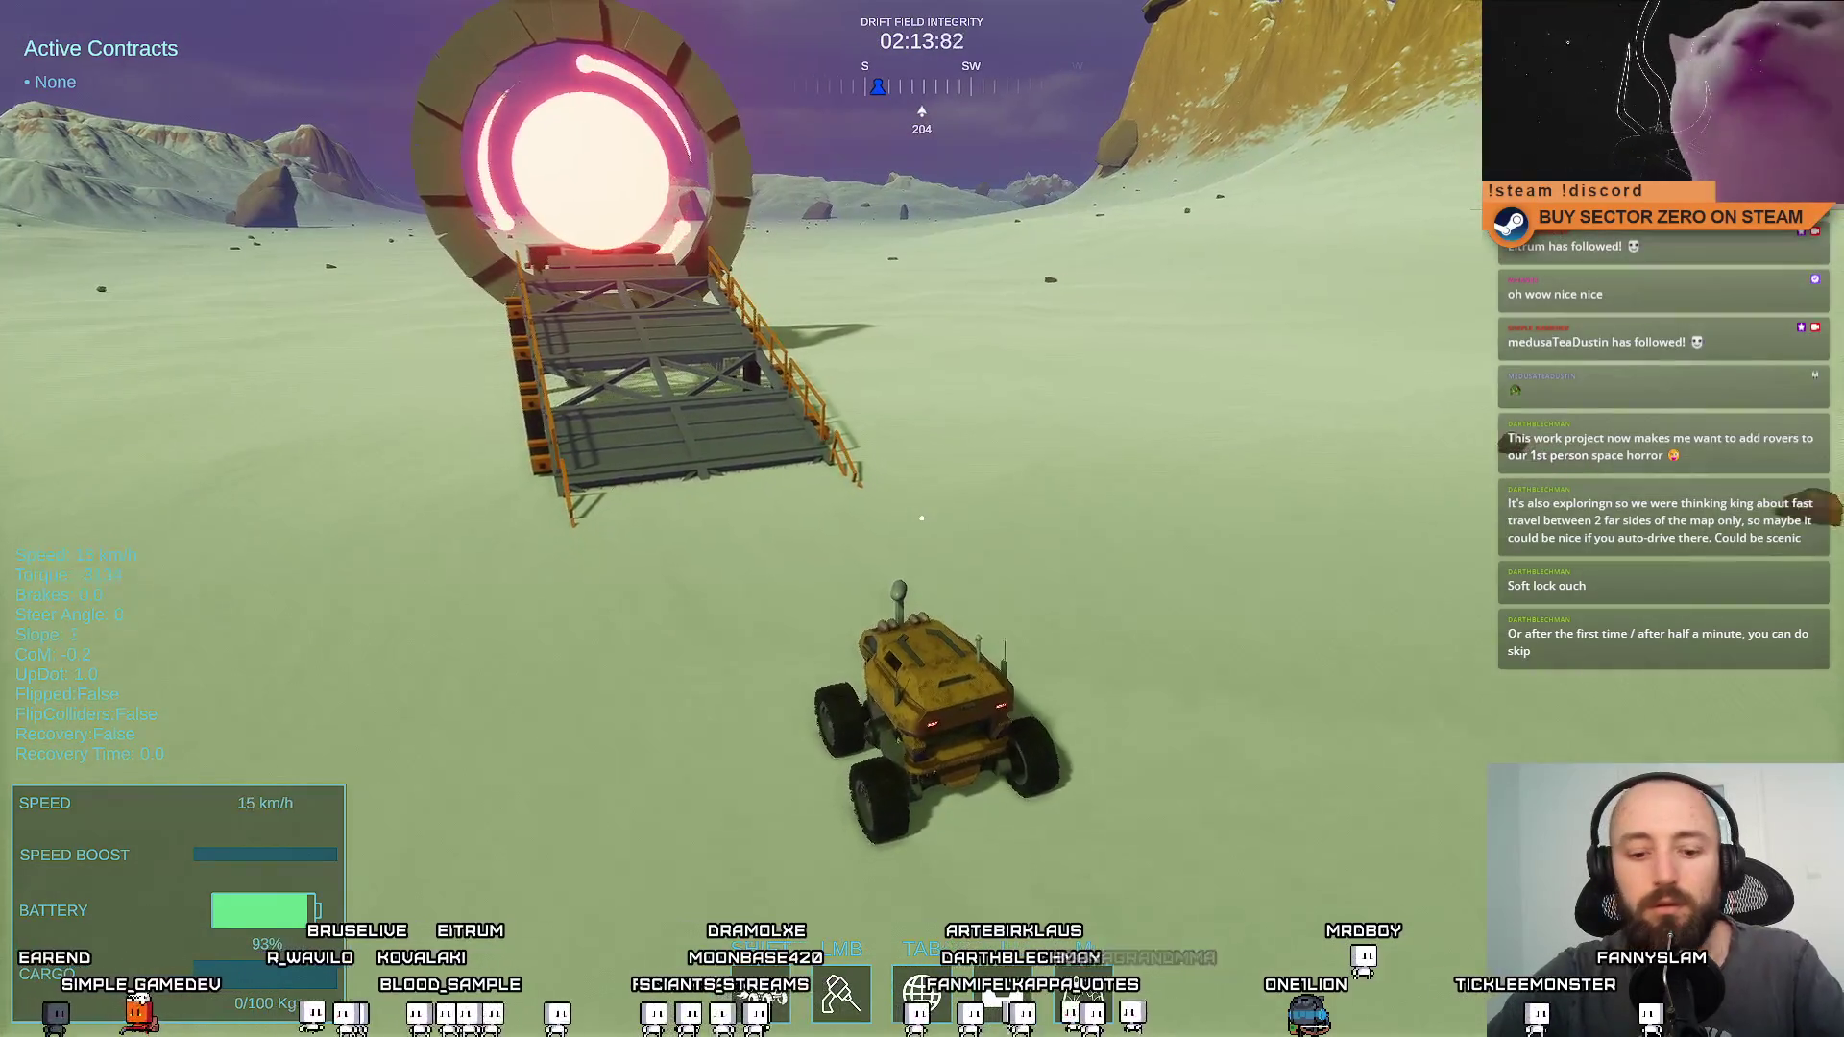
pyautogui.press('F11')
pyautogui.press('Escape')
pyautogui.press('Escape')
pyautogui.press('Escape')
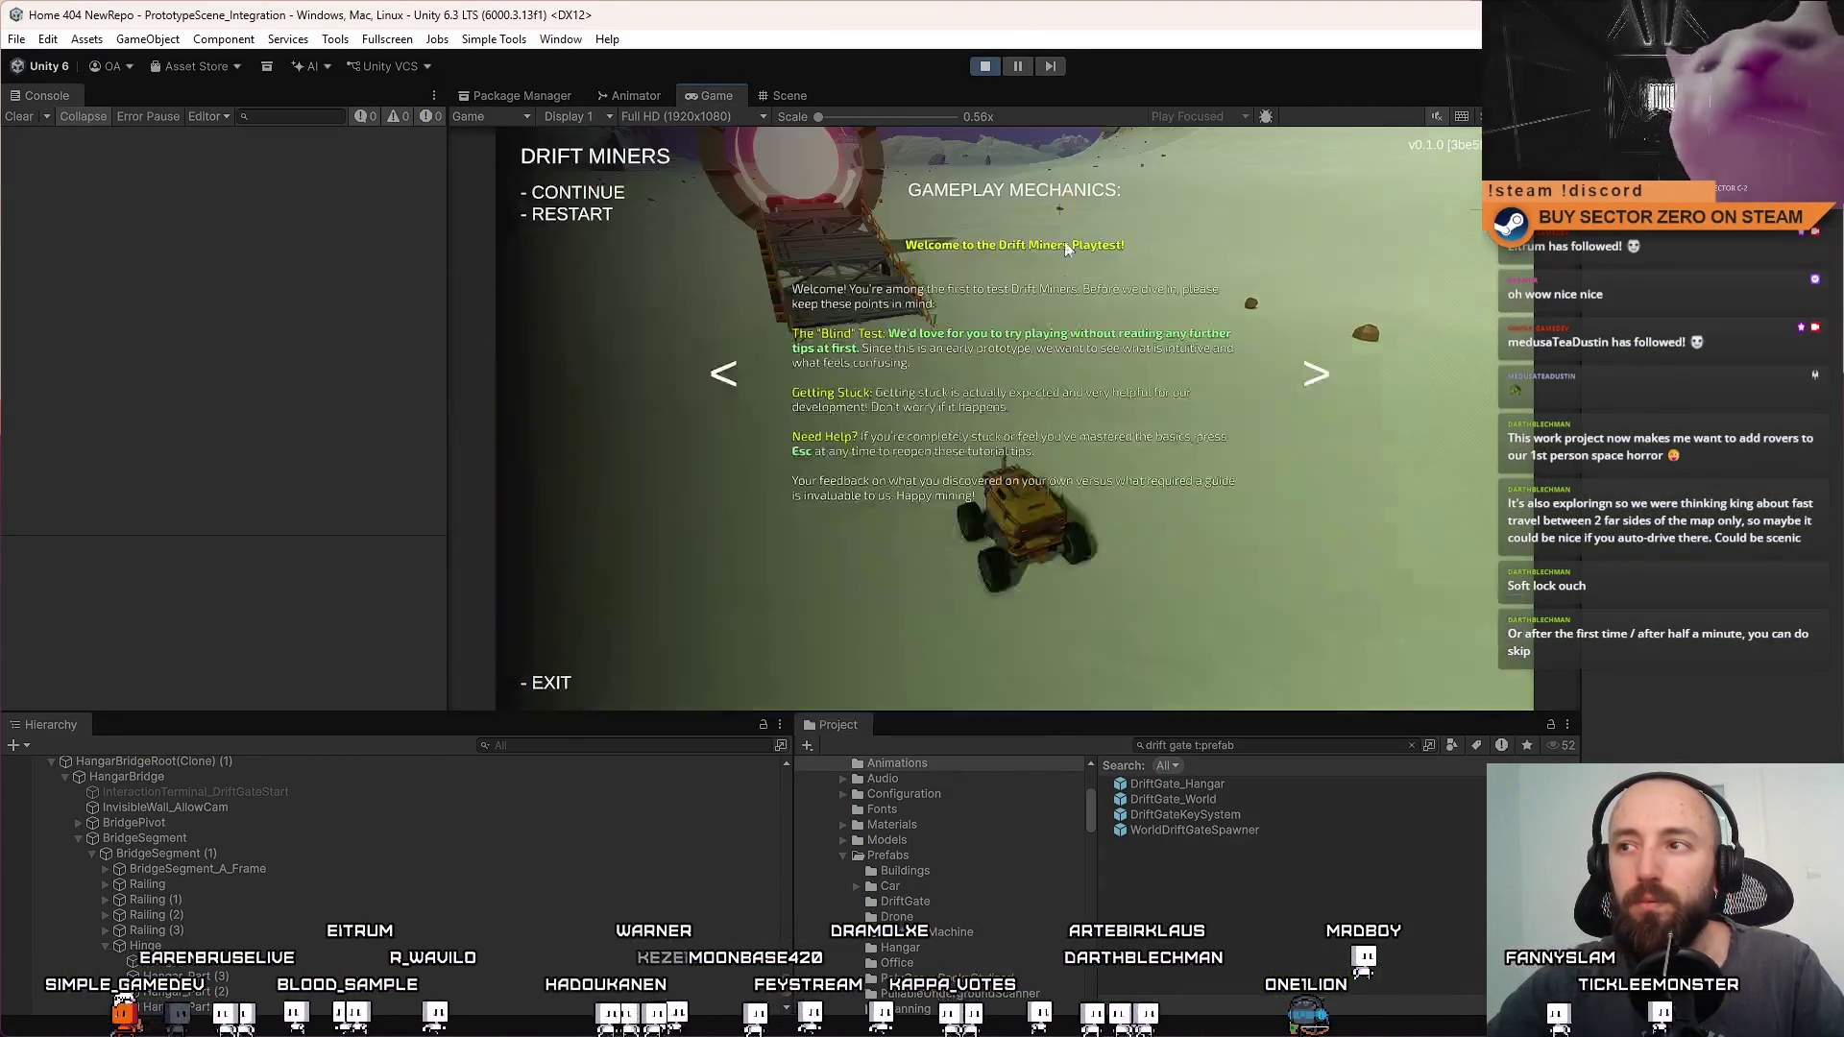
# Pause play, select the bridge frame in the Scene view and collapse BridgeSegment (1) and (4) in the Hierarchy
pyautogui.click(1018, 66)
pyautogui.click(790, 95)
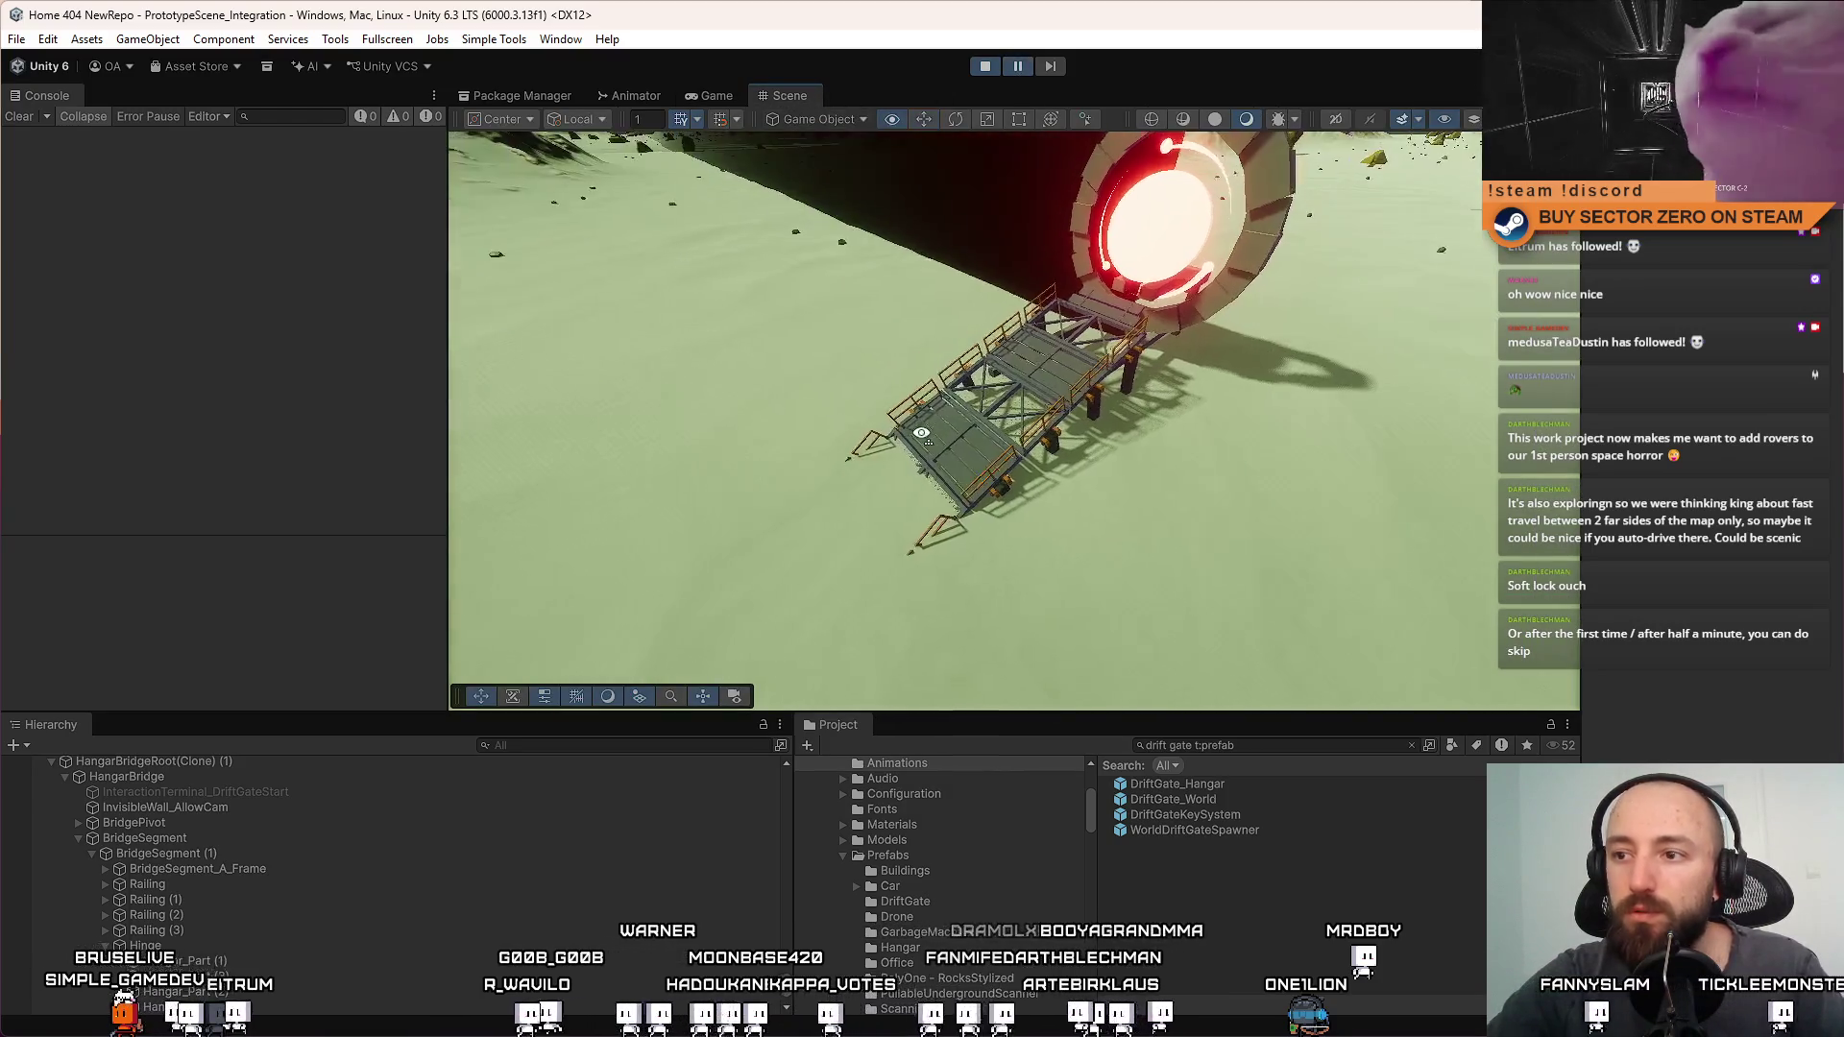
pyautogui.click(922, 442)
pyautogui.click(188, 885)
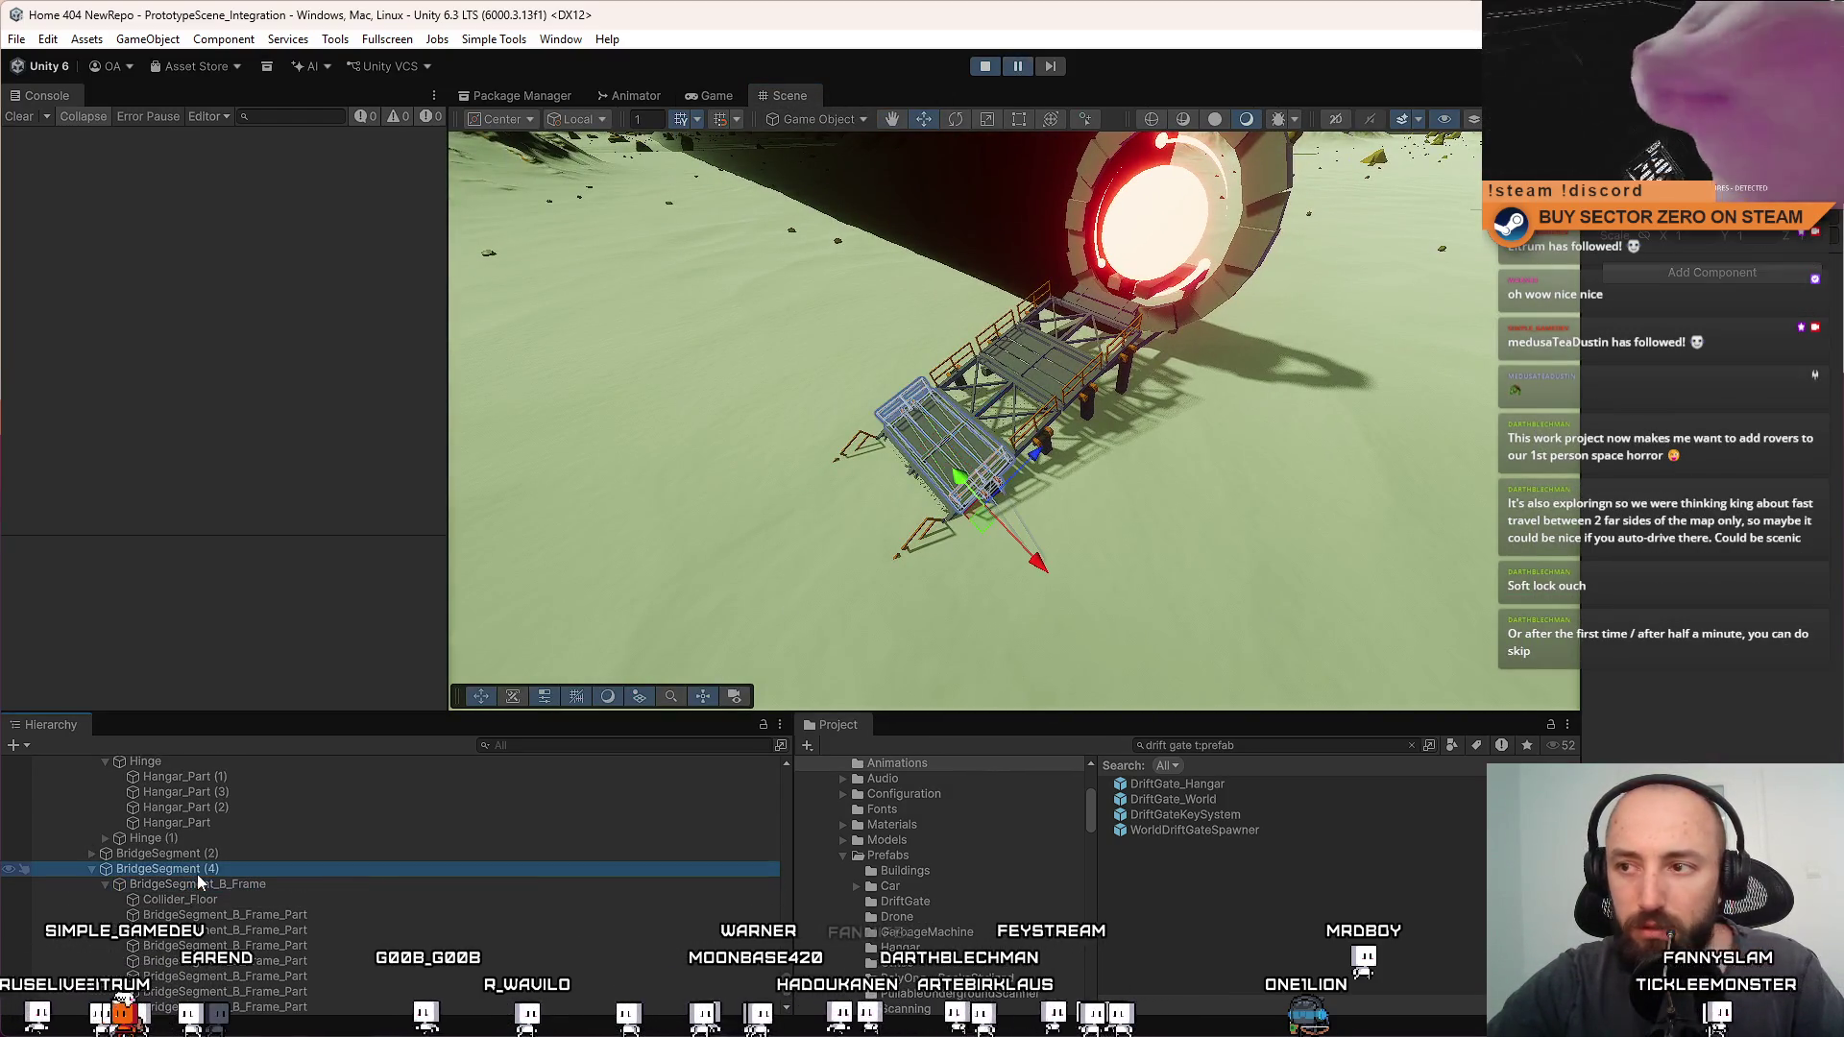
pyautogui.scroll(5, 180, 878)
pyautogui.click(187, 826)
pyautogui.click(164, 842)
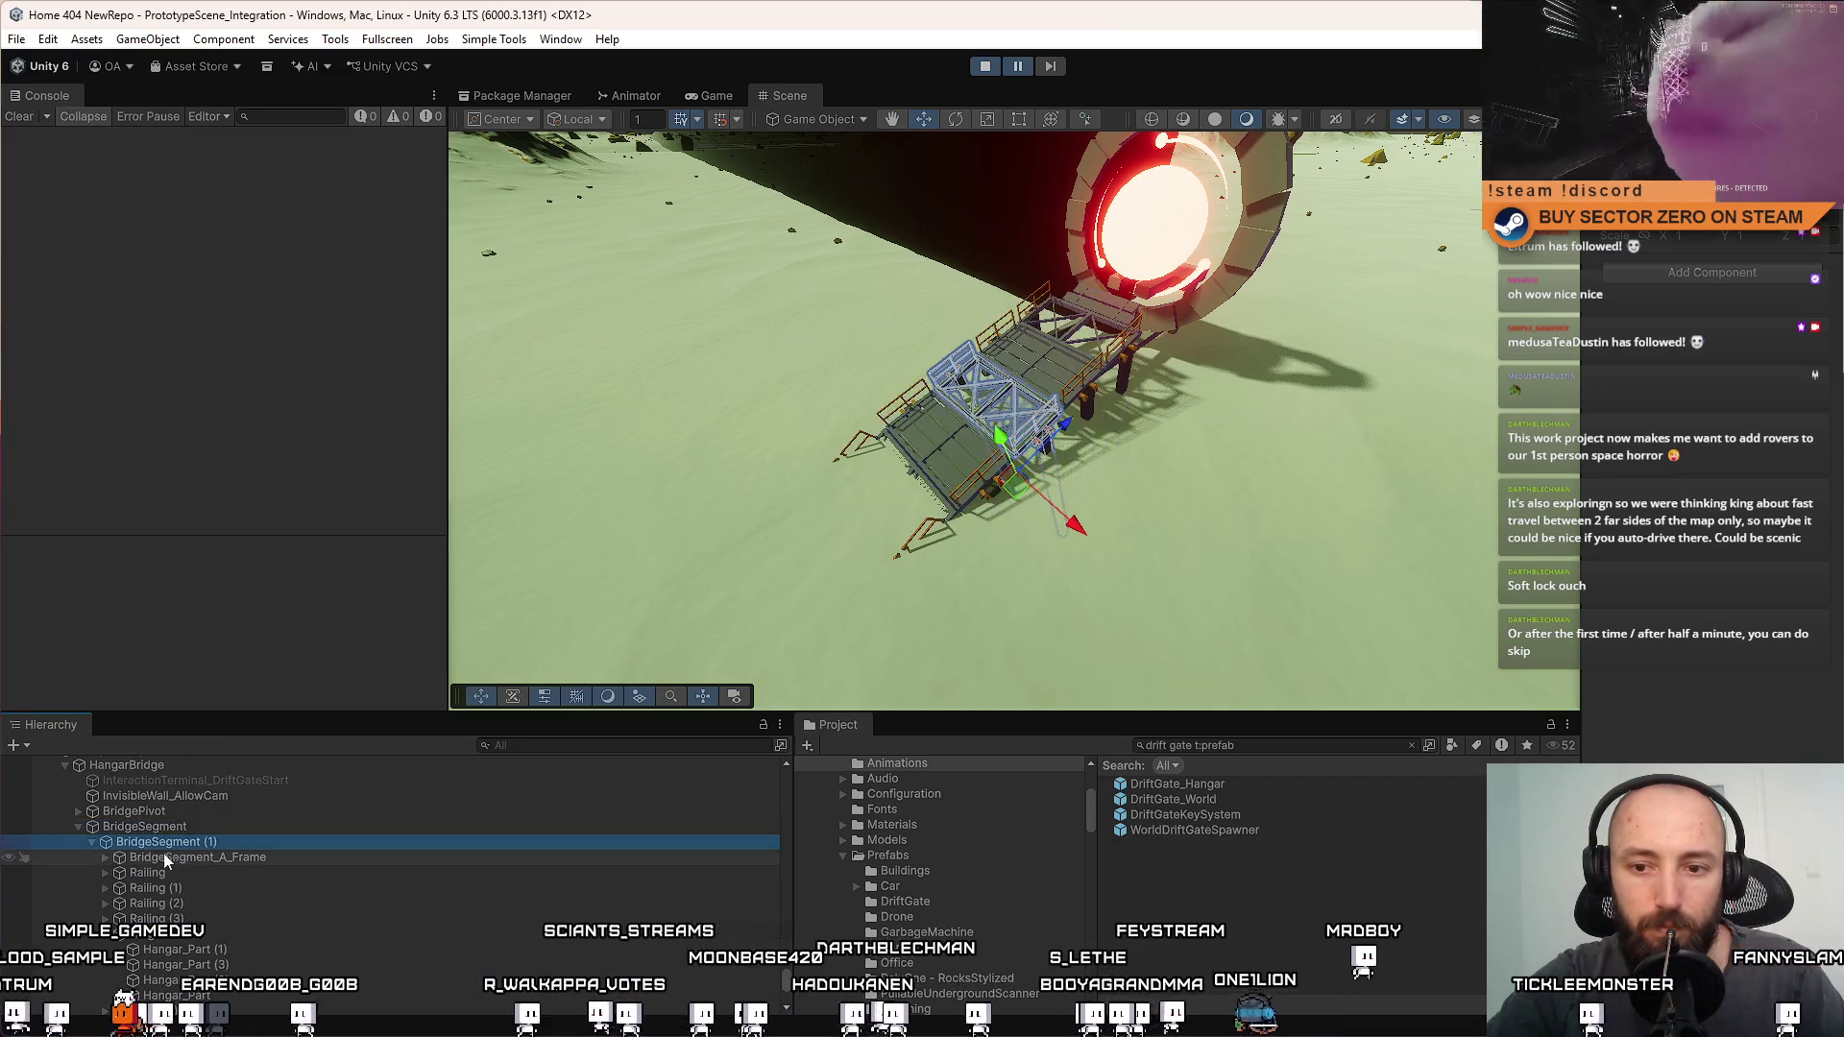
pyautogui.click(92, 842)
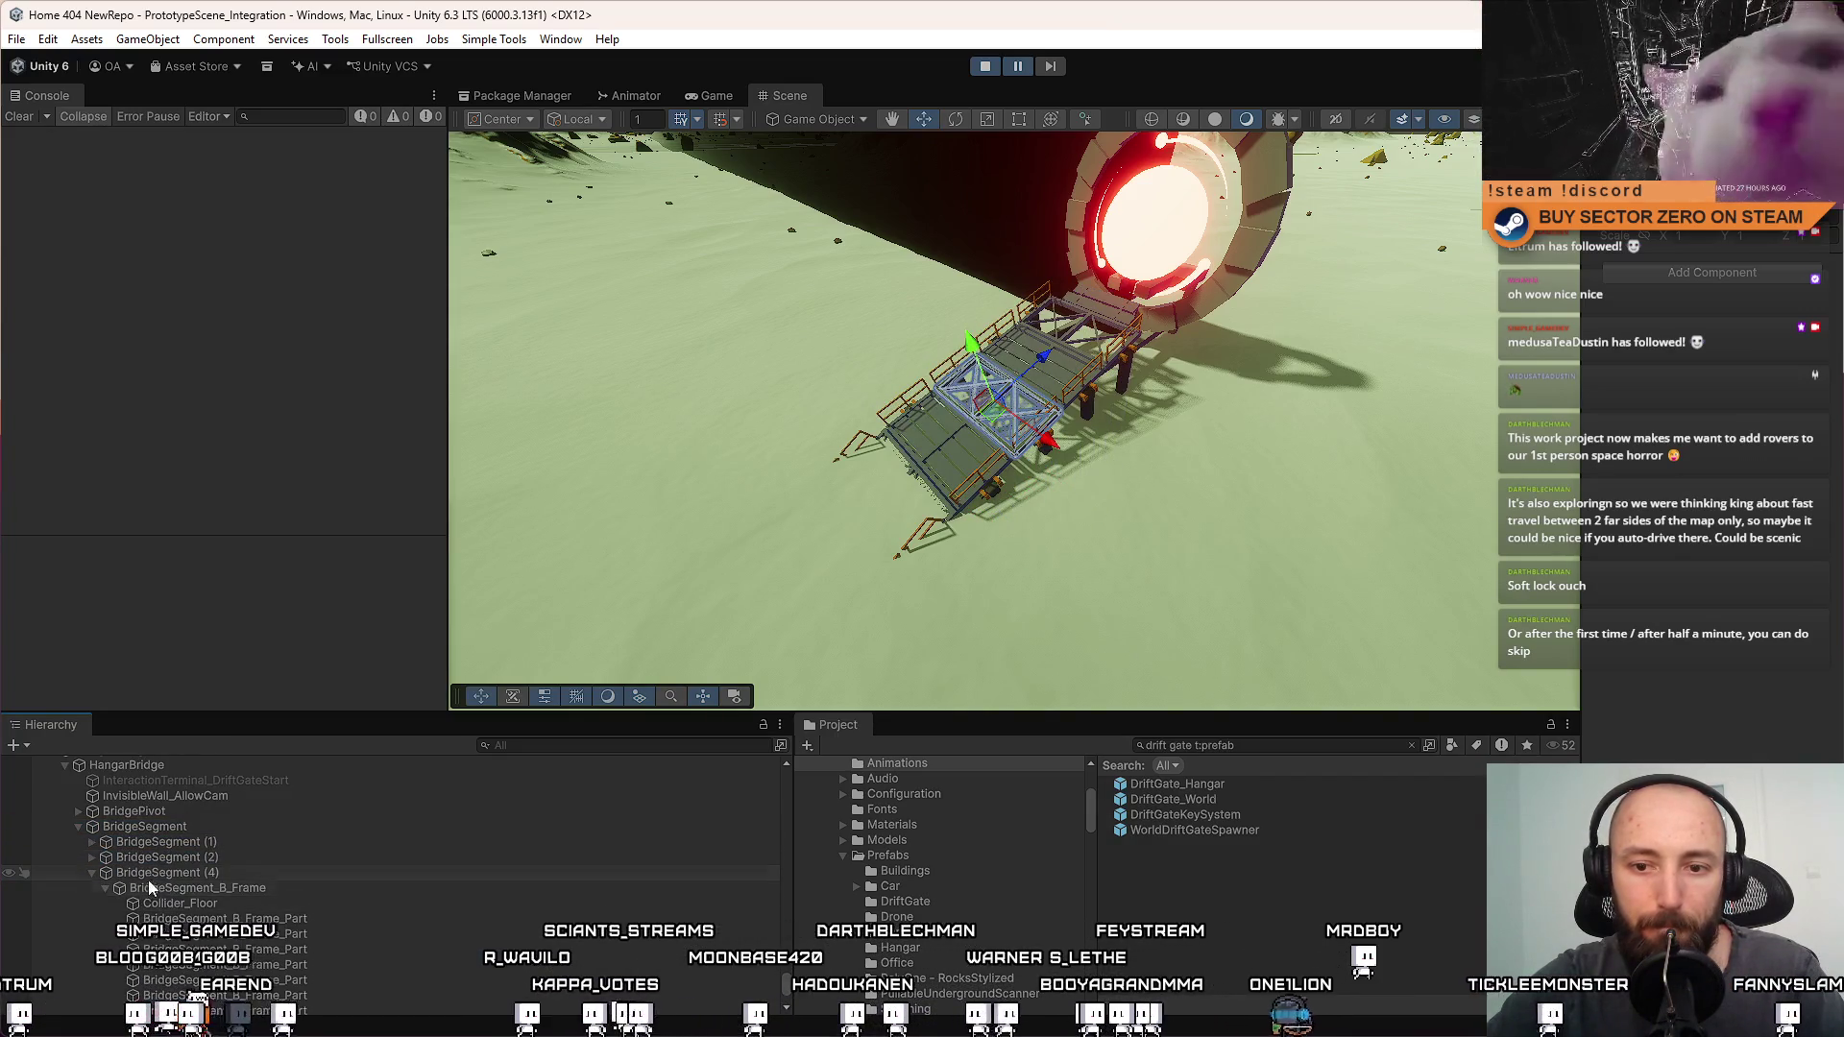
pyautogui.click(90, 872)
# Delete InteractionTerminal_DriftGateStart from the bridge and return to the Game view
pyautogui.click(194, 883)
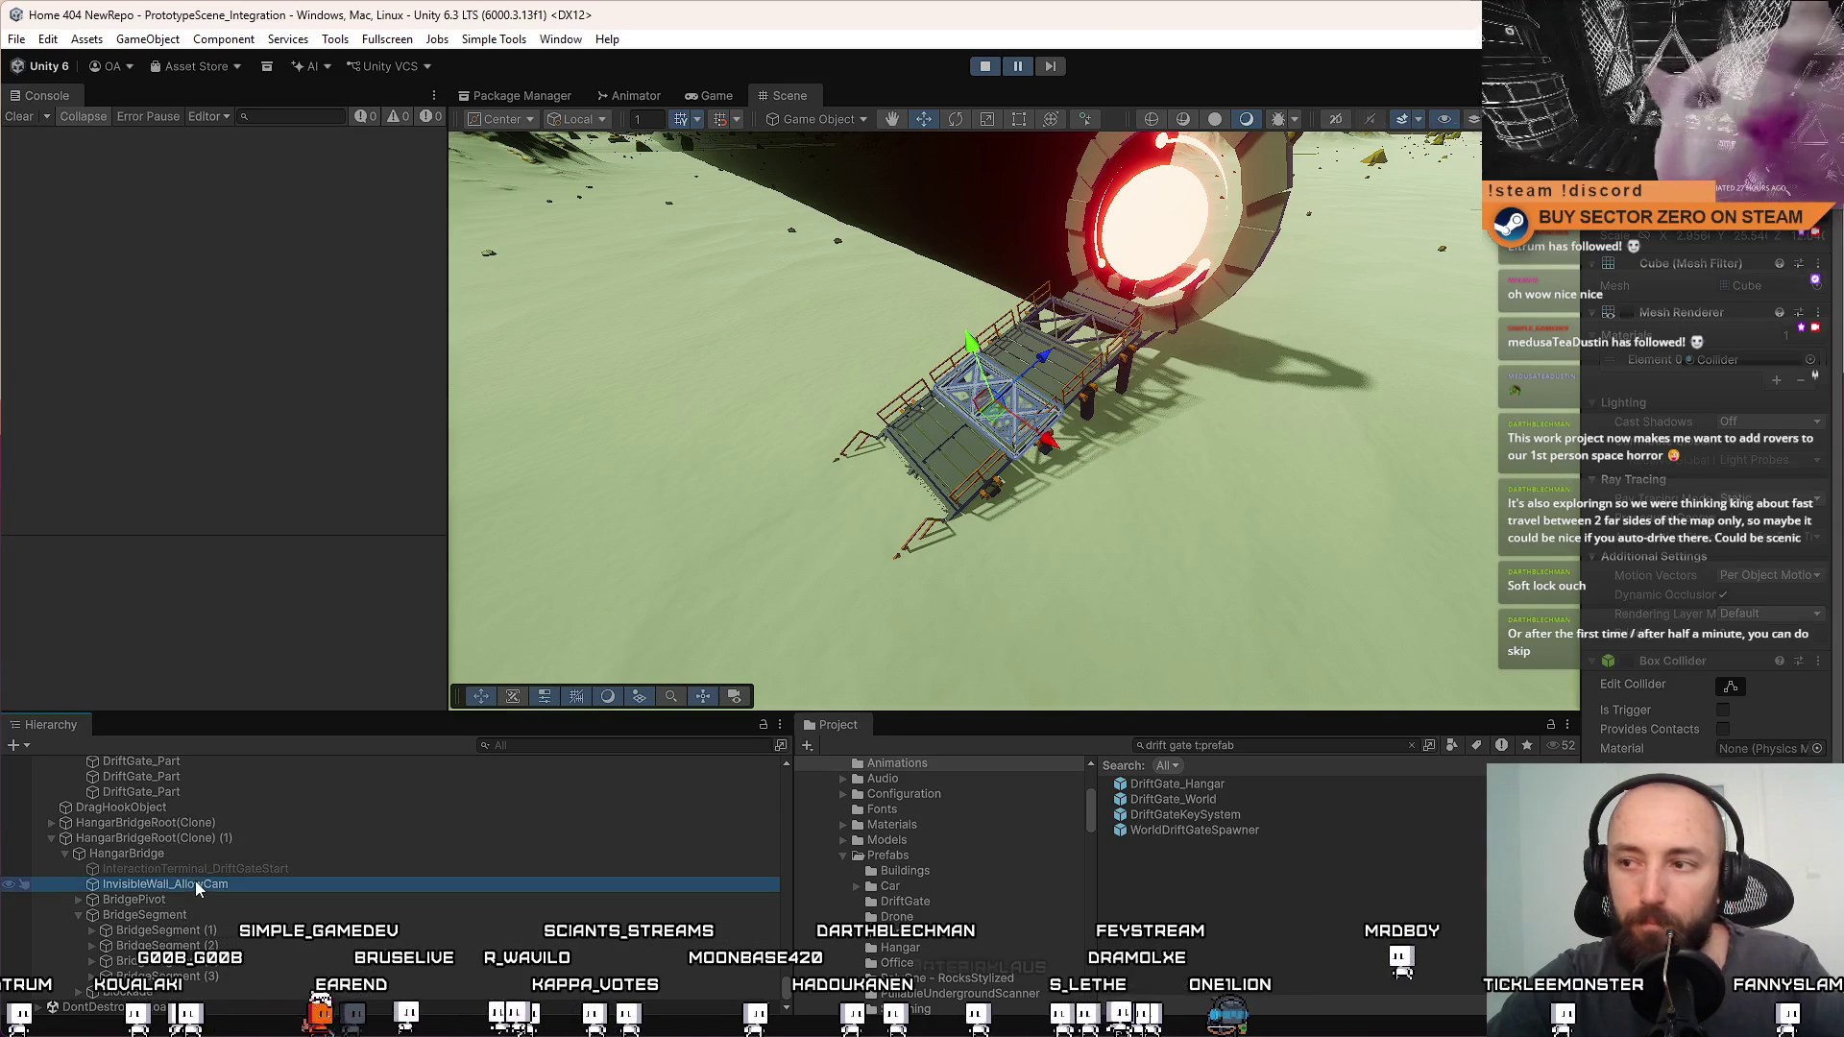
pyautogui.scroll(1, 217, 889)
pyautogui.click(217, 889)
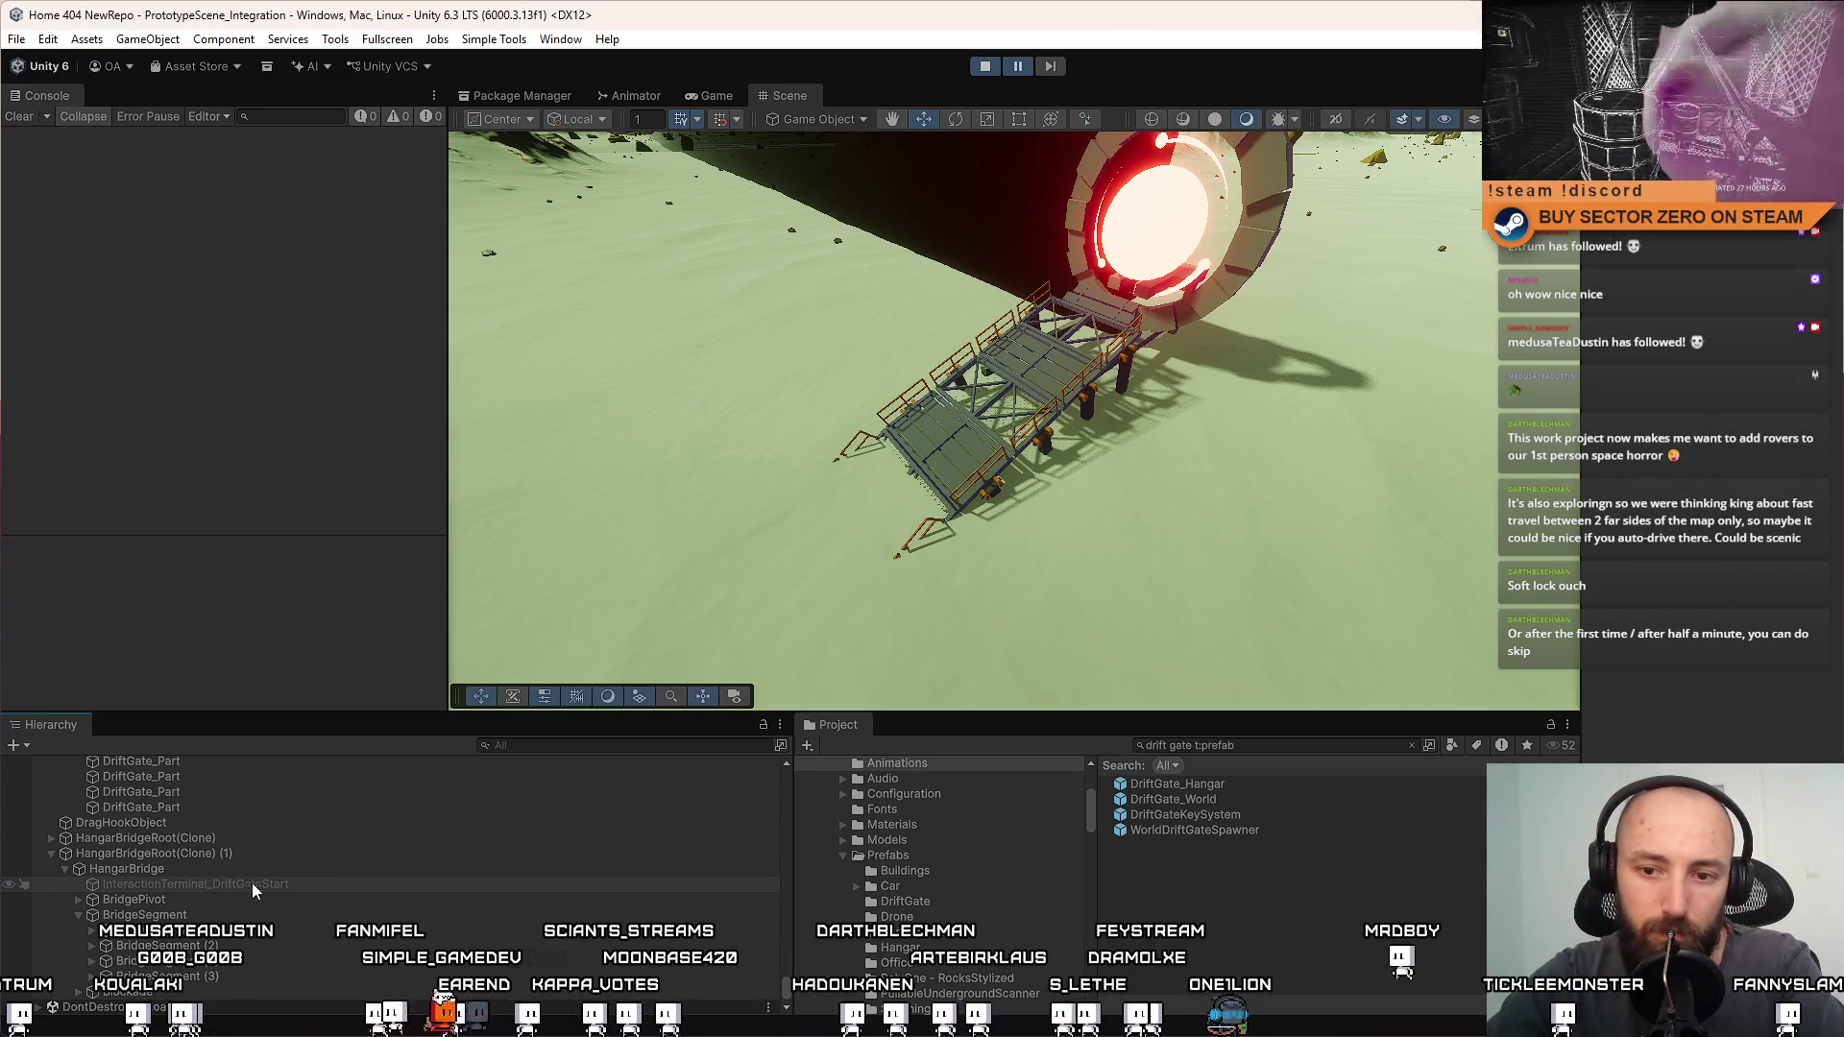
pyautogui.press('Delete')
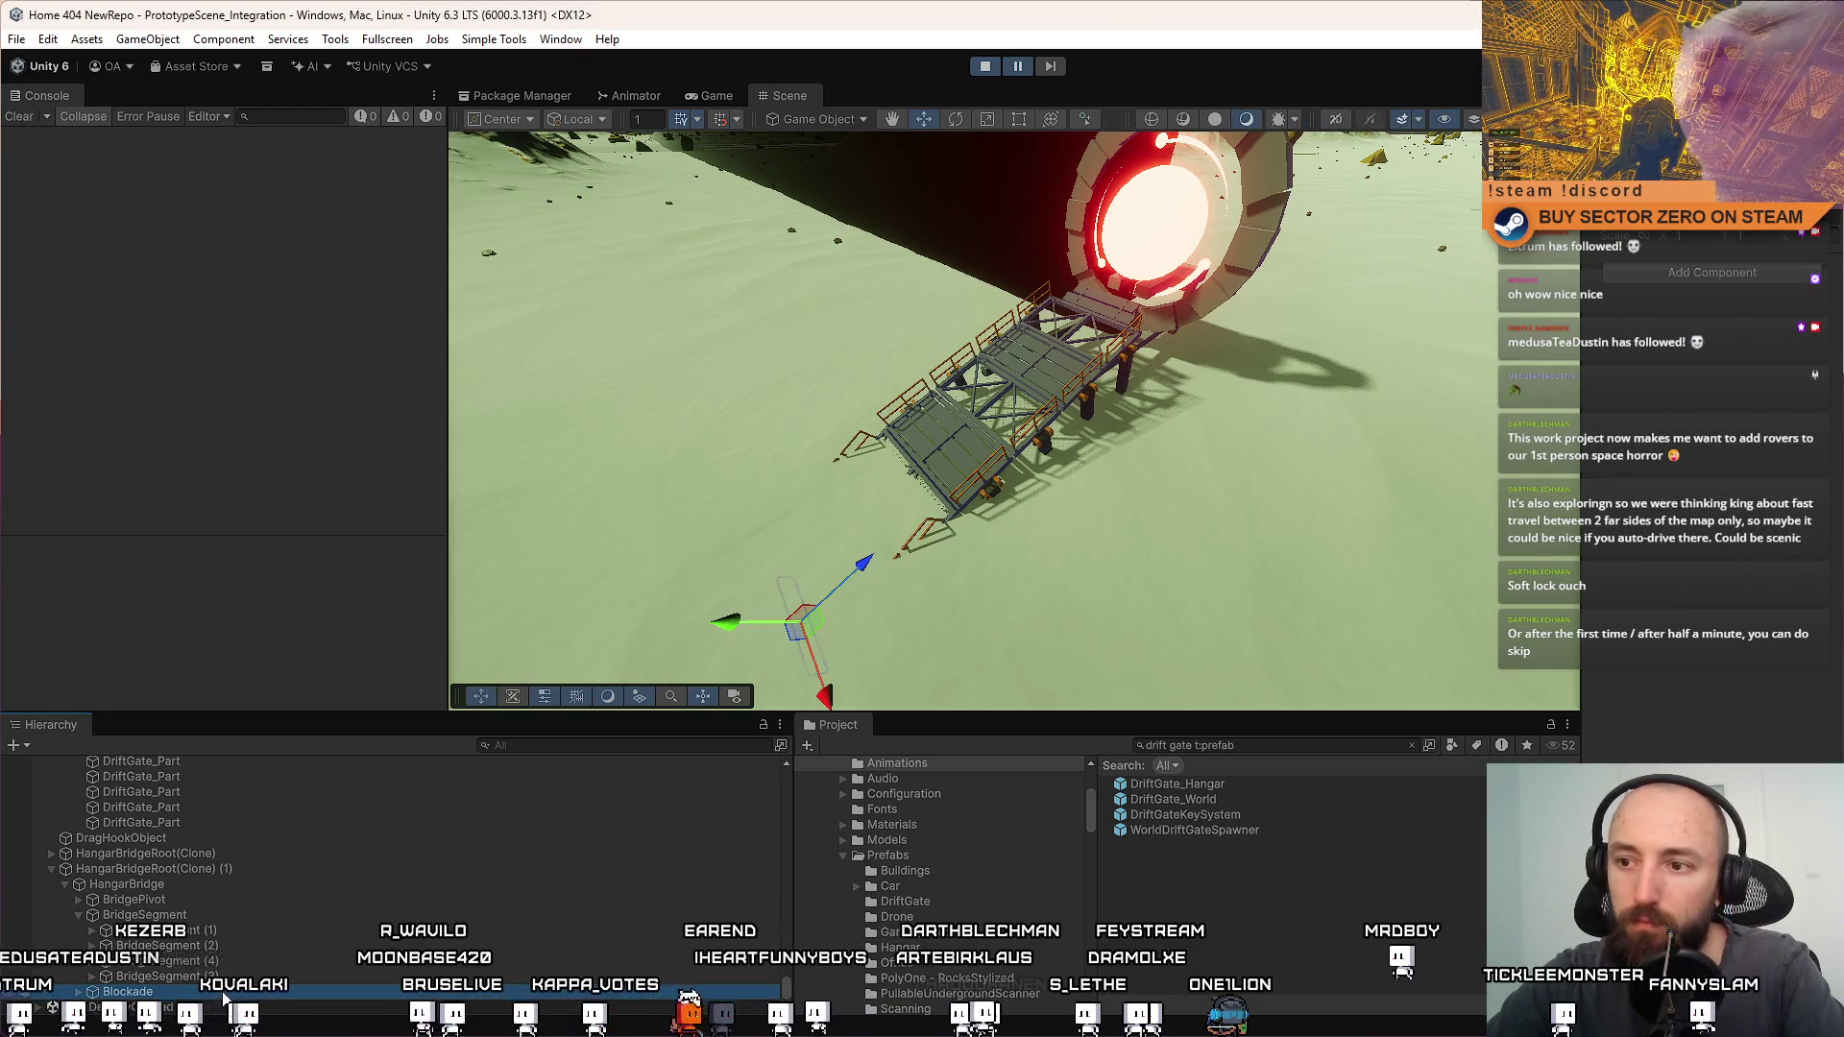
pyautogui.click(711, 96)
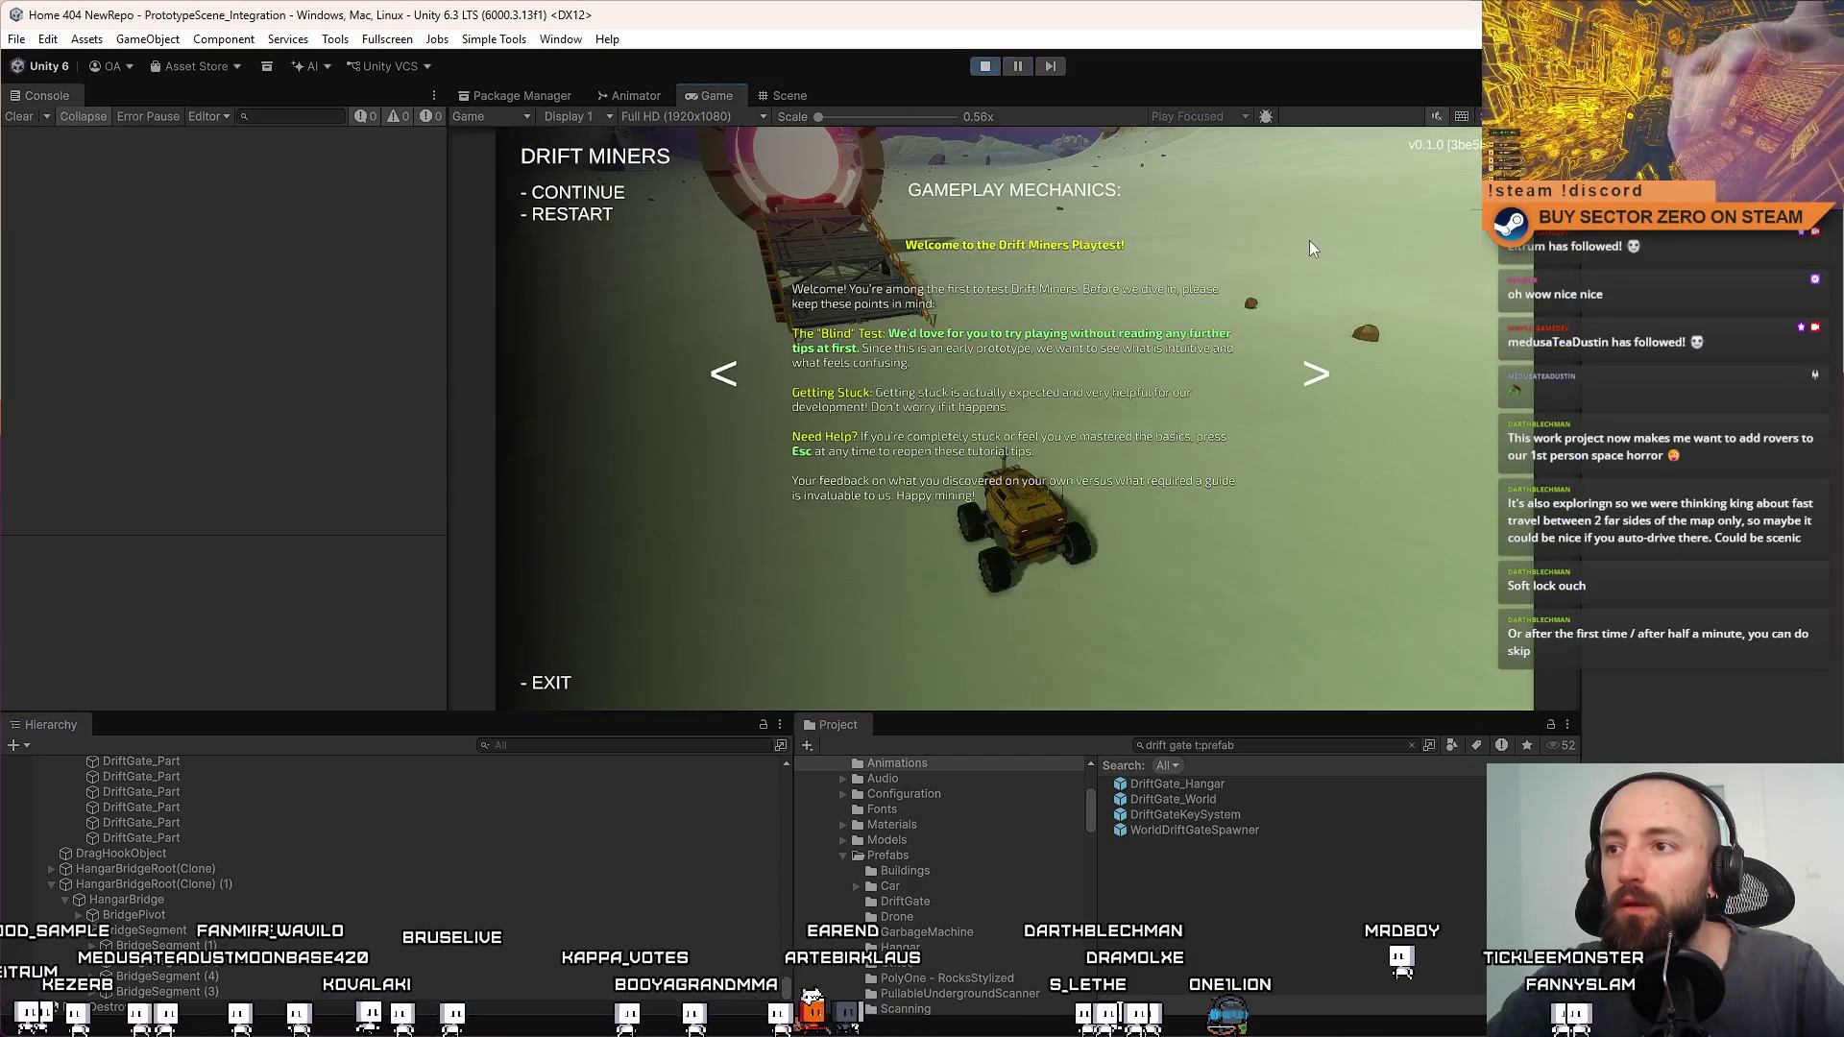
pyautogui.press('Escape')
pyautogui.press('F10')
pyautogui.press('a')
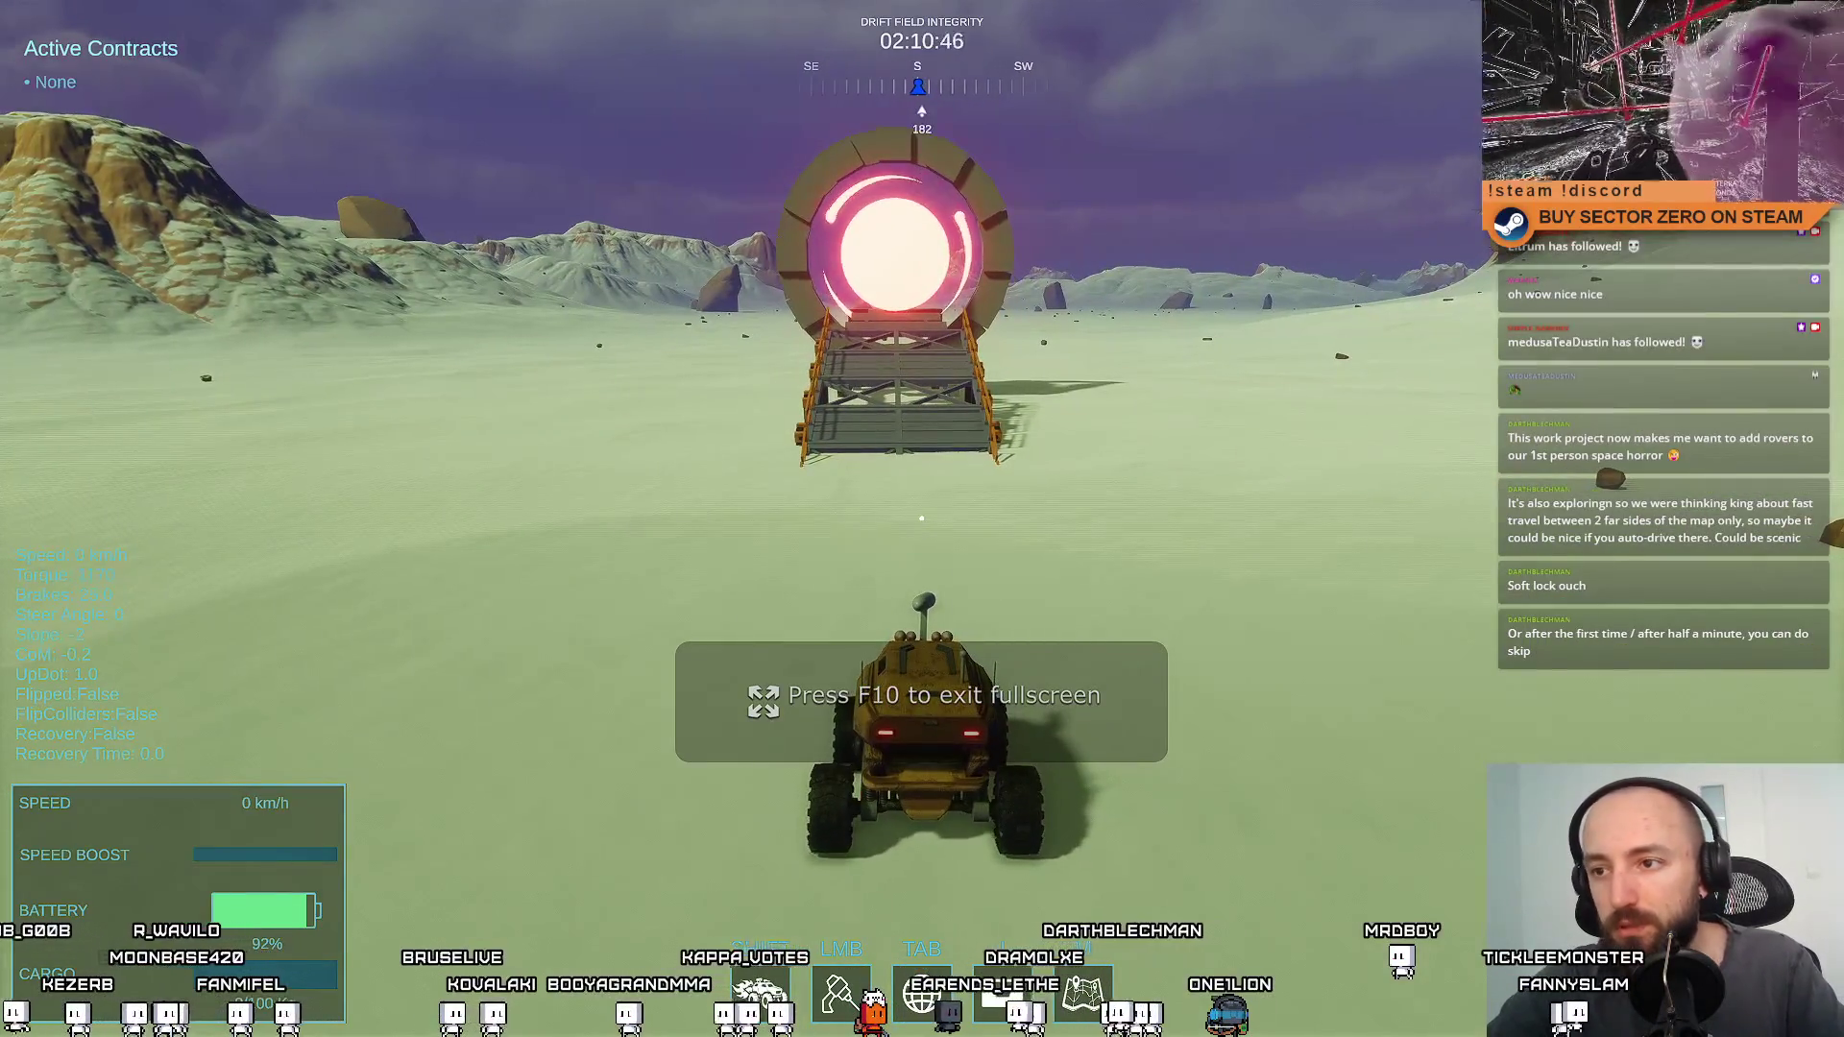
pyautogui.press('w')
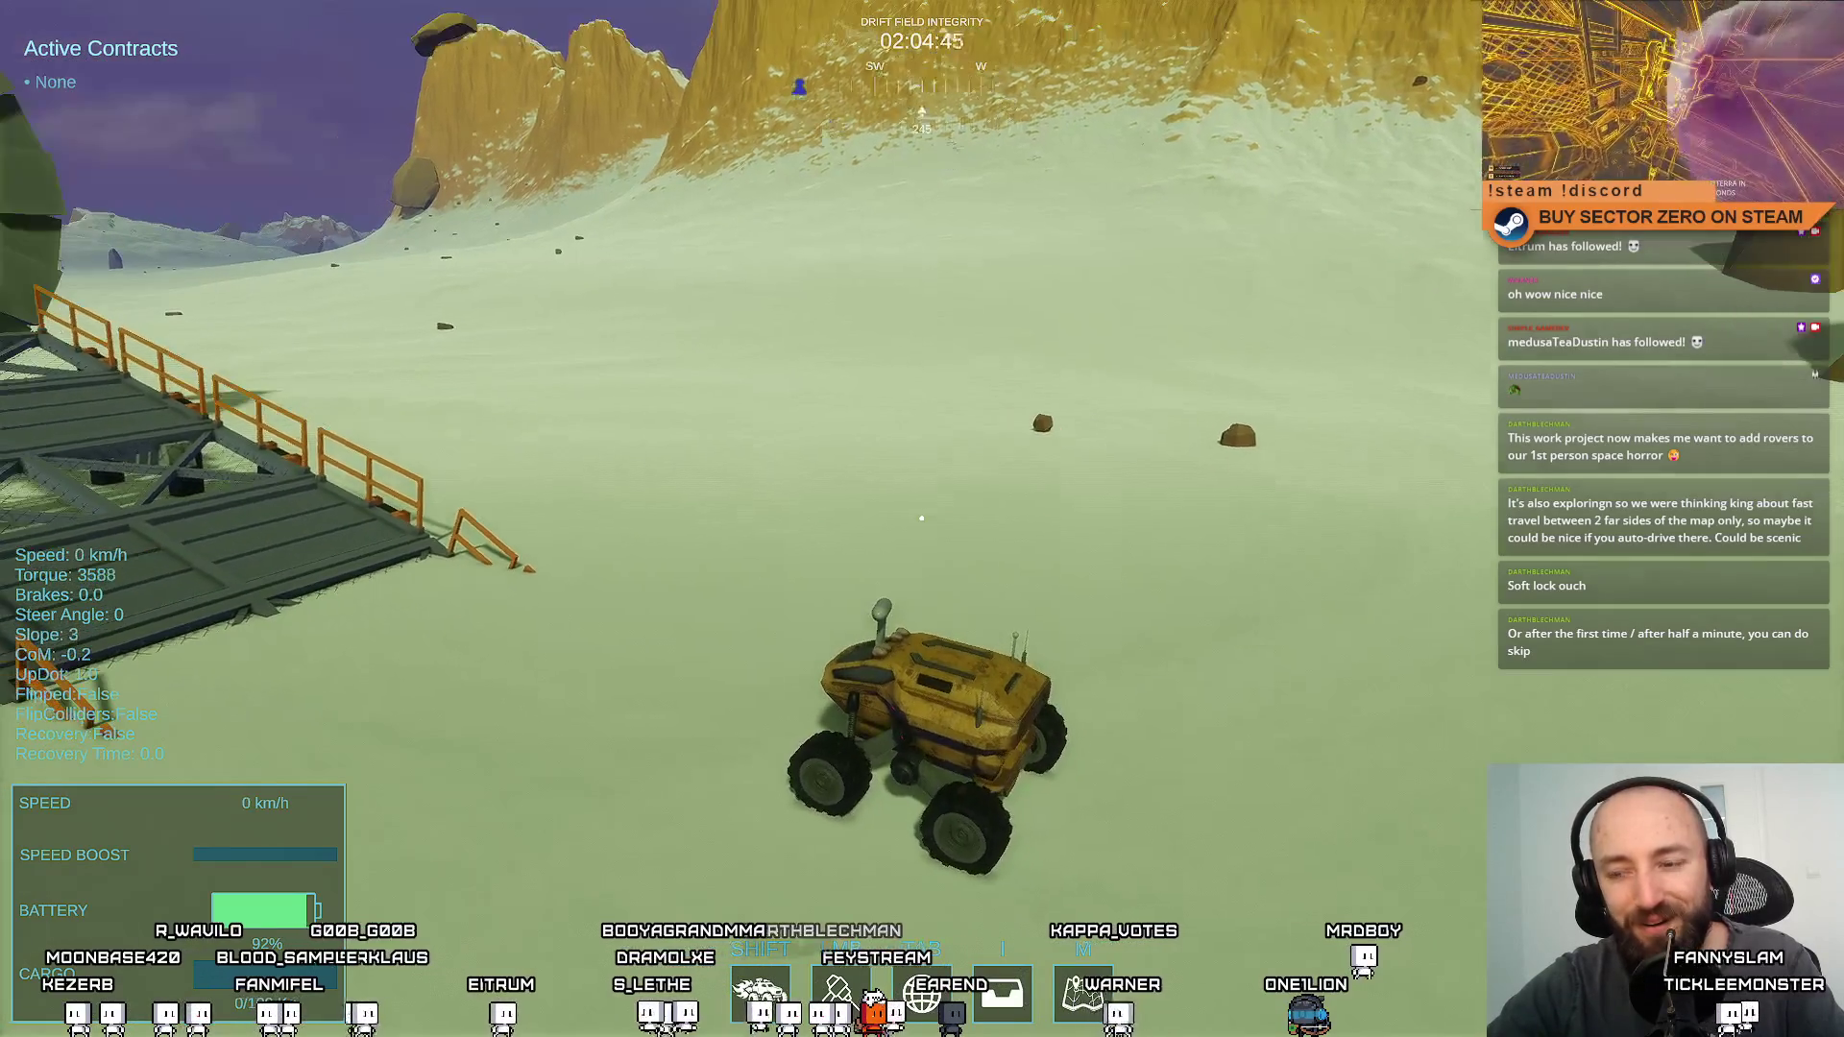
pyautogui.press('Escape')
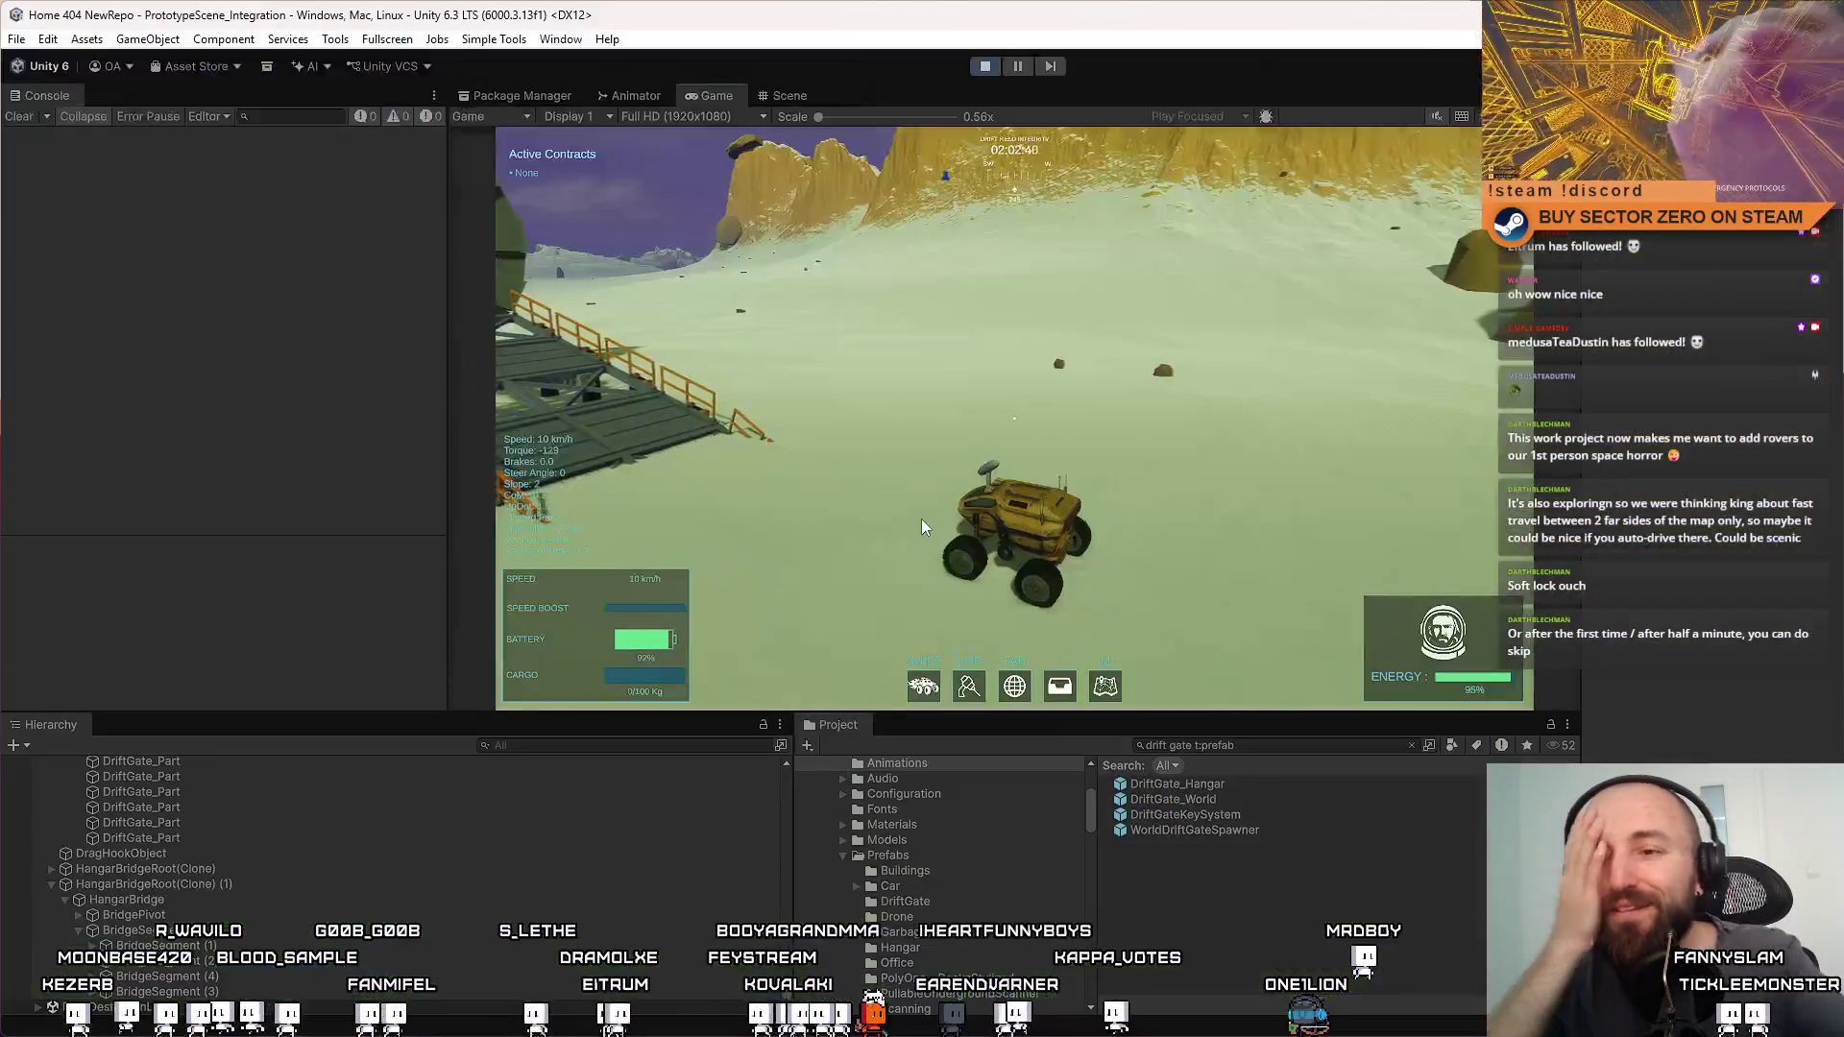
pyautogui.press('Escape')
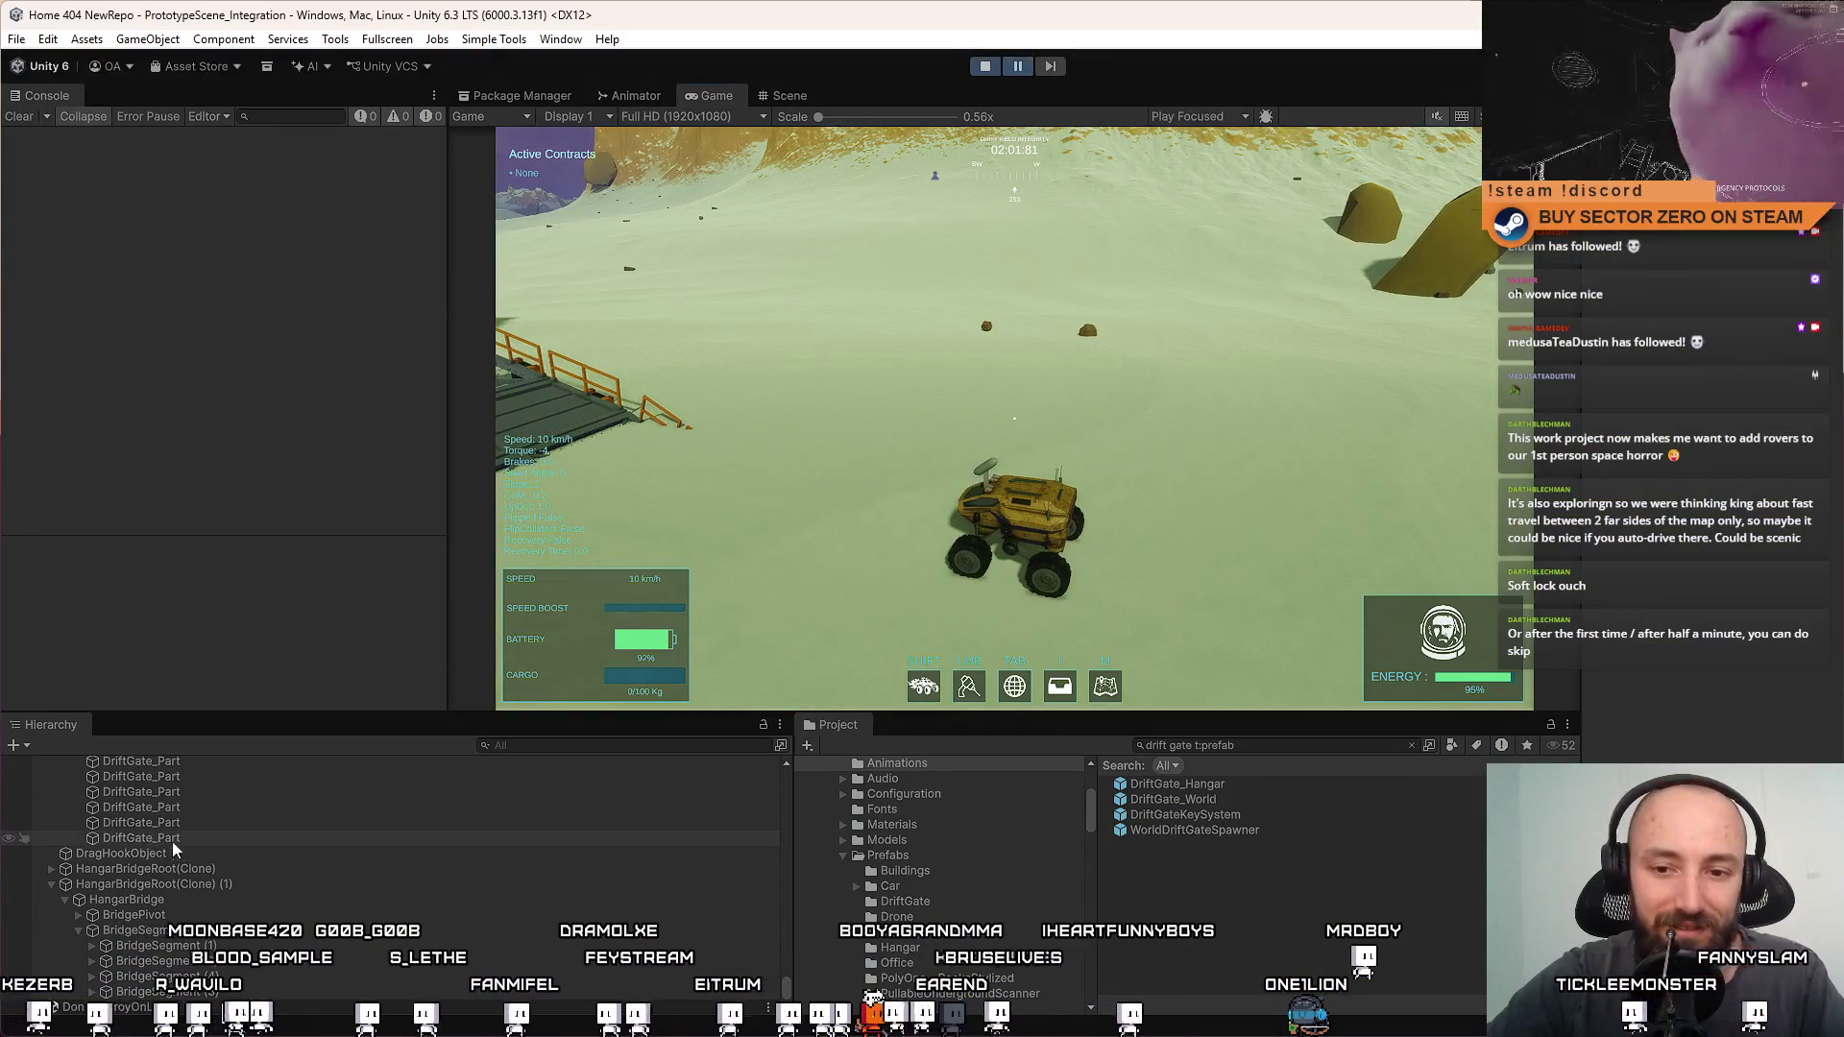
pyautogui.click(194, 869)
pyautogui.press('Delete')
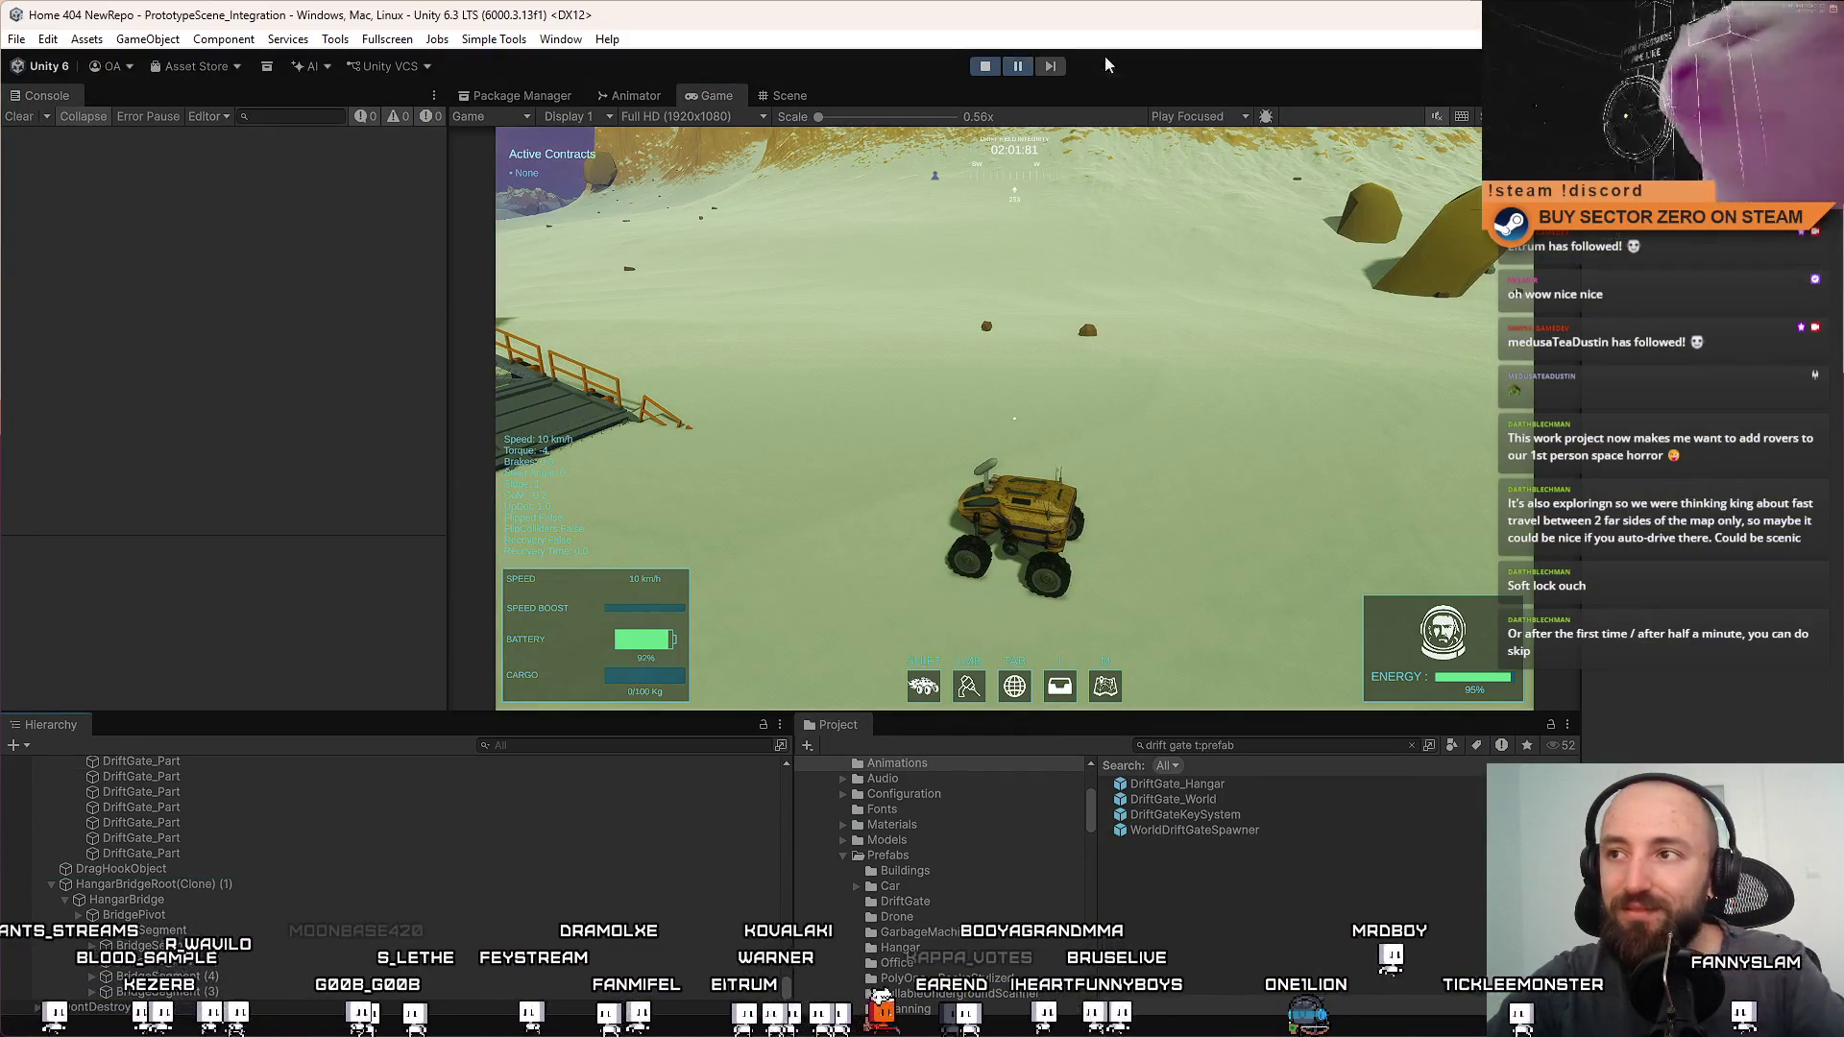
pyautogui.press('F10')
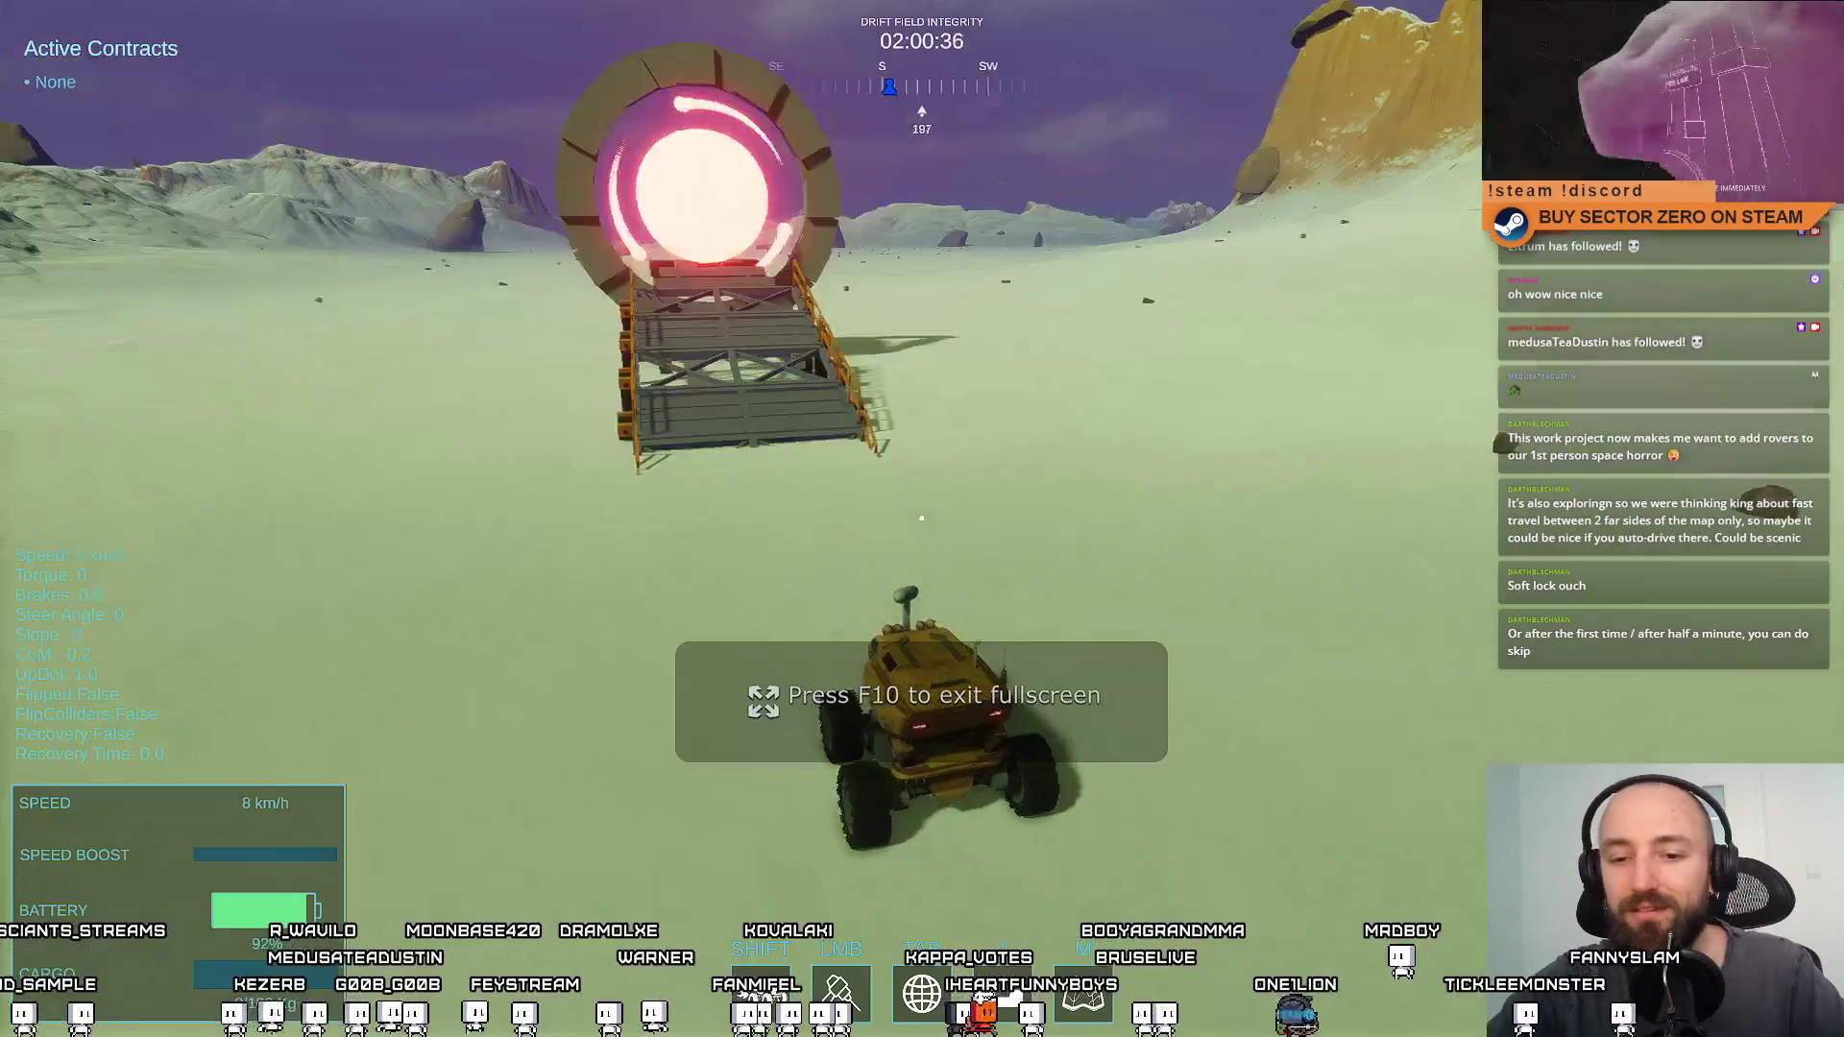
pyautogui.press('w')
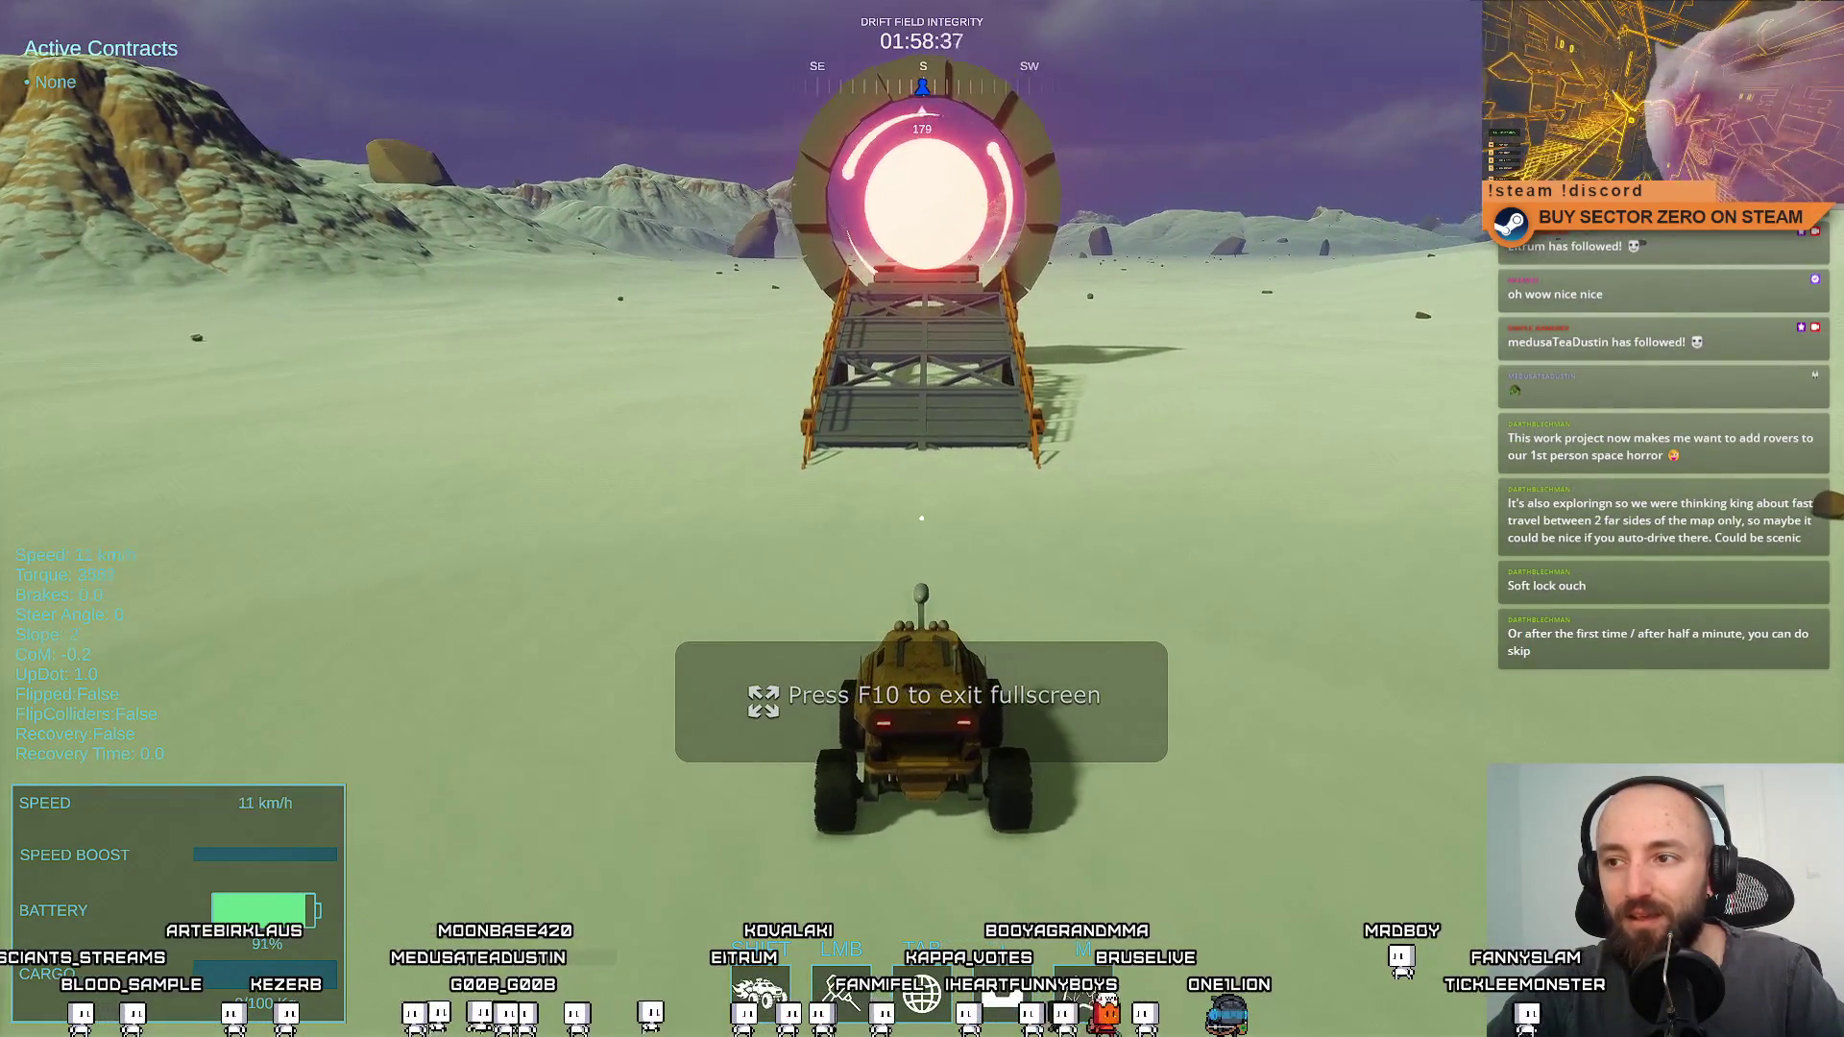
pyautogui.press('w')
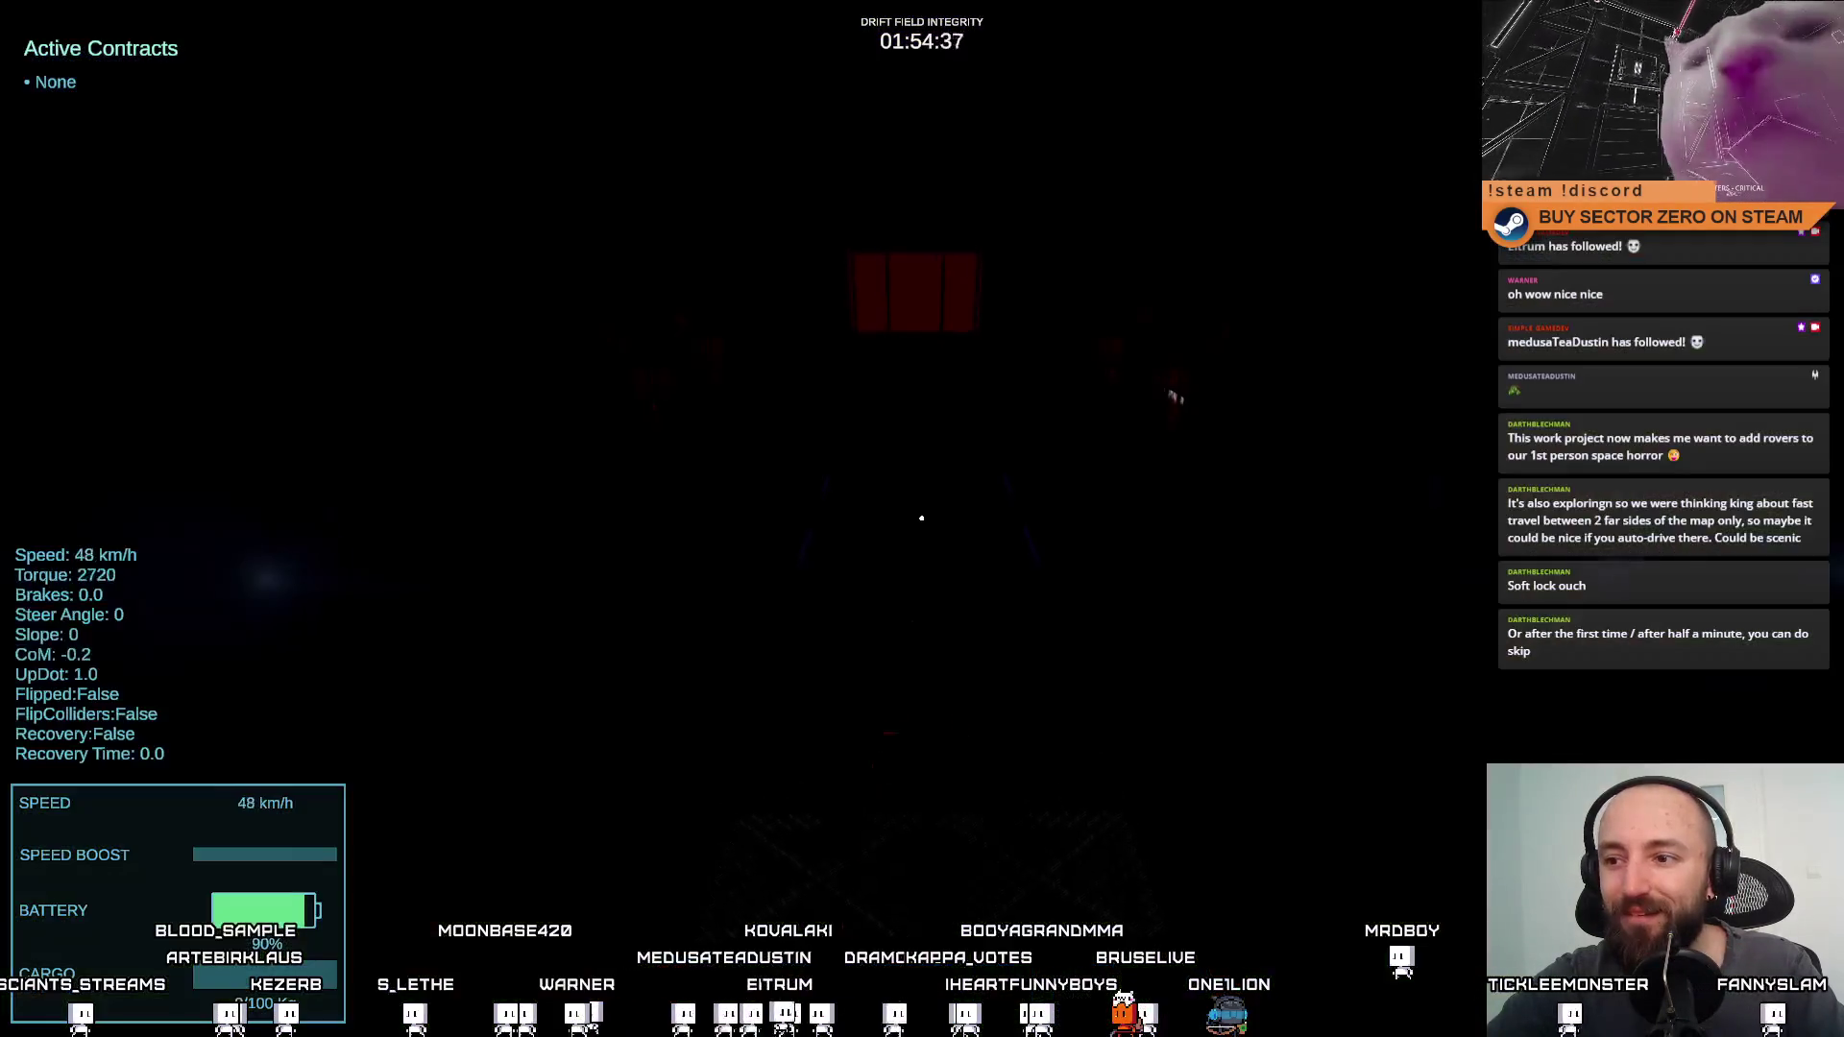
pyautogui.press('a')
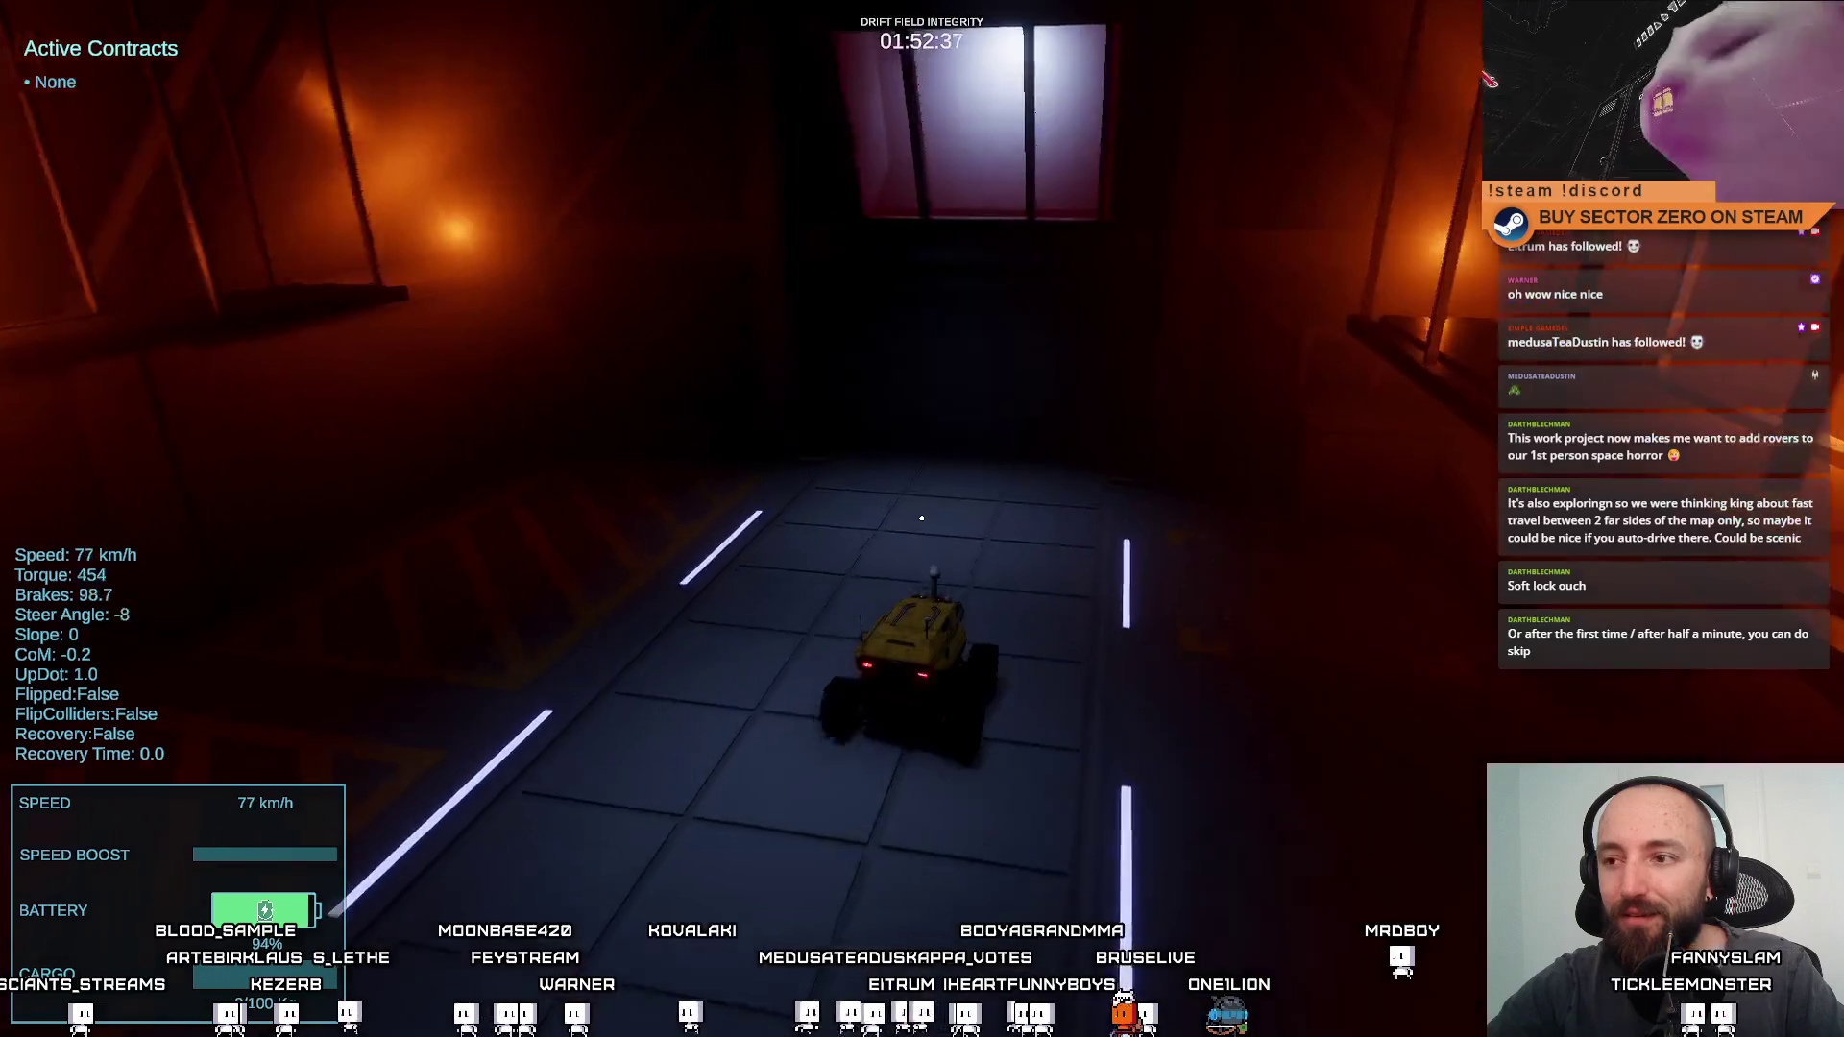
pyautogui.press('w')
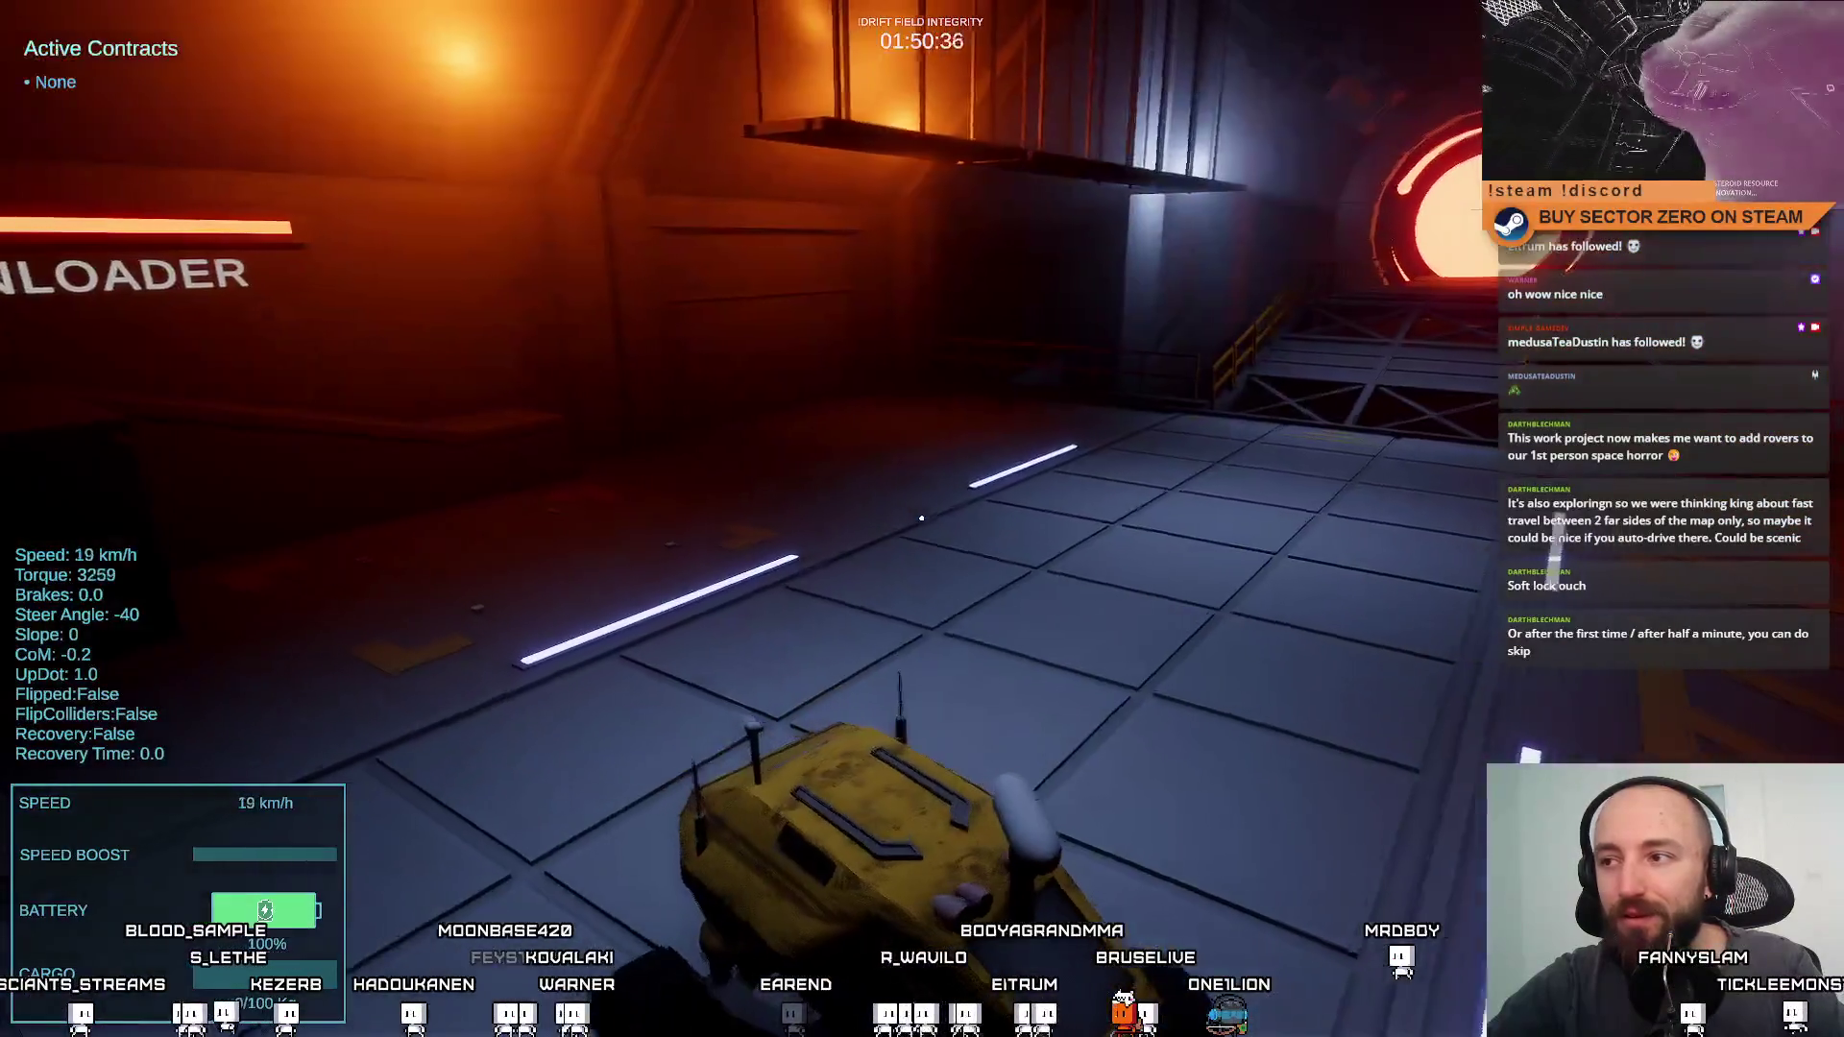
pyautogui.press('d')
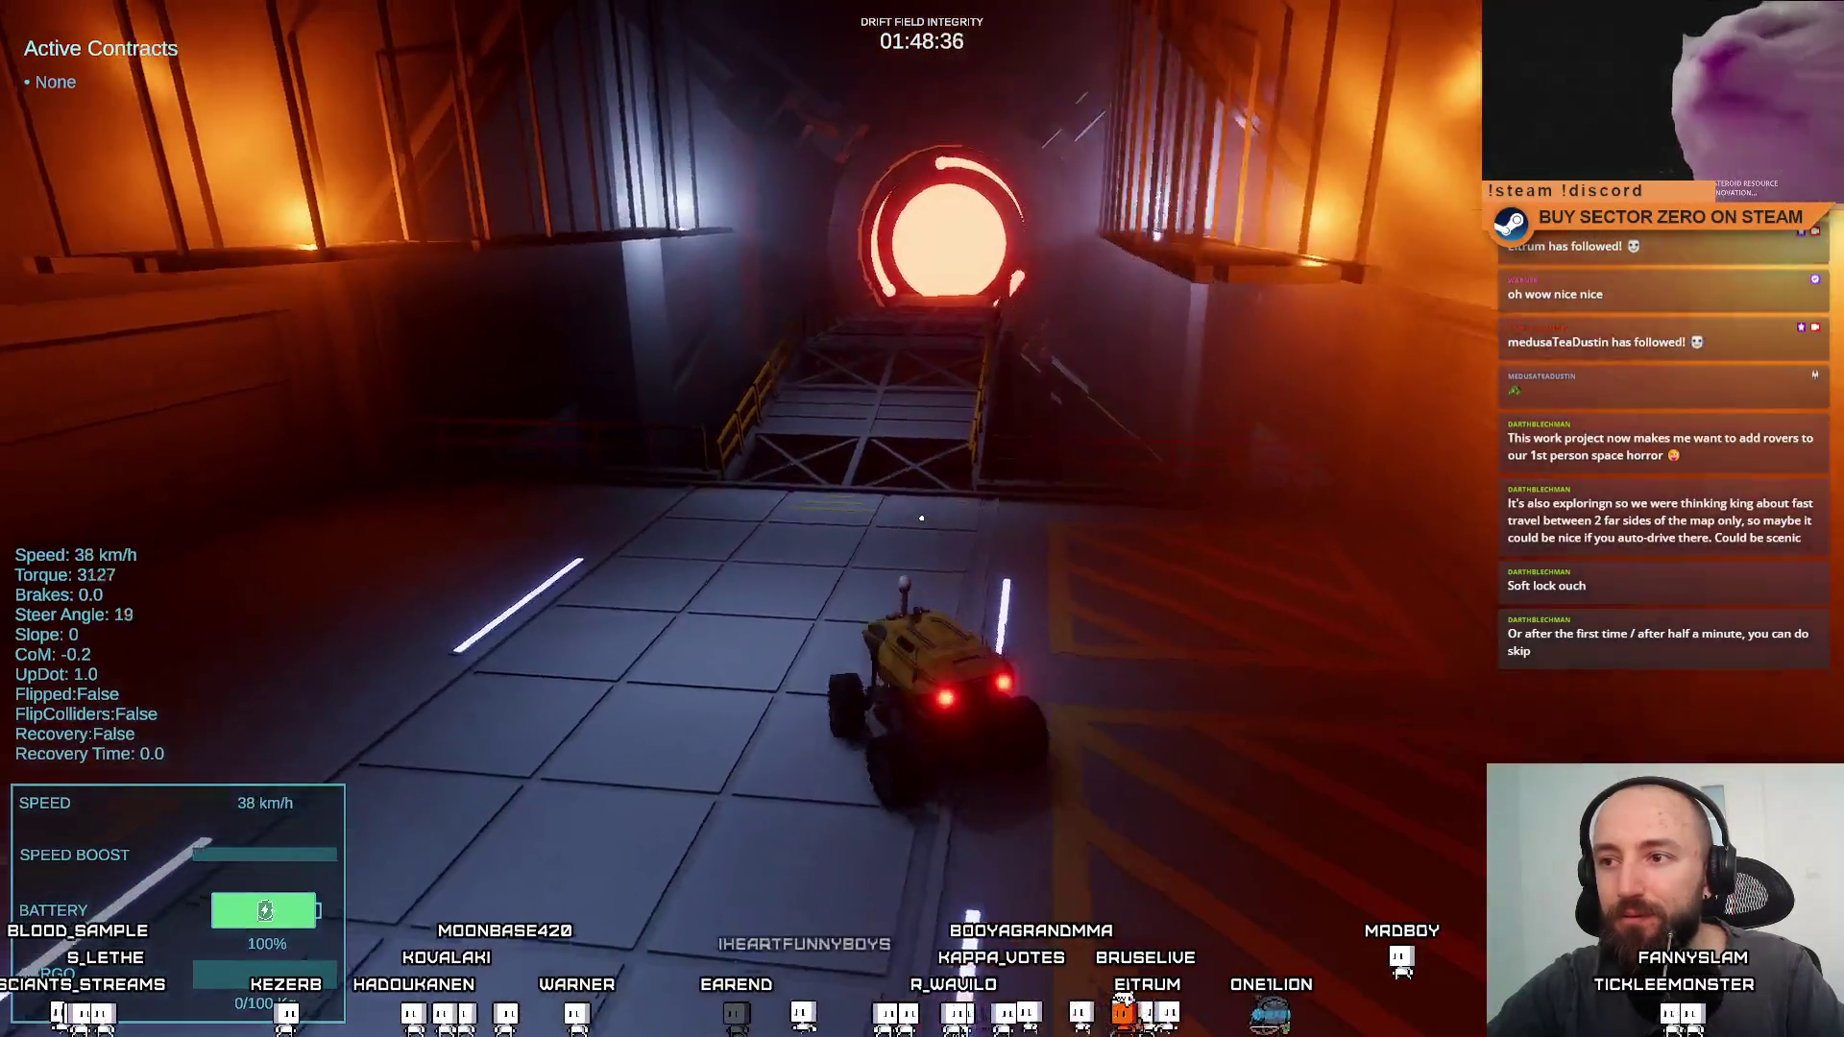
pyautogui.press('w')
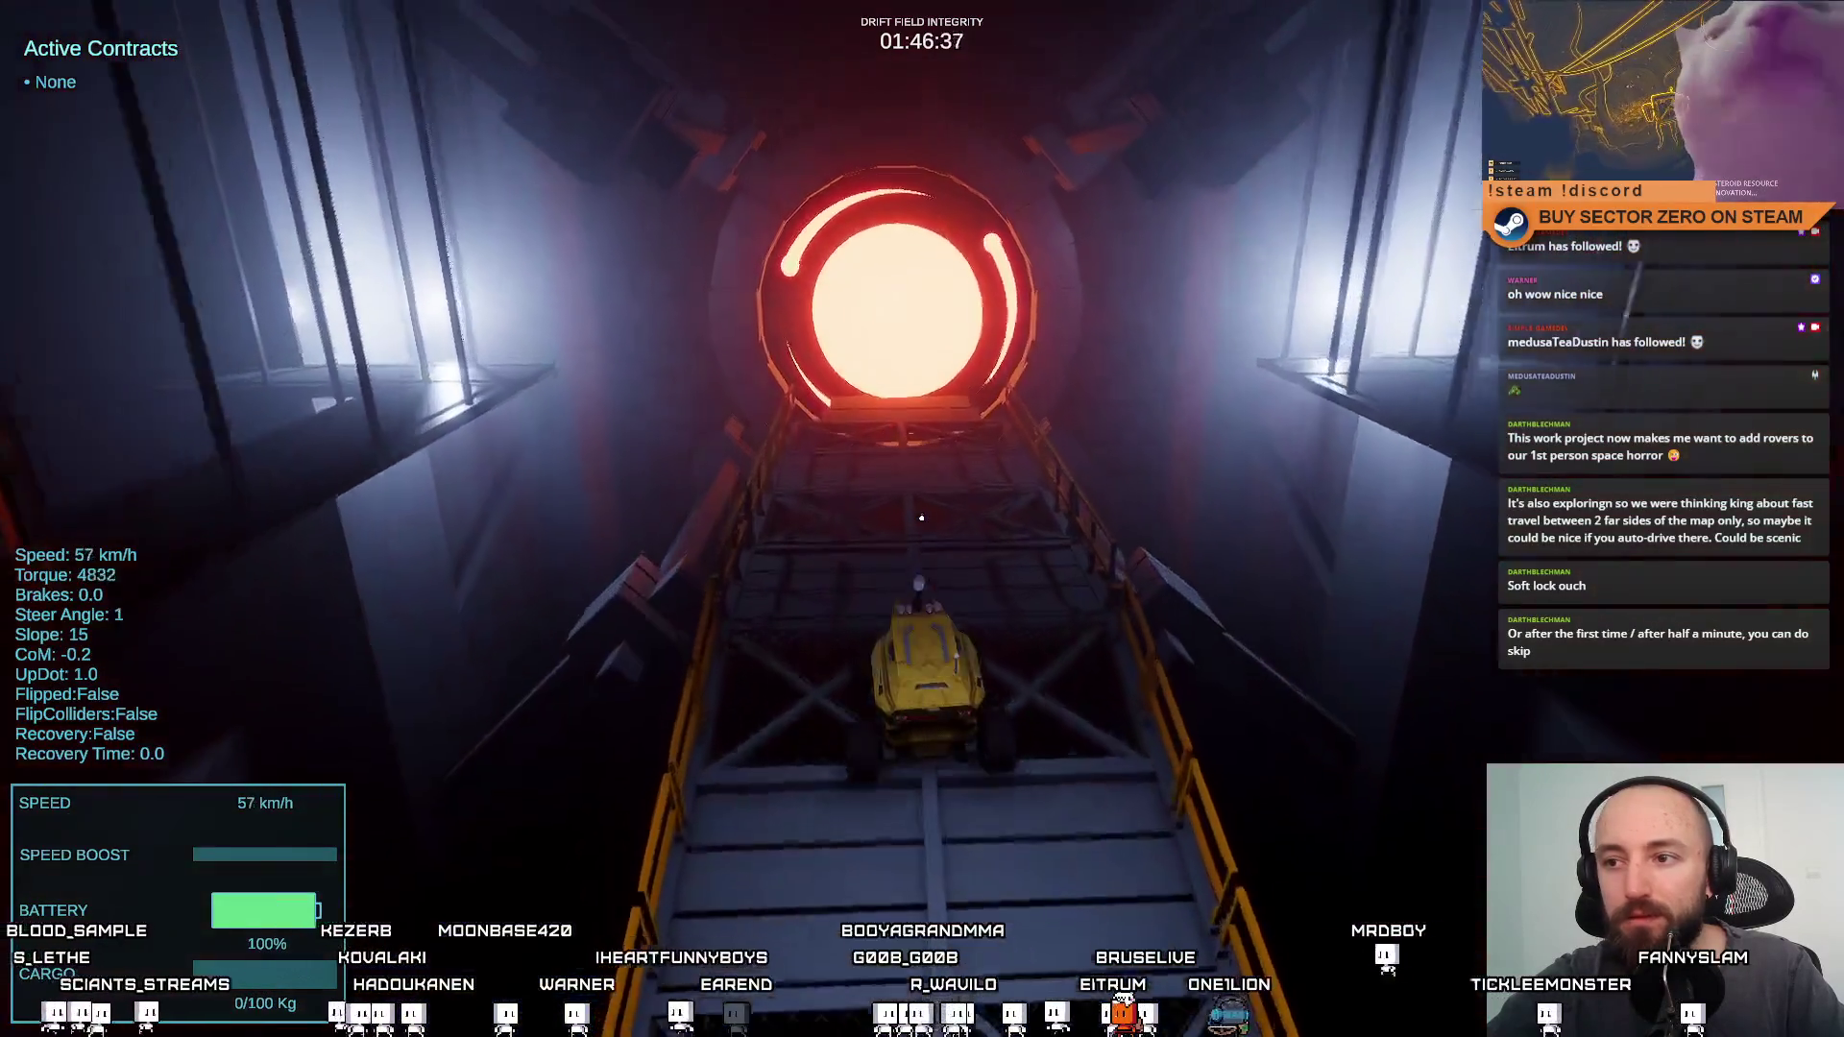
pyautogui.press('w')
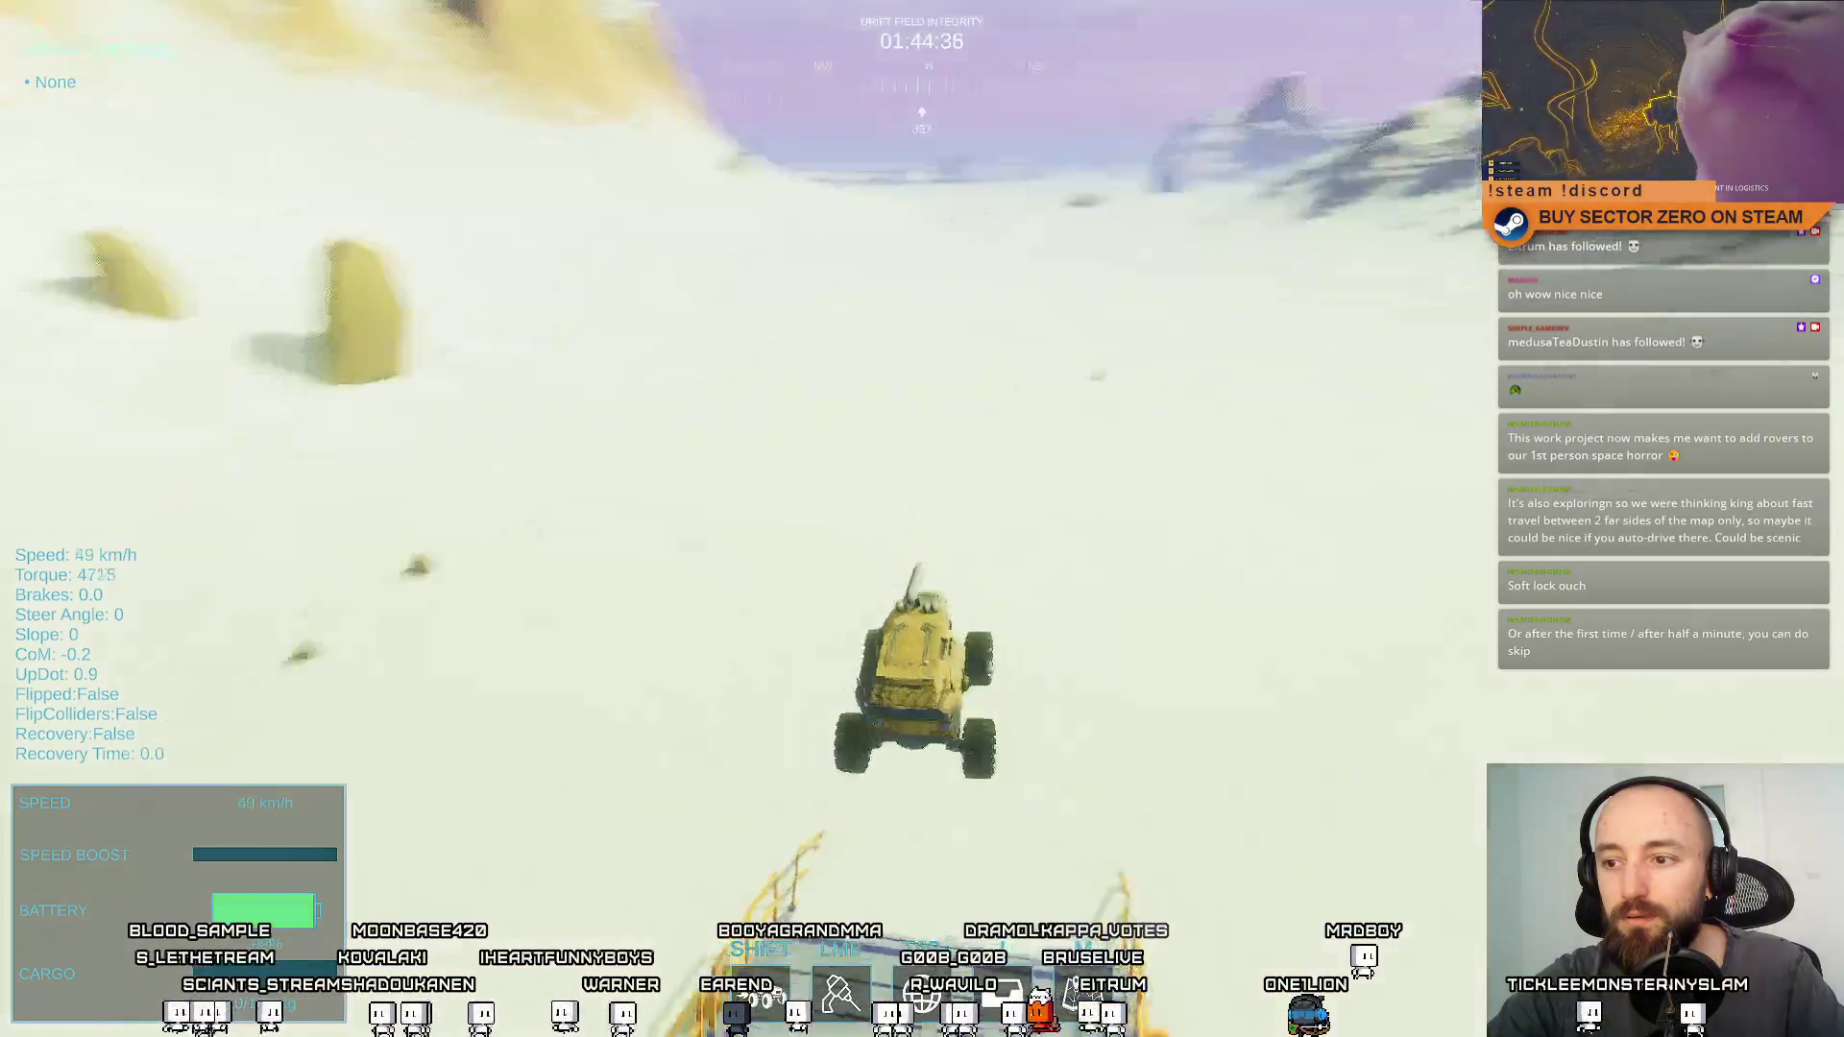
pyautogui.press('w')
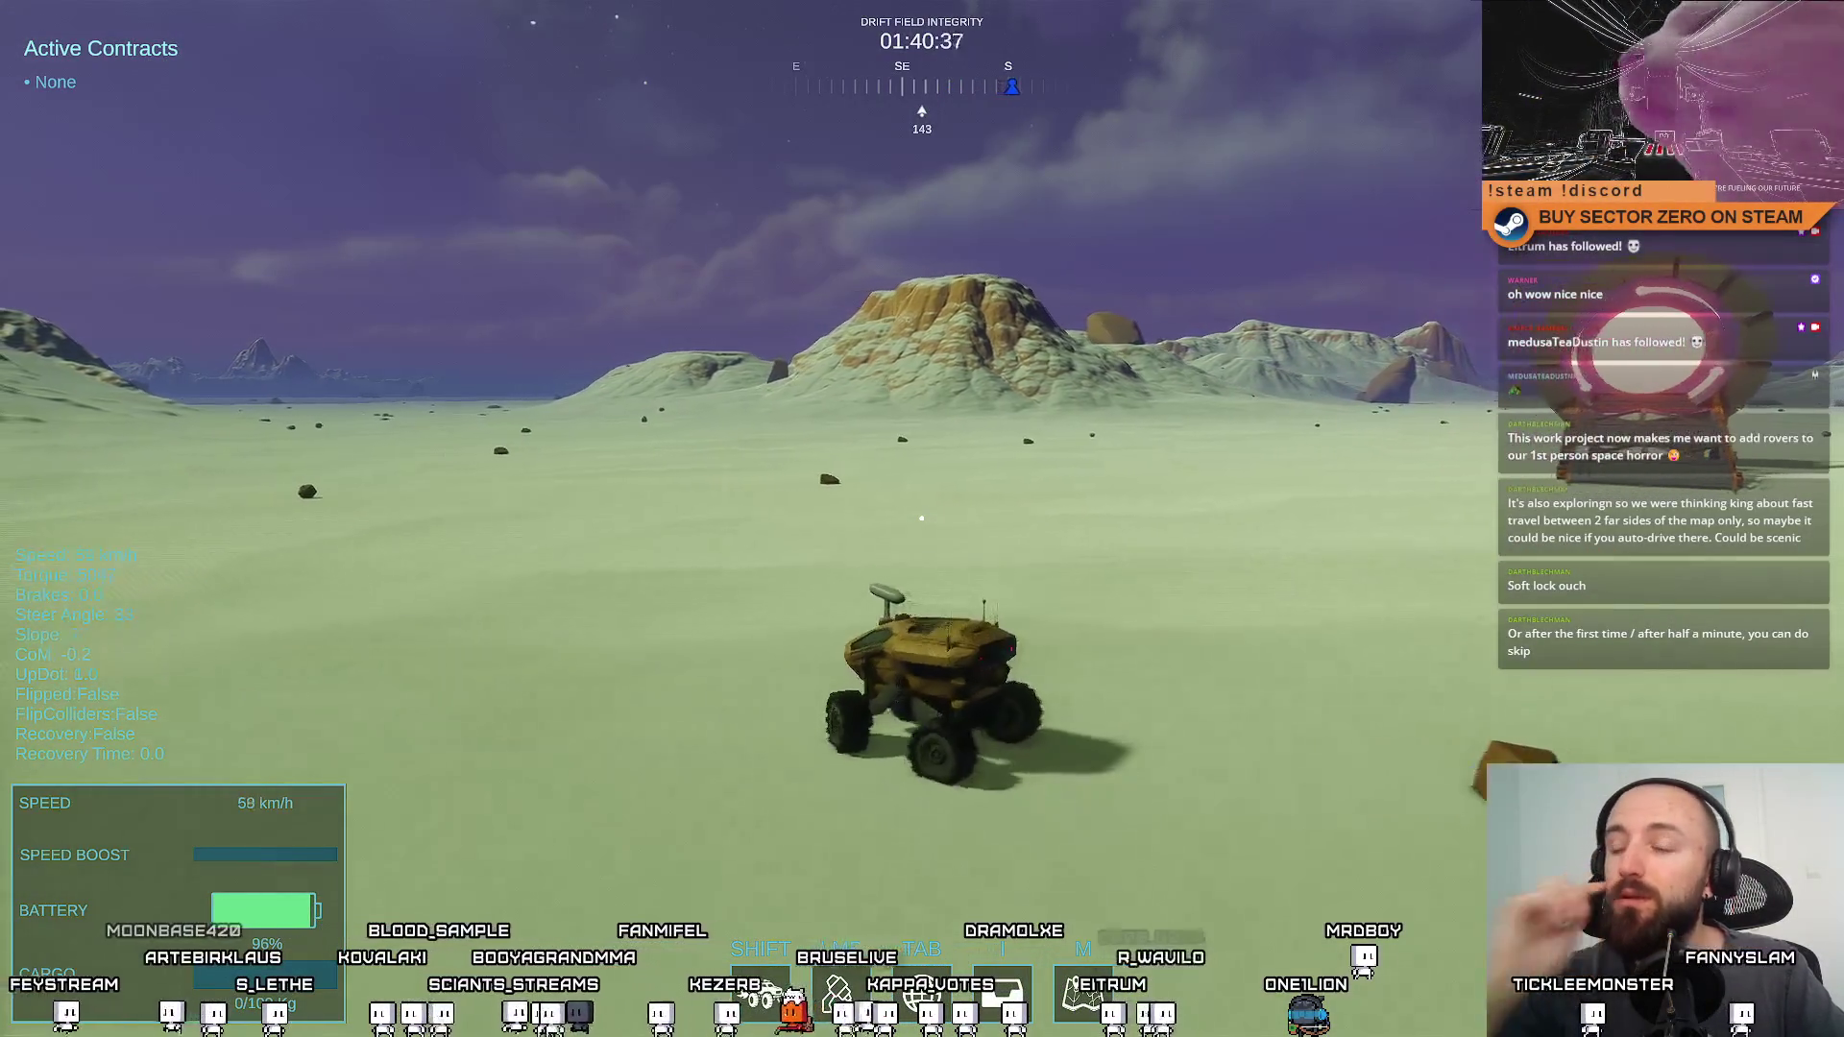
pyautogui.press('w')
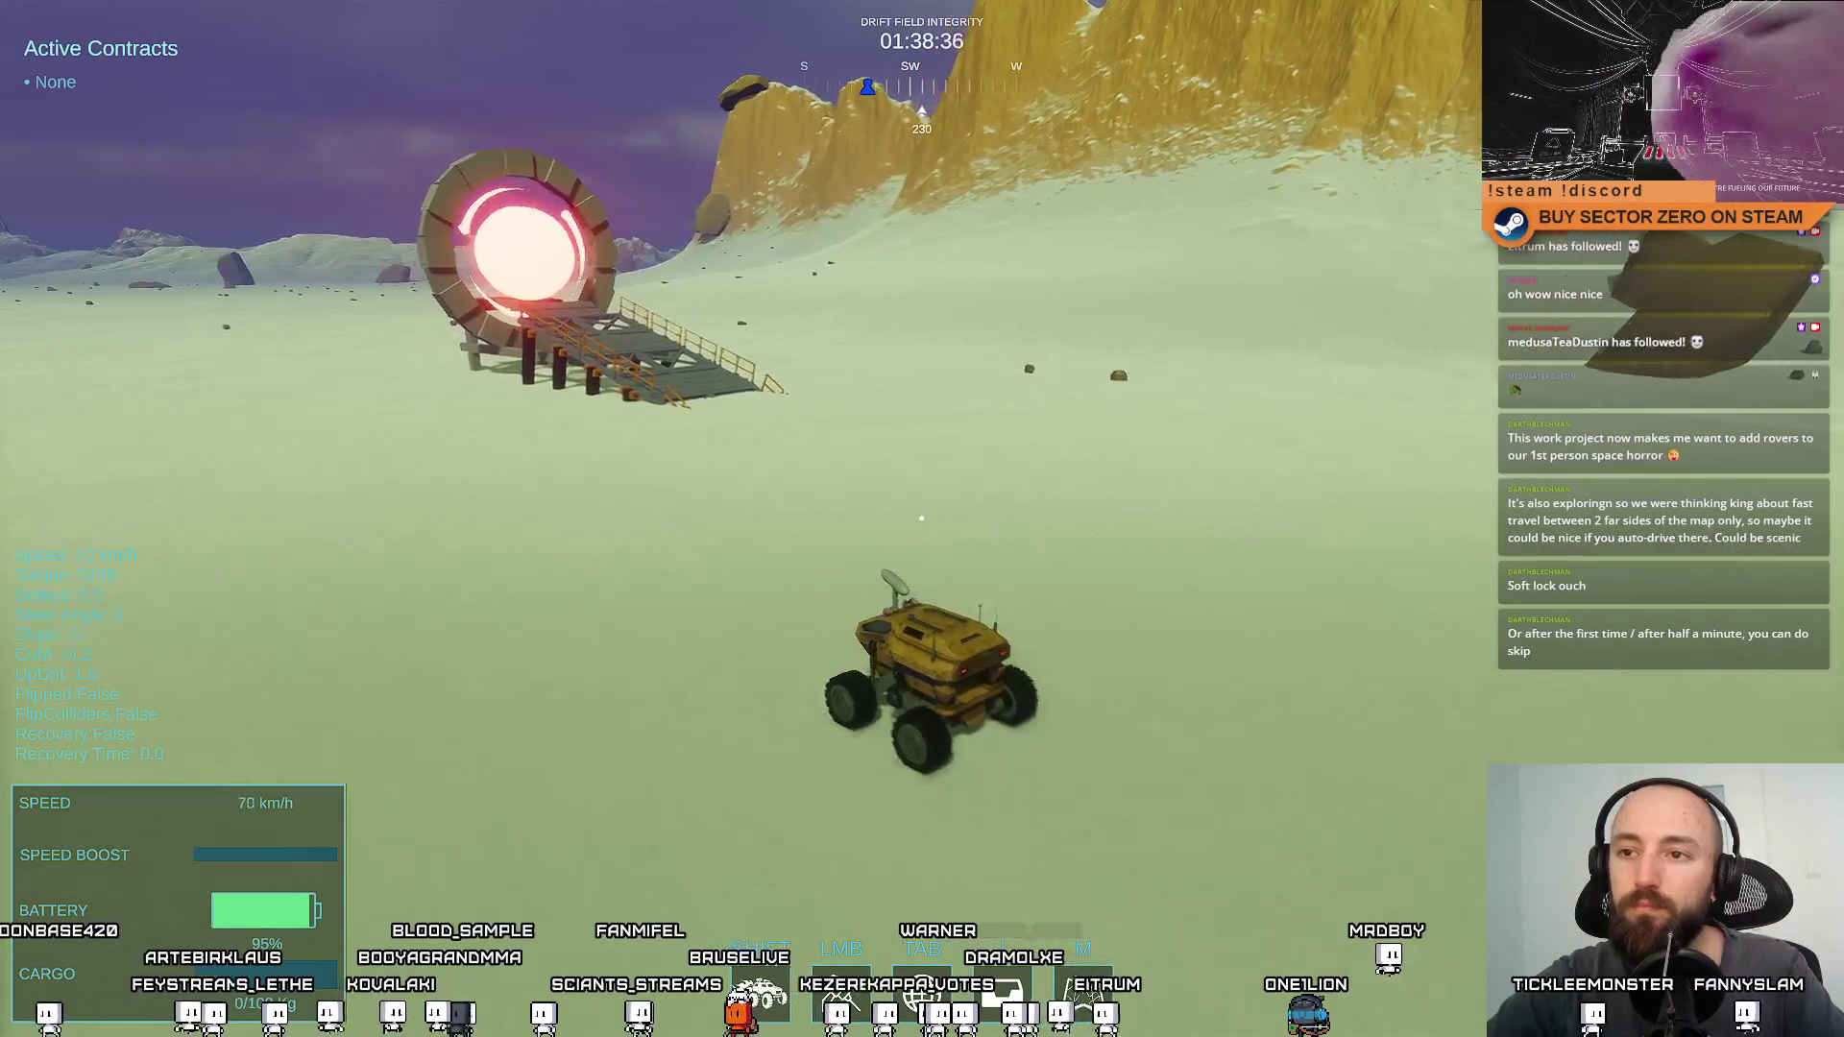
pyautogui.press('s')
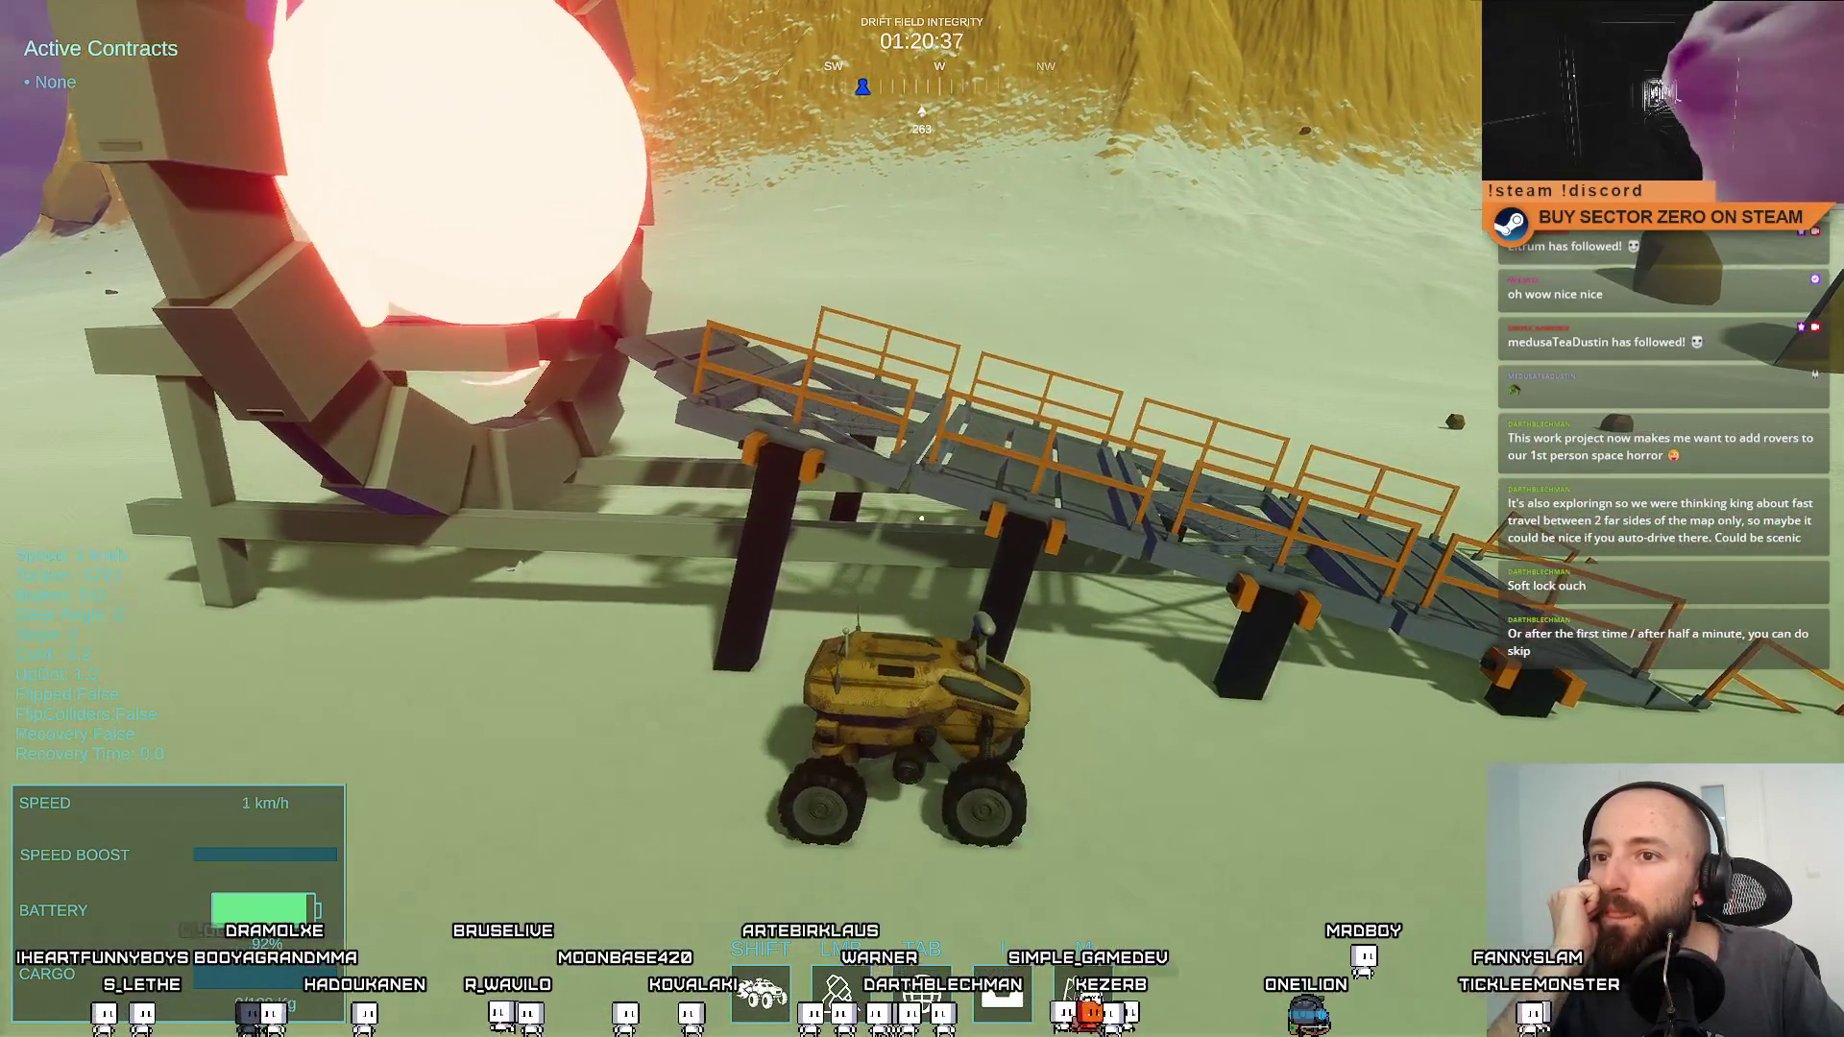
pyautogui.press('w')
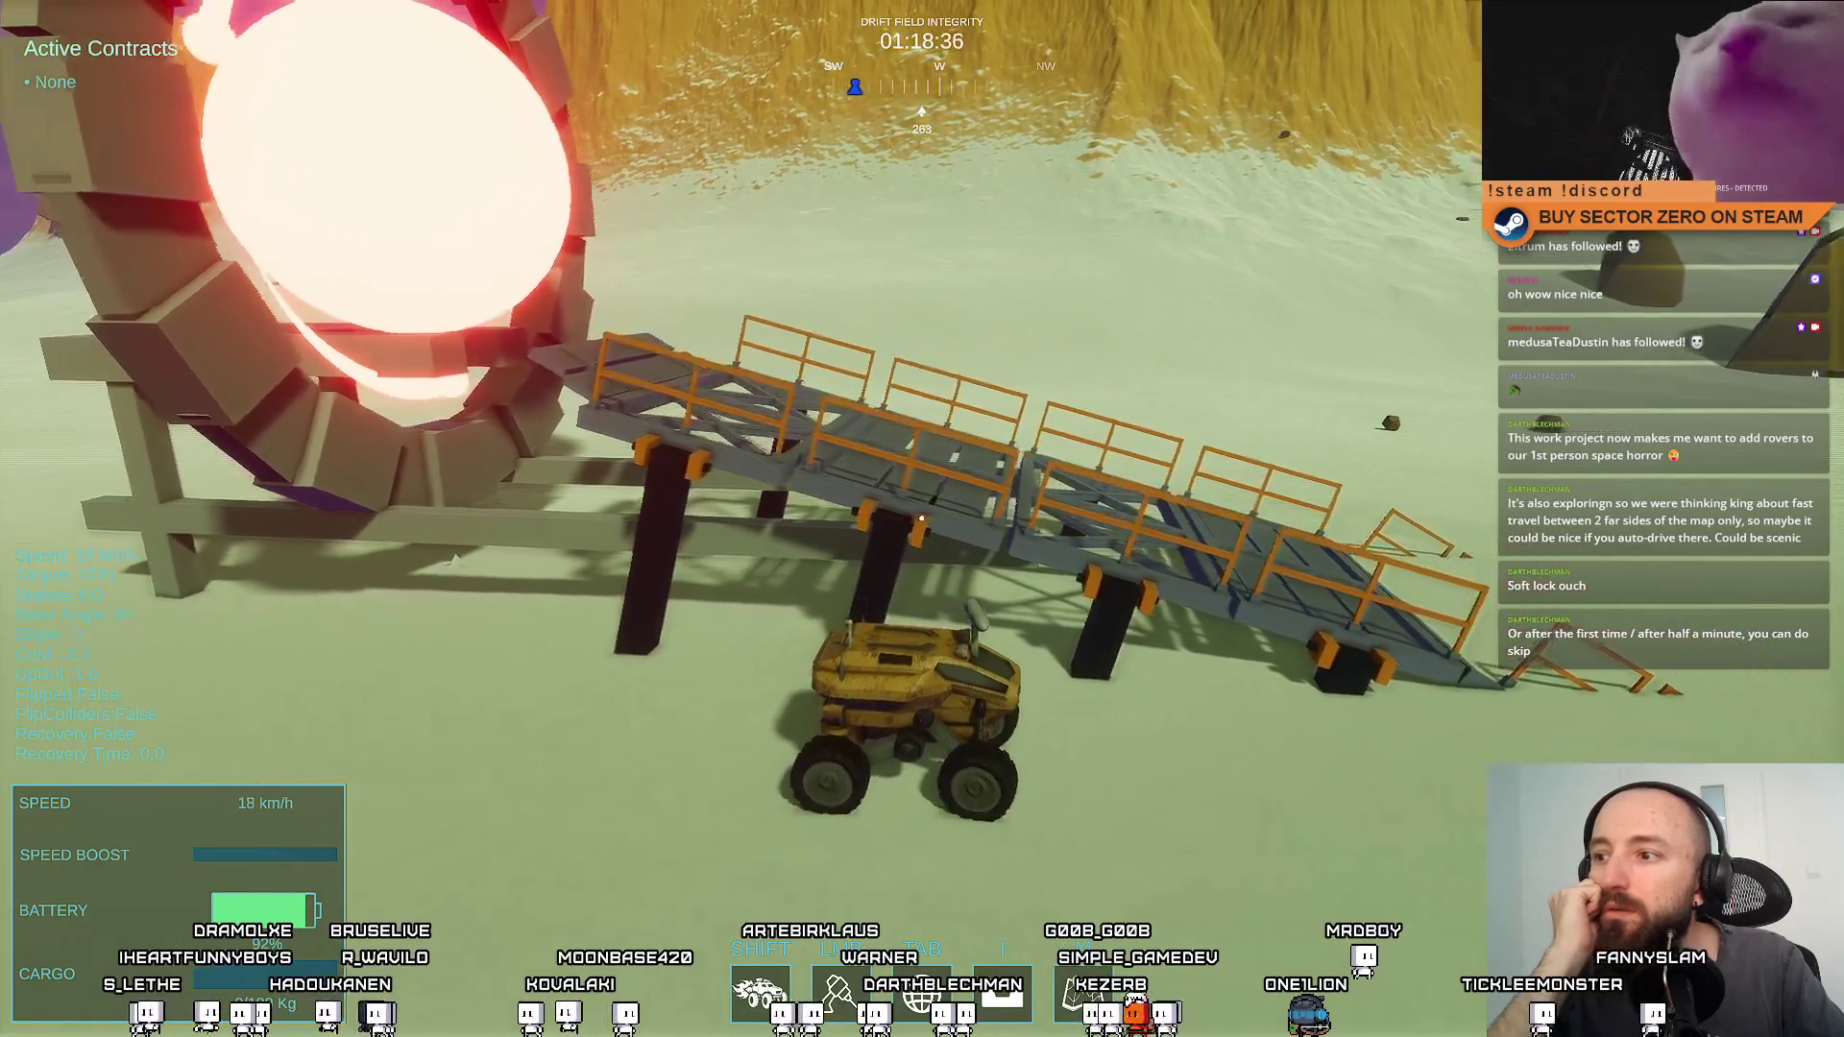
pyautogui.press('a')
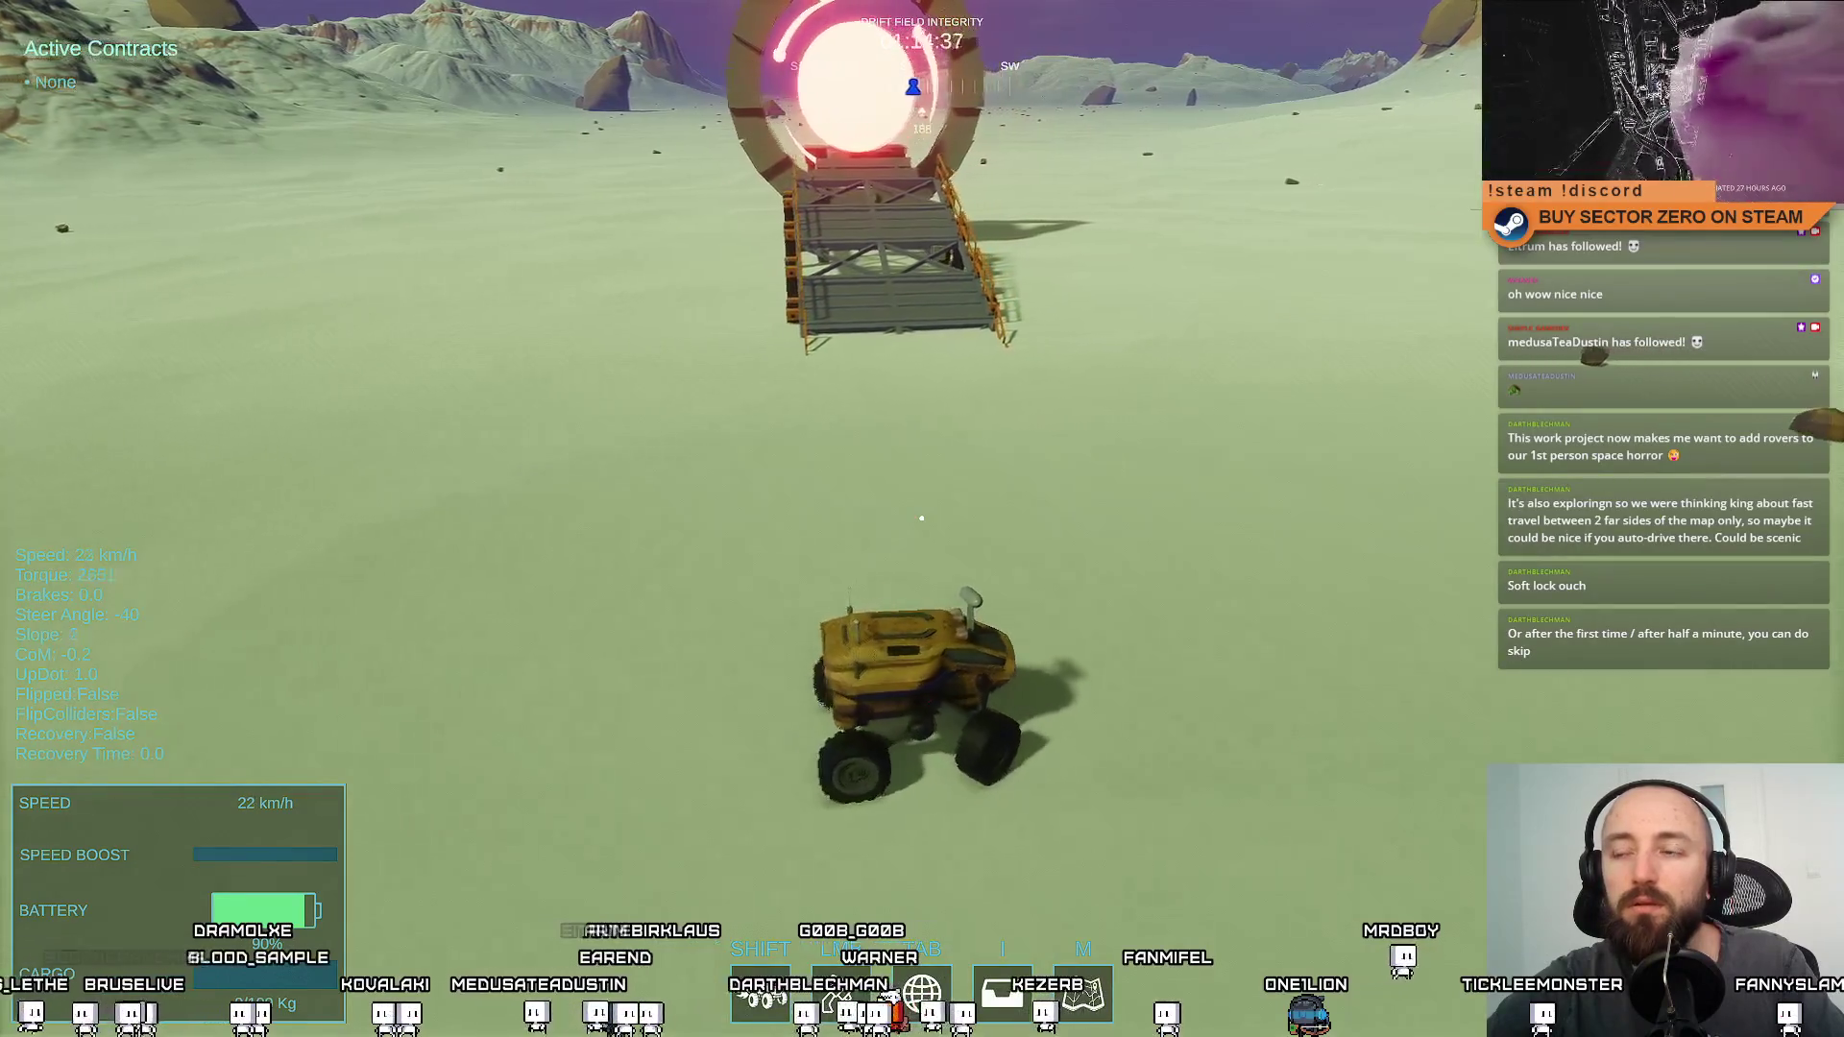
pyautogui.press('a')
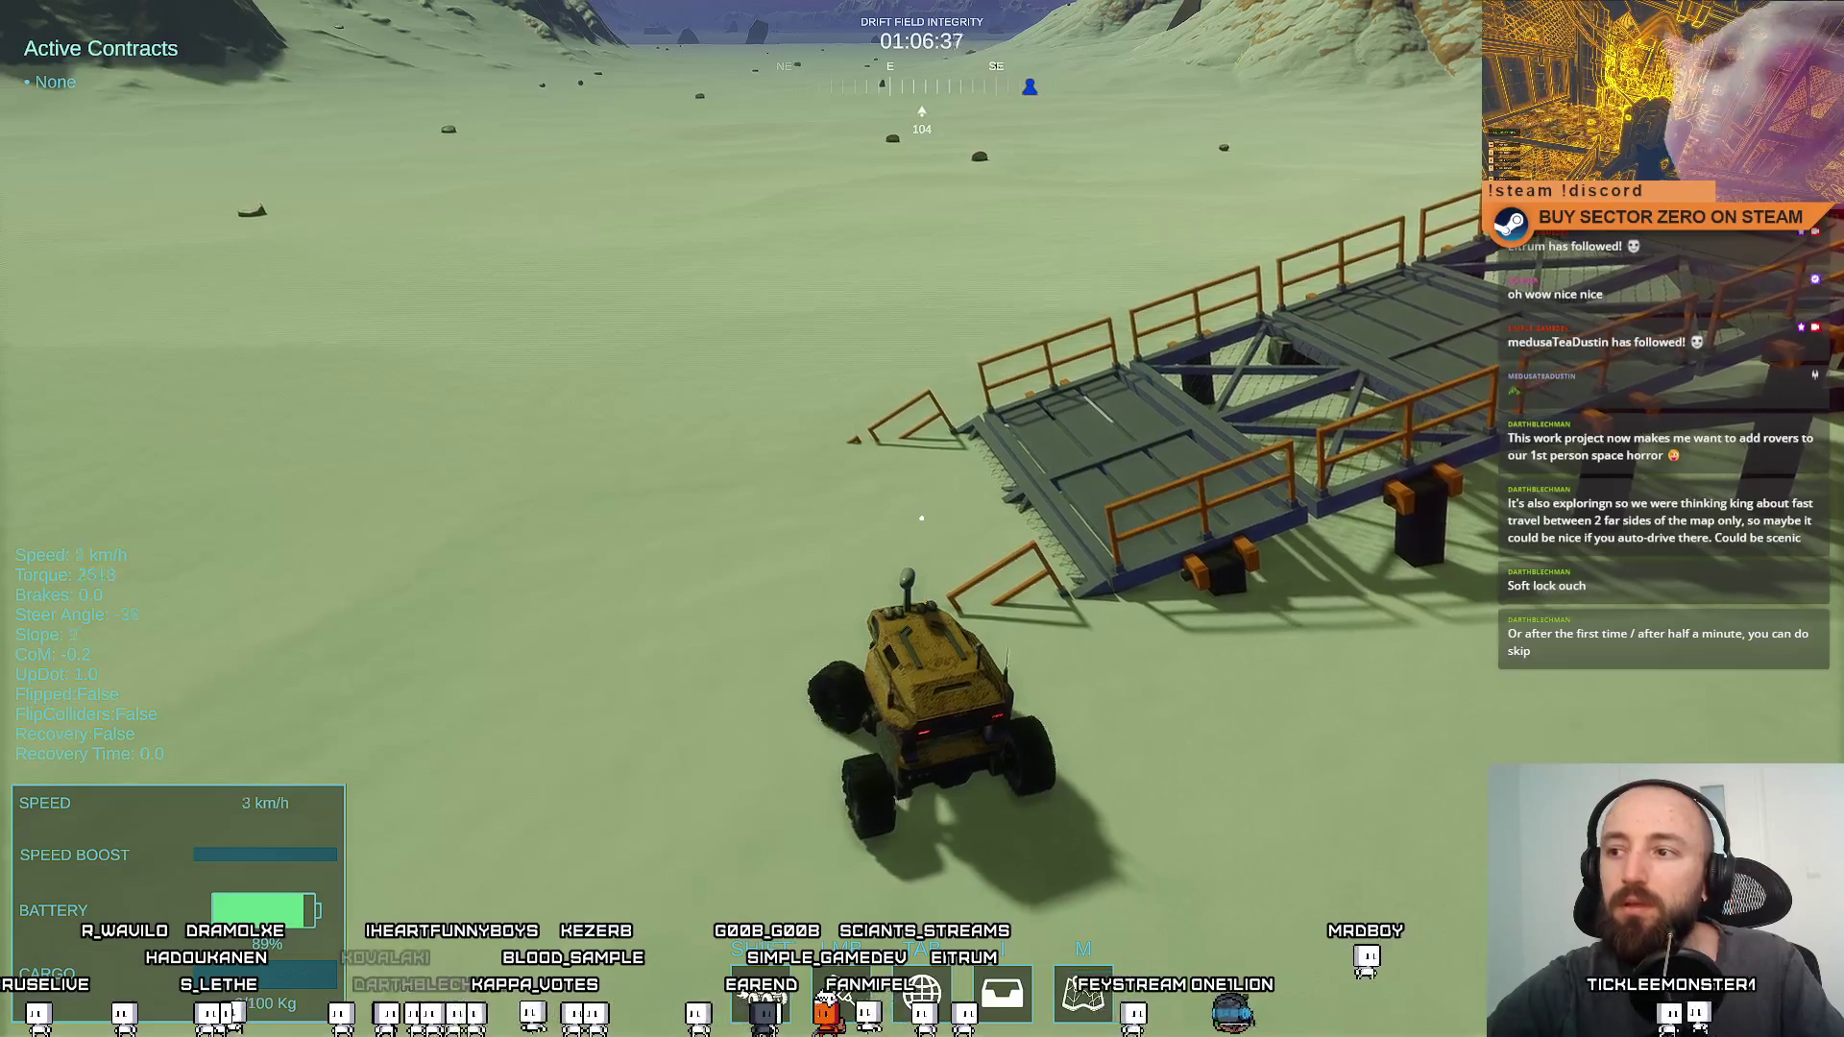
pyautogui.press('w')
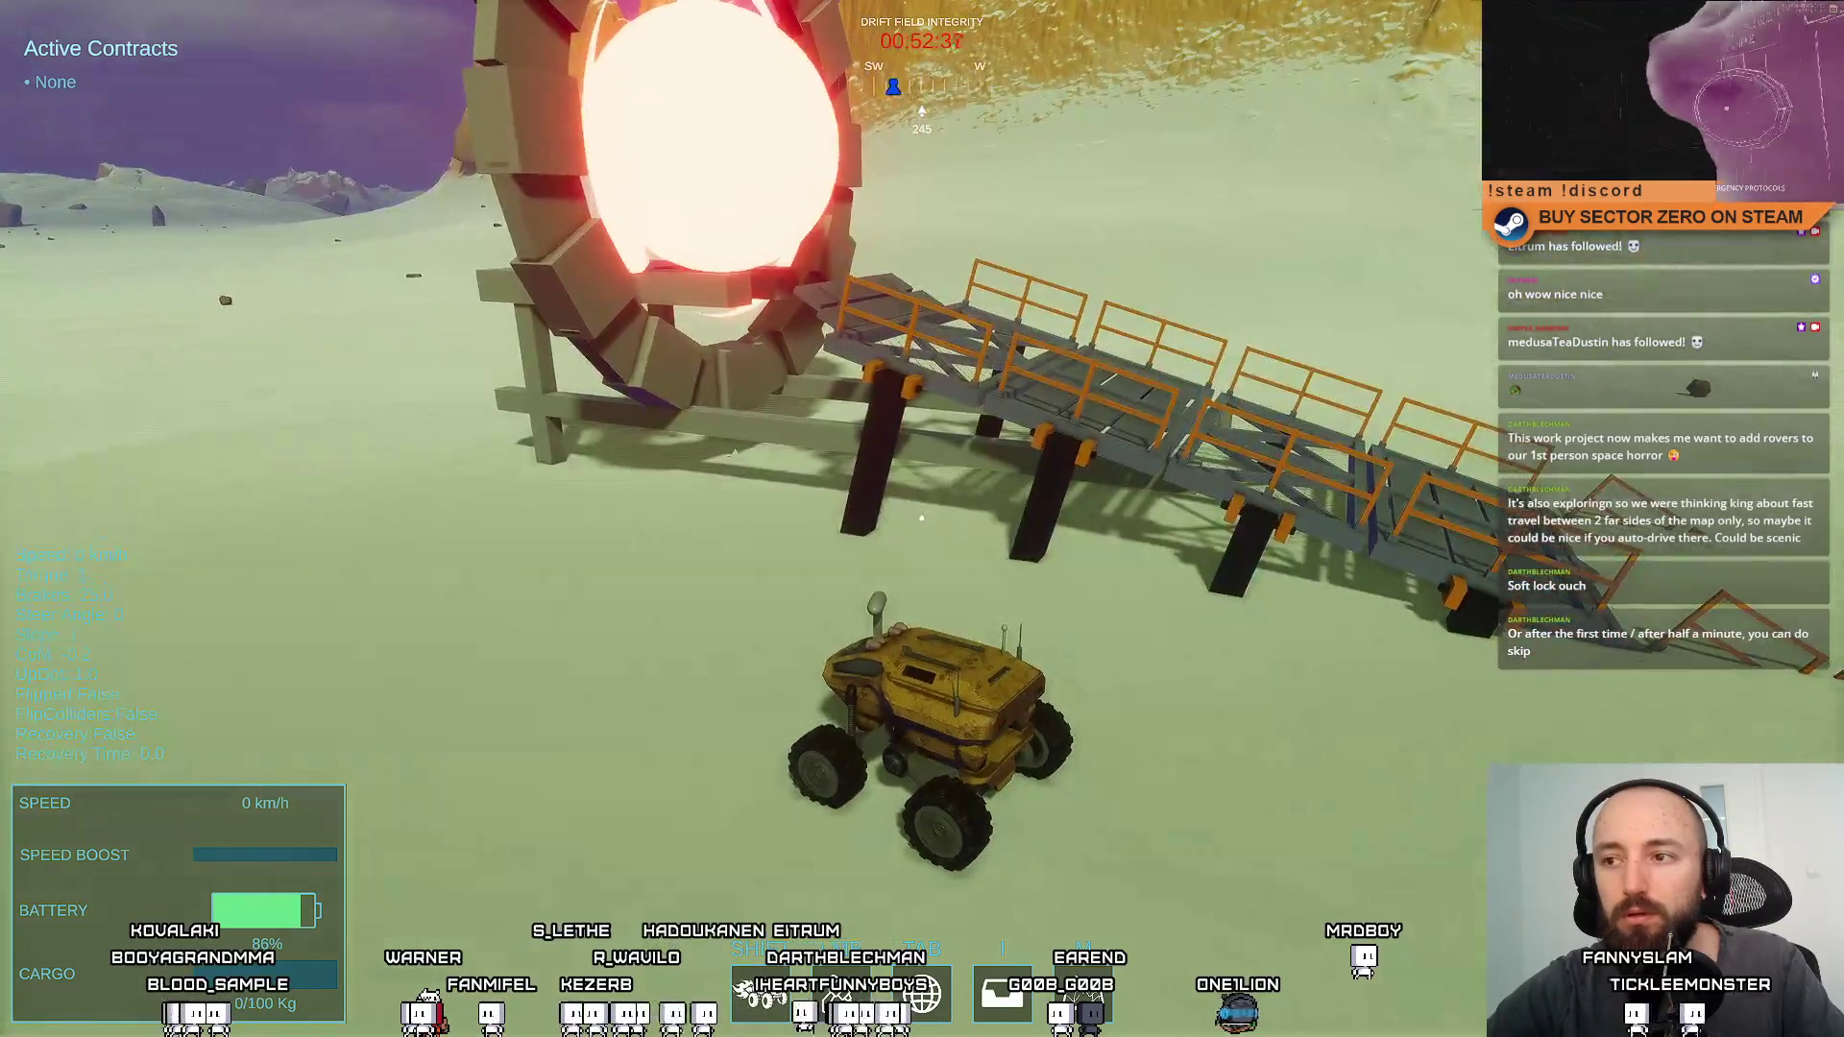
# Drive the rover toward the bridge ramp, brake, back away, and reset it beside the ramp
pyautogui.press('w')
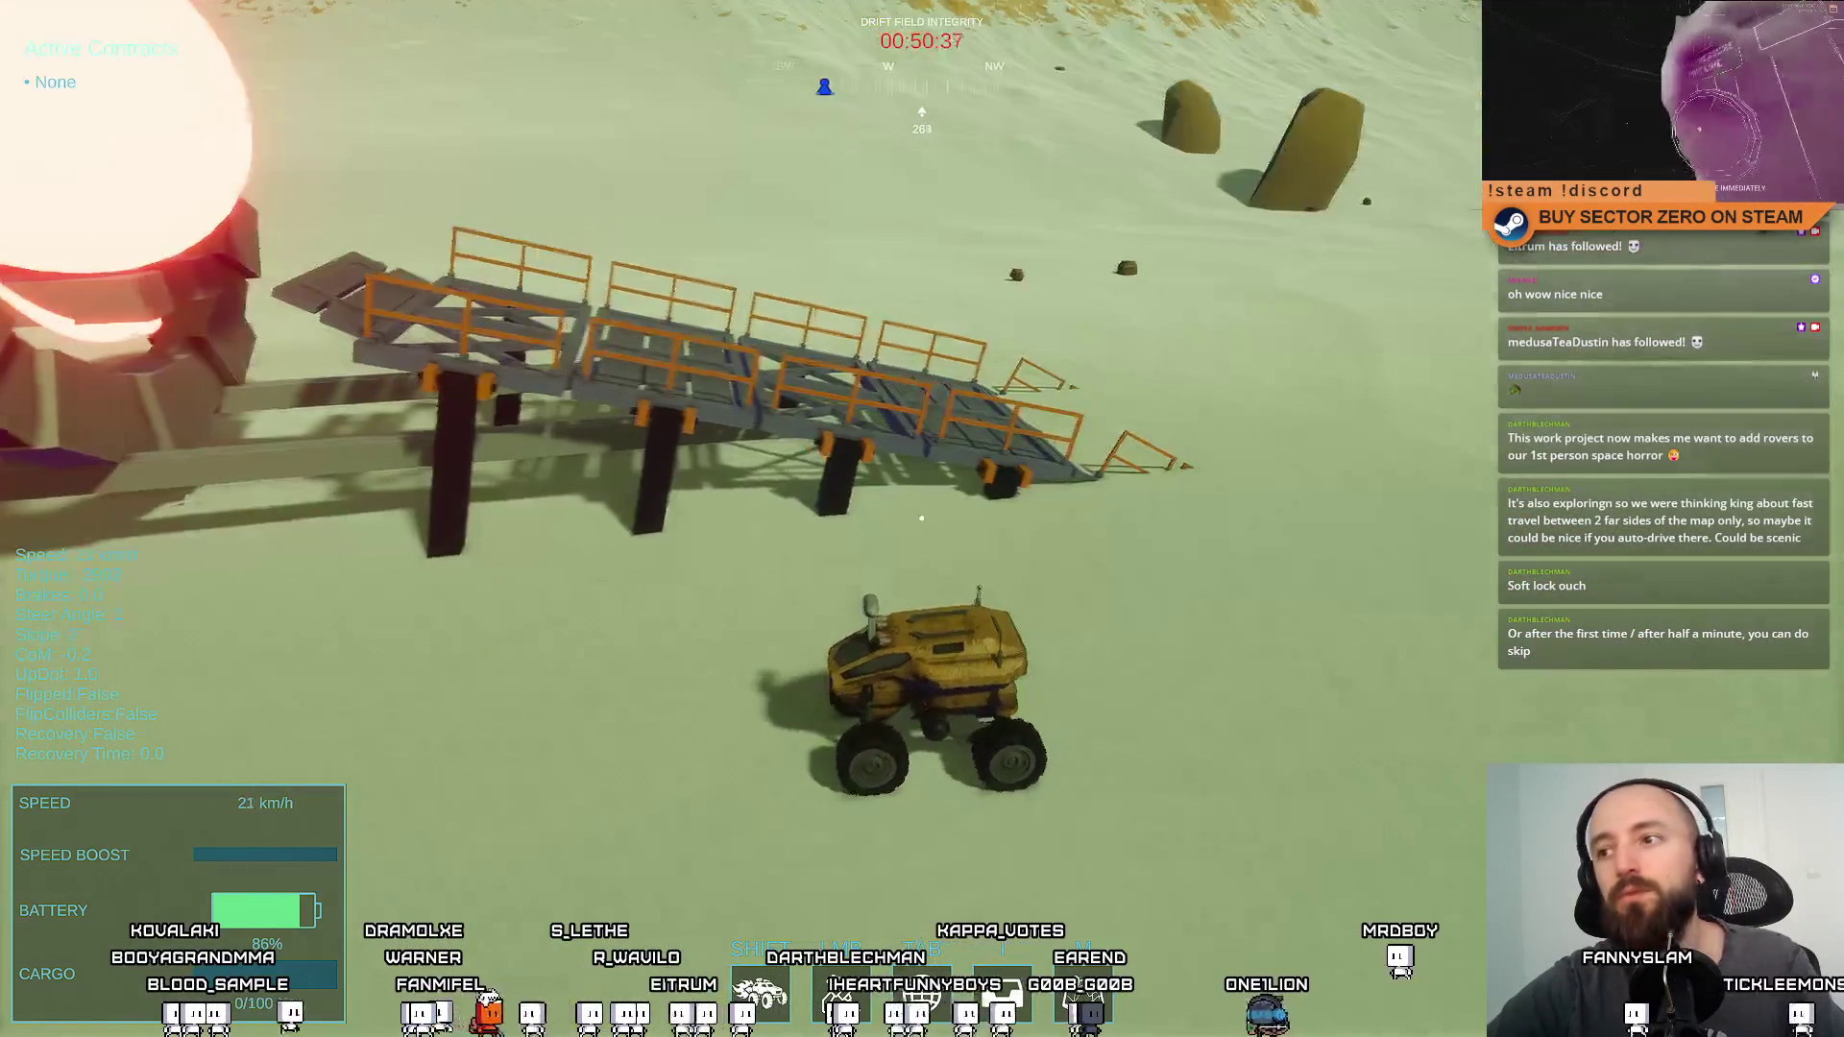
pyautogui.press('a')
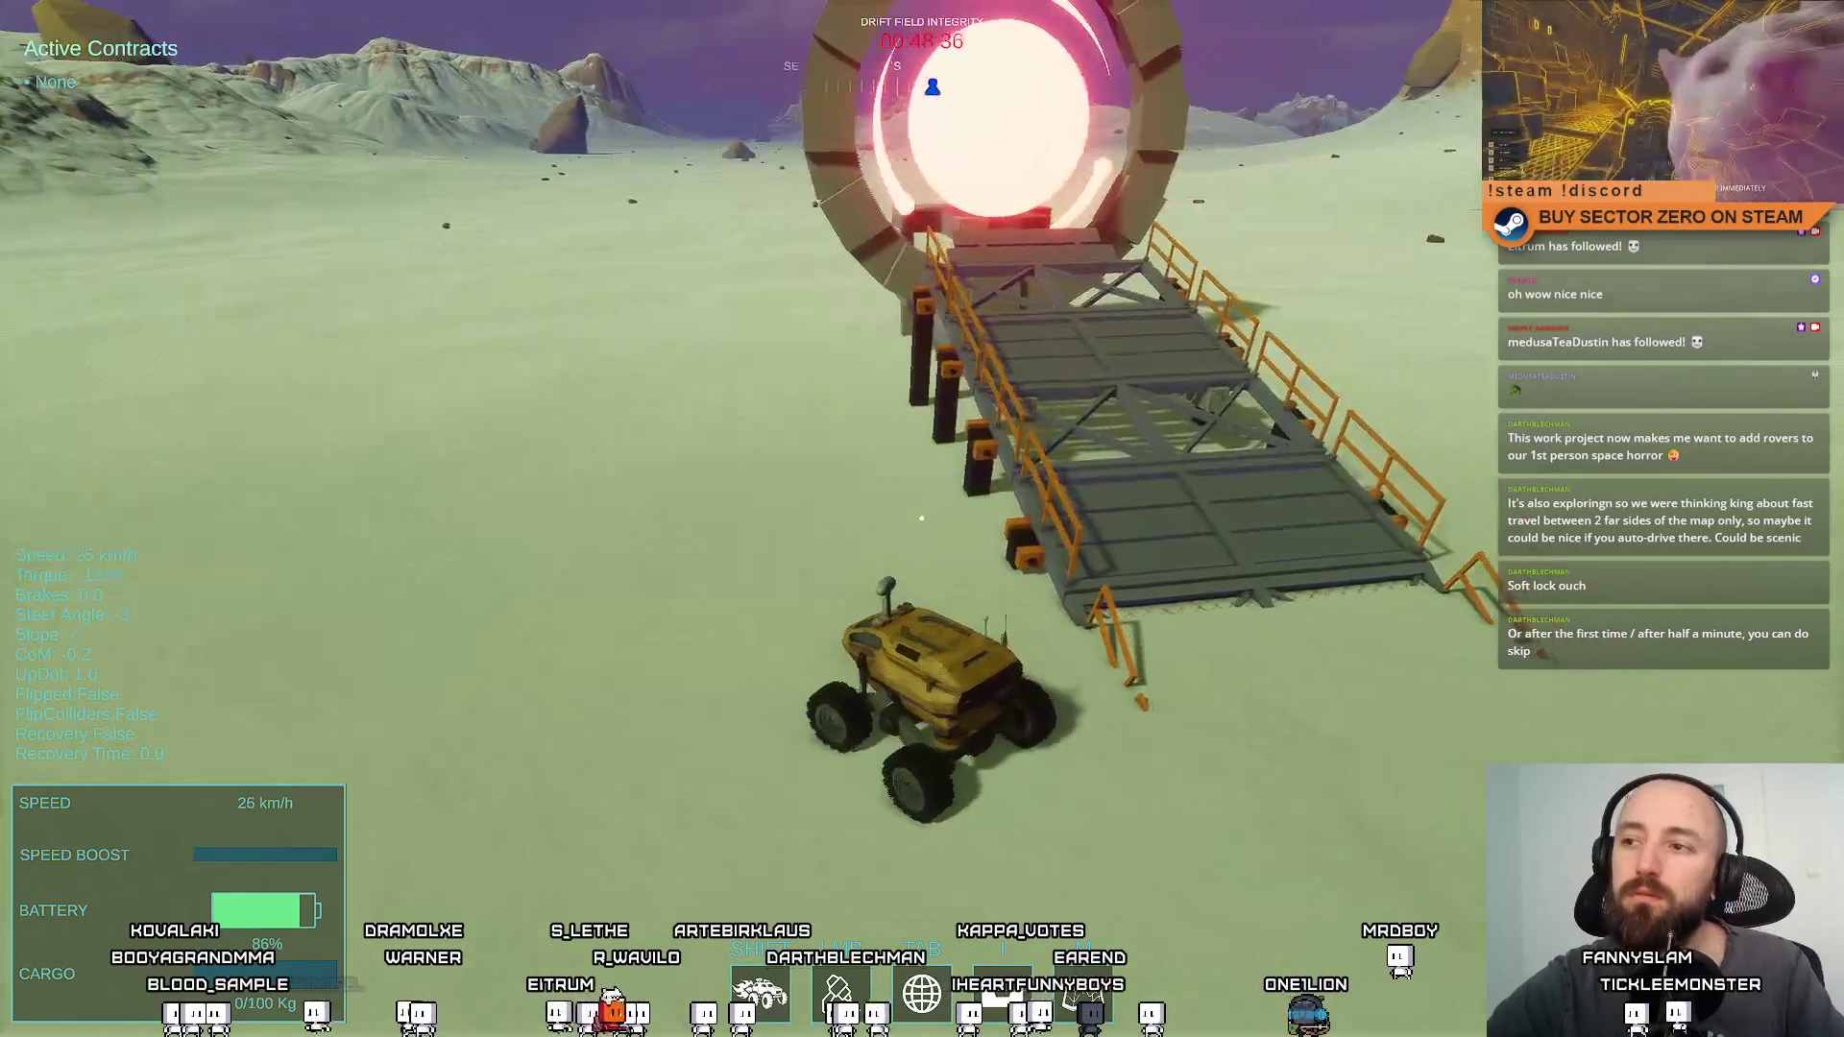
pyautogui.press('s')
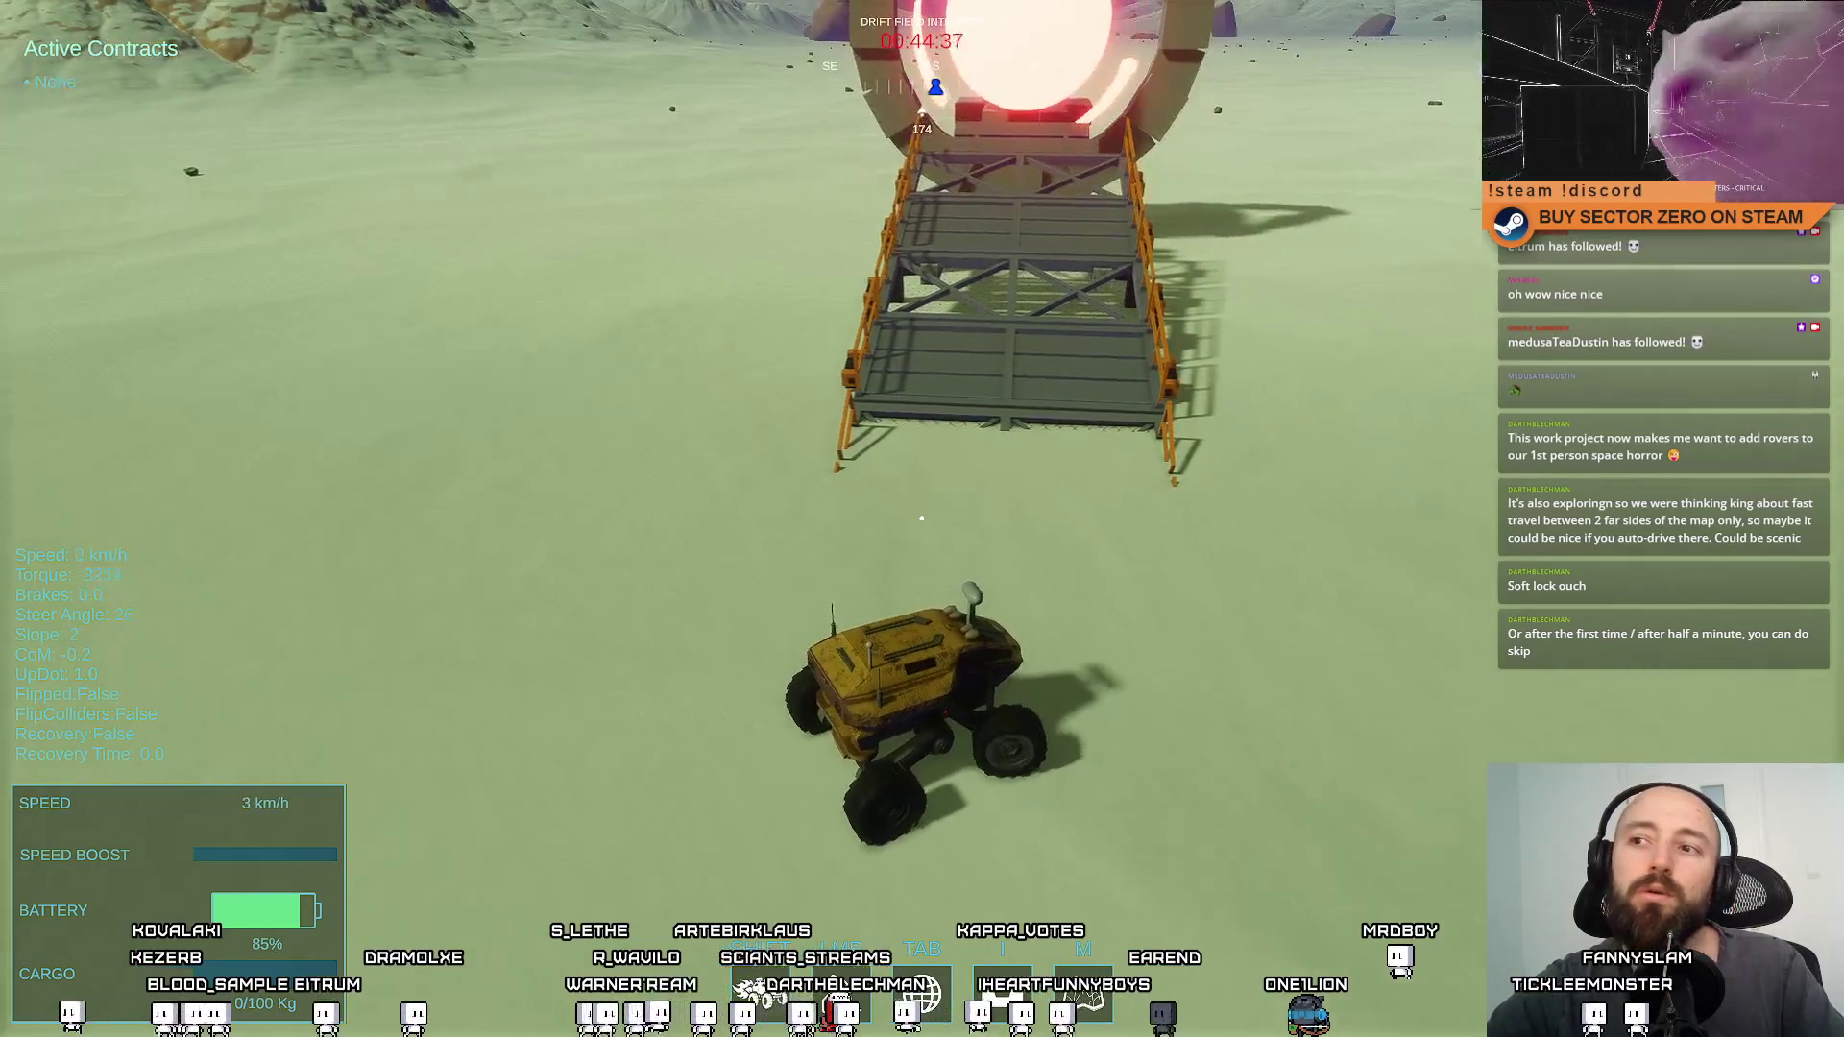
pyautogui.press('a')
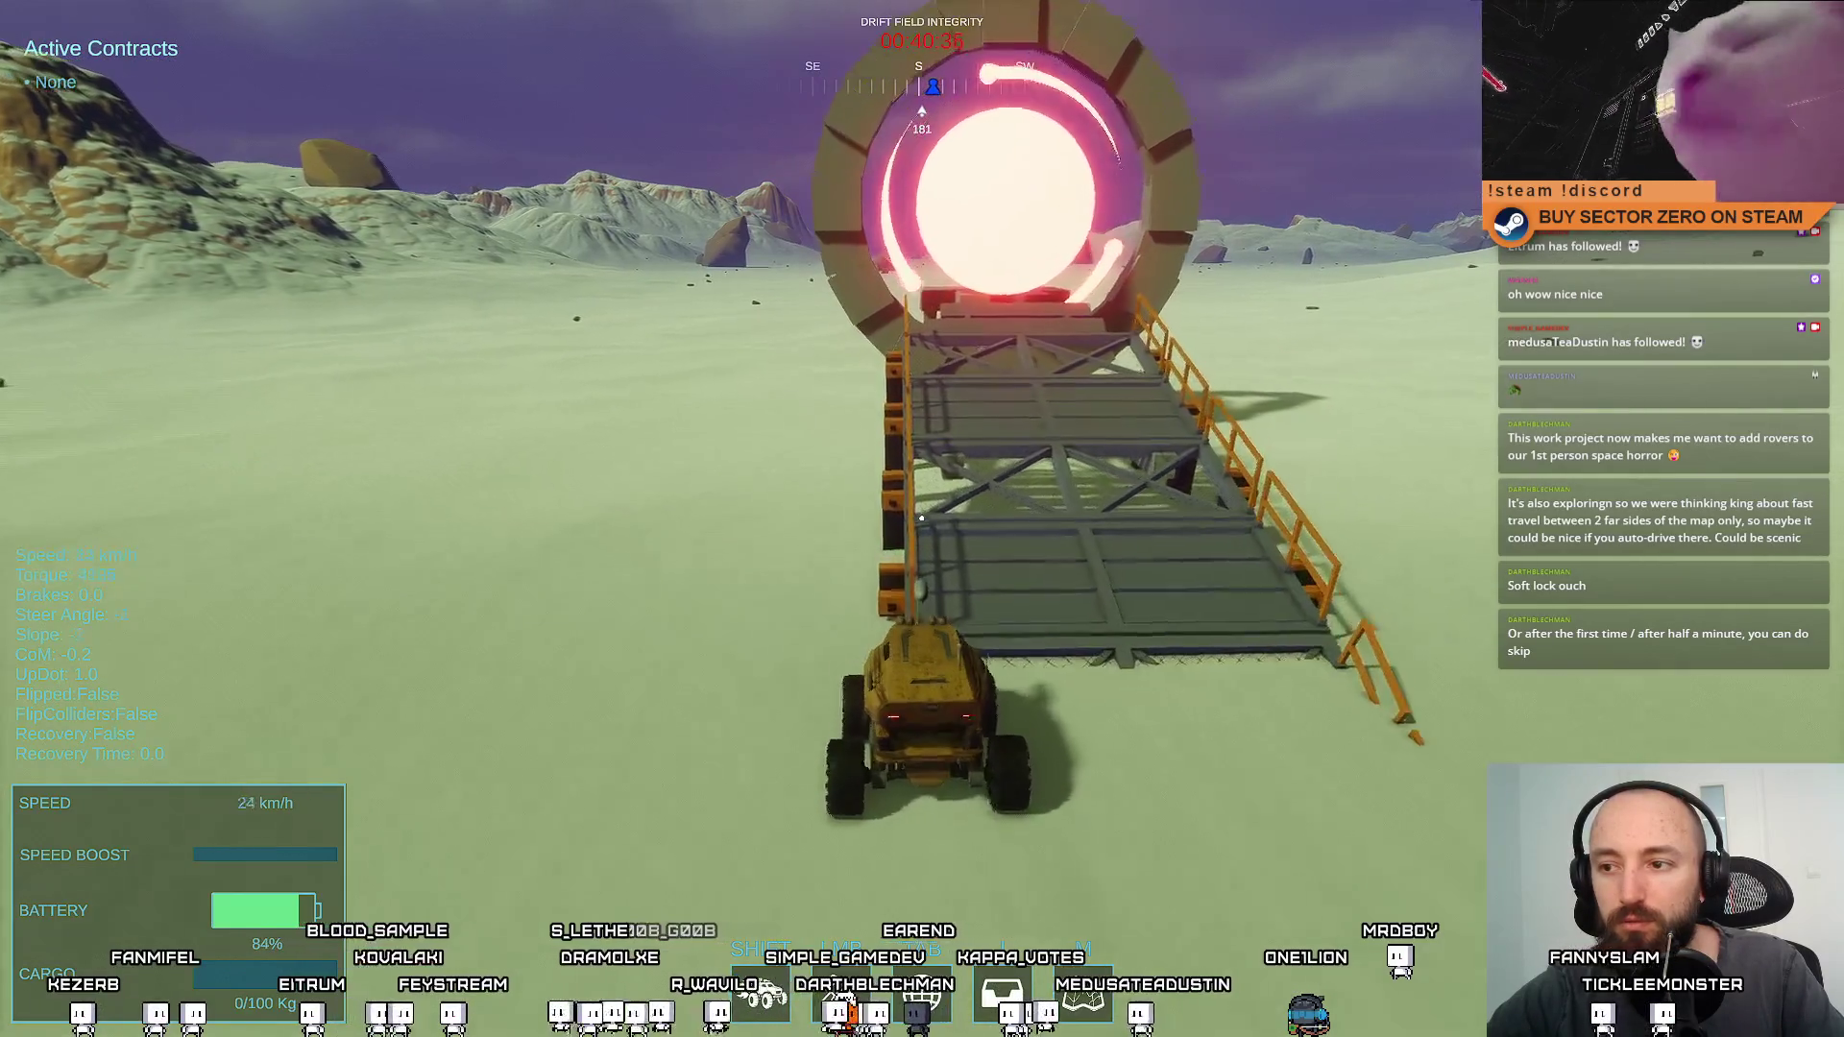
pyautogui.press('d')
pyautogui.press('r')
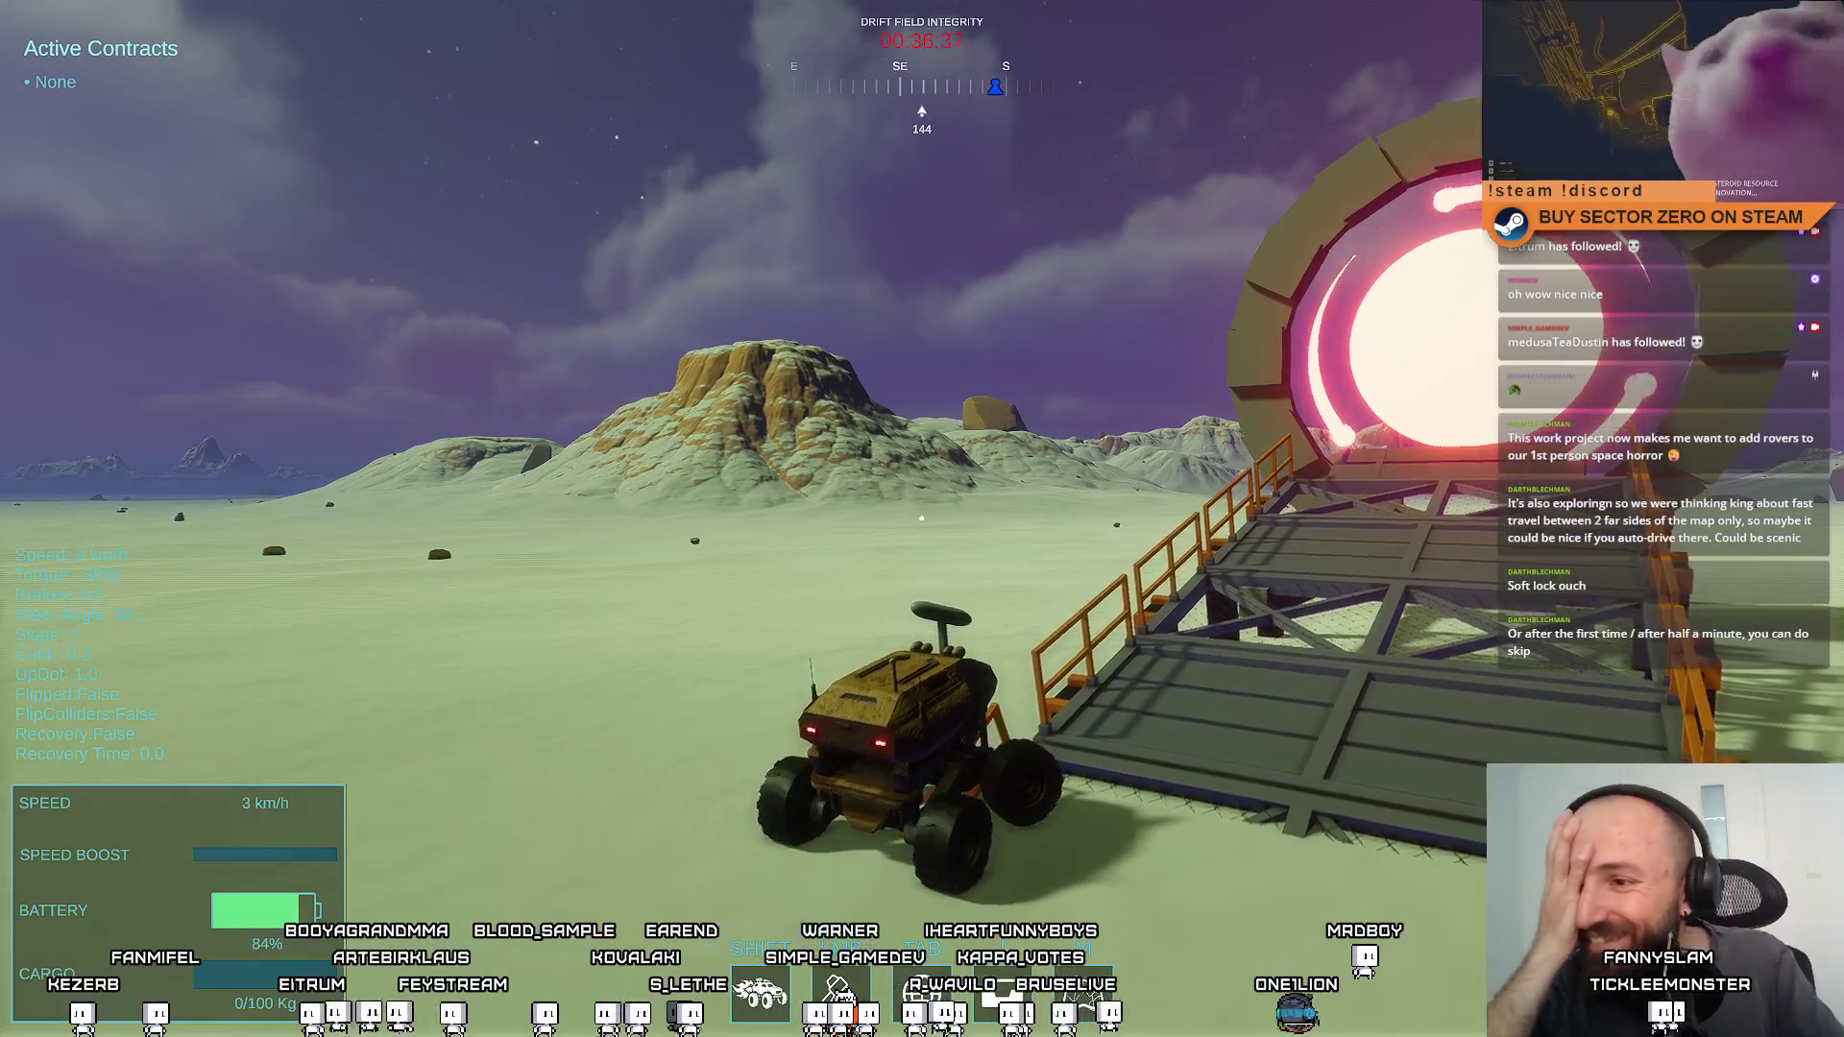
# Steer the rover to line up facing the ramp, back off, then leave fullscreen play
pyautogui.press('w')
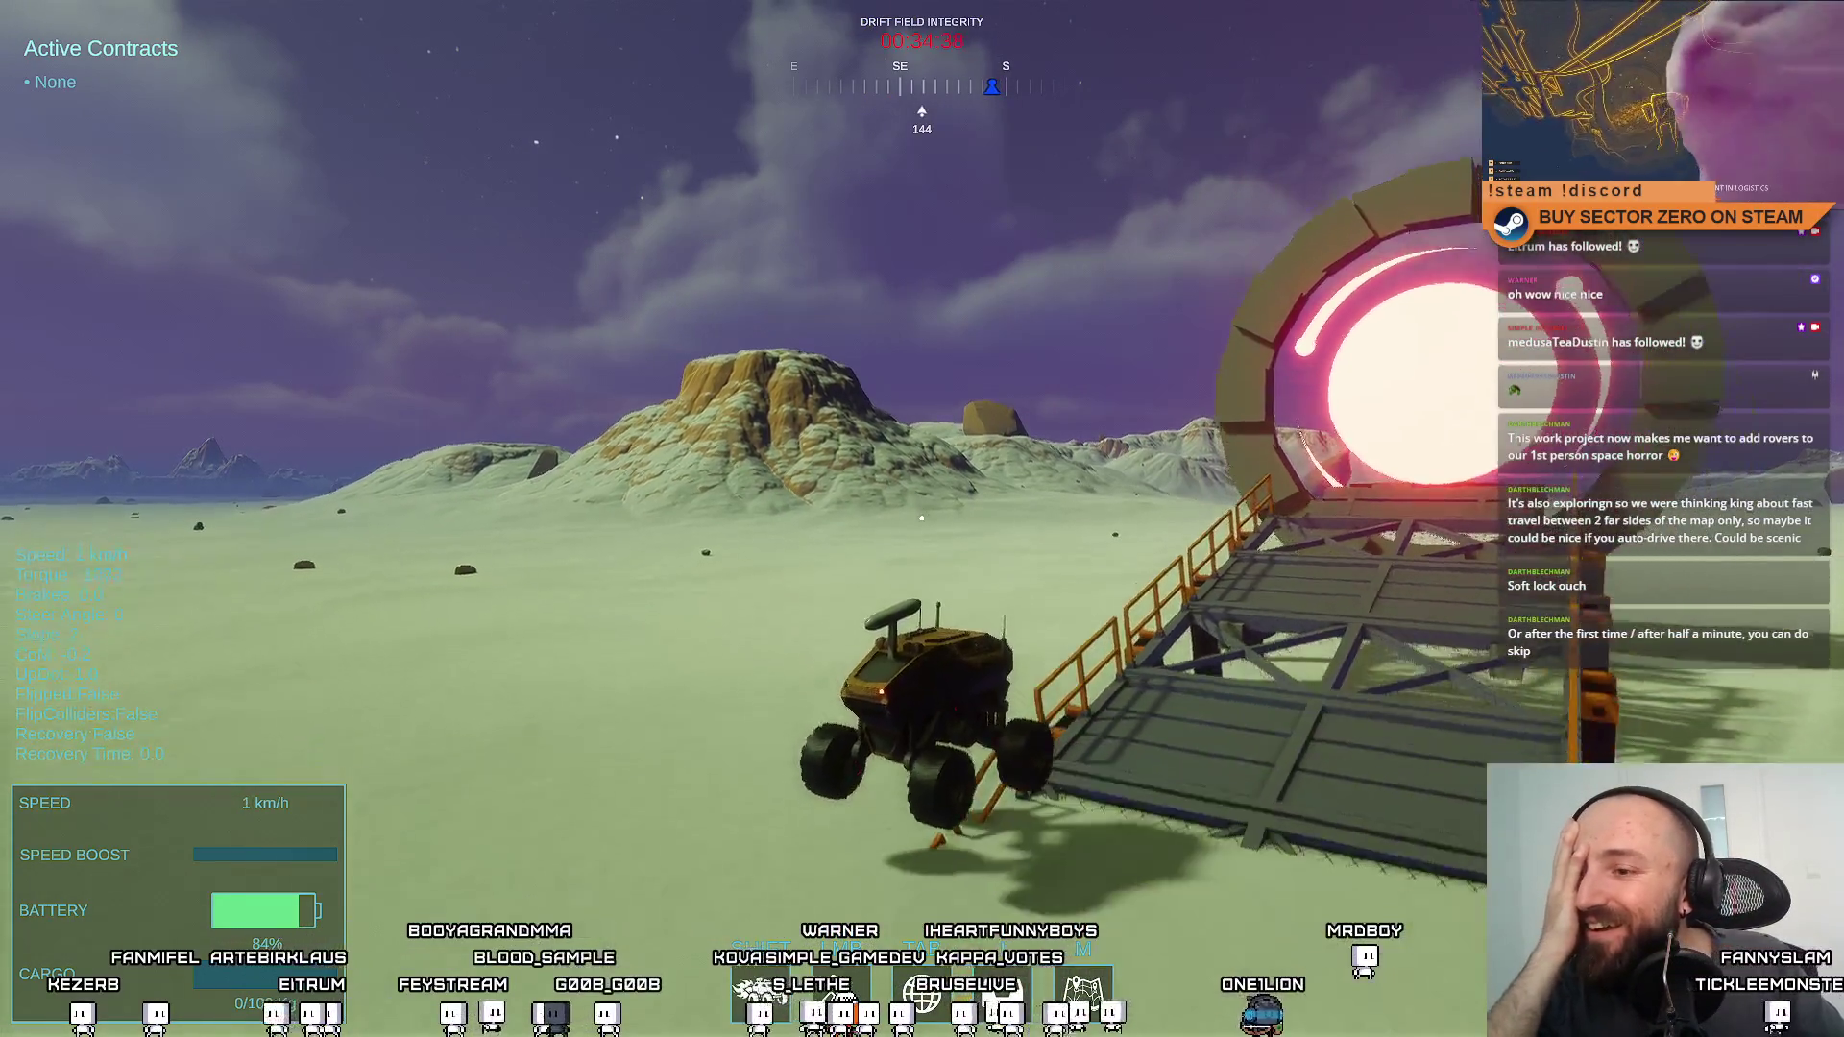
pyautogui.press('d')
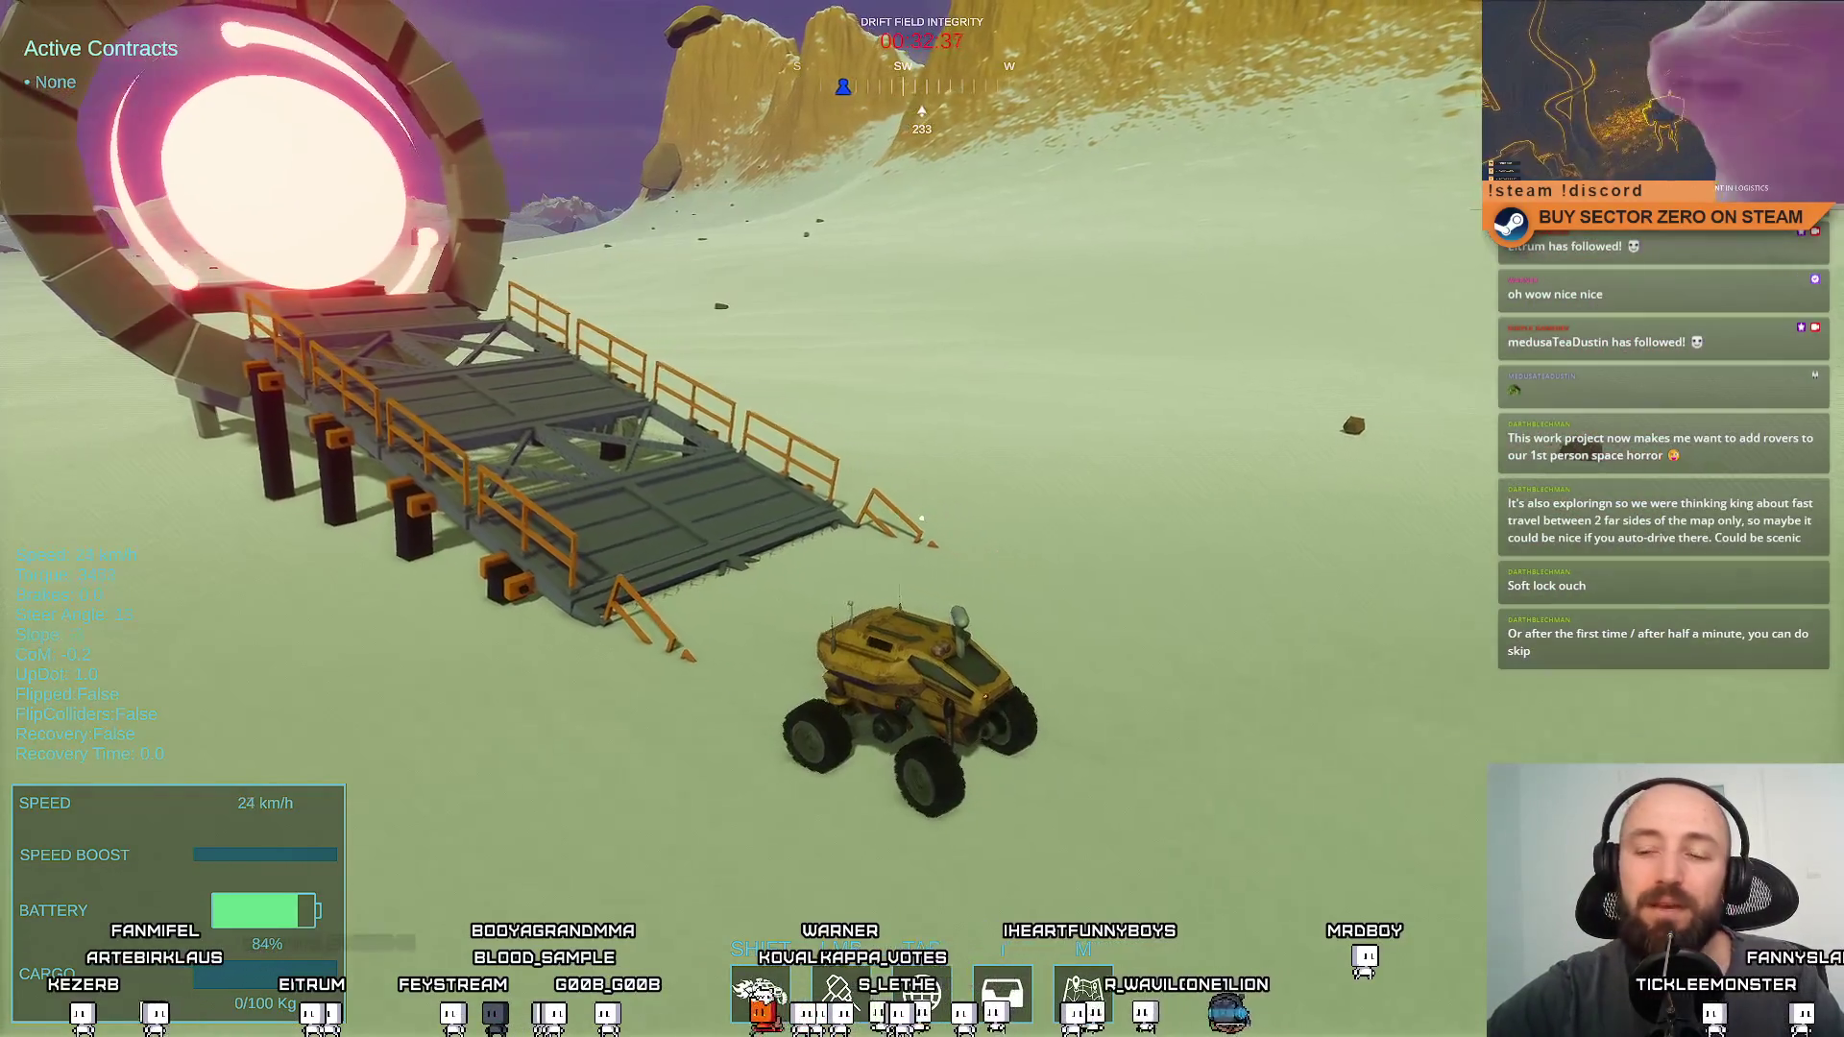
pyautogui.press('d')
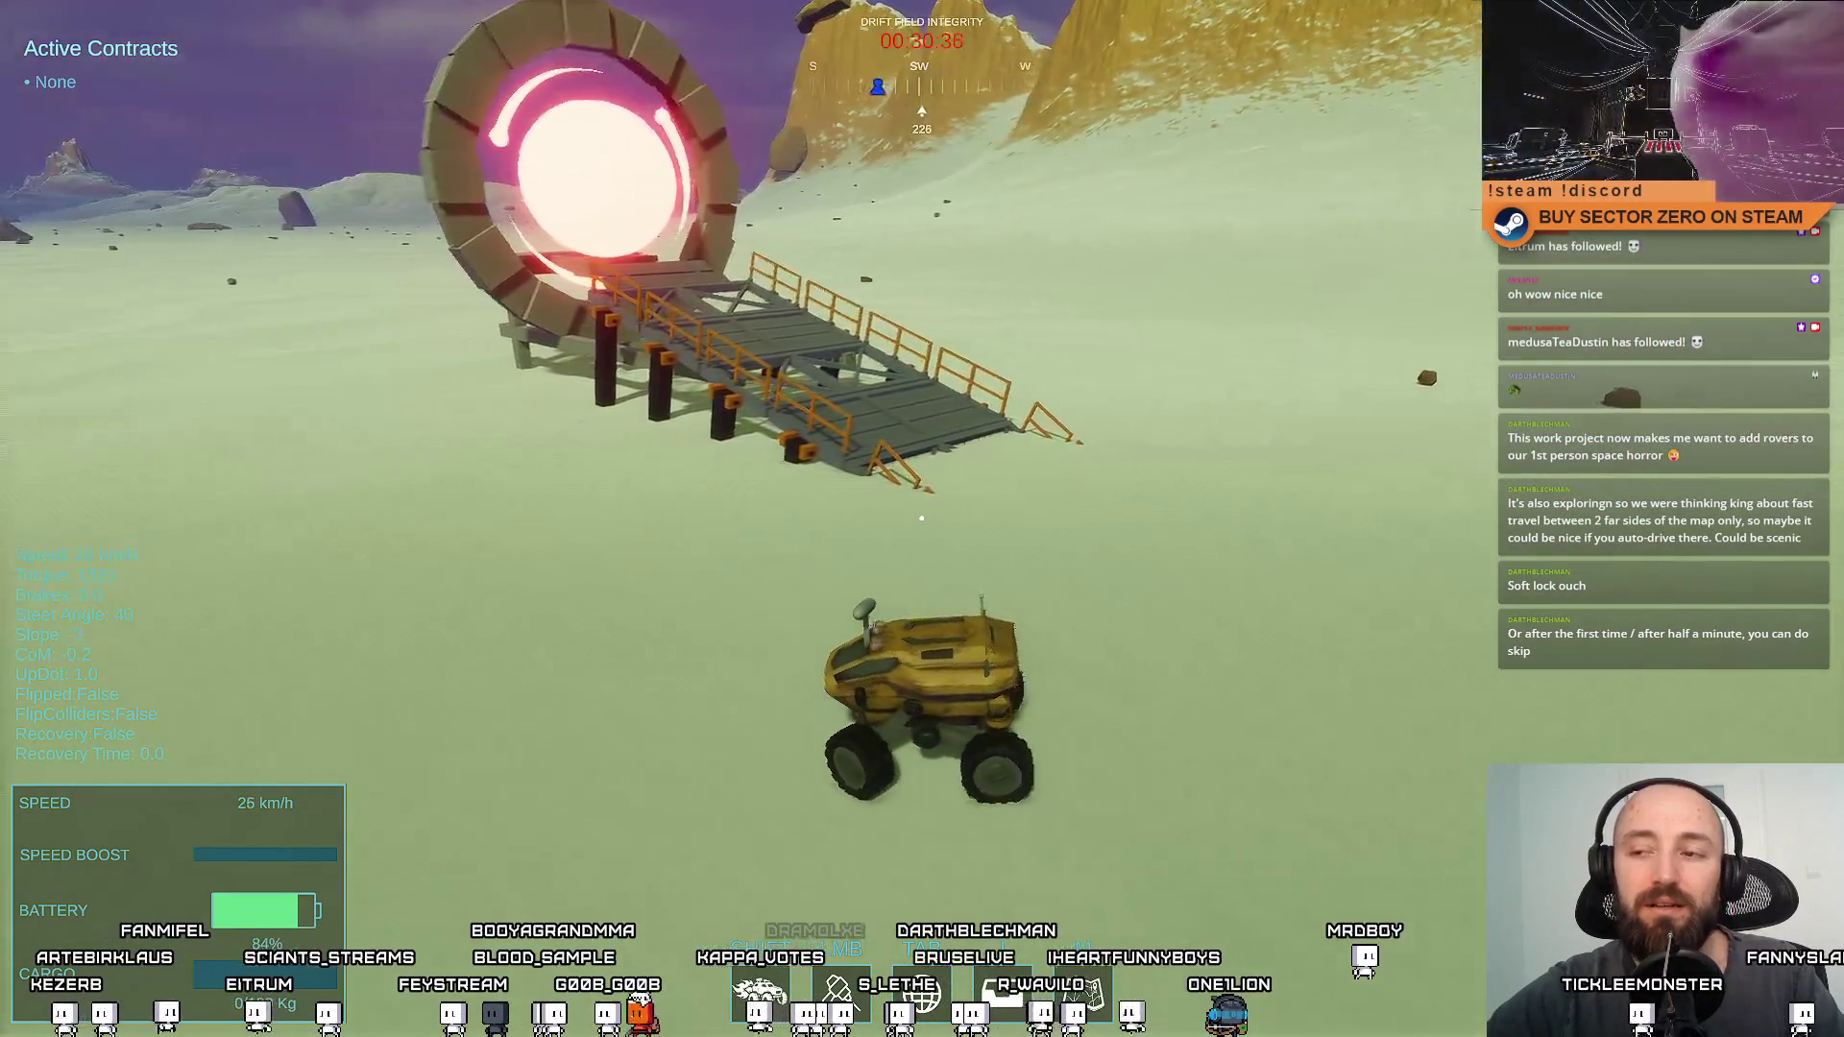
pyautogui.press('a')
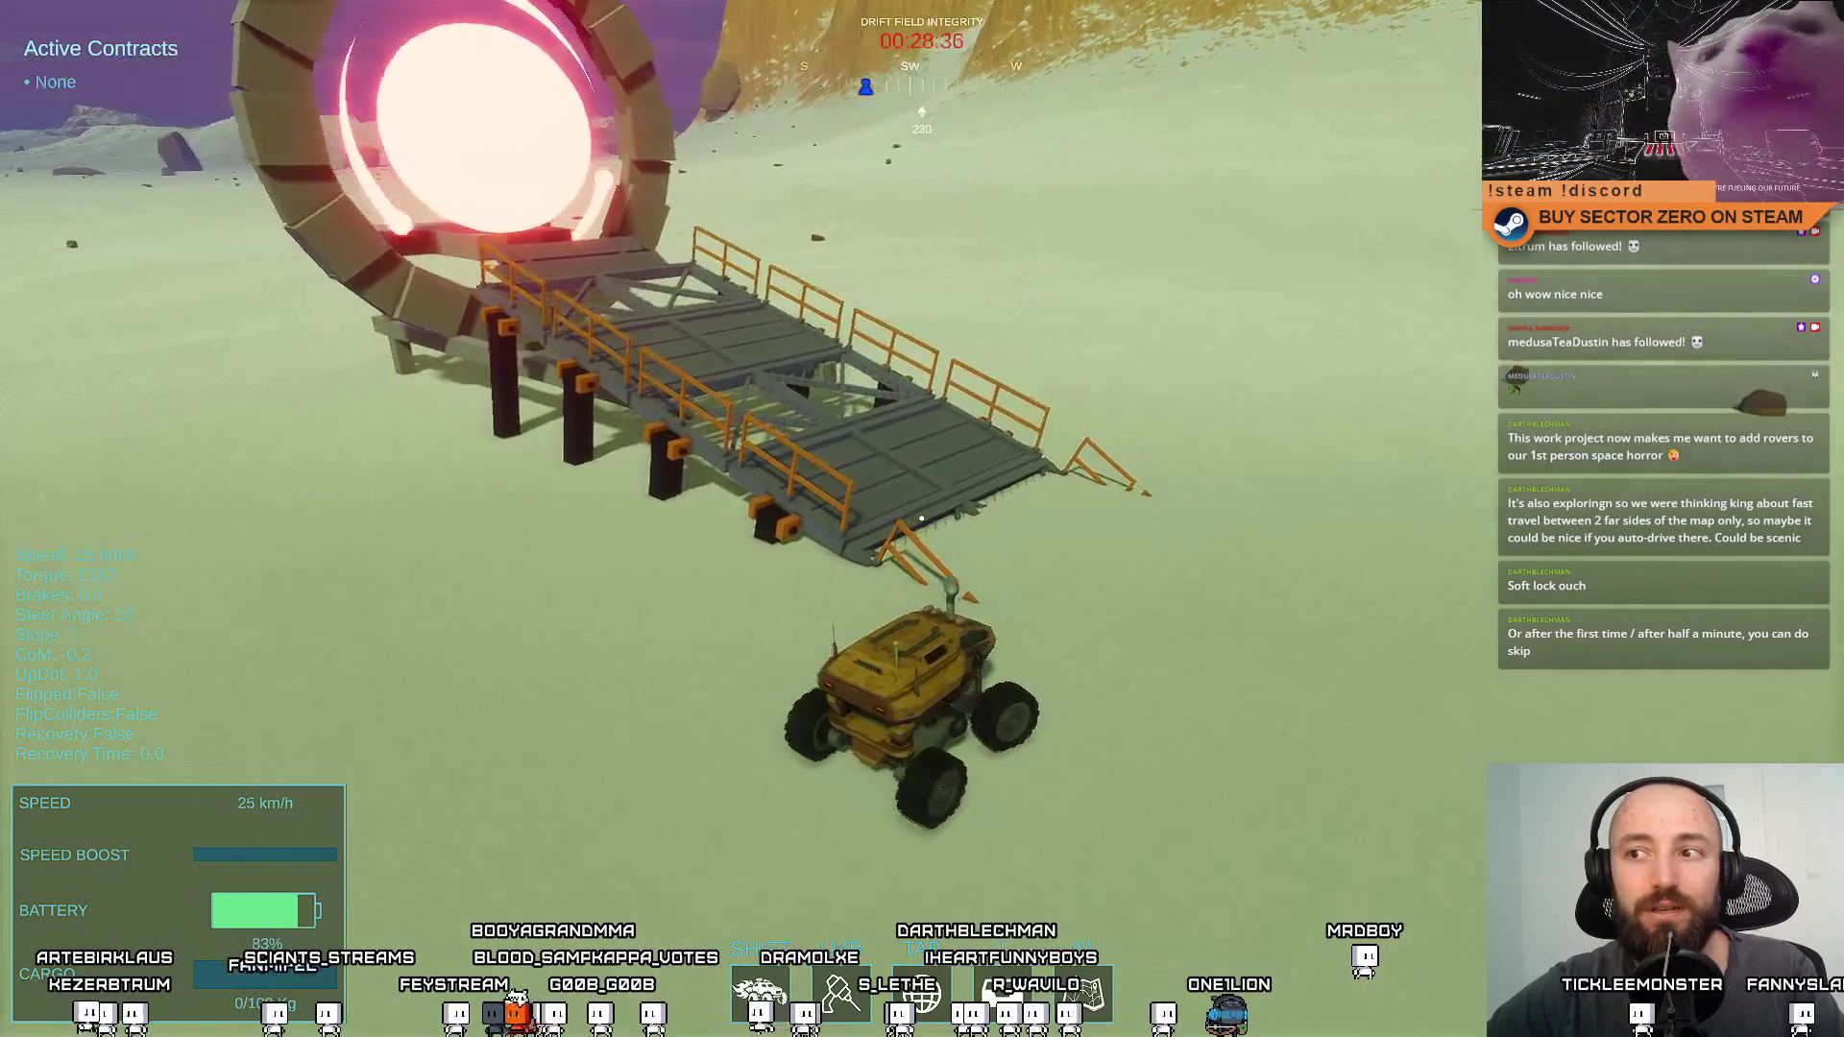
pyautogui.press('a')
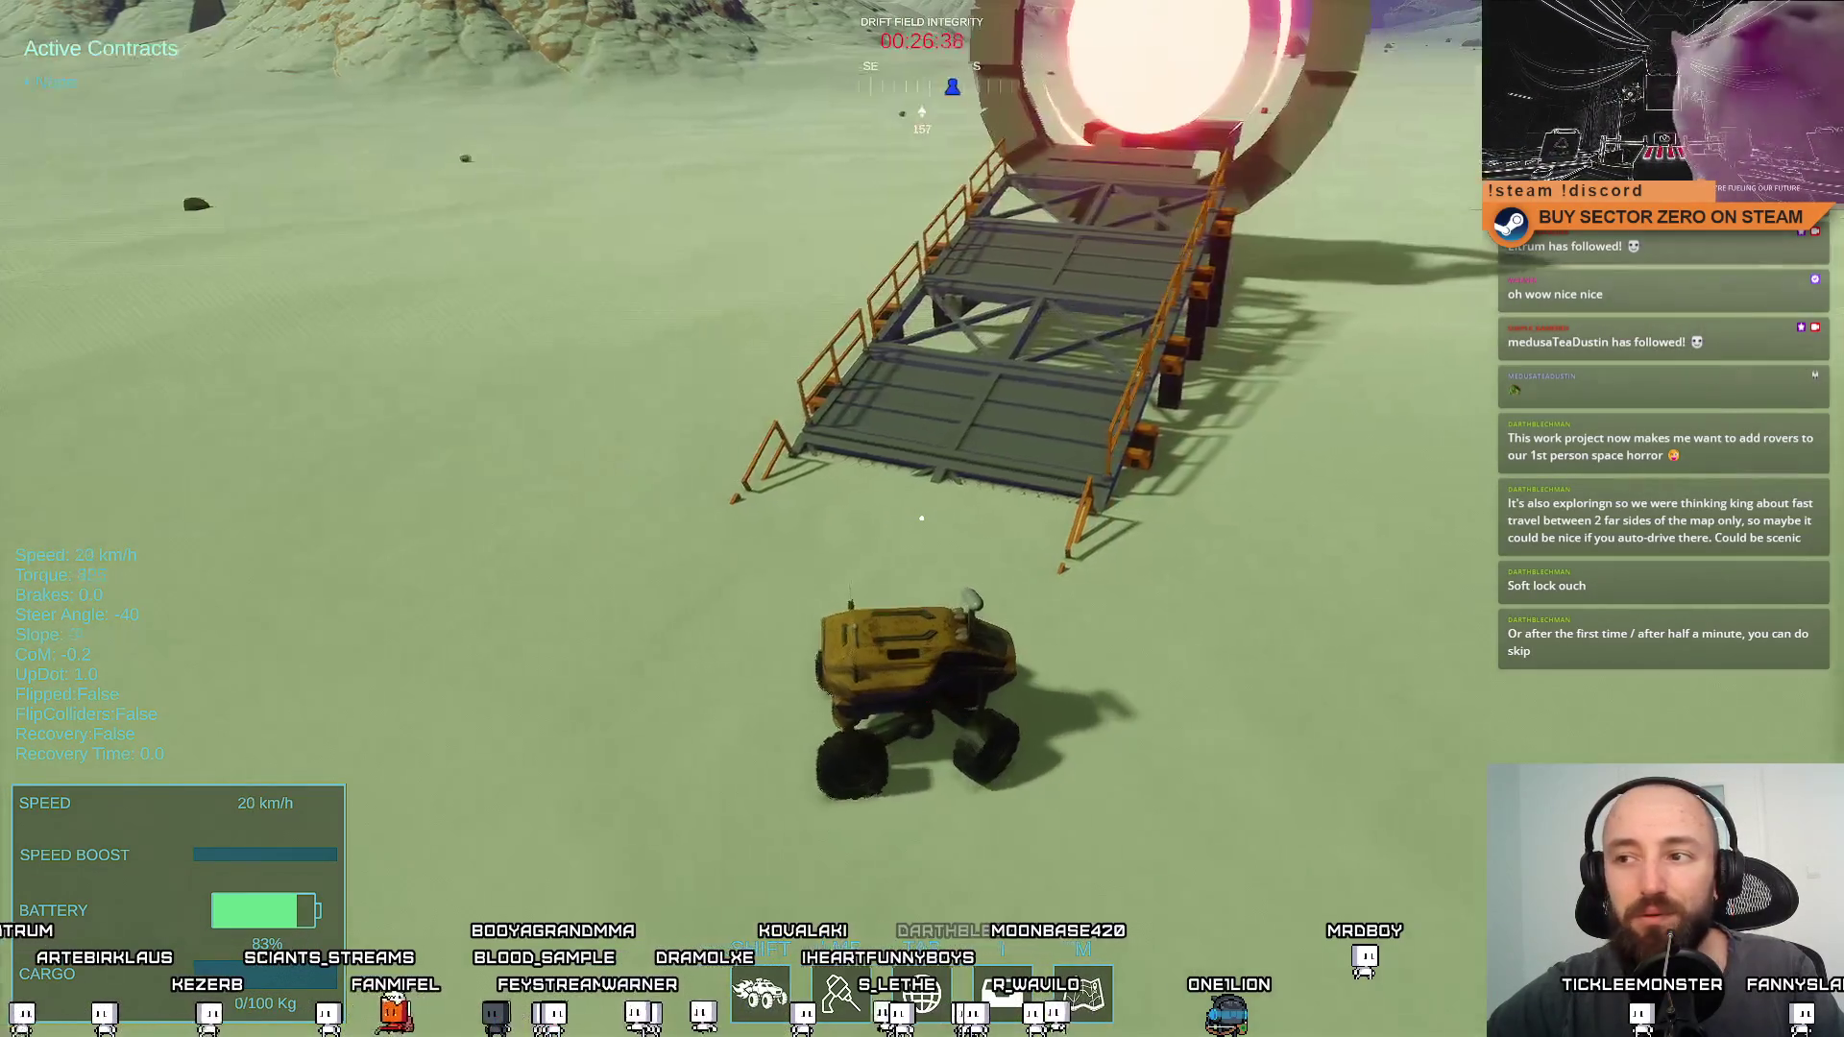
pyautogui.press('s')
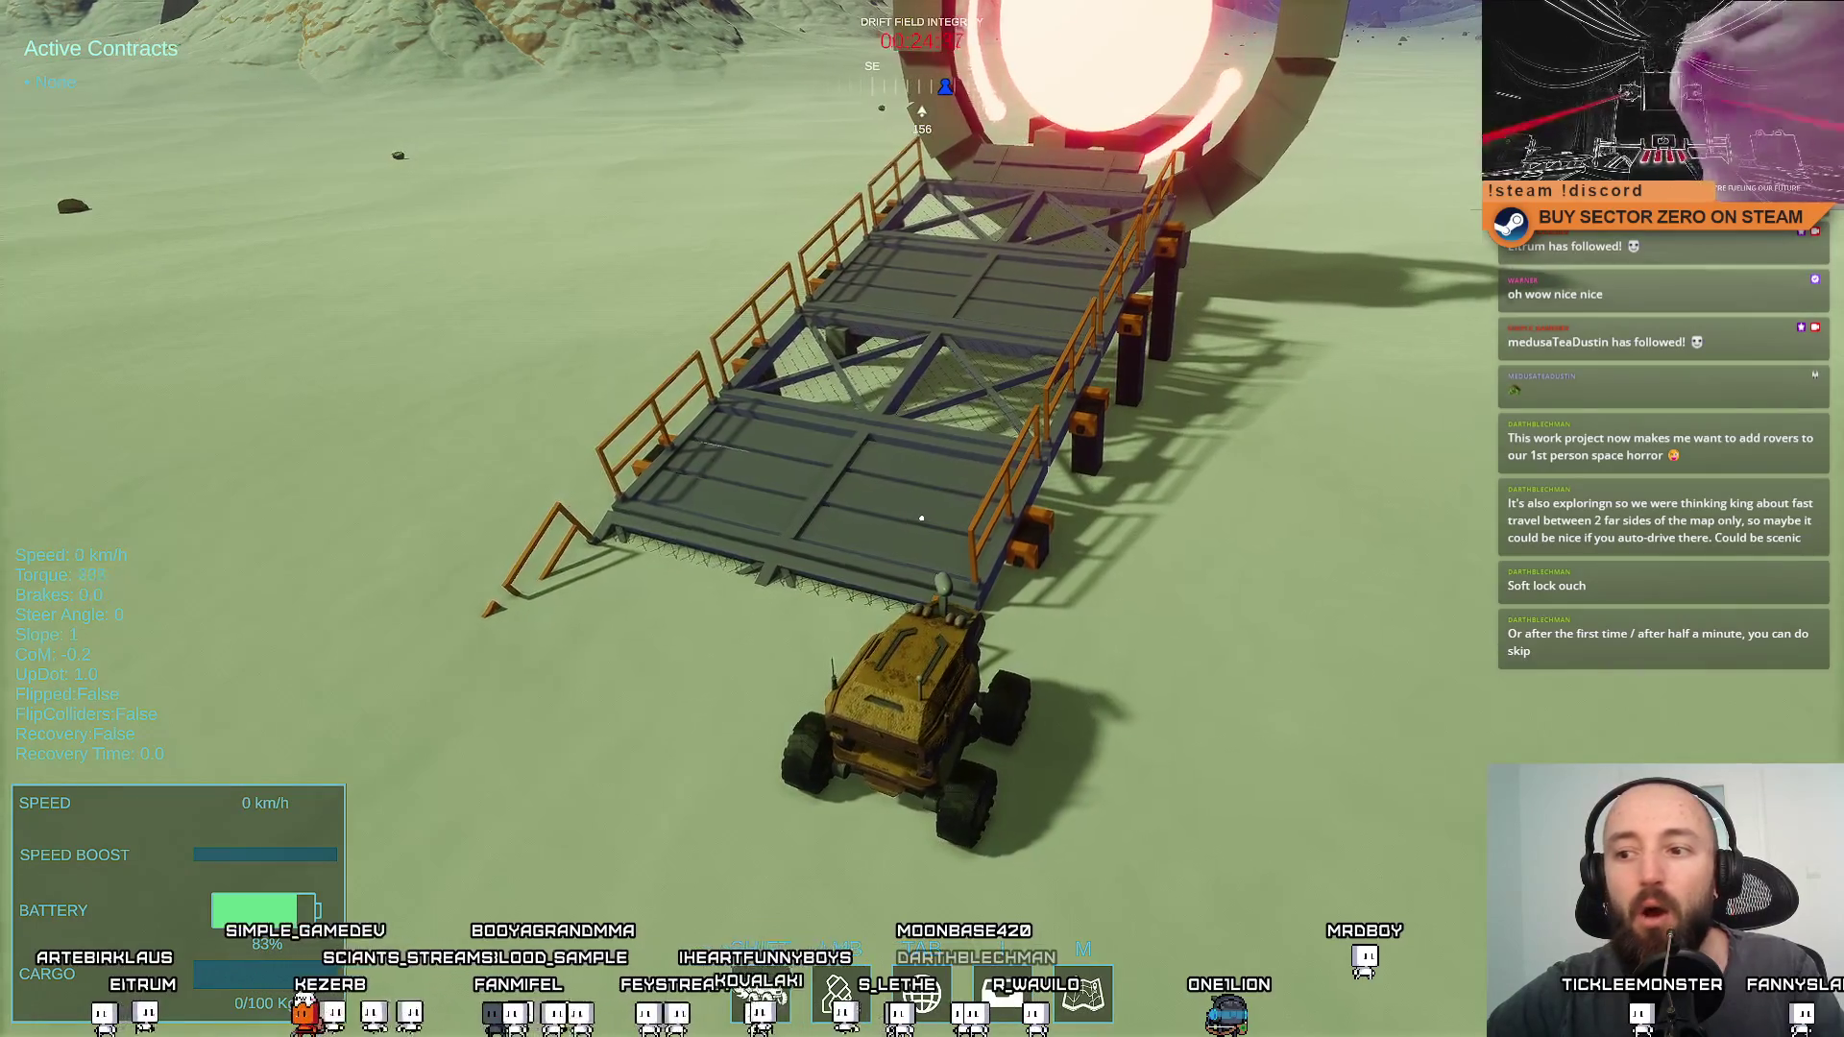
pyautogui.press('s')
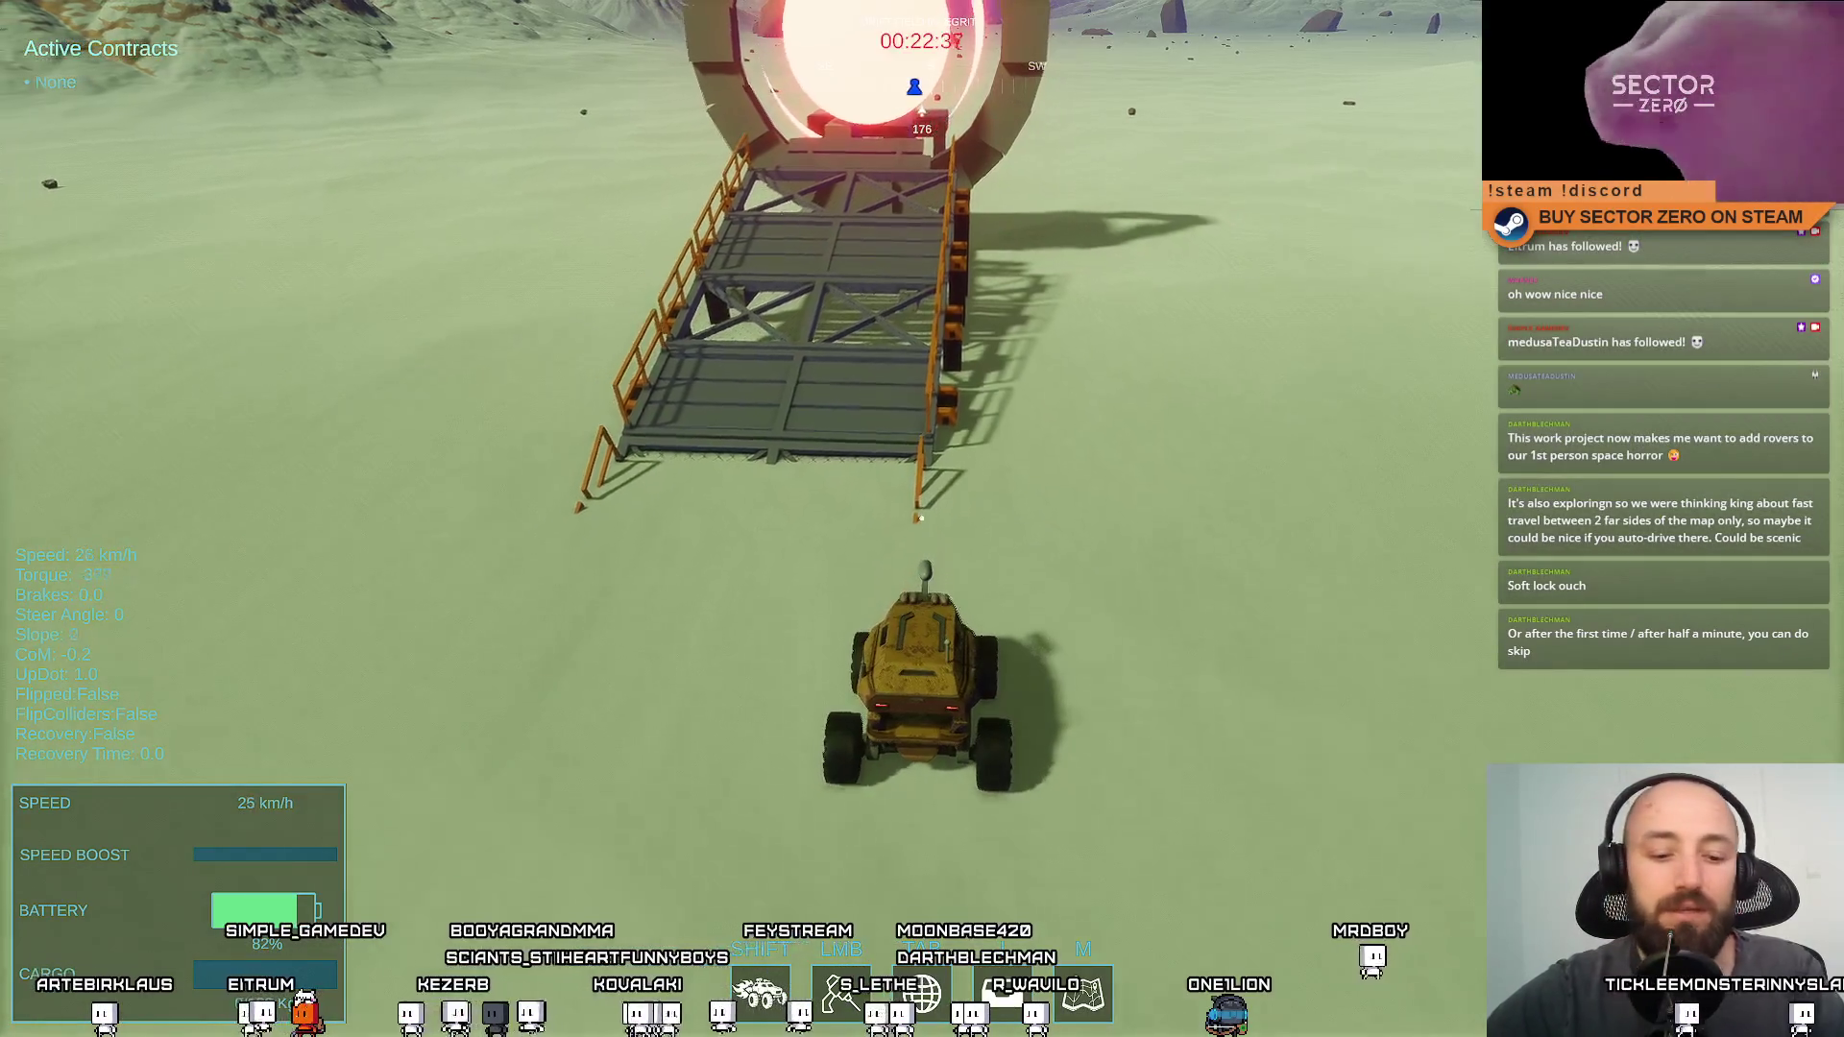
pyautogui.press('Escape')
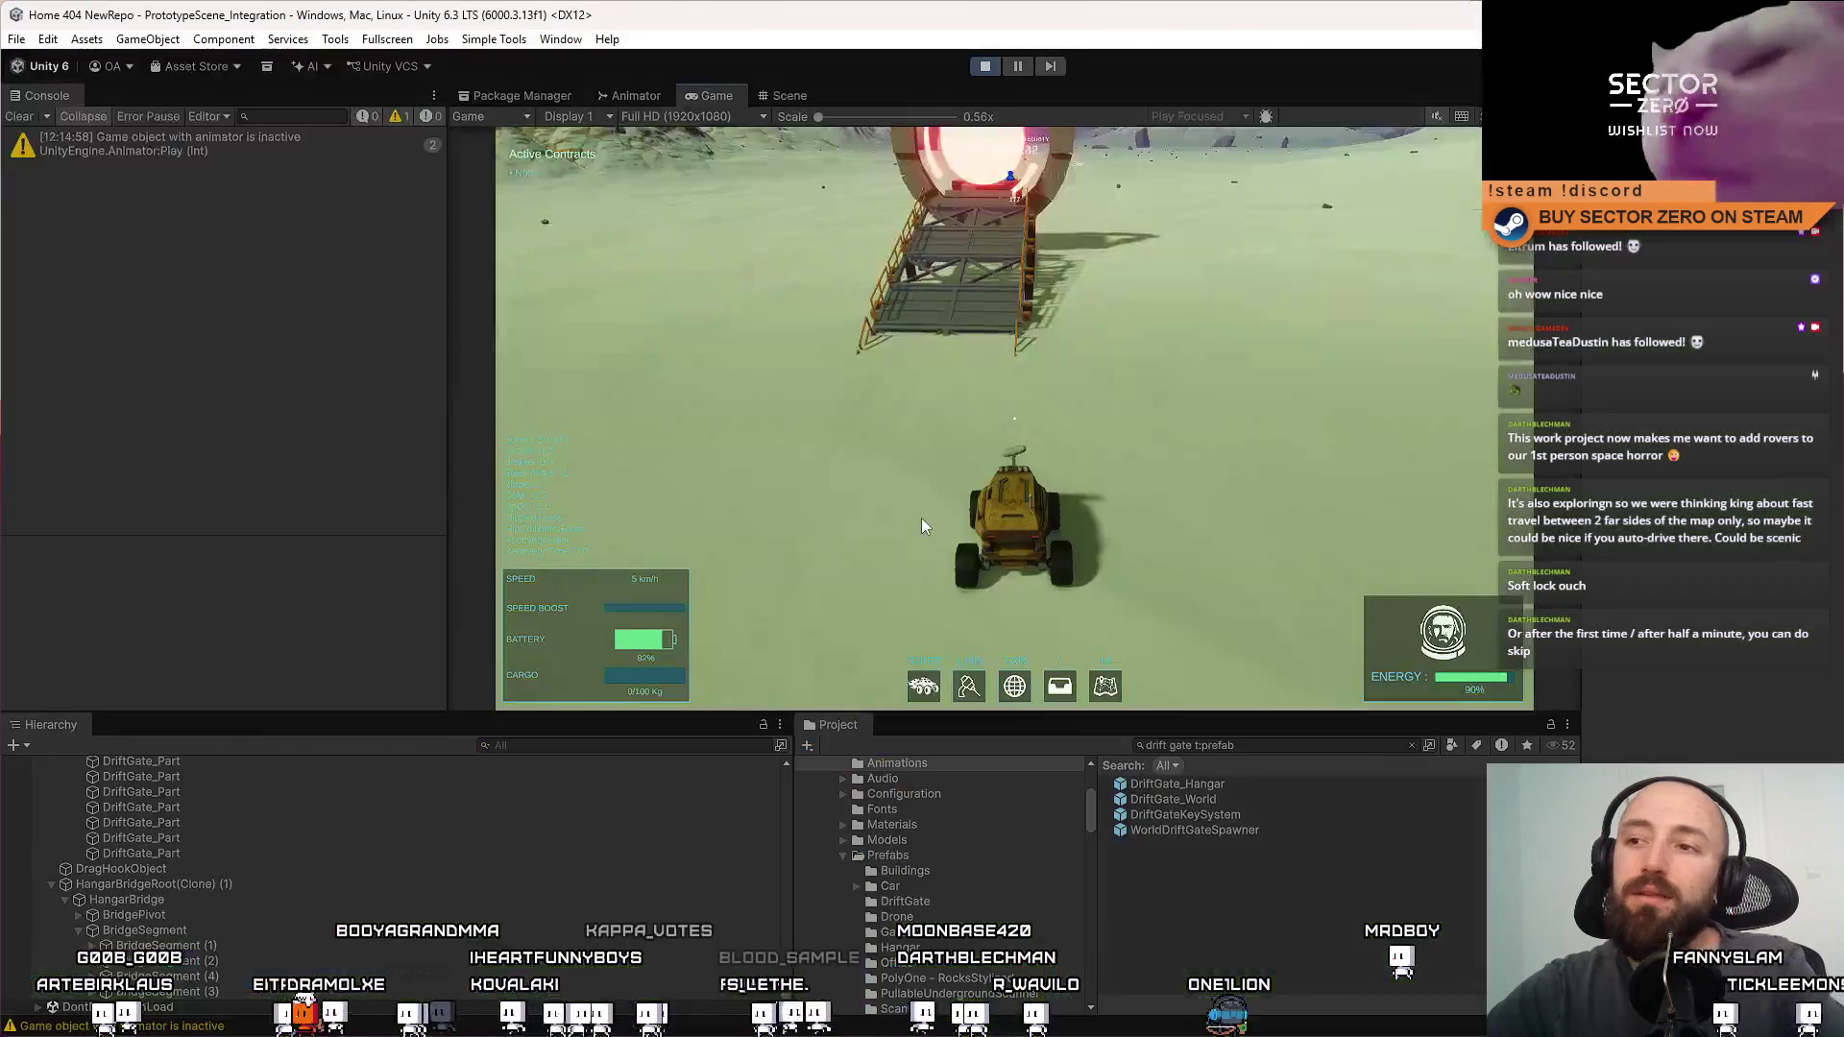
# In the Scene view, give the angled end railing's Box Collider the FrictionLess physics material
pyautogui.press('Escape')
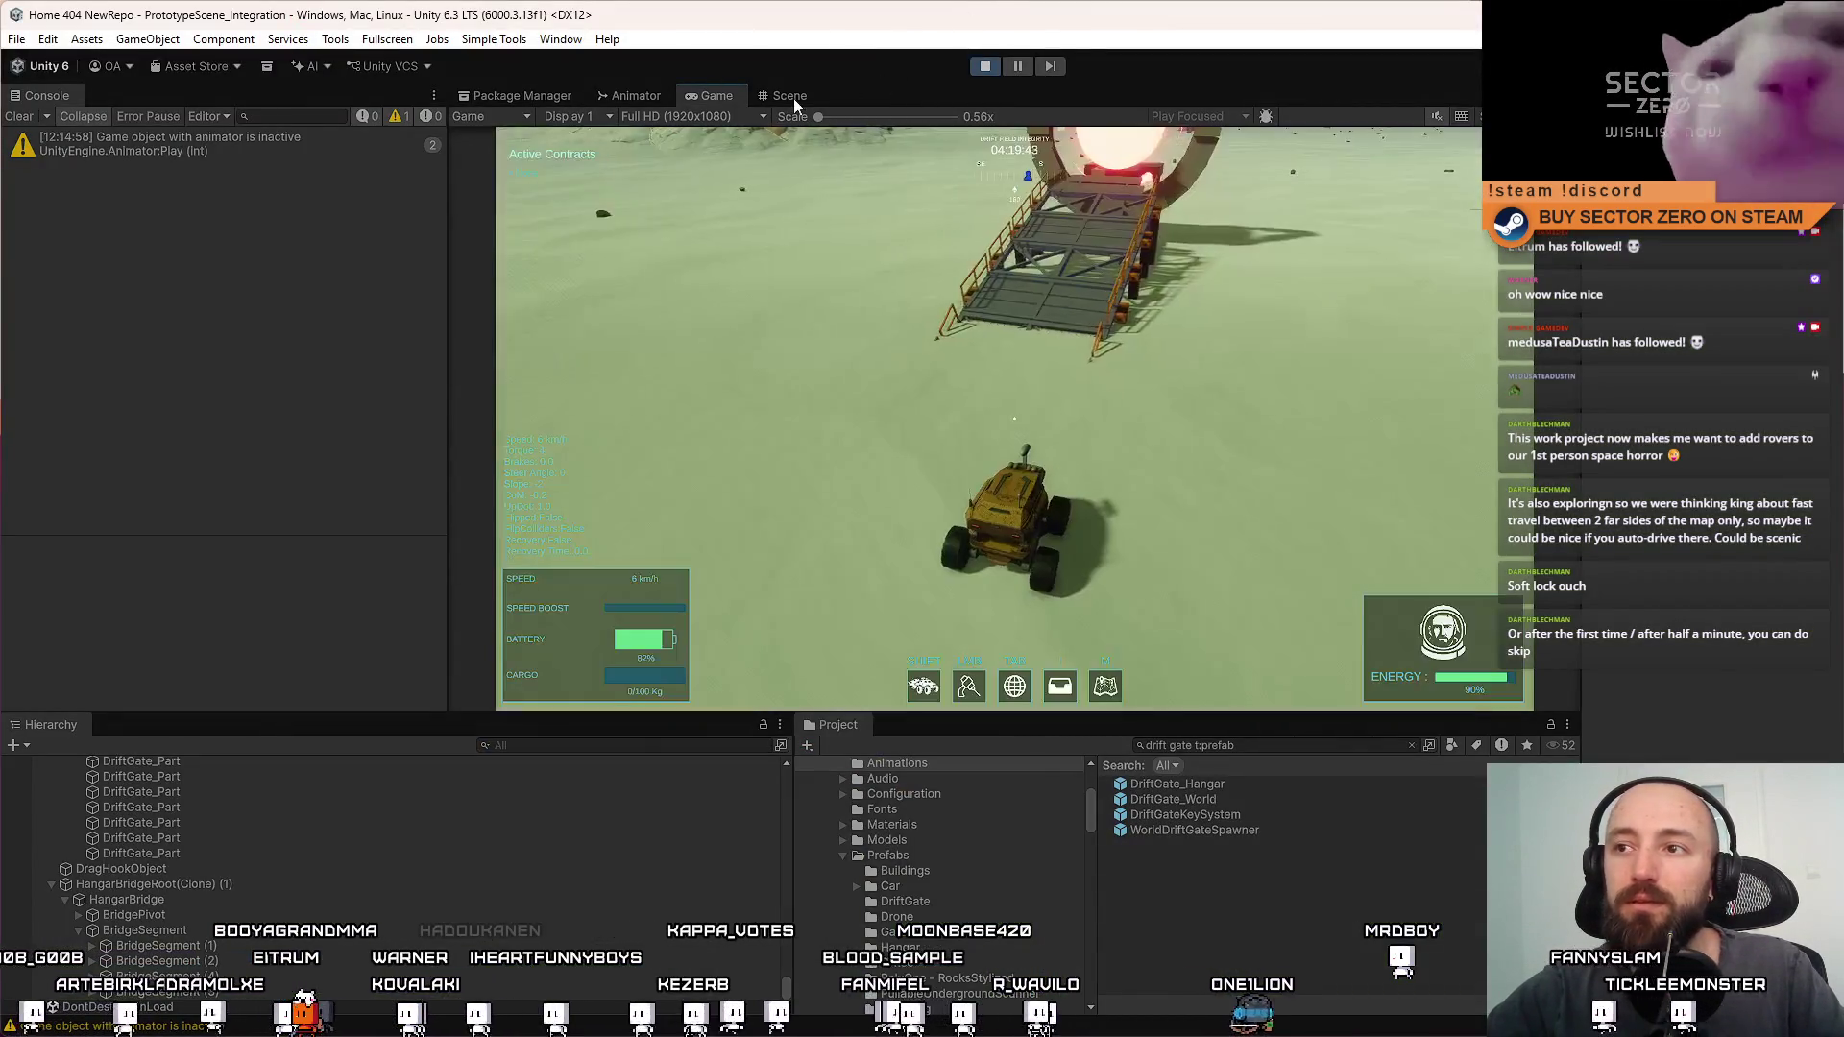
pyautogui.click(789, 96)
pyautogui.moveTo(876, 327); pyautogui.dragTo(865, 276)
pyautogui.click(864, 277)
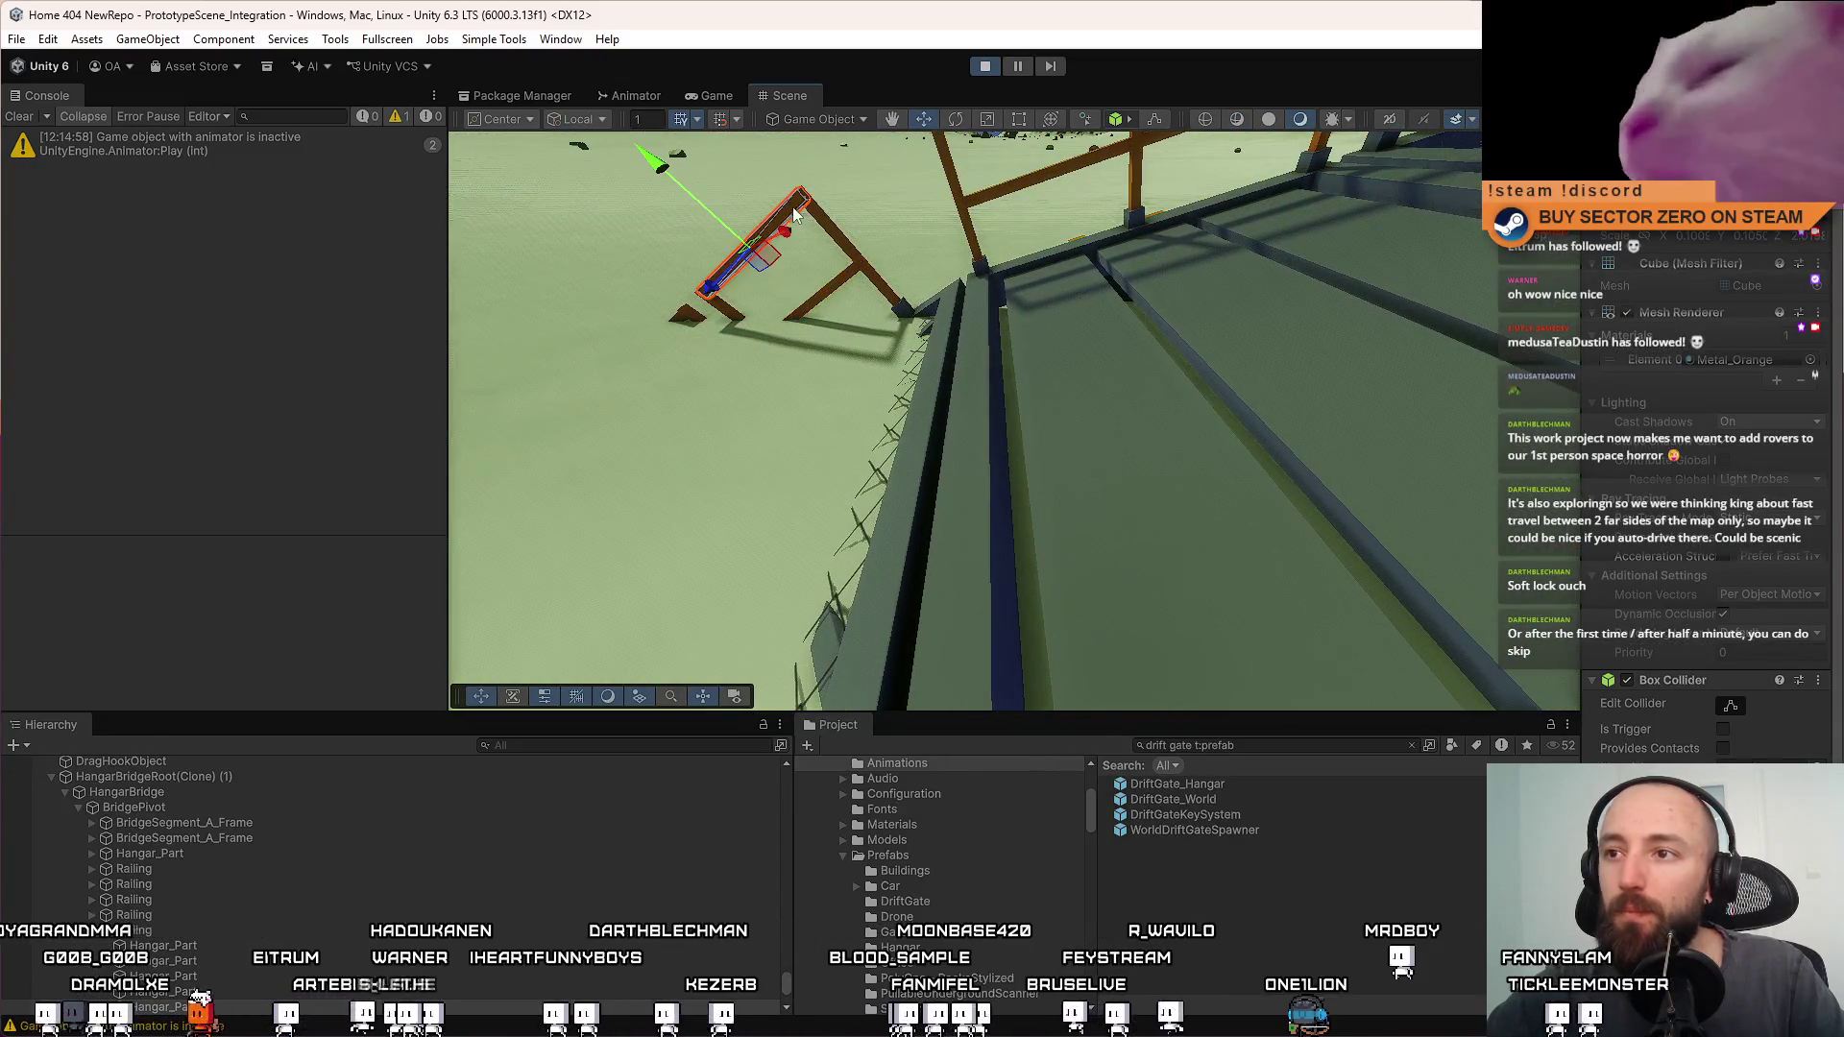
pyautogui.click(1816, 767)
pyautogui.doubleClick(834, 406)
# Return to the running game and make it fill the screen with F10
pyautogui.moveTo(833, 407); pyautogui.dragTo(776, 187)
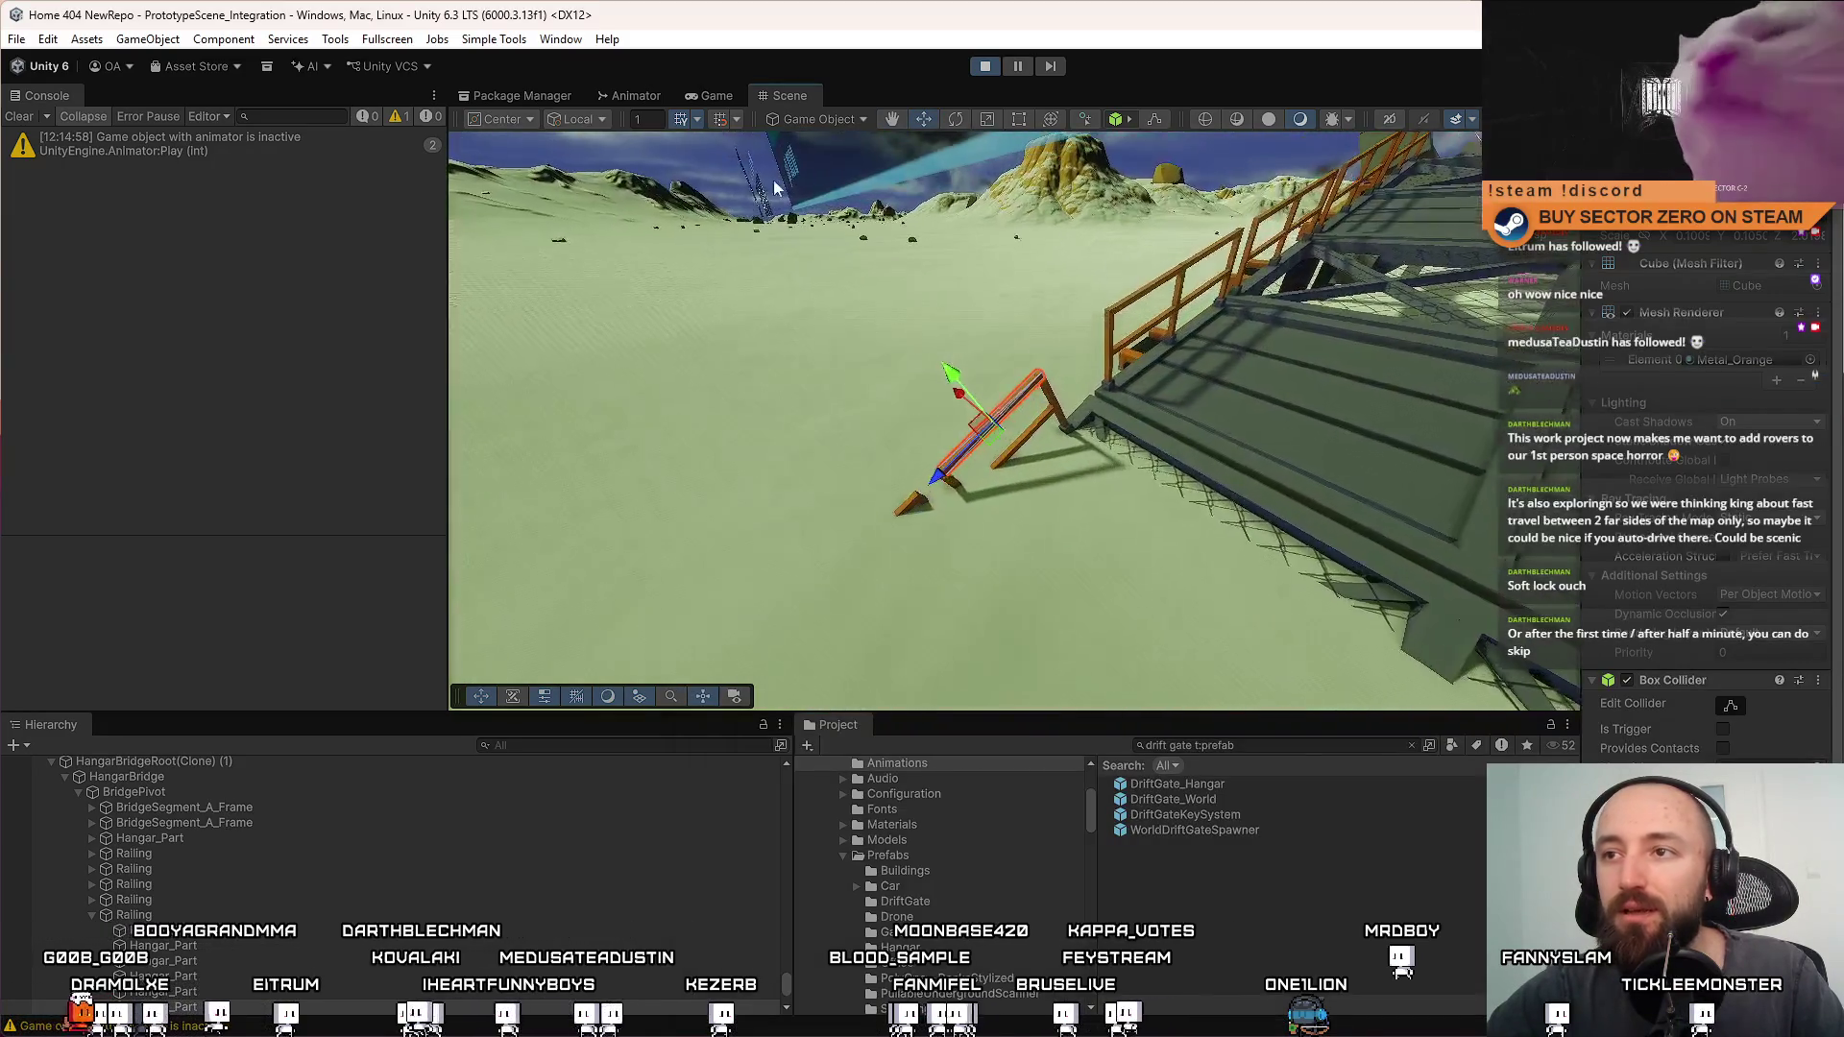
pyautogui.click(715, 95)
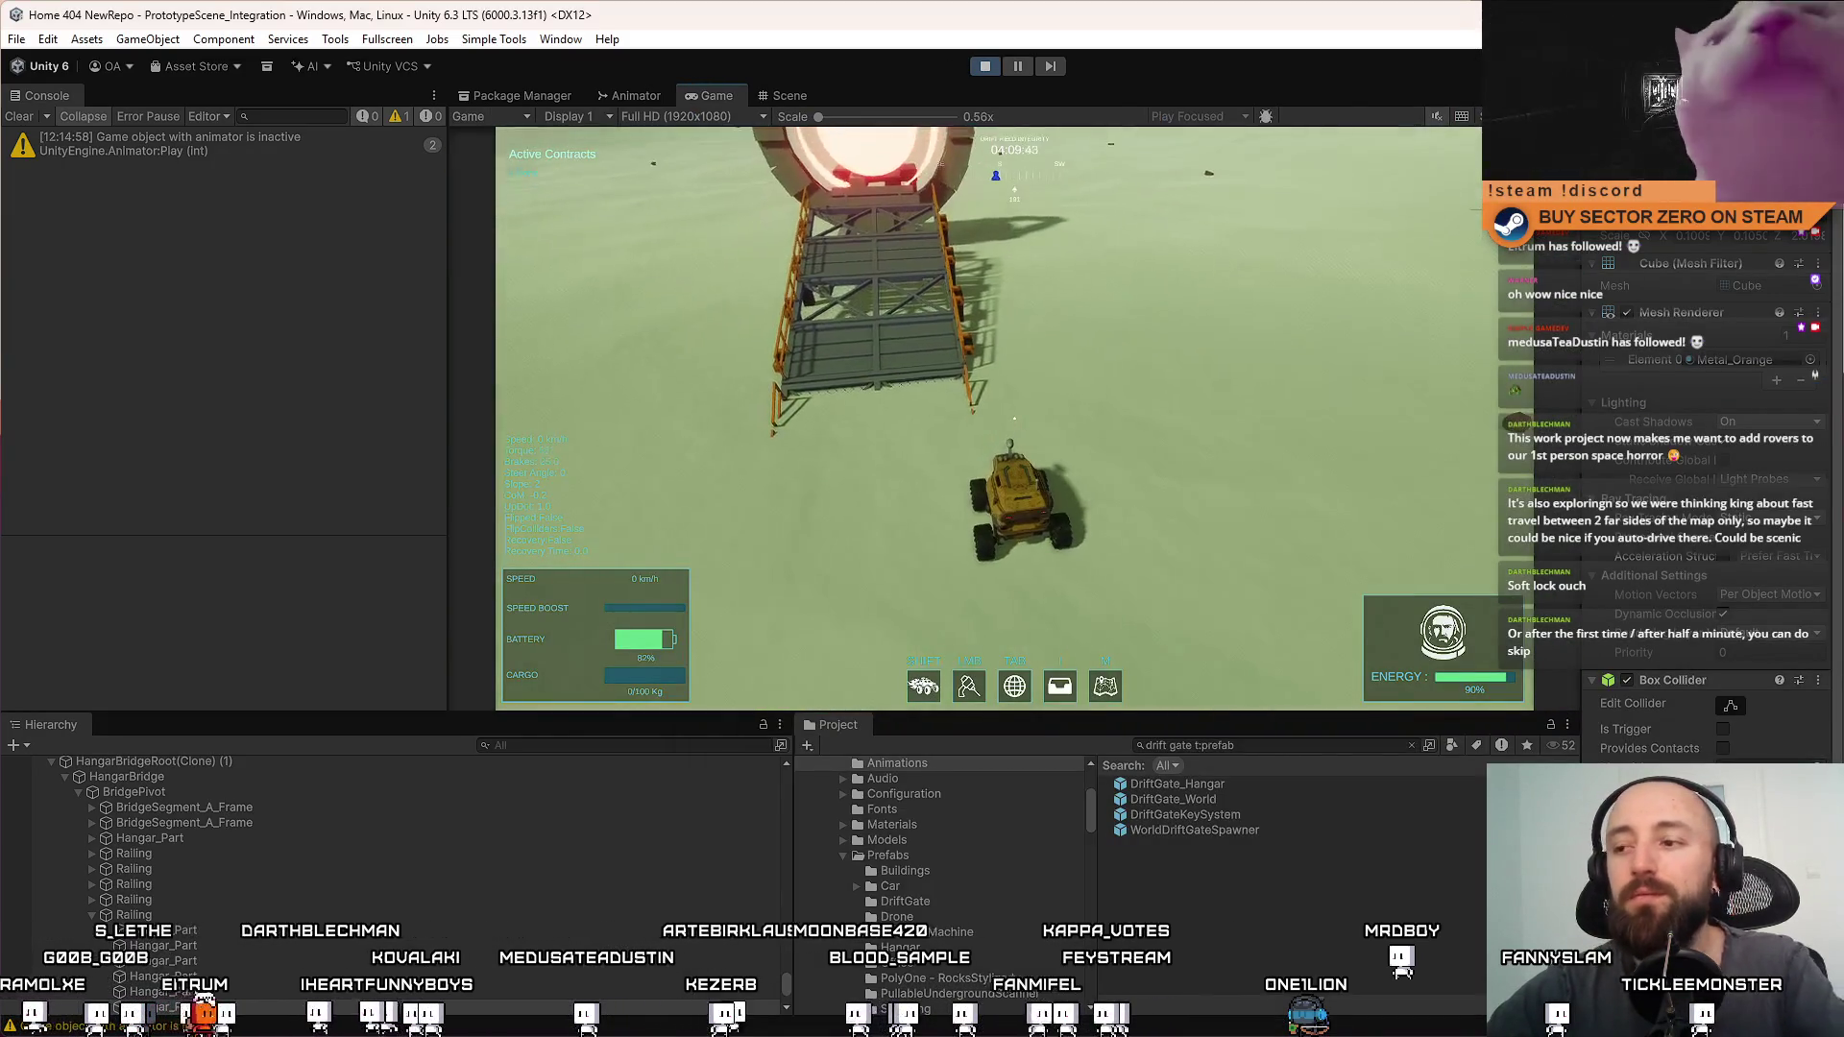
pyautogui.press('F10')
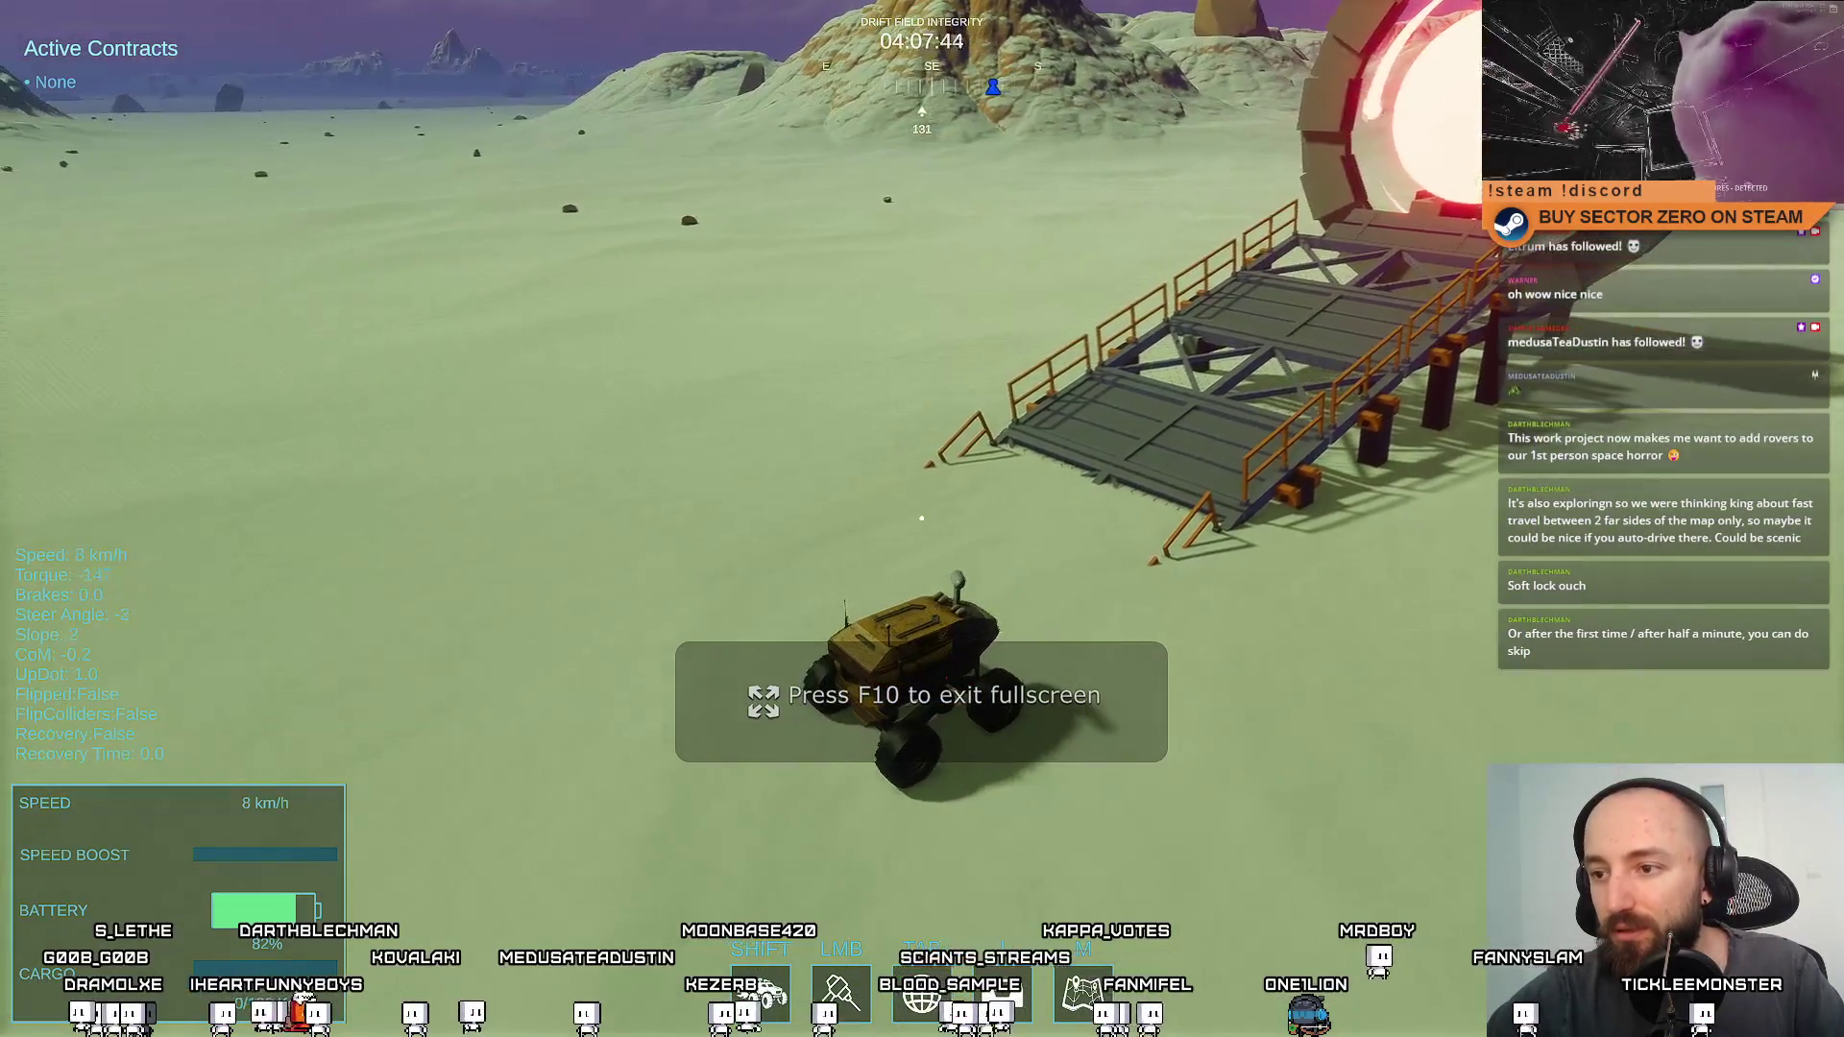
# Drive the rover toward the drift gate and head-on up to the bridge ramp
pyautogui.press('w')
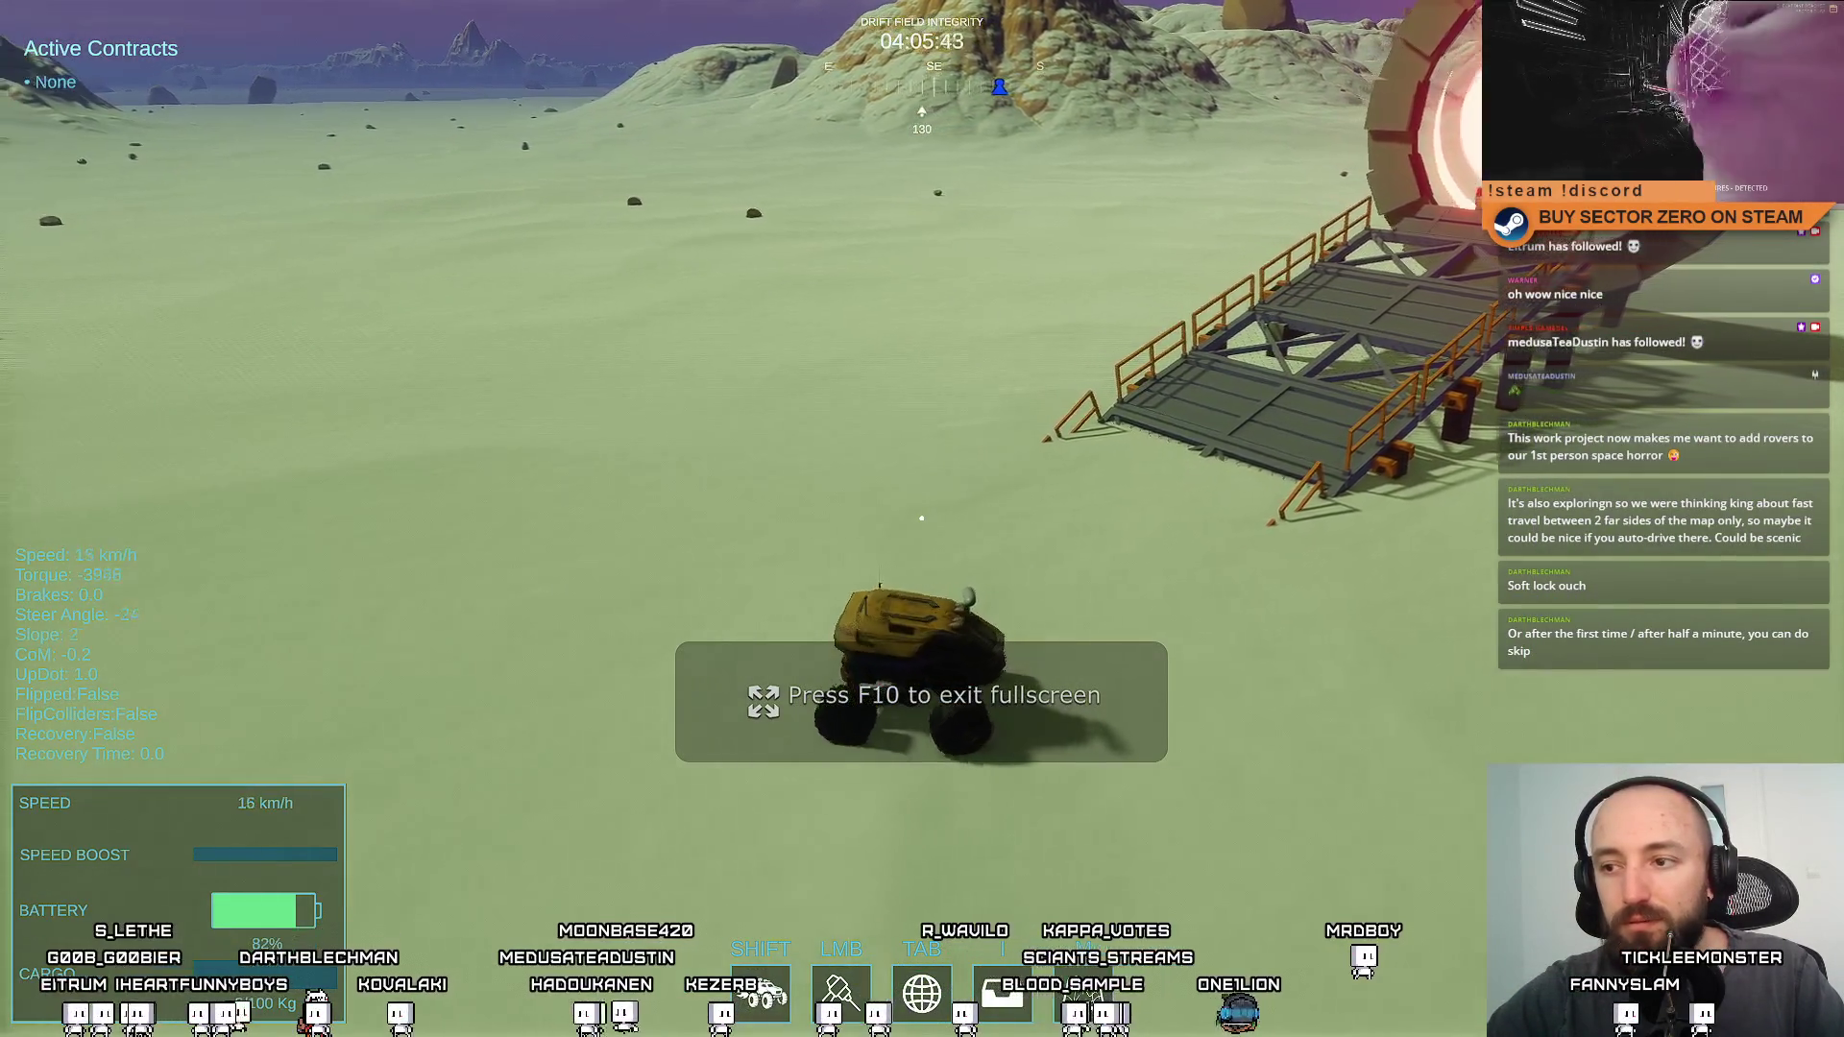
pyautogui.press('d')
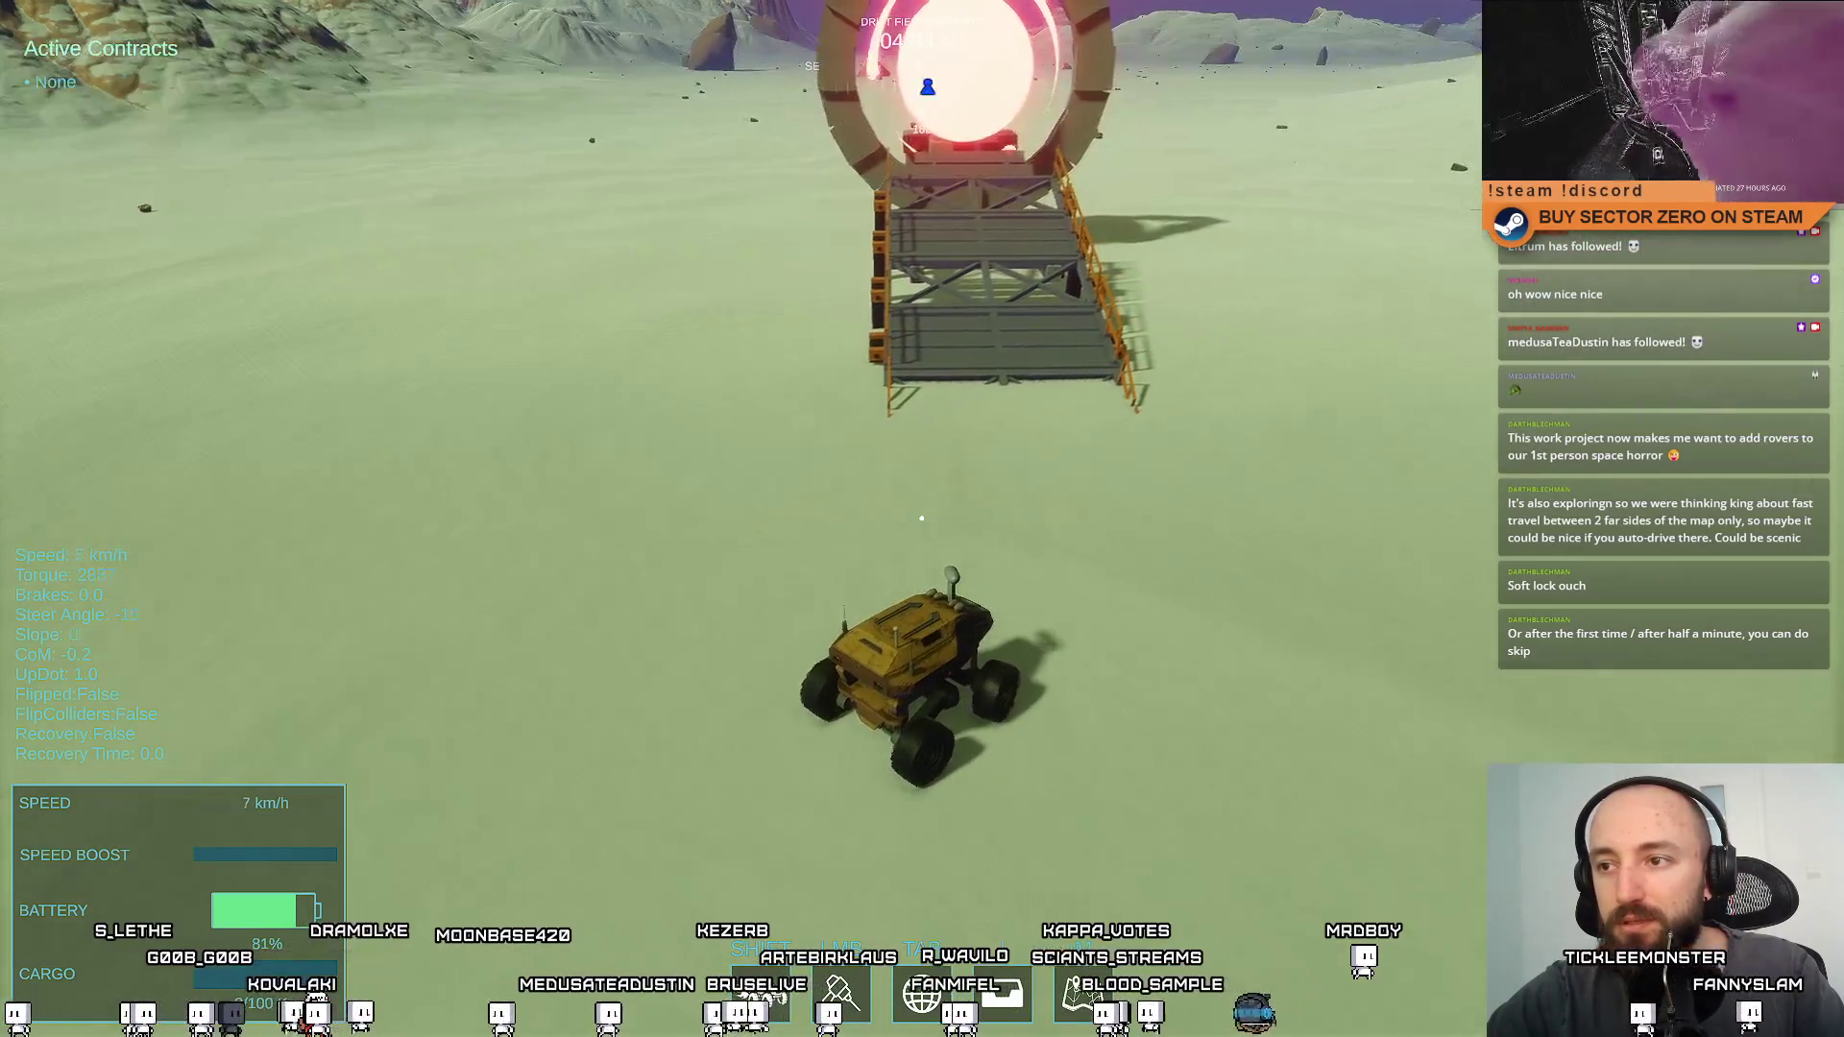
pyautogui.press('w')
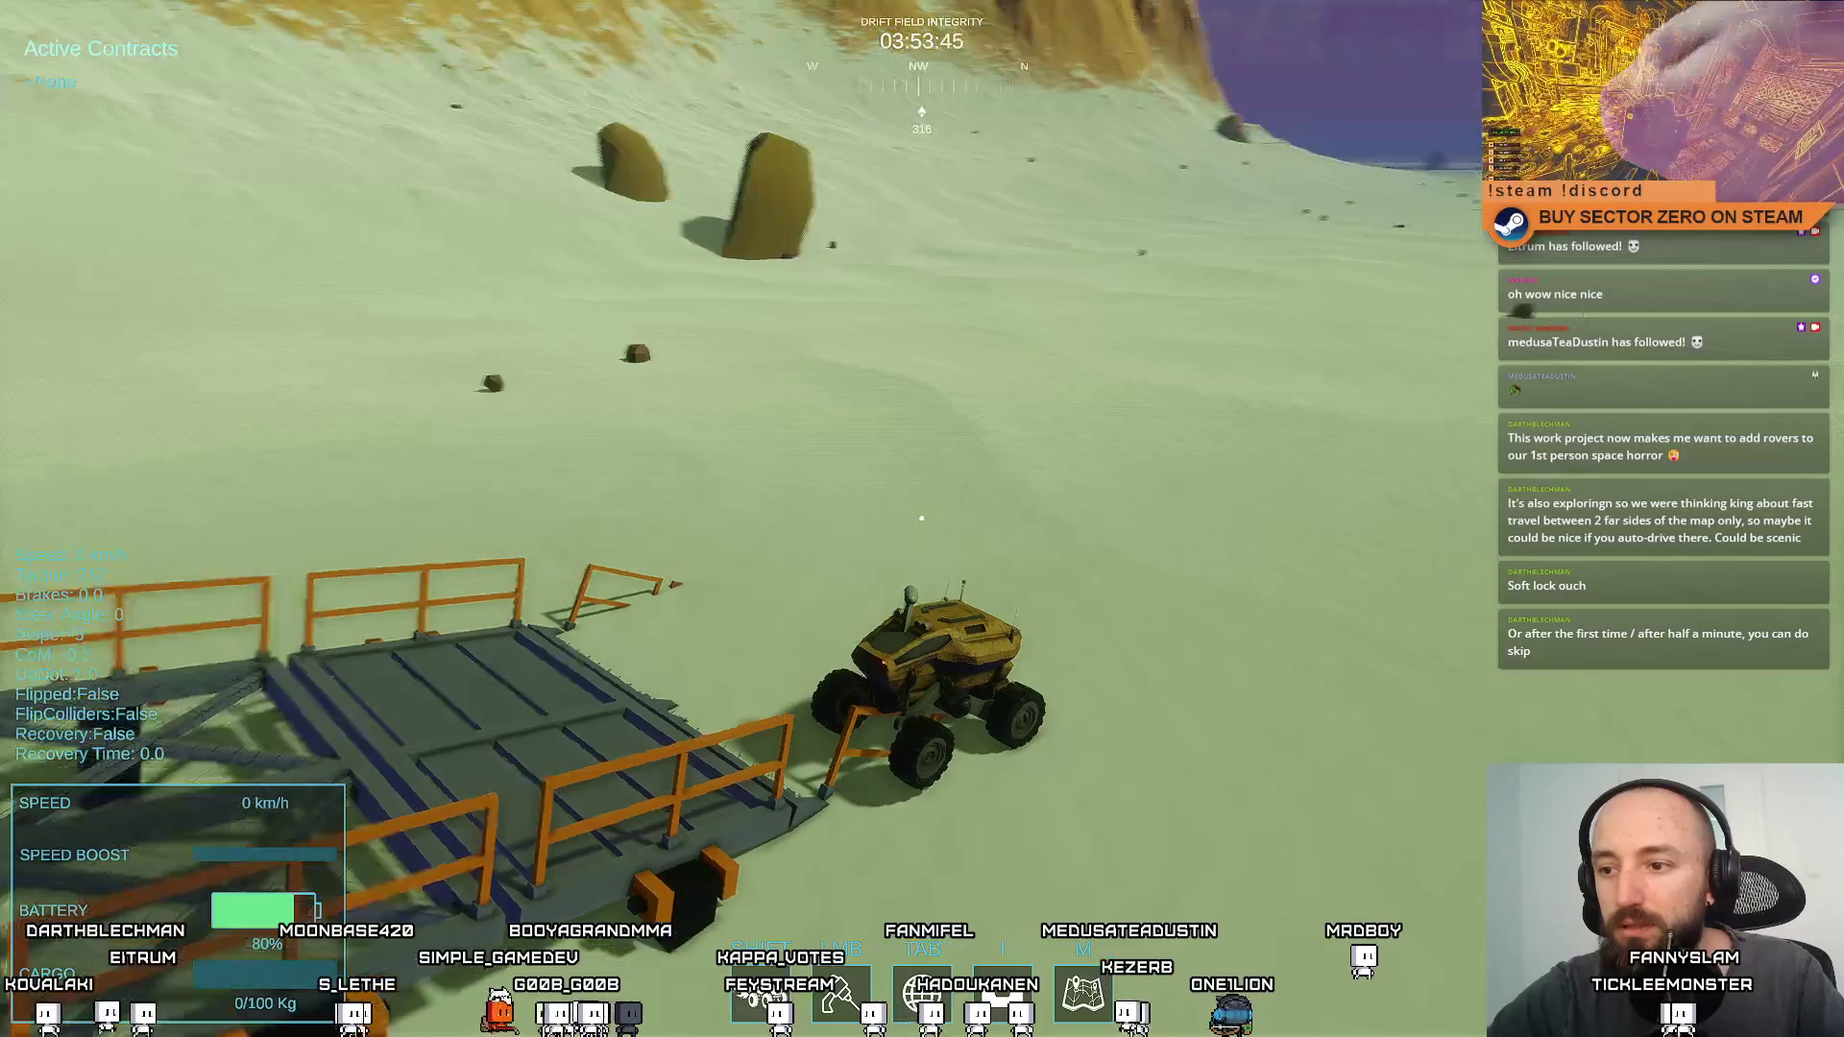
pyautogui.press('w')
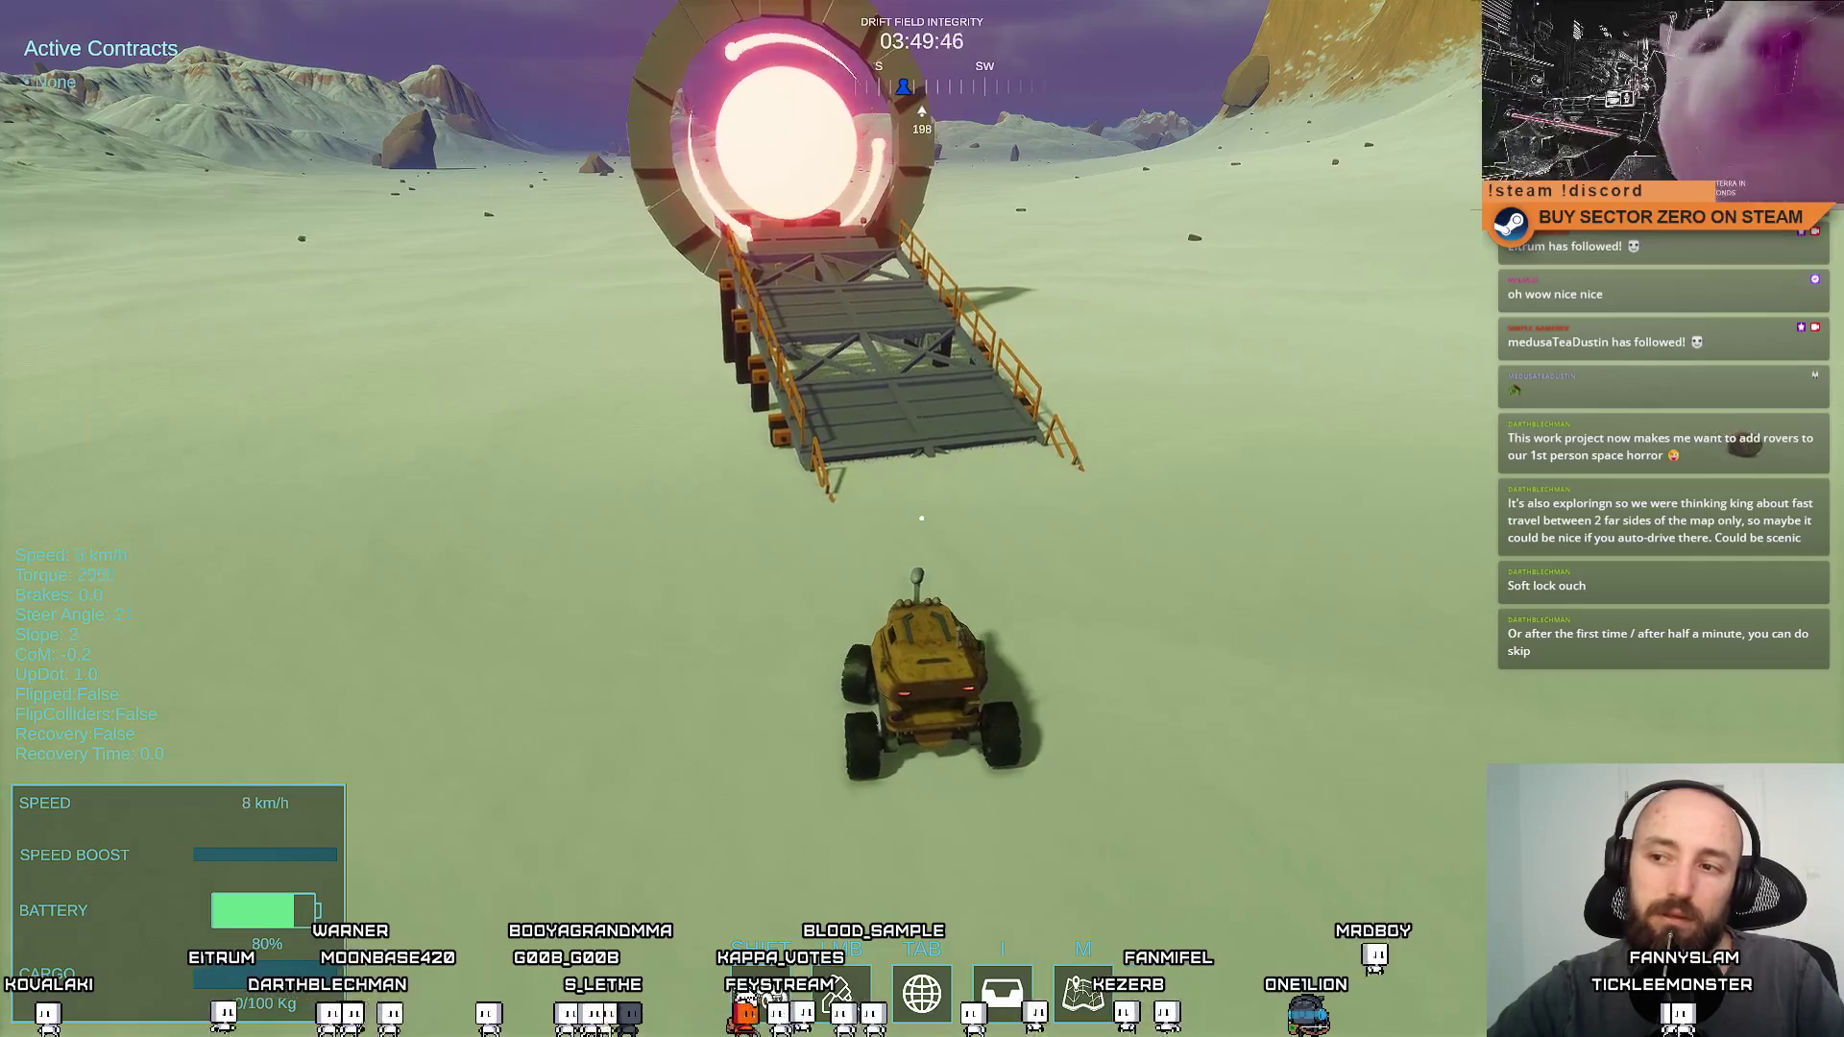
pyautogui.press('w')
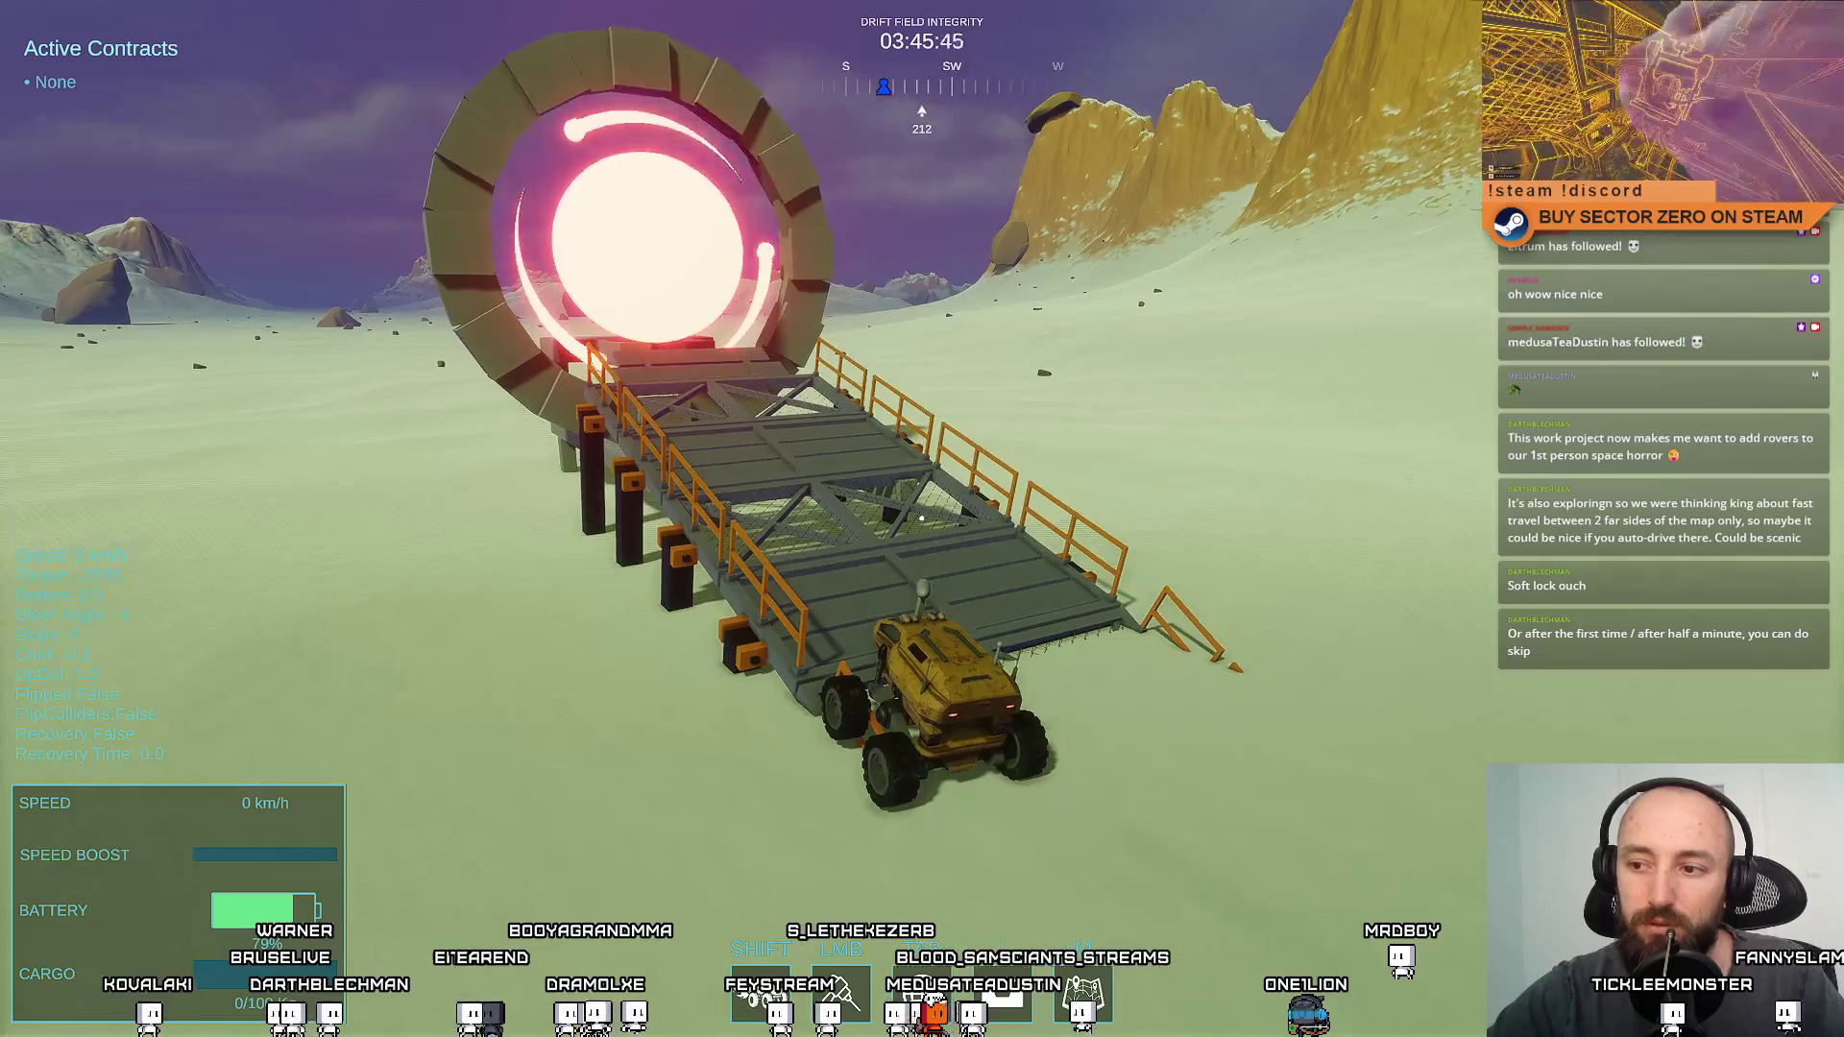
pyautogui.press('w')
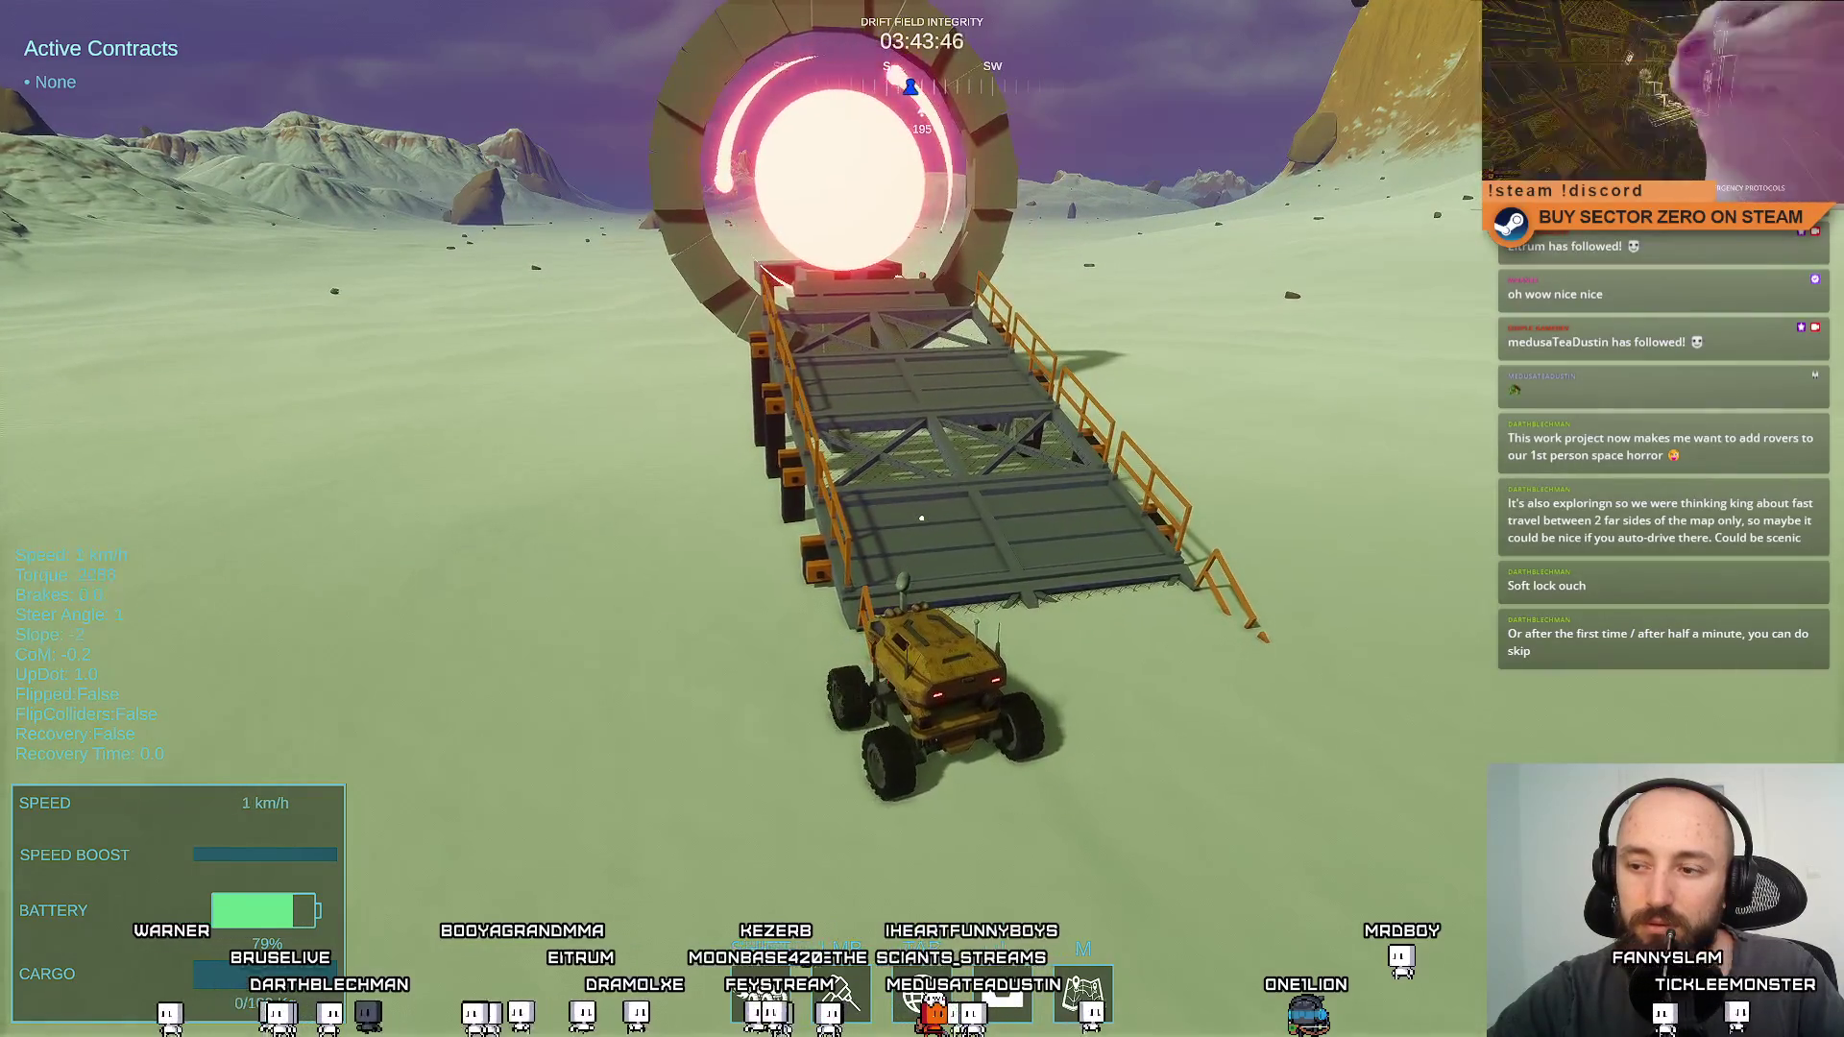
# Reverse and steer the rover around the portal ramp, then pause the game and leave fullscreen
pyautogui.press('s')
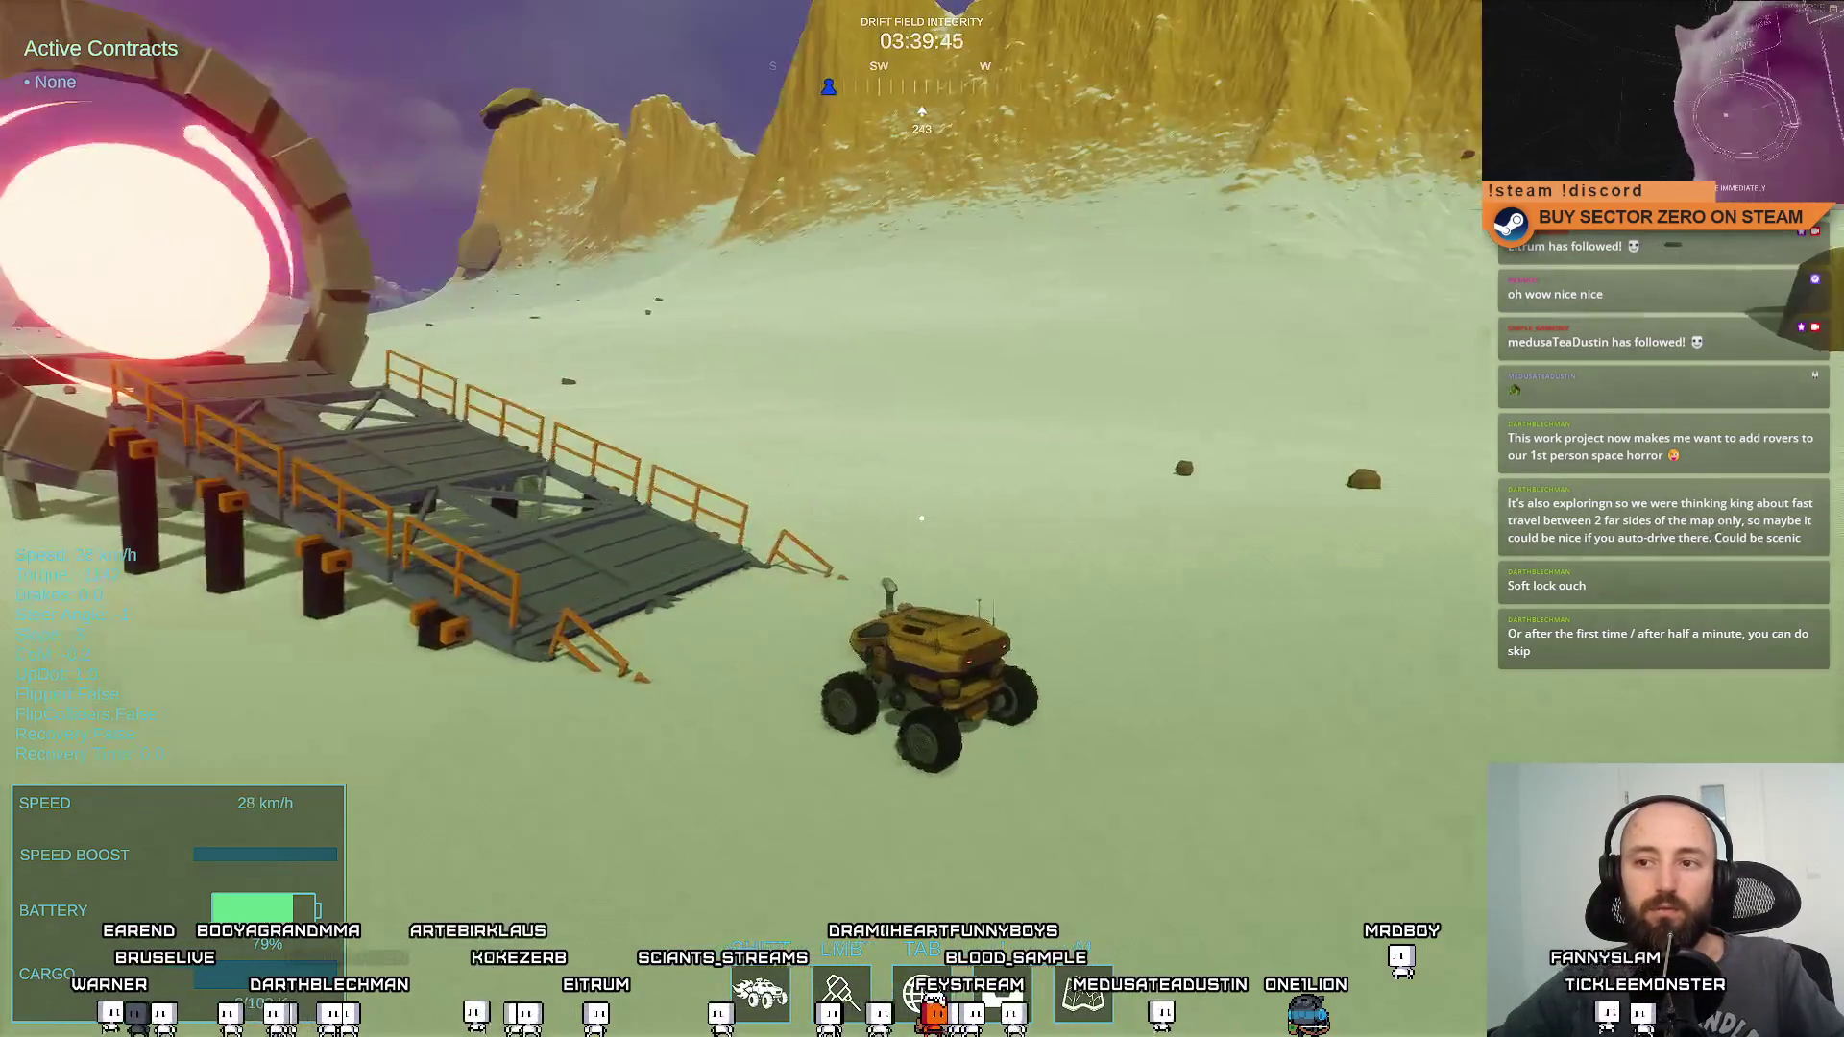
pyautogui.press('a')
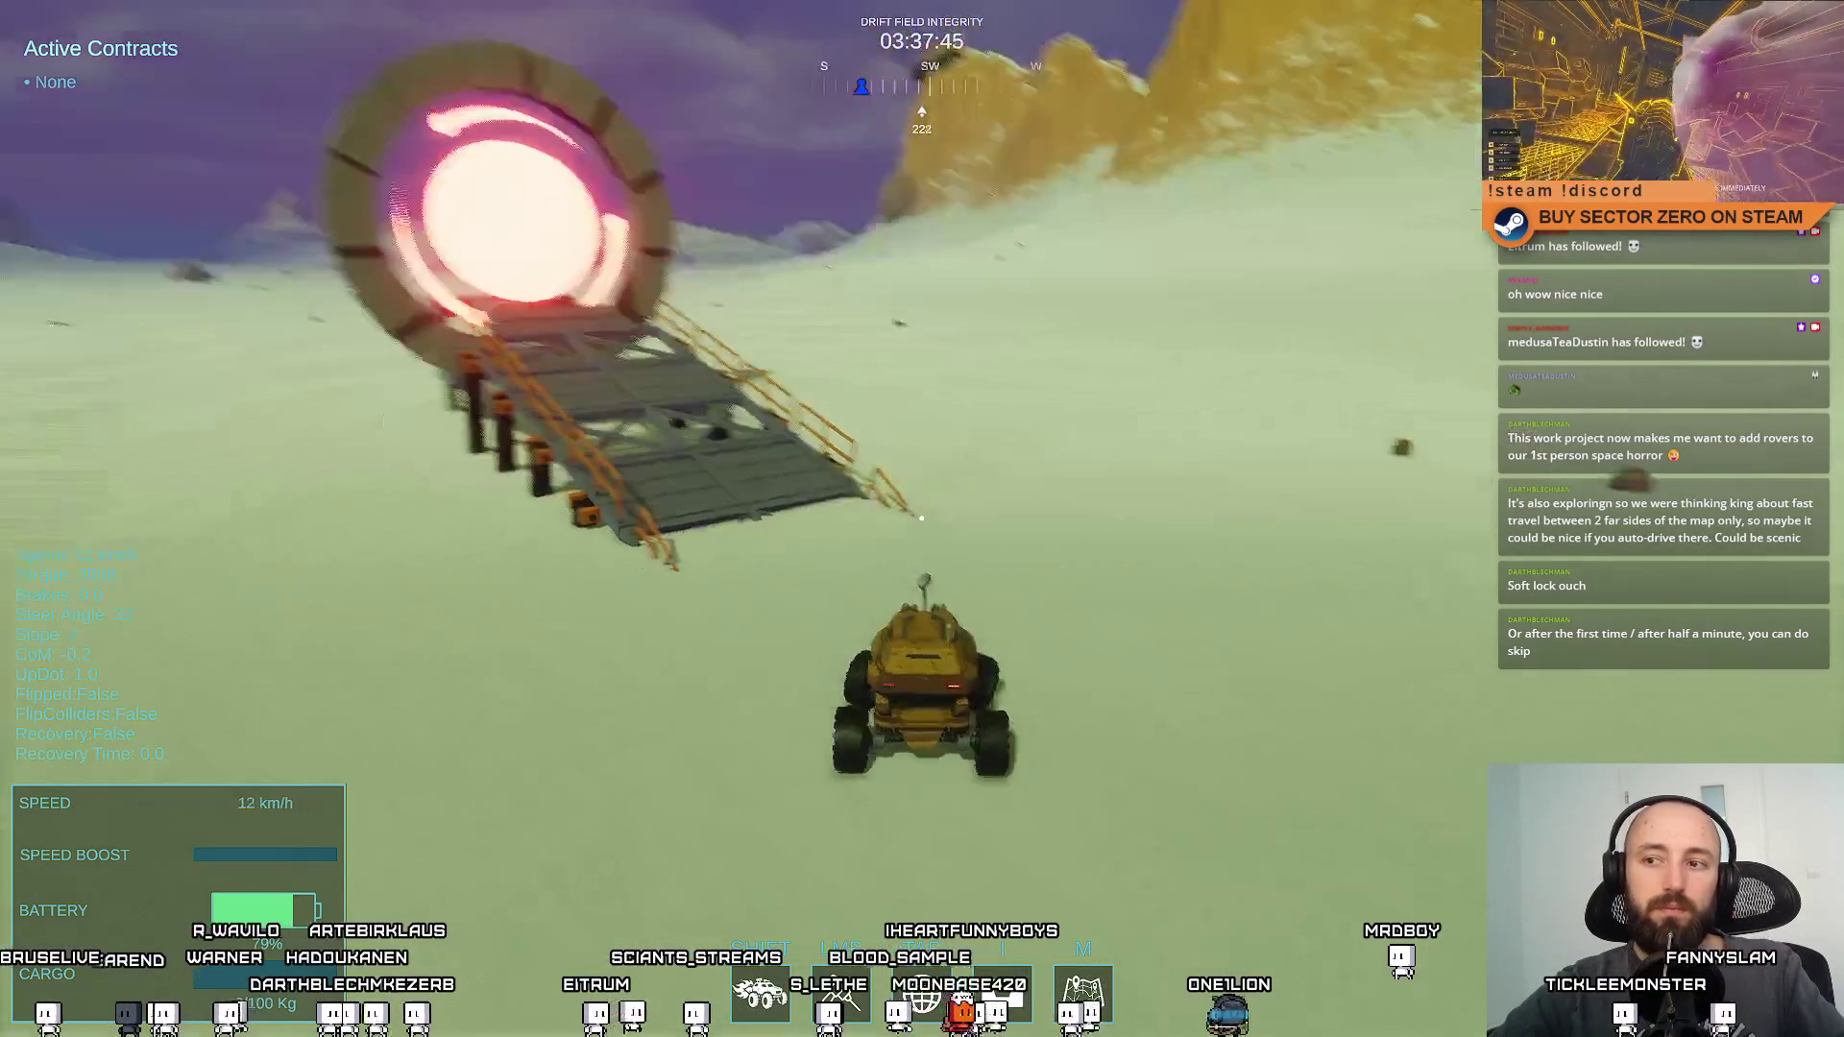
pyautogui.press('s')
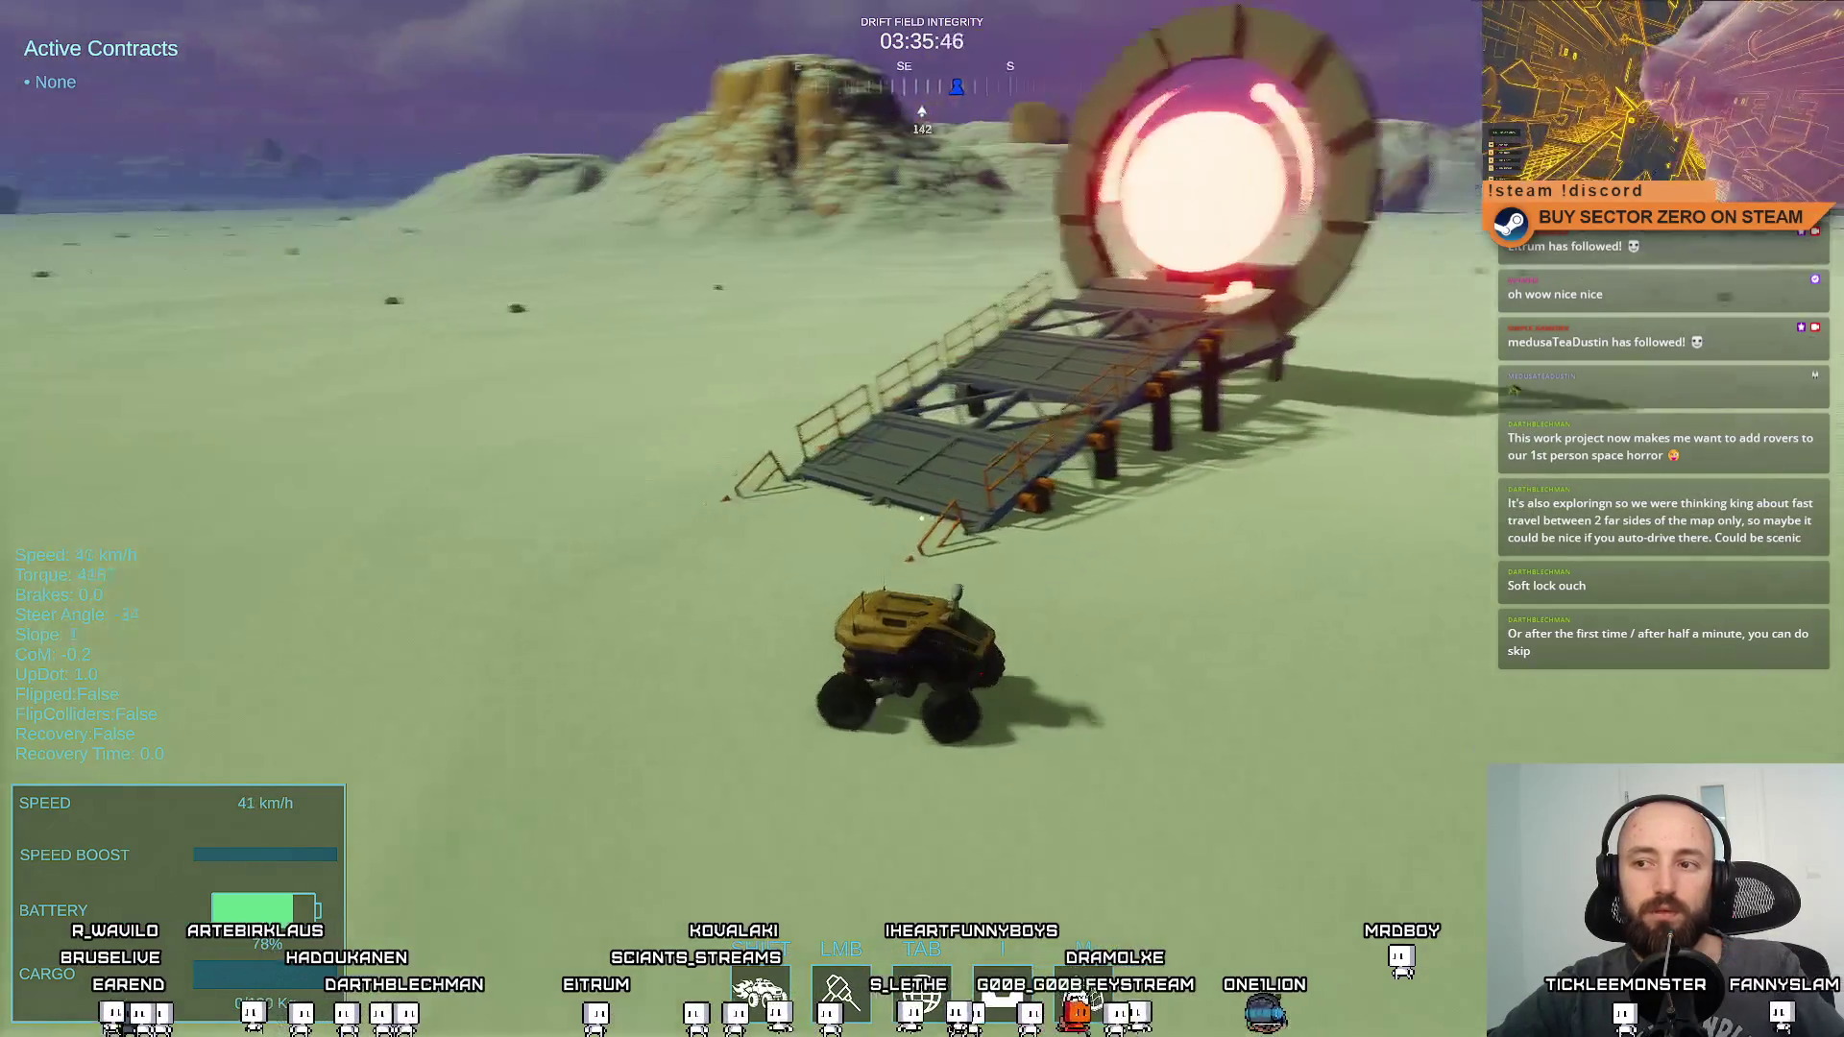
pyautogui.press('a')
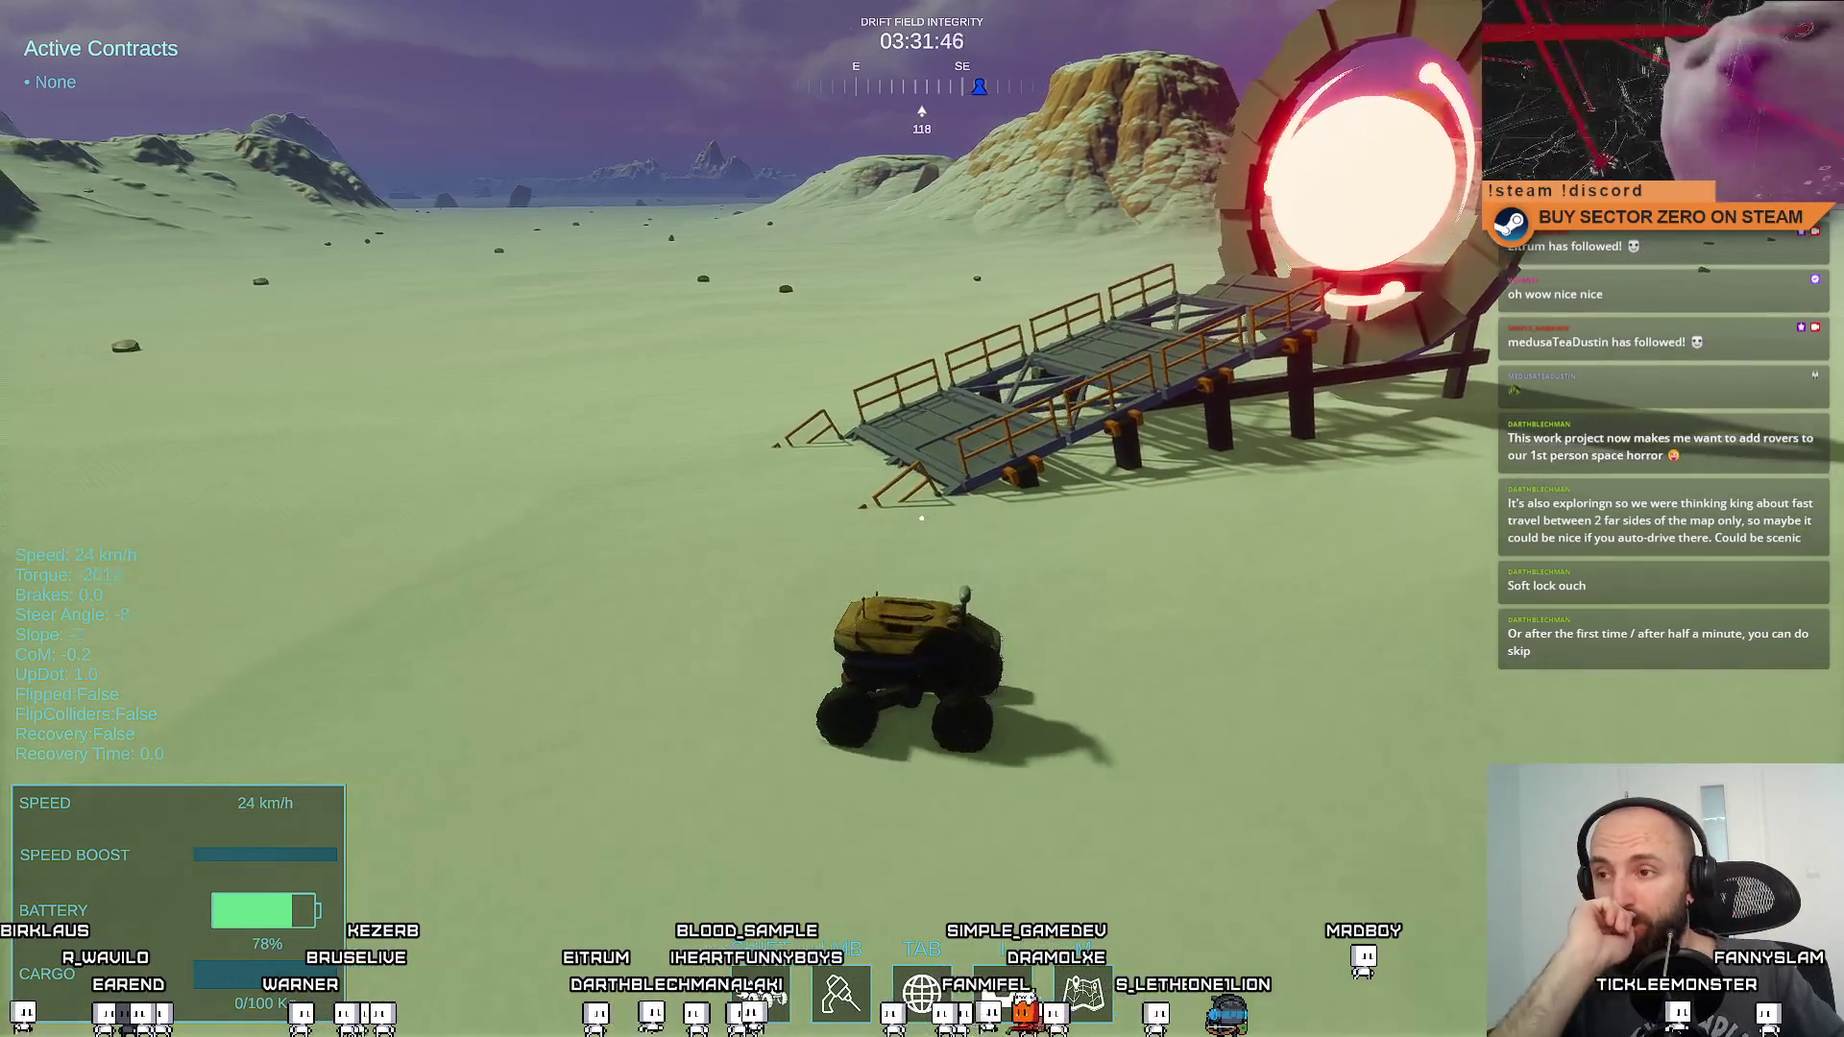
pyautogui.press('d')
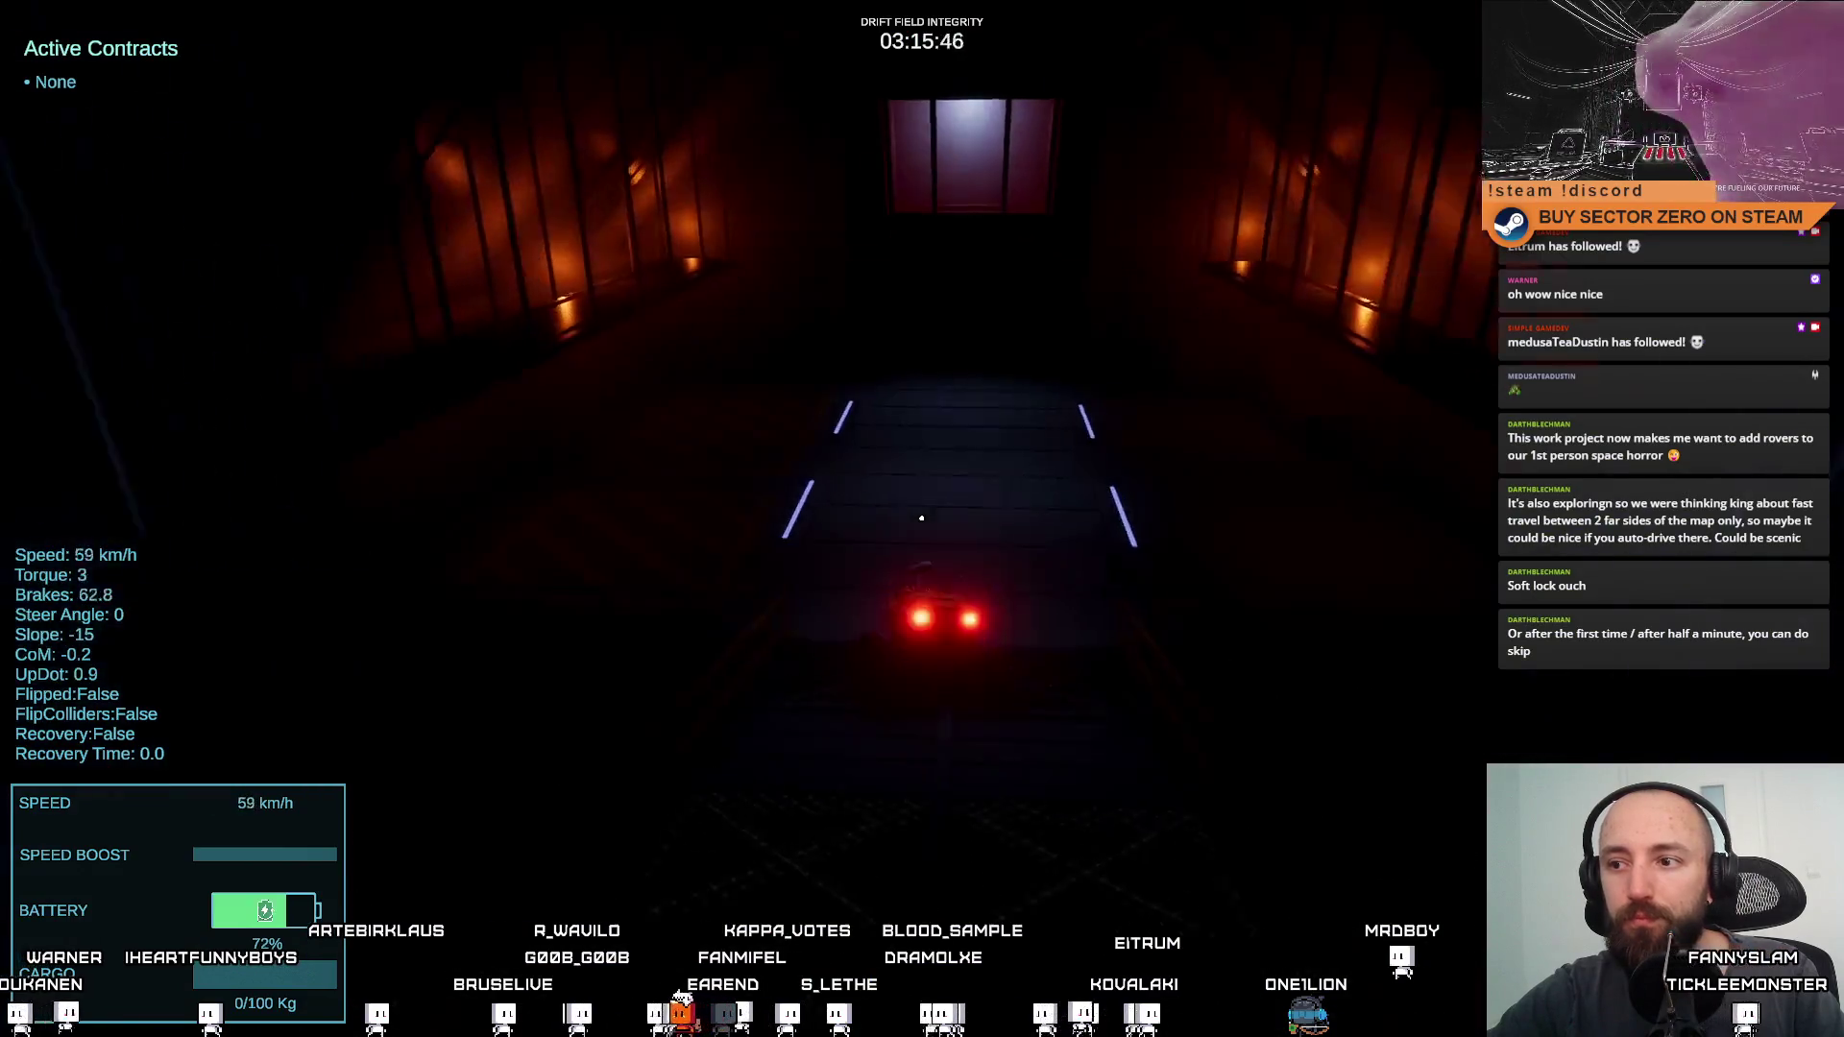
pyautogui.press('Escape')
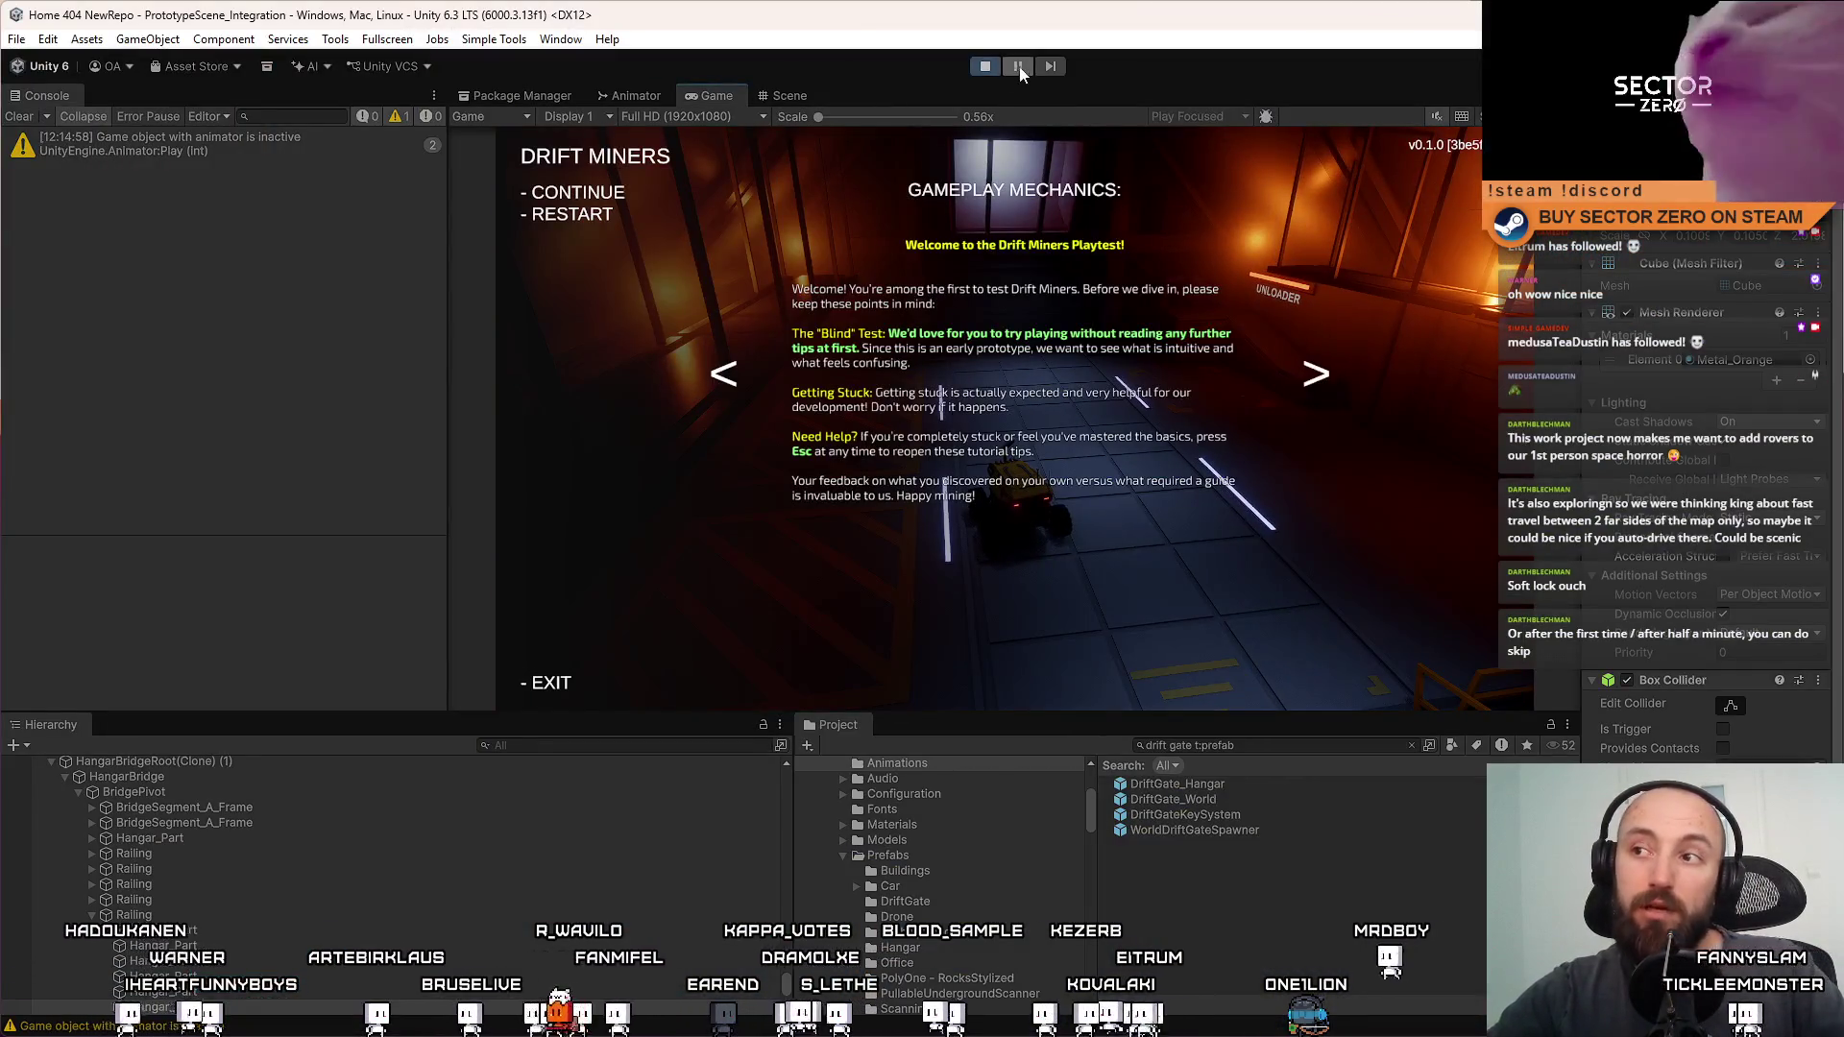
# Stop play mode, clear the Console and Project search, show the Scene view, and switch to Sourcetree
pyautogui.click(987, 65)
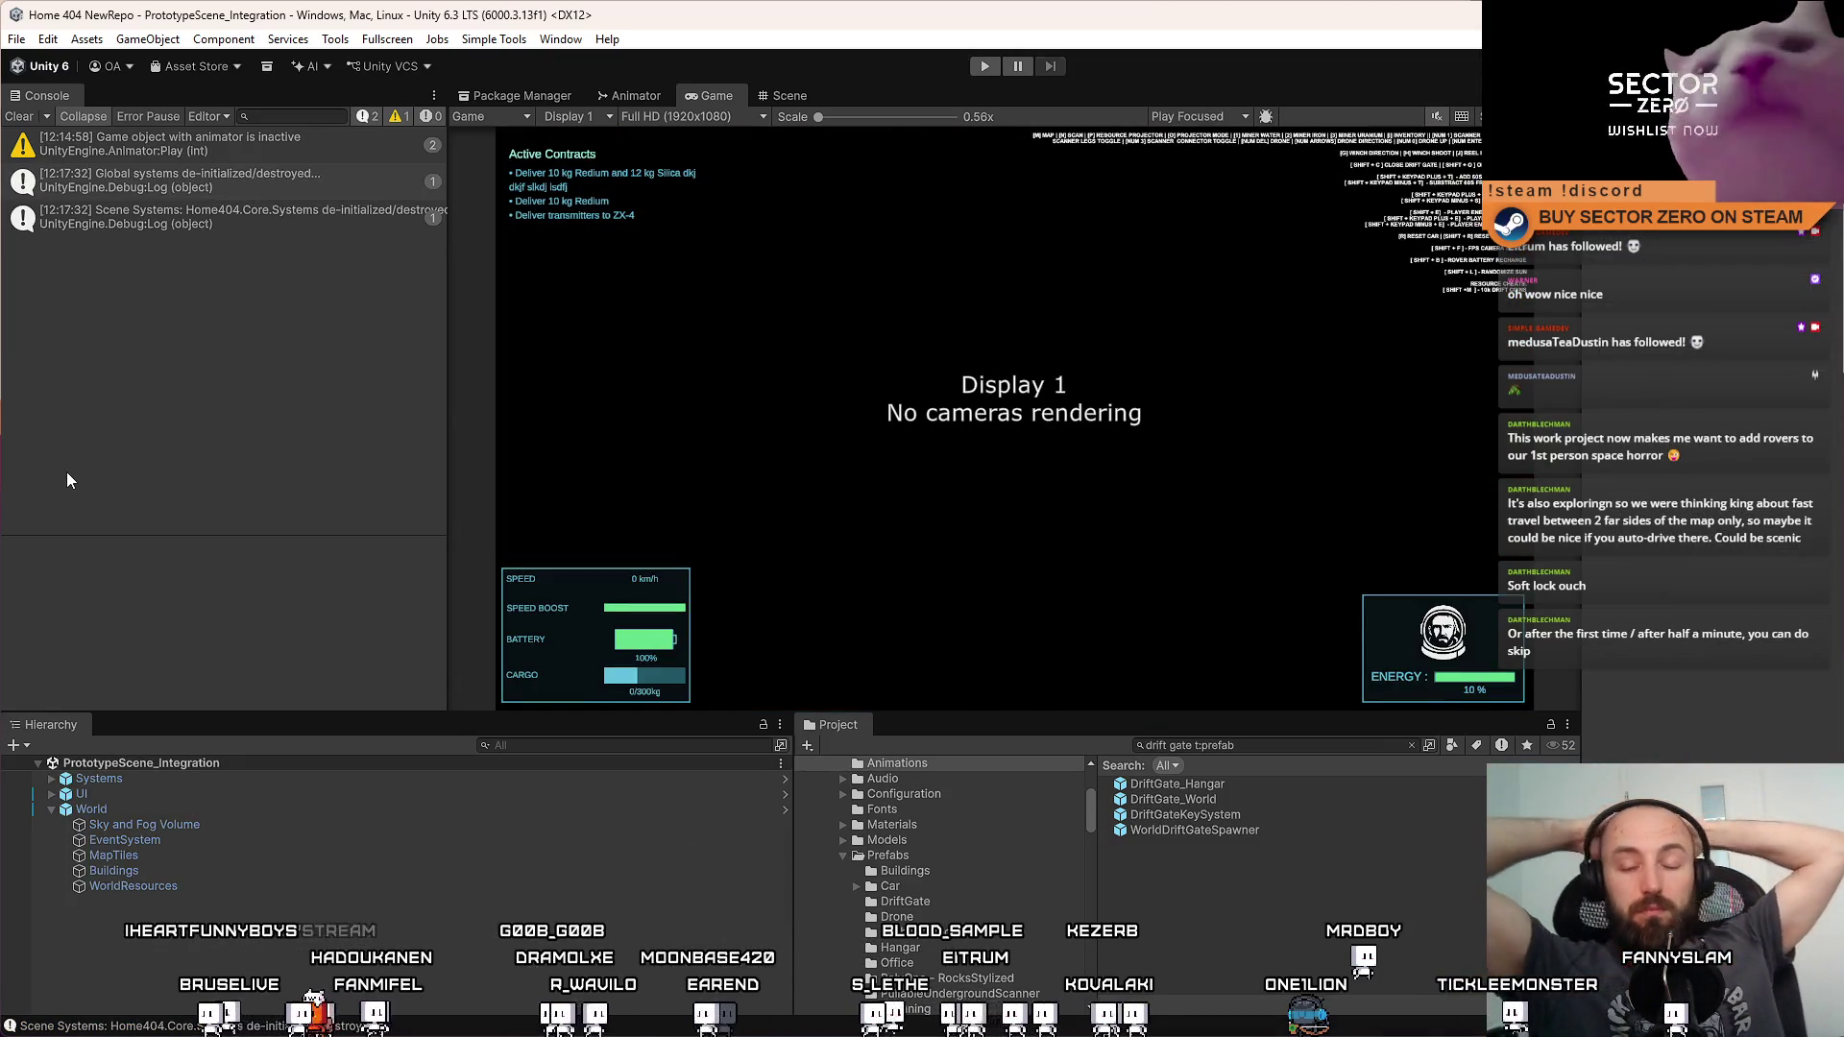
pyautogui.click(23, 118)
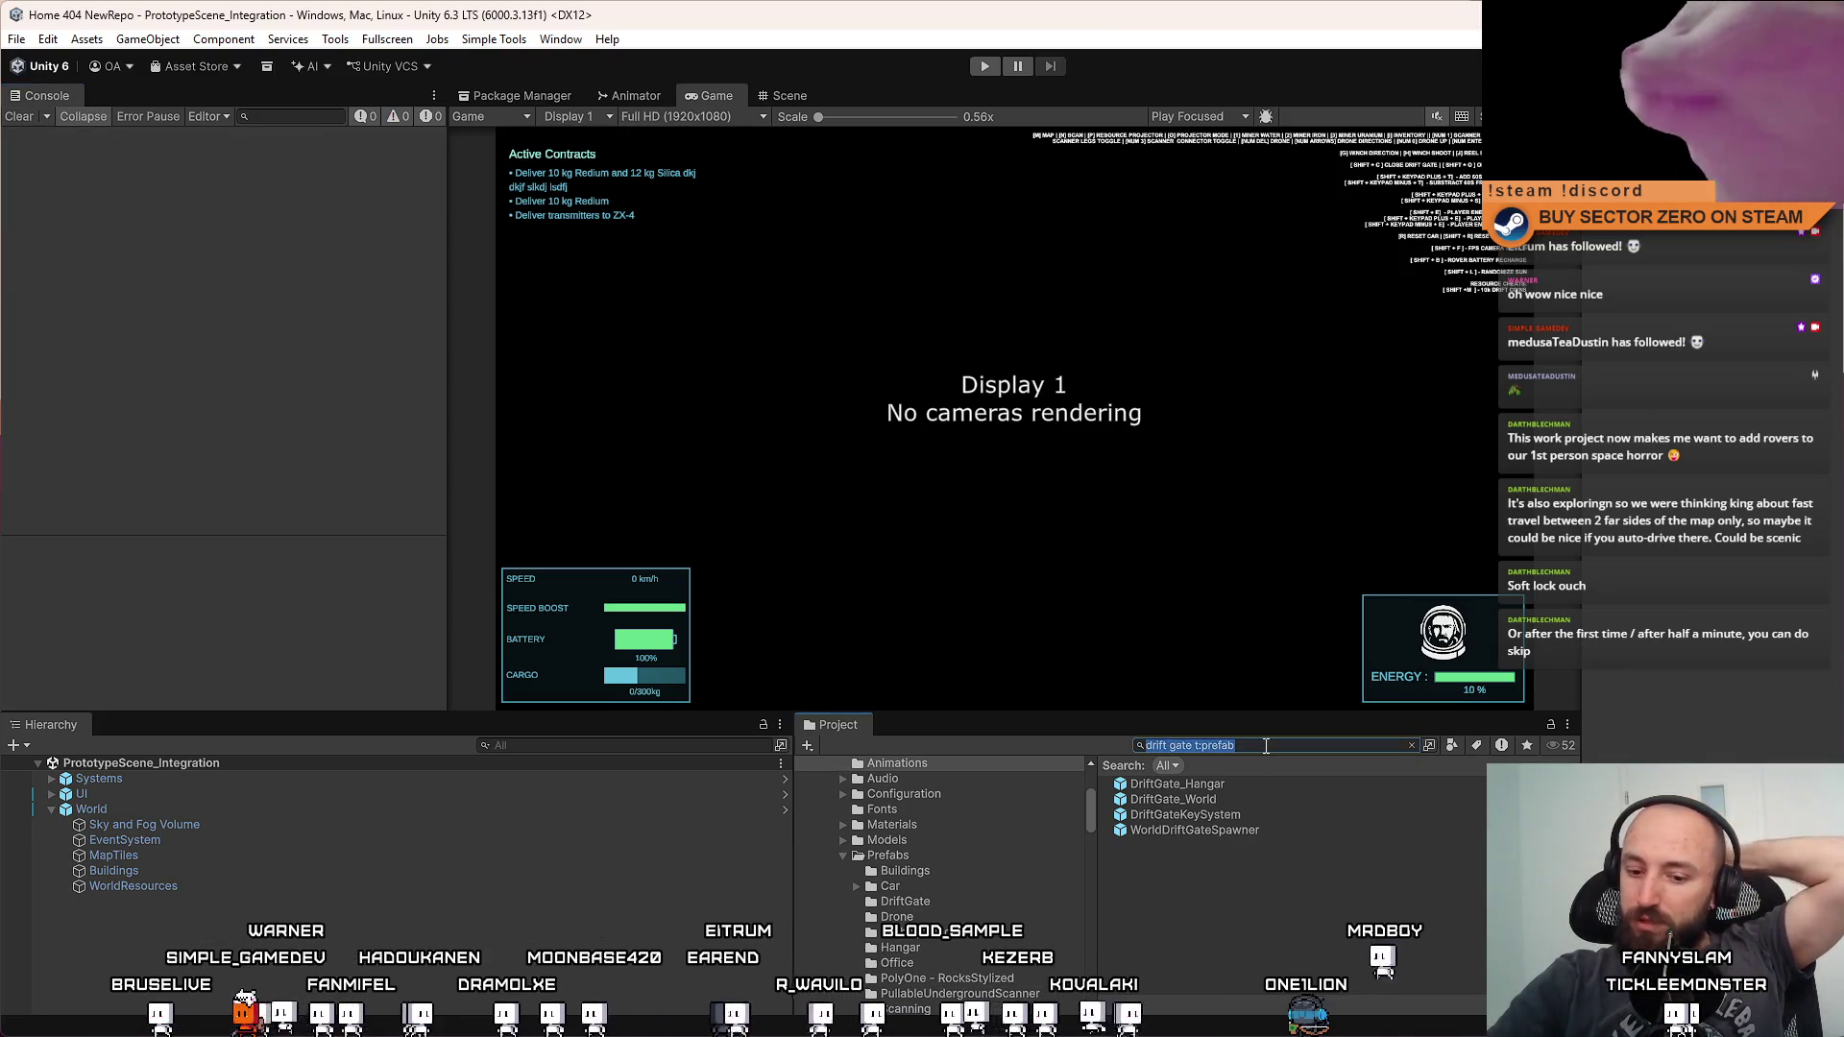
pyautogui.press('BackSpace')
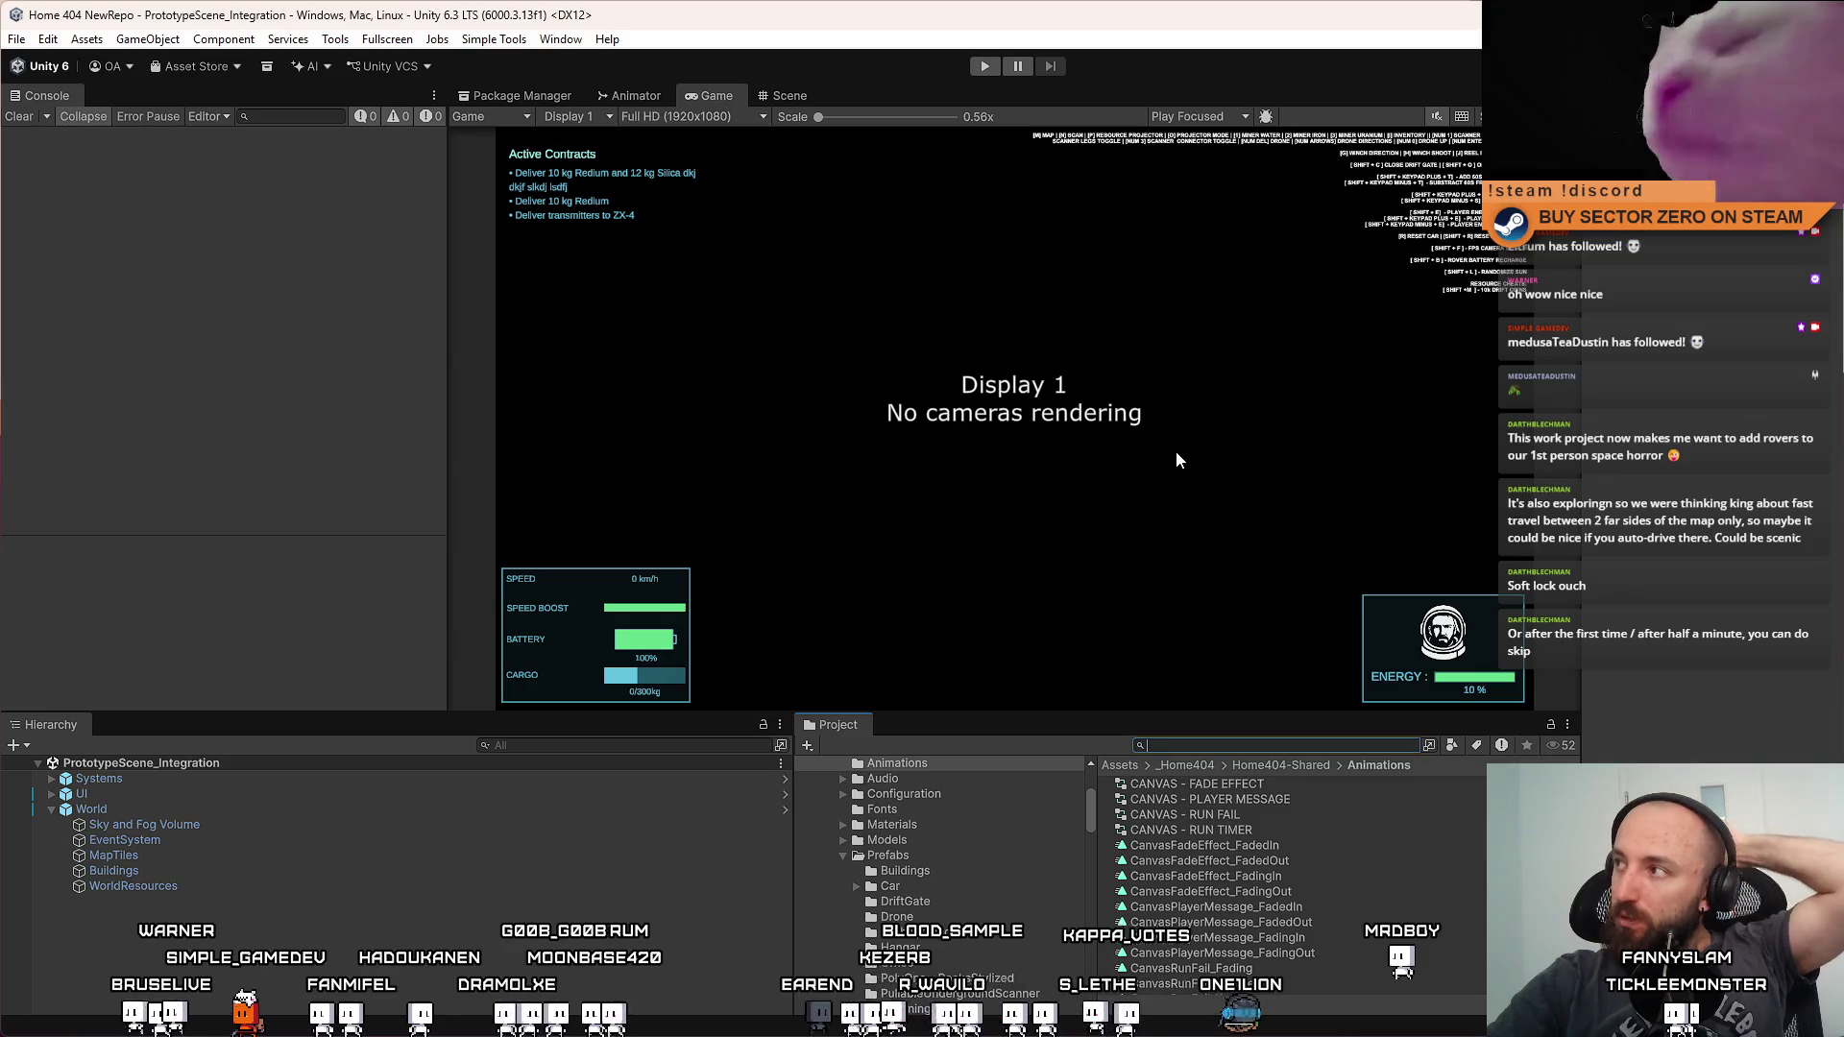
pyautogui.click(789, 95)
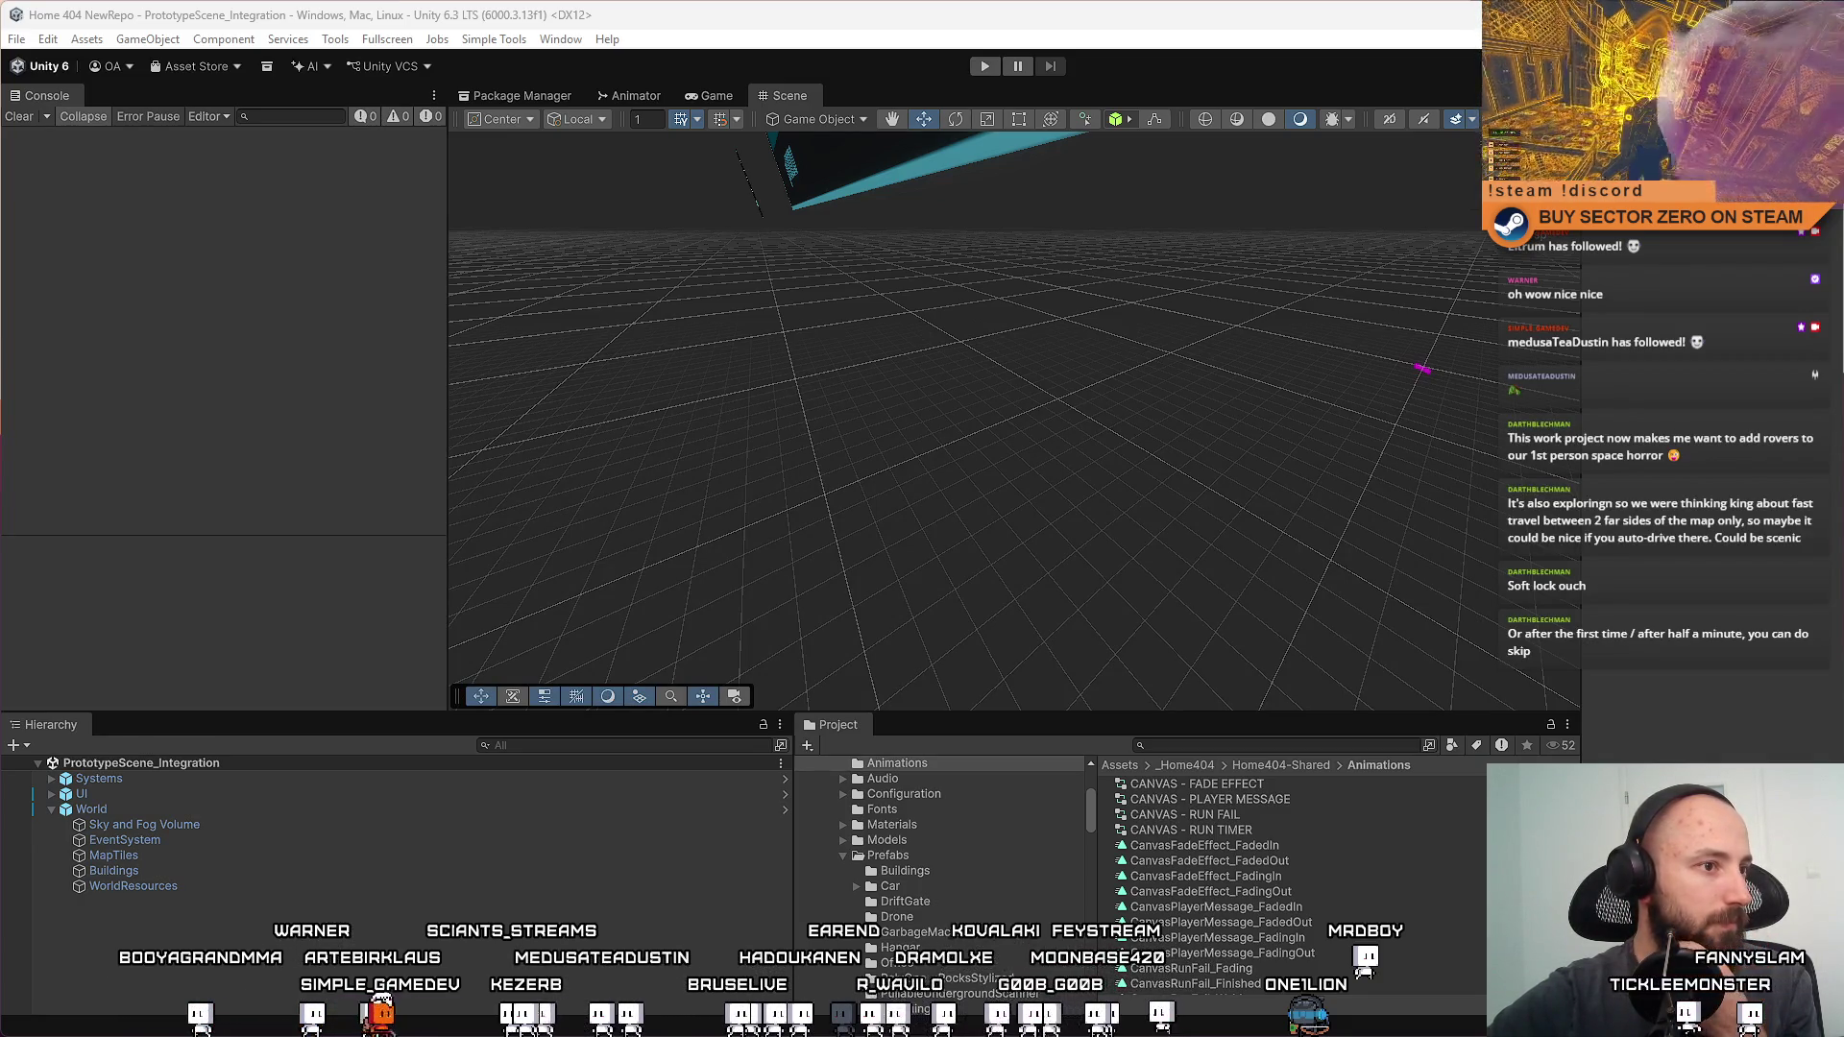
pyautogui.hotkey('alt', 'Tab')
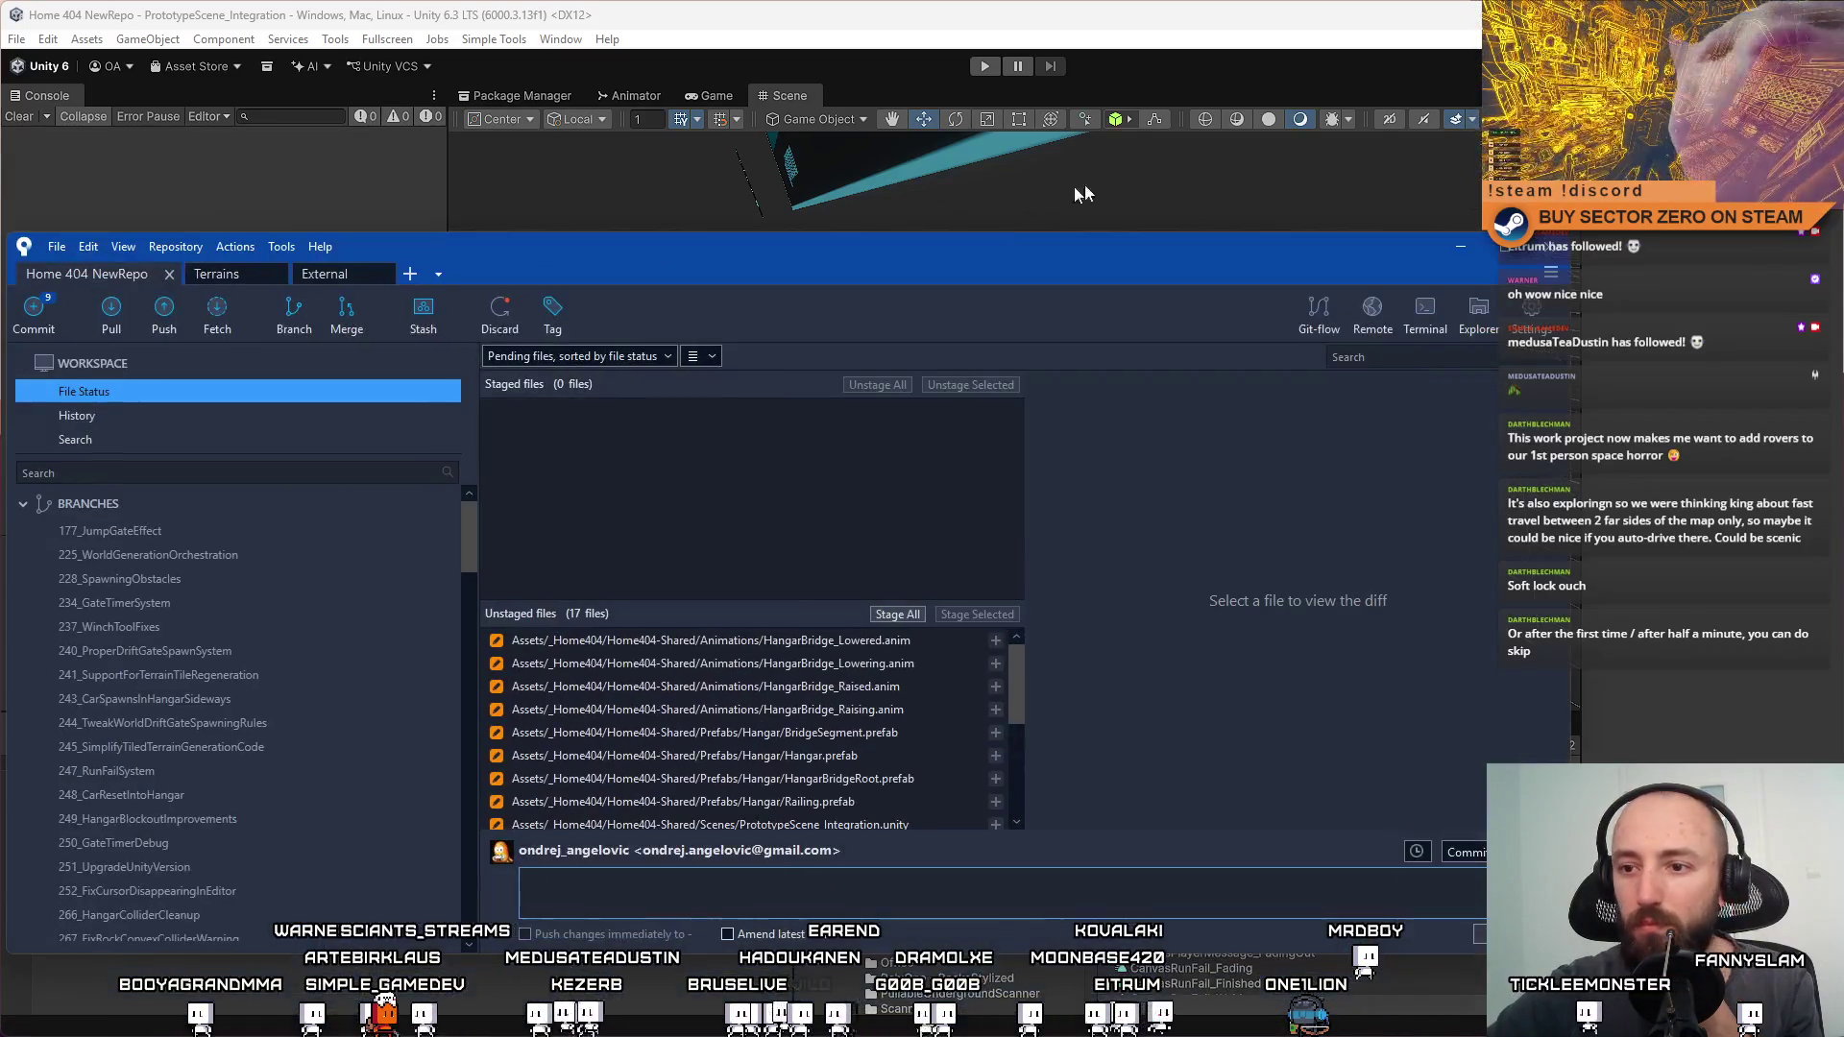
# Review the HangarBridge_Lowered/Raising.anim and BridgeSegment_A_Frame.prefab diffs in Sourcetree
pyautogui.moveTo(895, 248); pyautogui.dragTo(1133, 181)
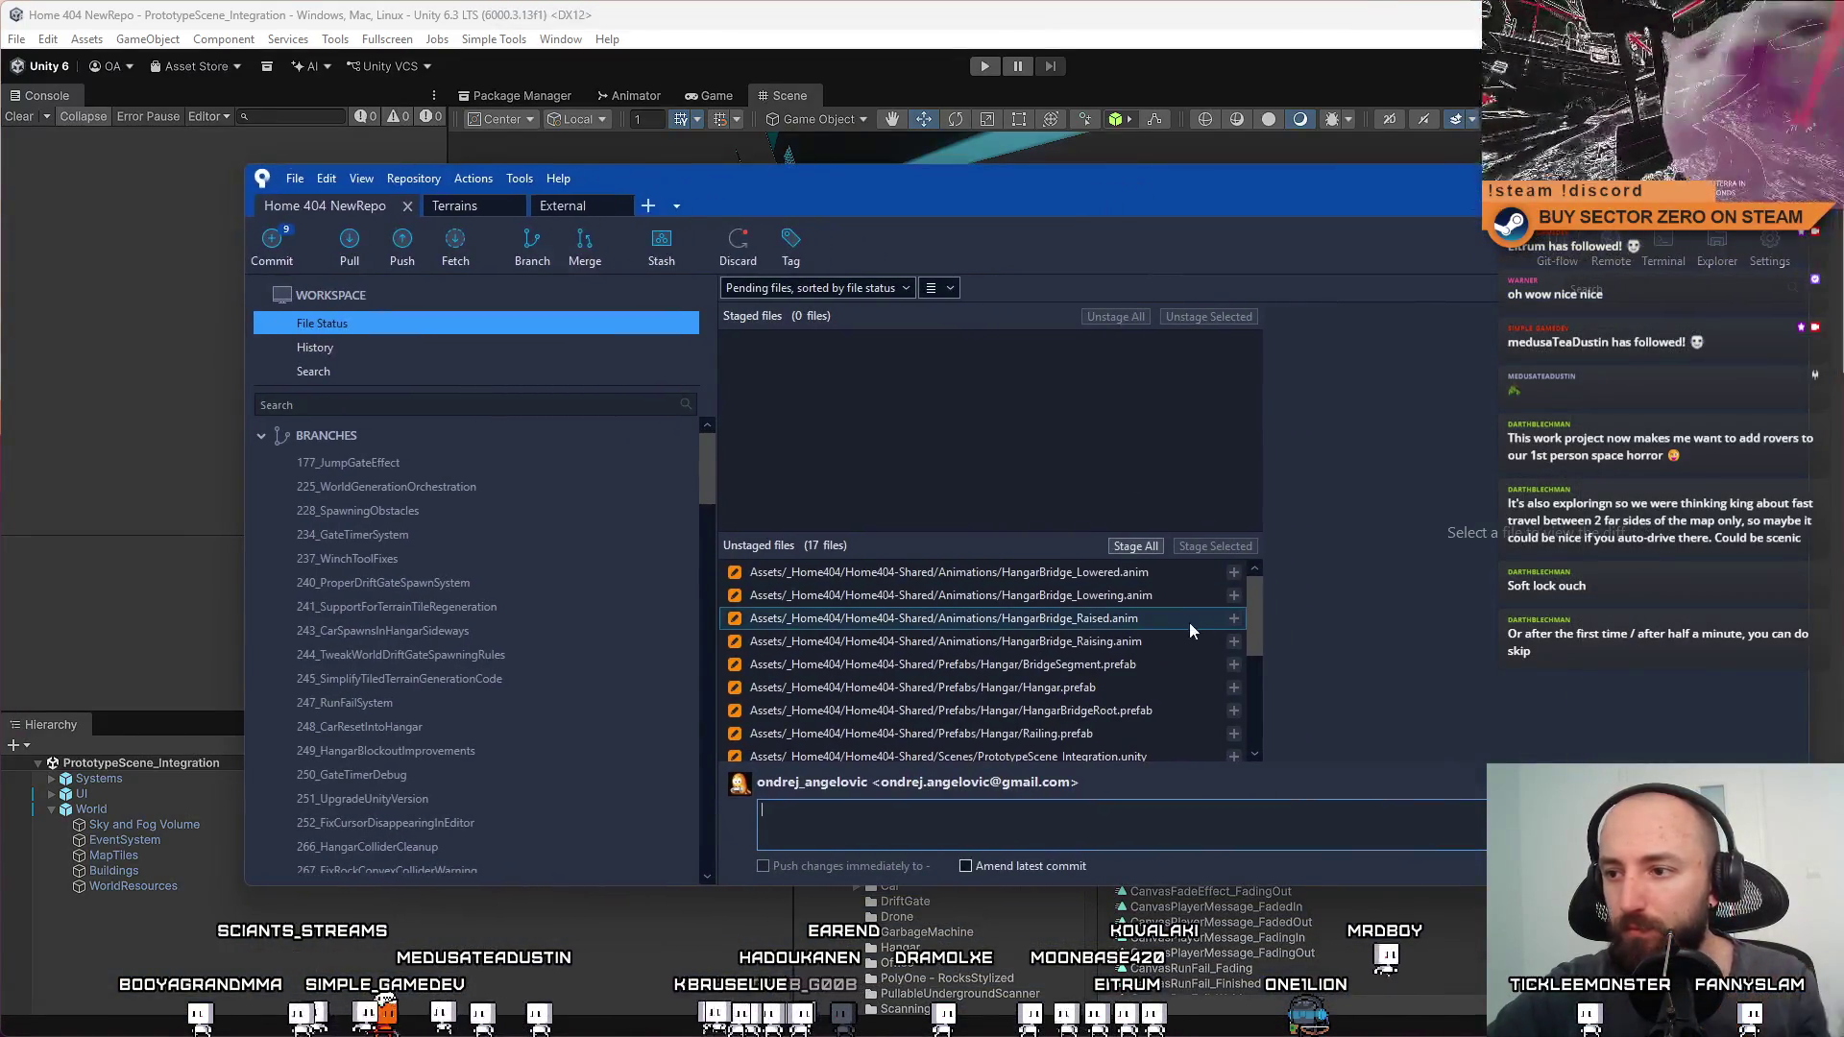
pyautogui.click(1149, 580)
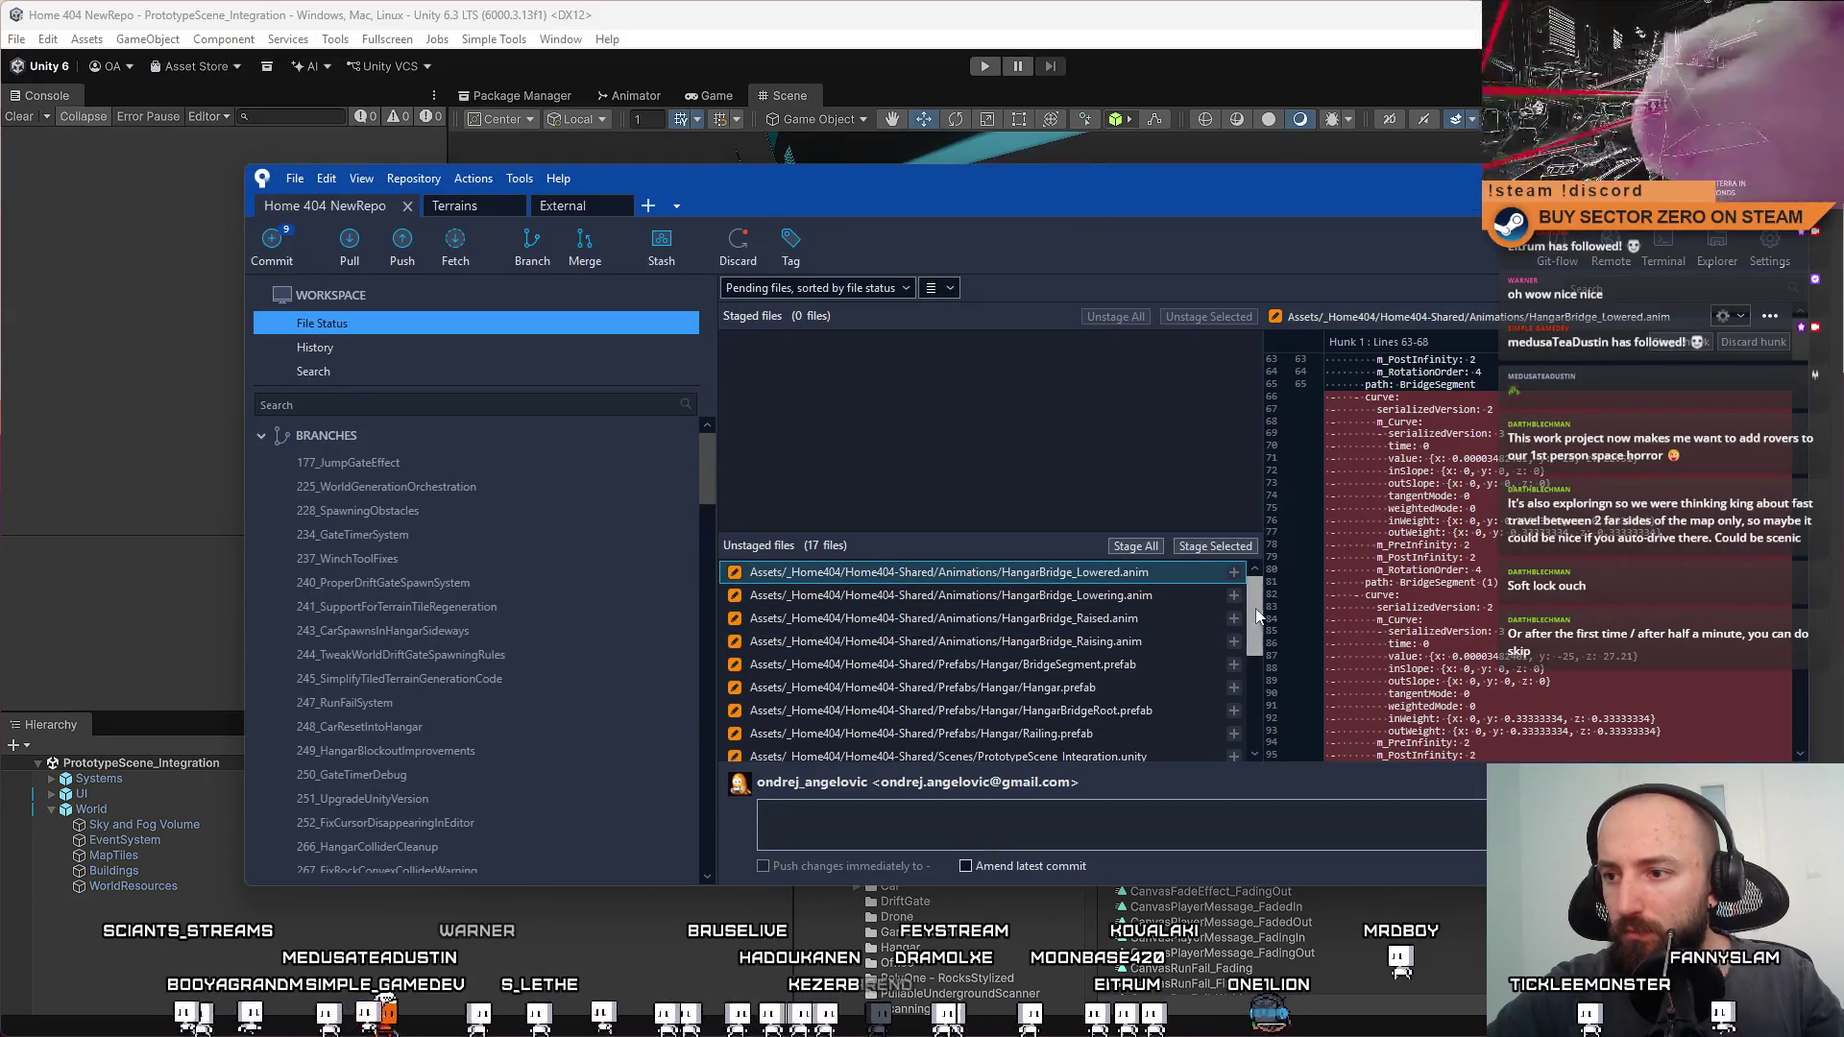
pyautogui.click(1166, 641)
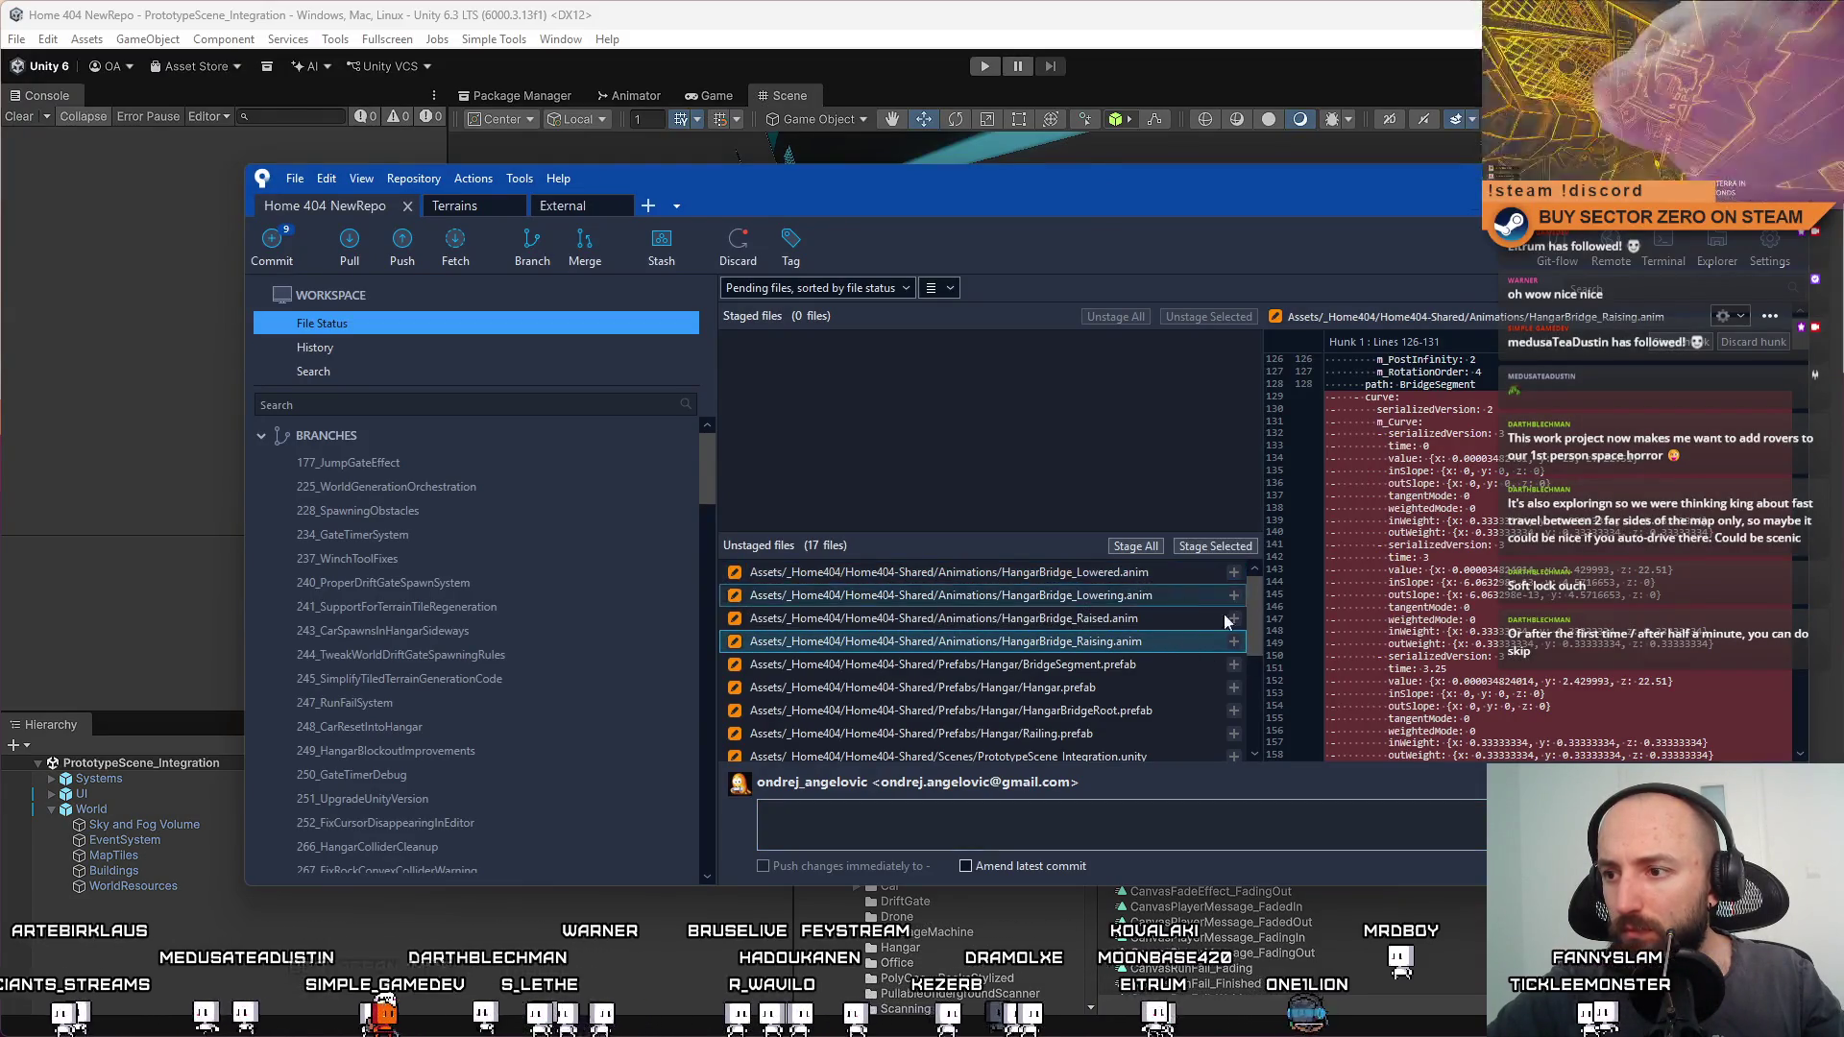
pyautogui.moveTo(1252, 615); pyautogui.dragTo(1273, 734)
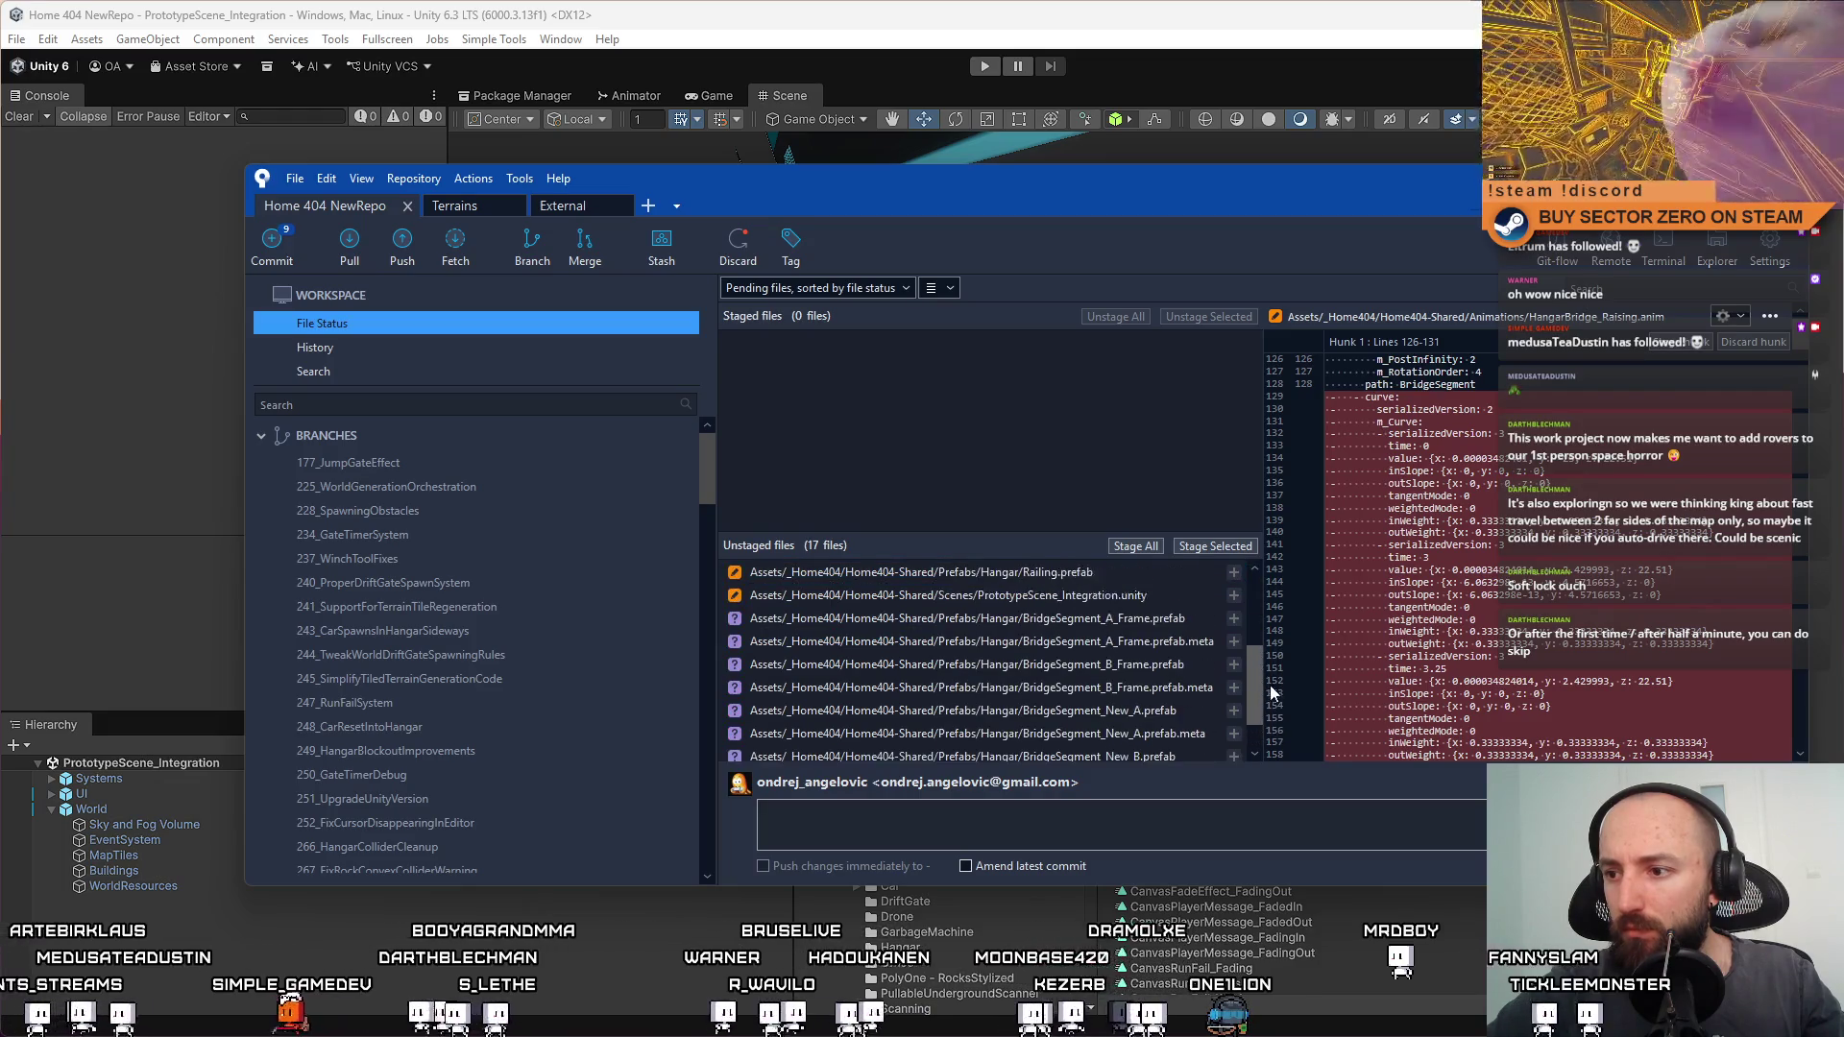
pyautogui.scroll(-1, 1200, 662)
pyautogui.click(1148, 594)
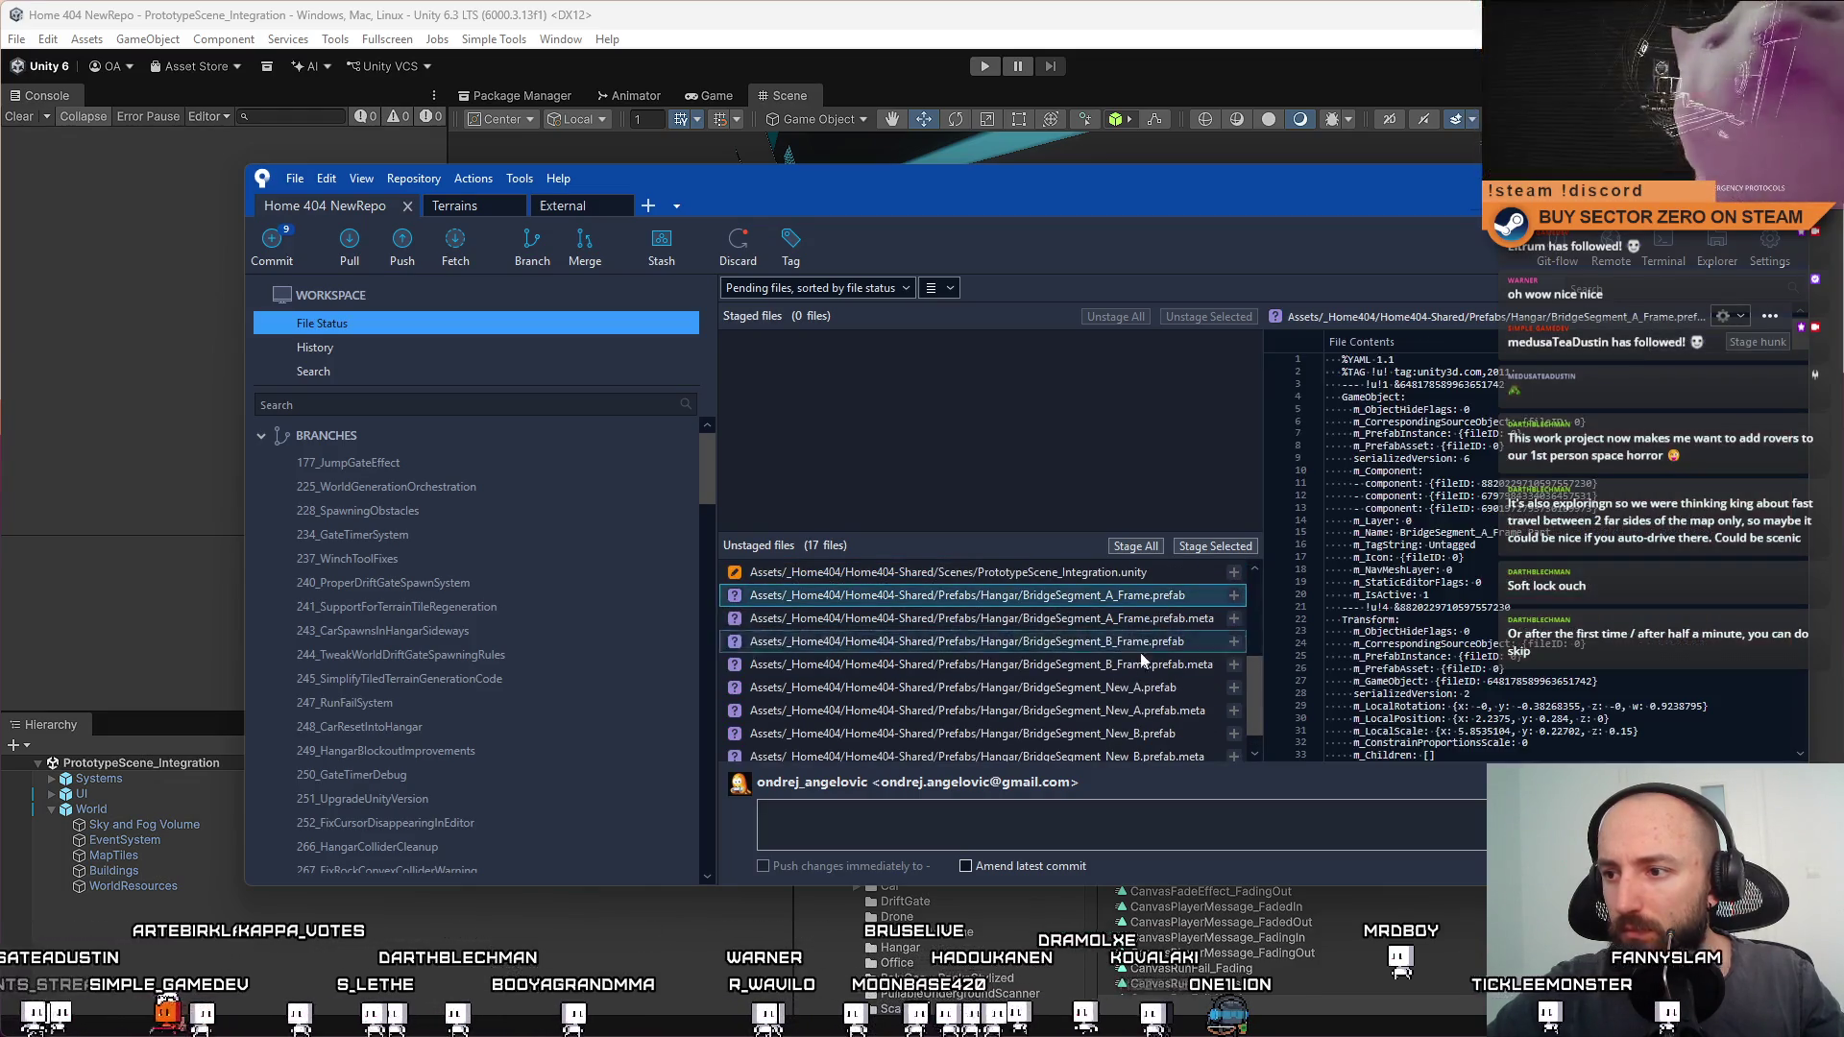
pyautogui.scroll(-1, 1143, 660)
# Stage the eight BridgeSegment files and commit them as 'New drift gate bridge prefabs'
pyautogui.keyDown('shift'); pyautogui.click(1142, 730); pyautogui.keyUp('shift')
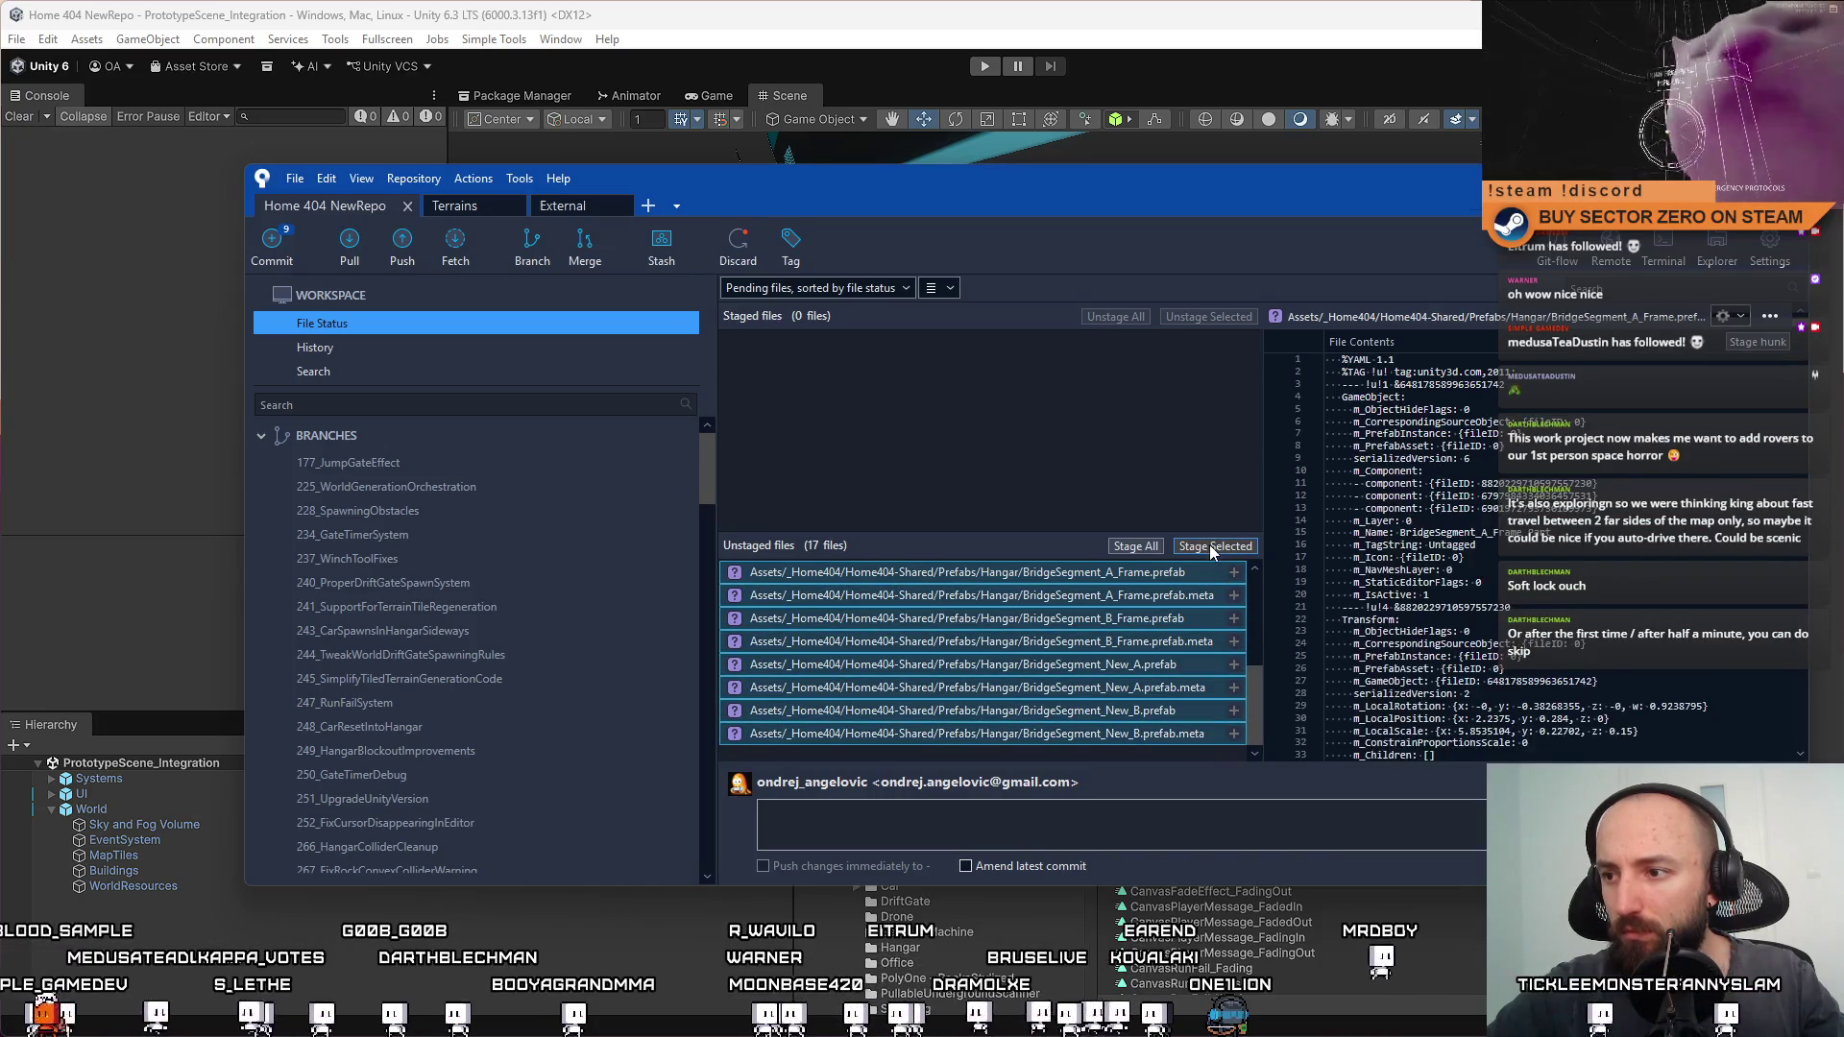
pyautogui.click(1208, 544)
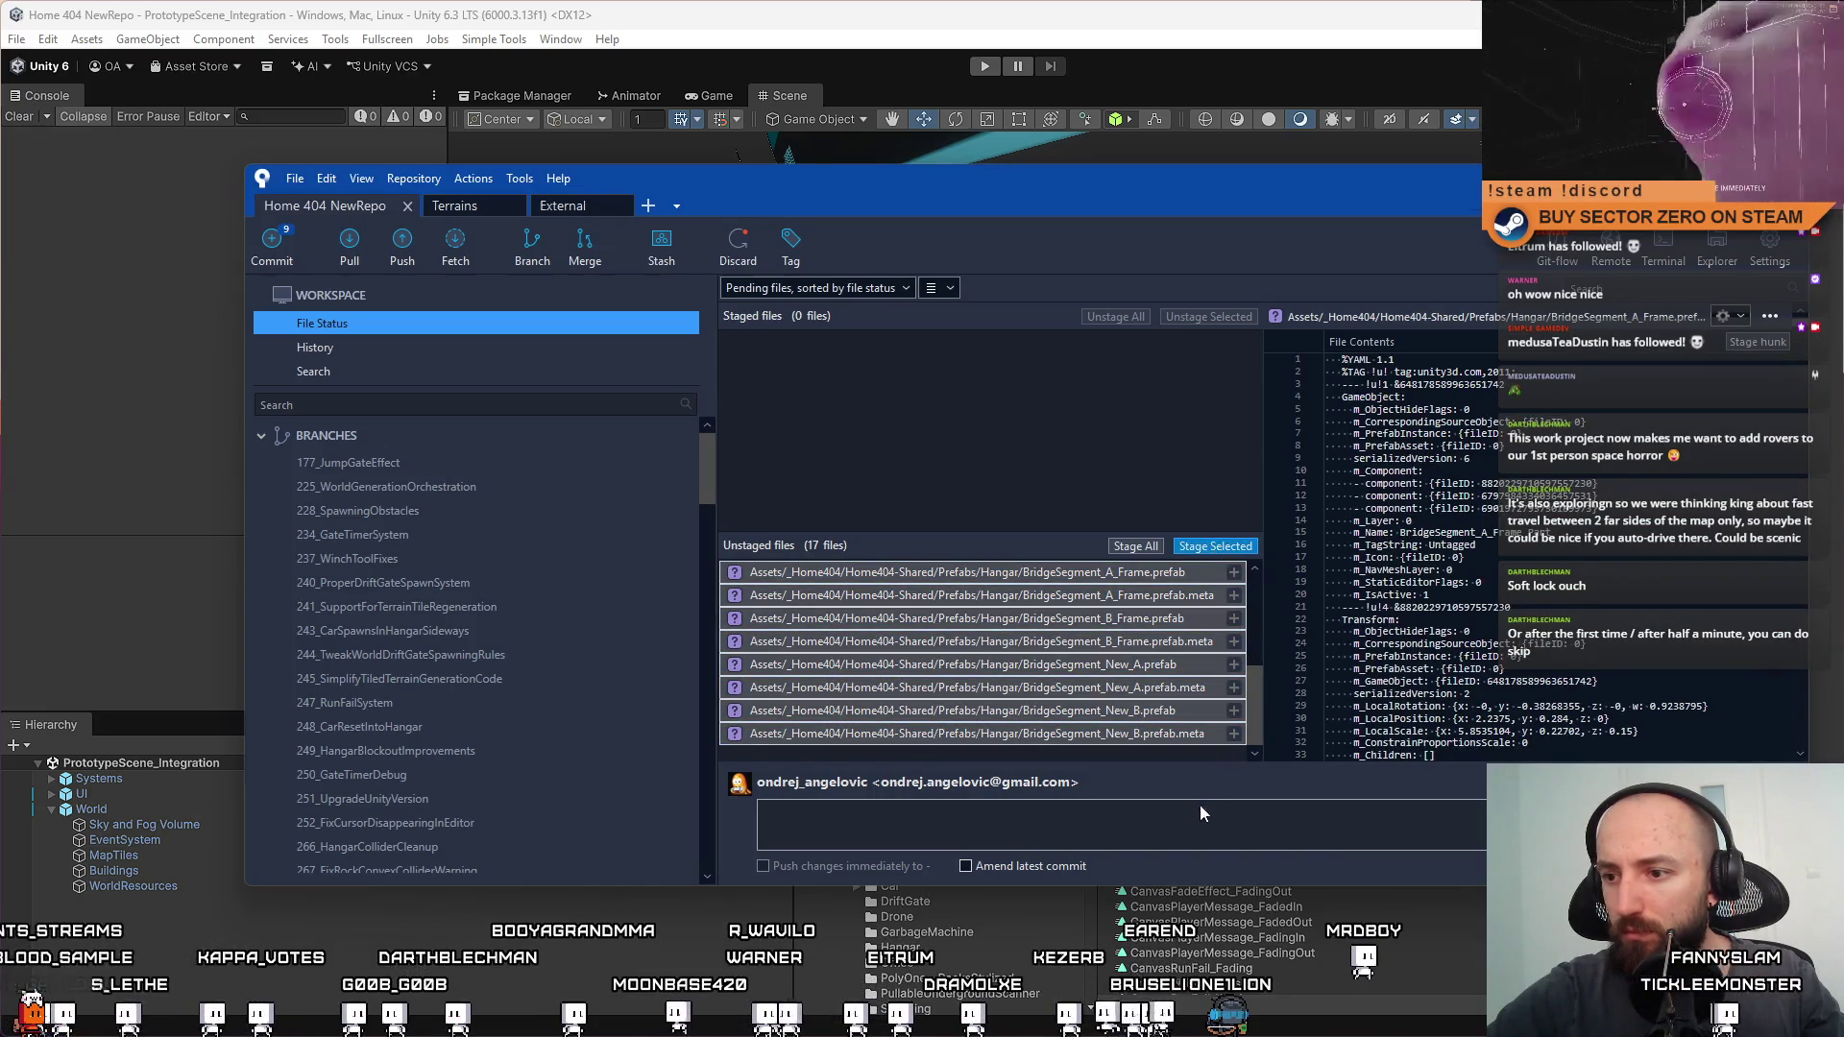
pyautogui.click(1183, 815)
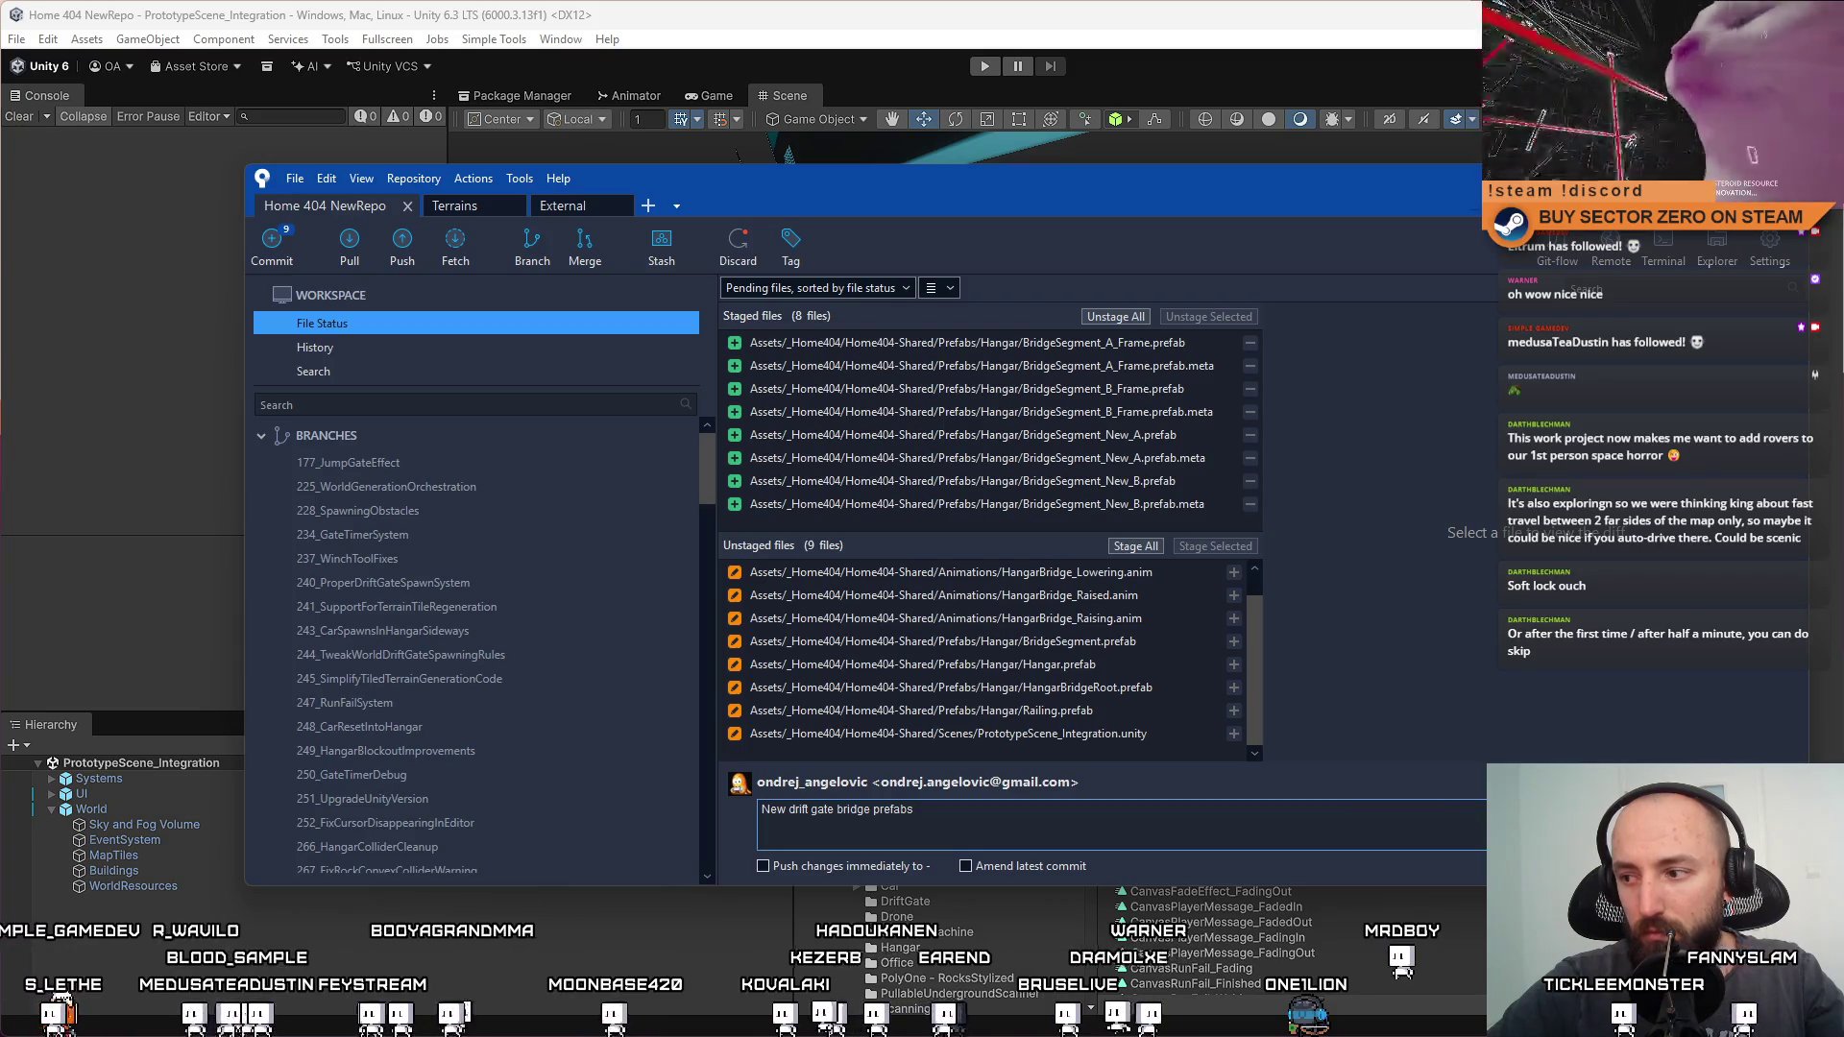
pyautogui.moveTo(709, 446)
pyautogui.mouseDown()
pyautogui.moveTo(713, 753)
pyautogui.moveTo(712, 734)
pyautogui.mouseUp()
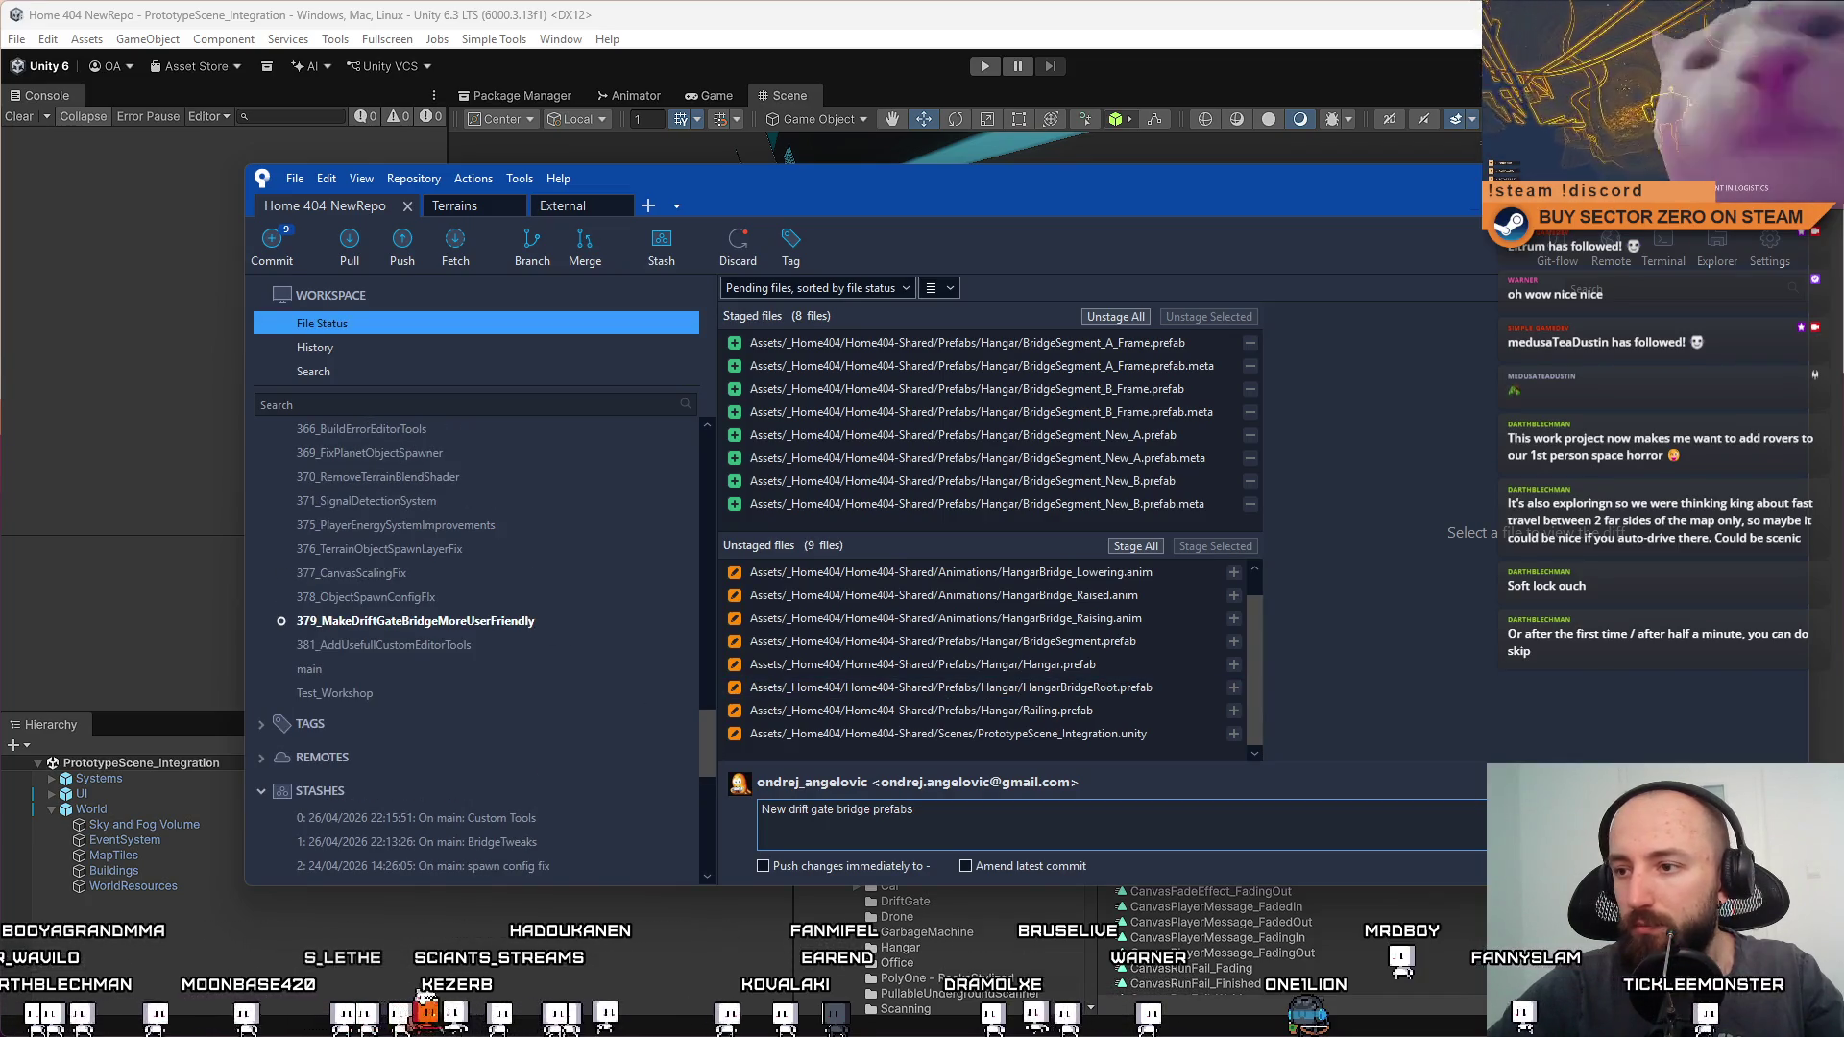
pyautogui.hotkey('ctrl', 'Return')
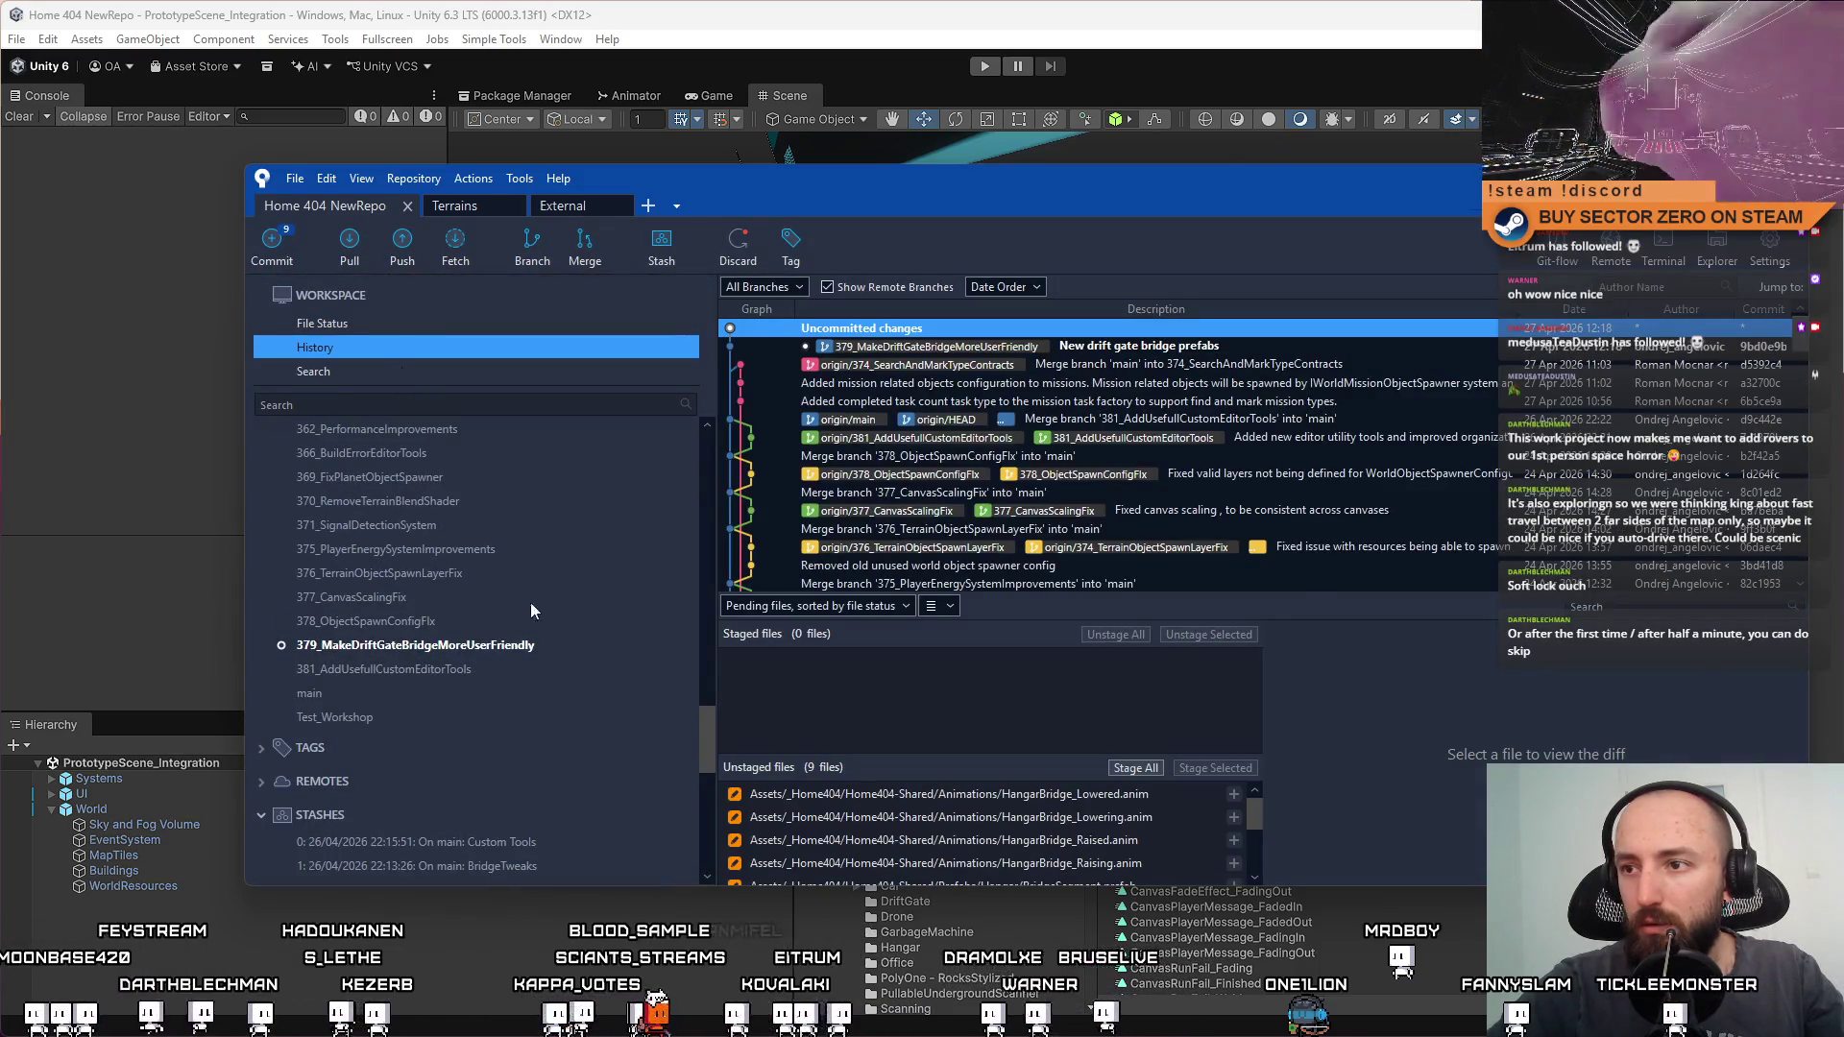
pyautogui.click(377, 332)
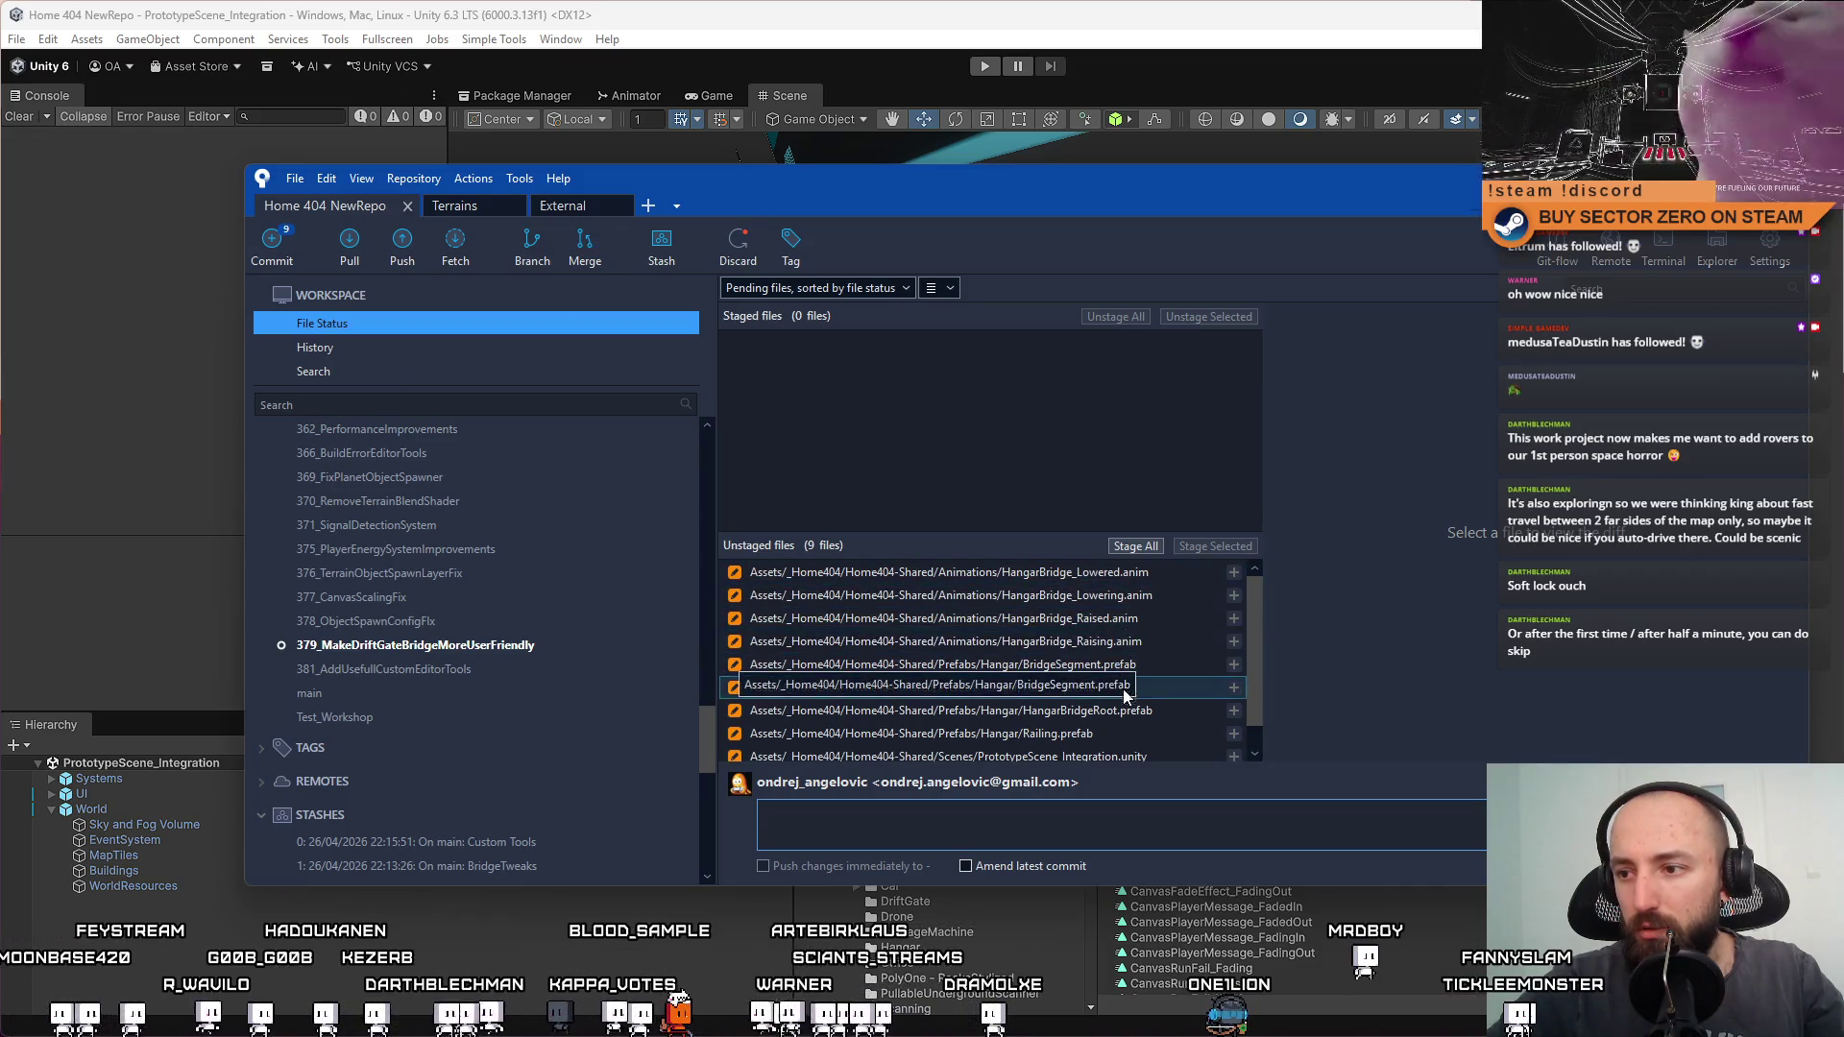
# Review the BridgeSegment and Railing prefab diffs, then commit Railing.prefab alone as 'Updated railing prefab - setup materials'
pyautogui.scroll(-1, 1254, 648)
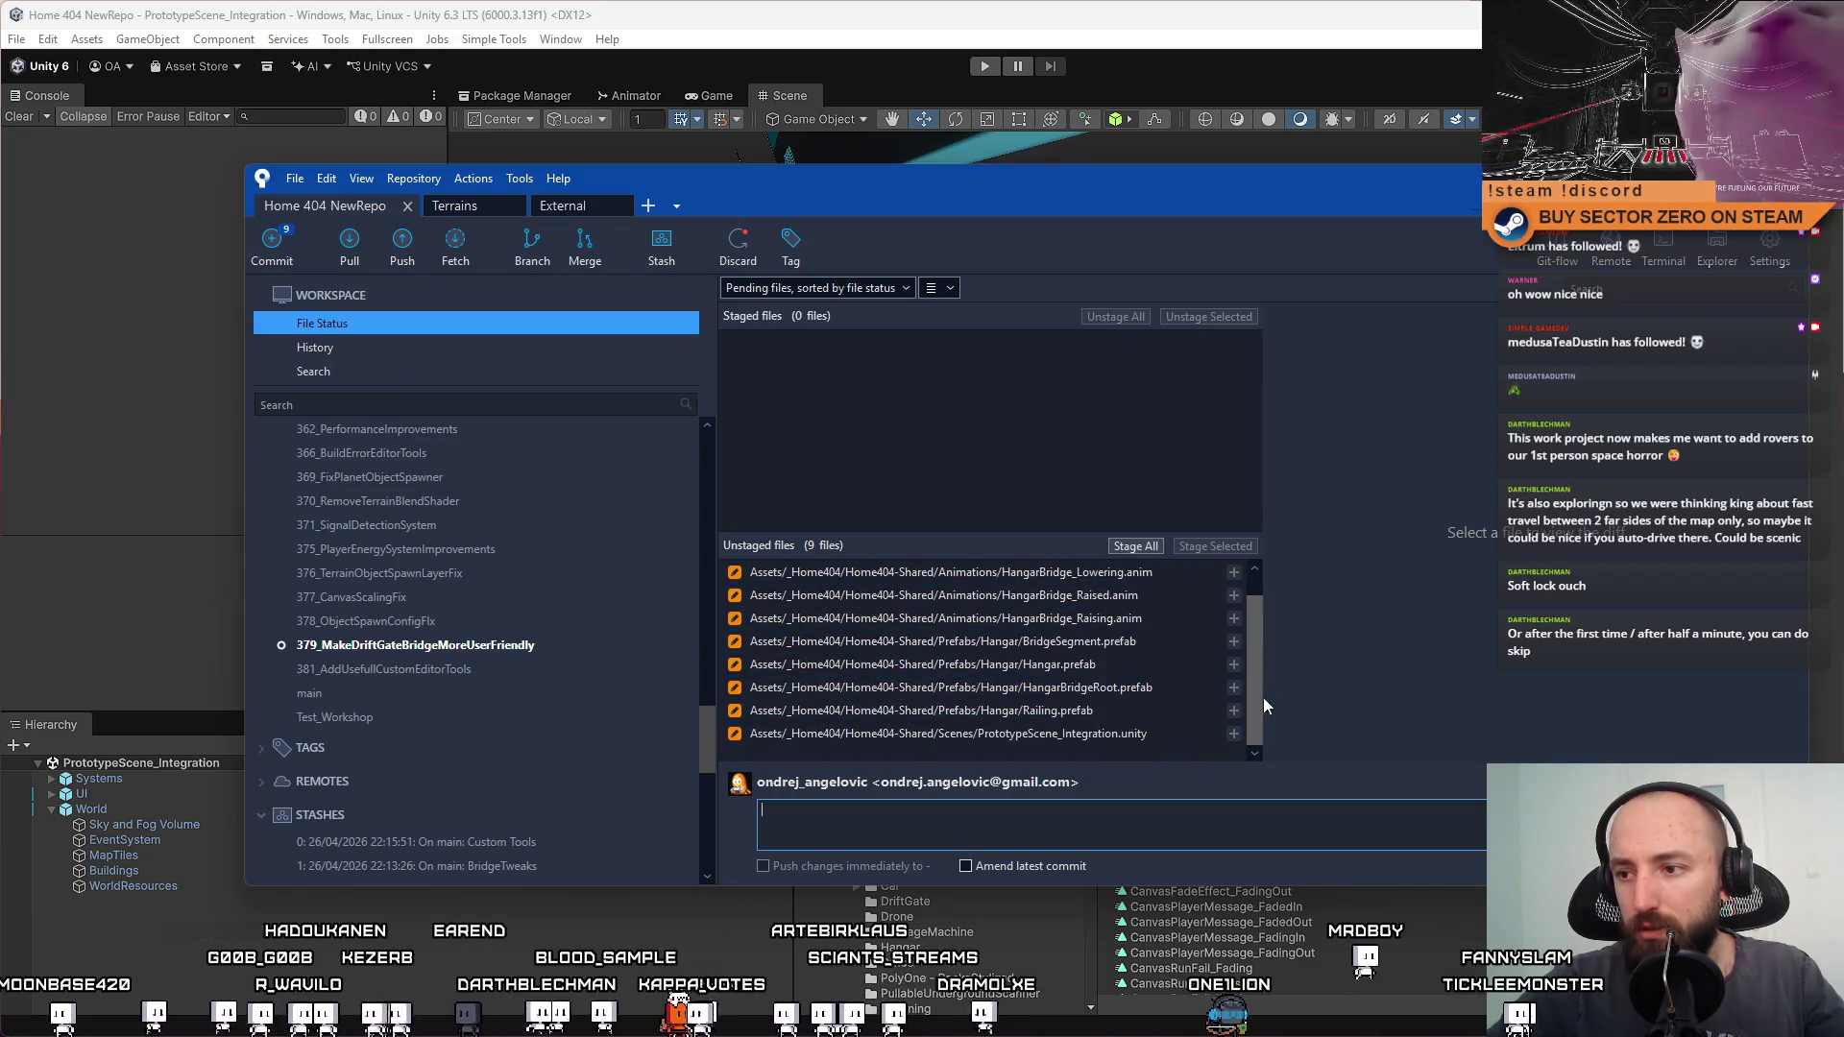
pyautogui.click(1145, 647)
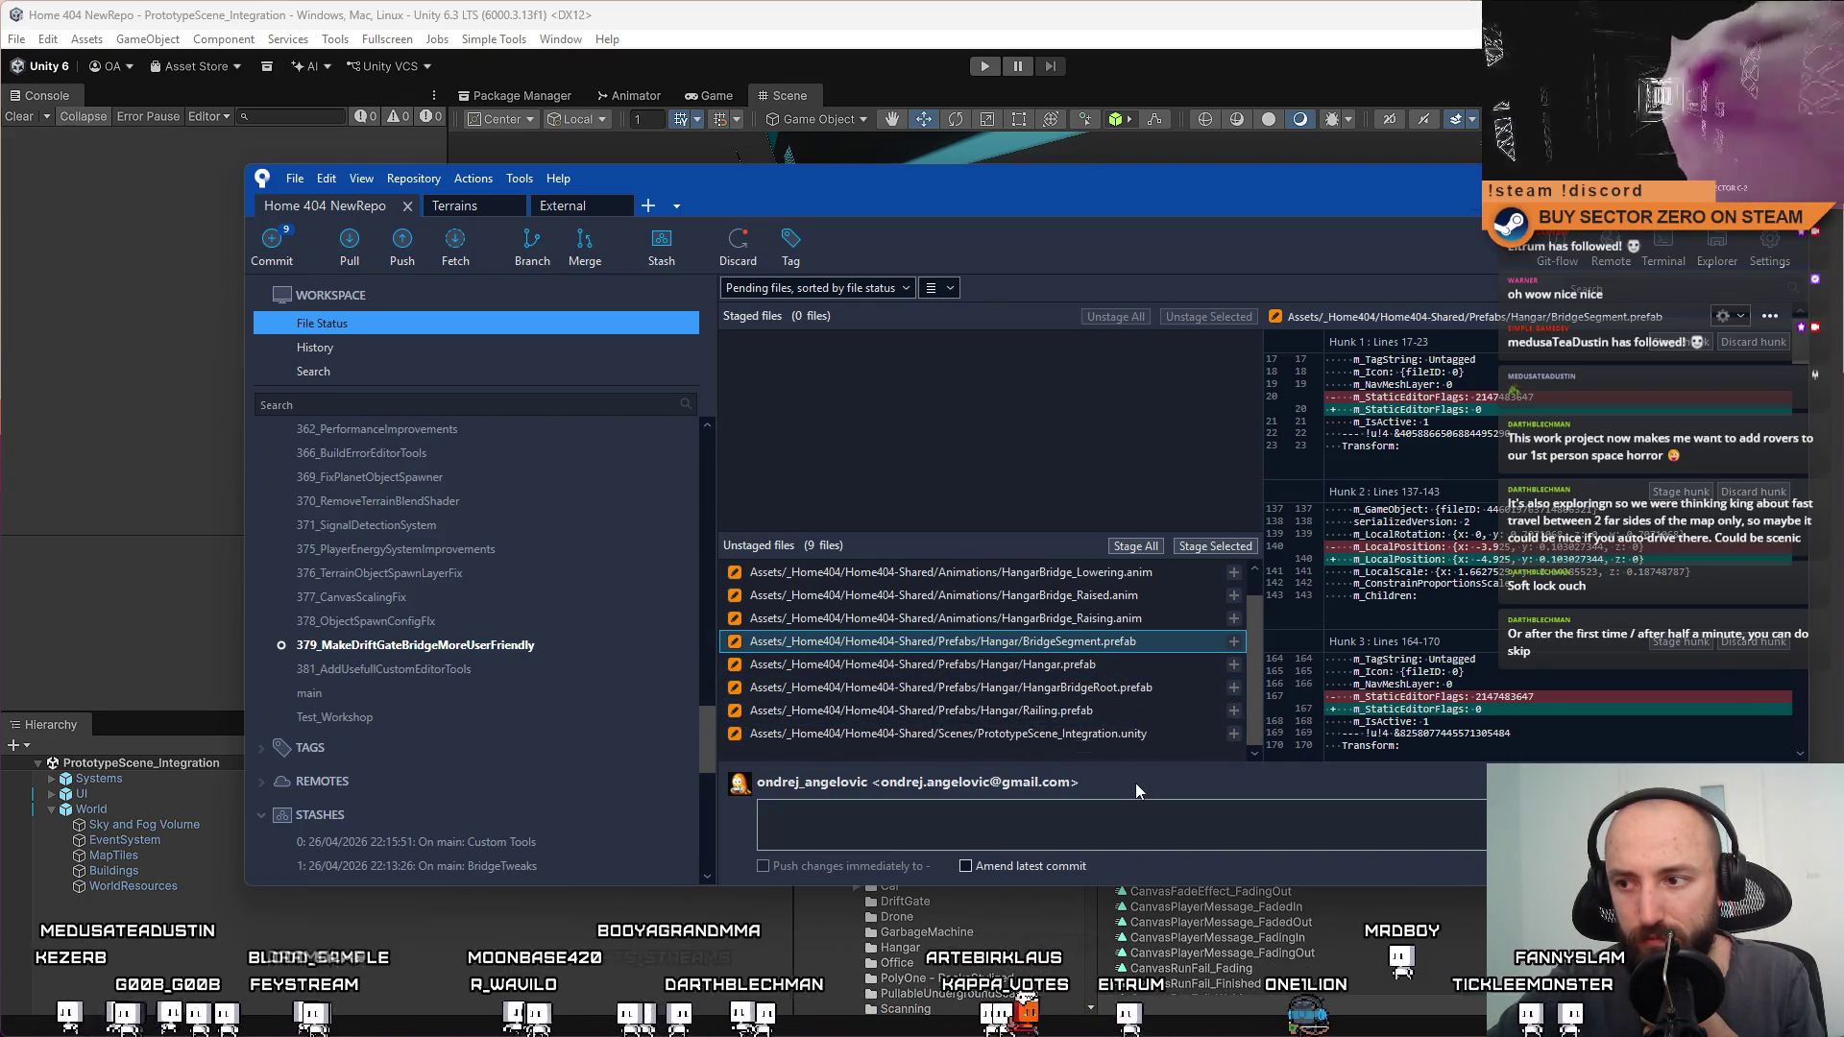
pyautogui.click(1109, 717)
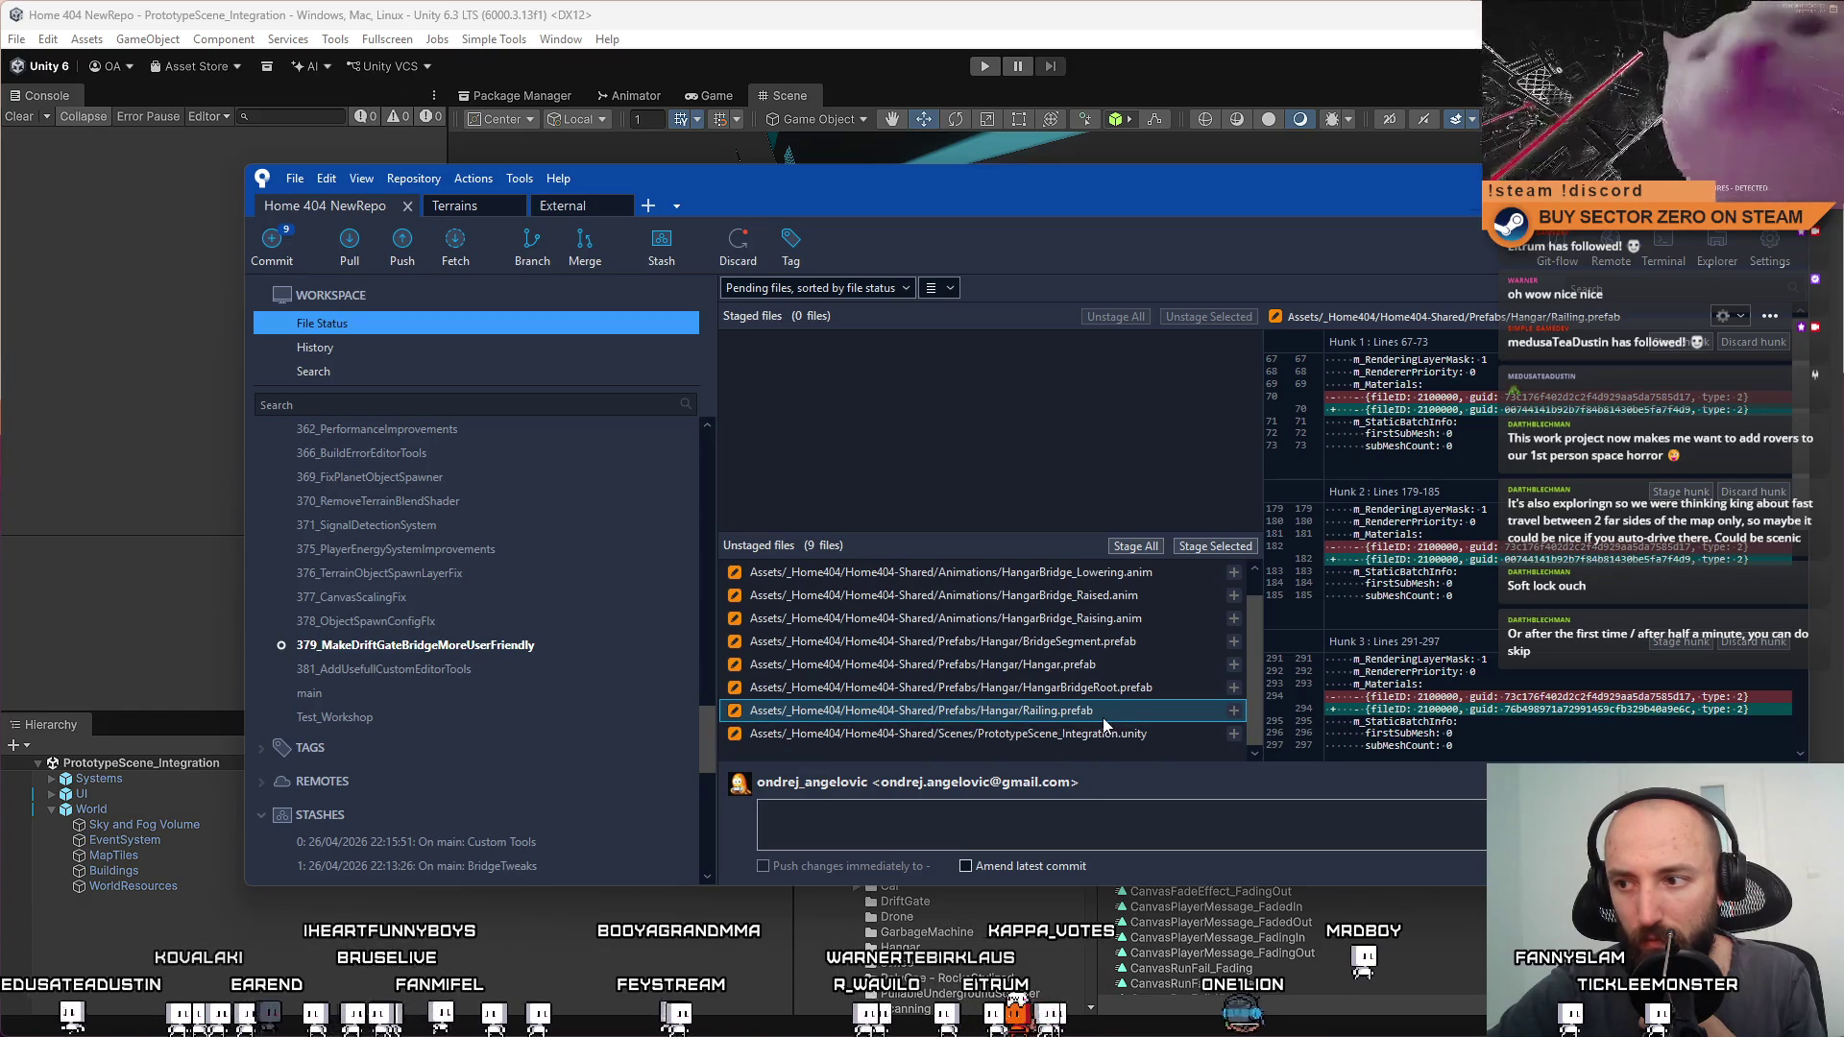
pyautogui.click(1212, 550)
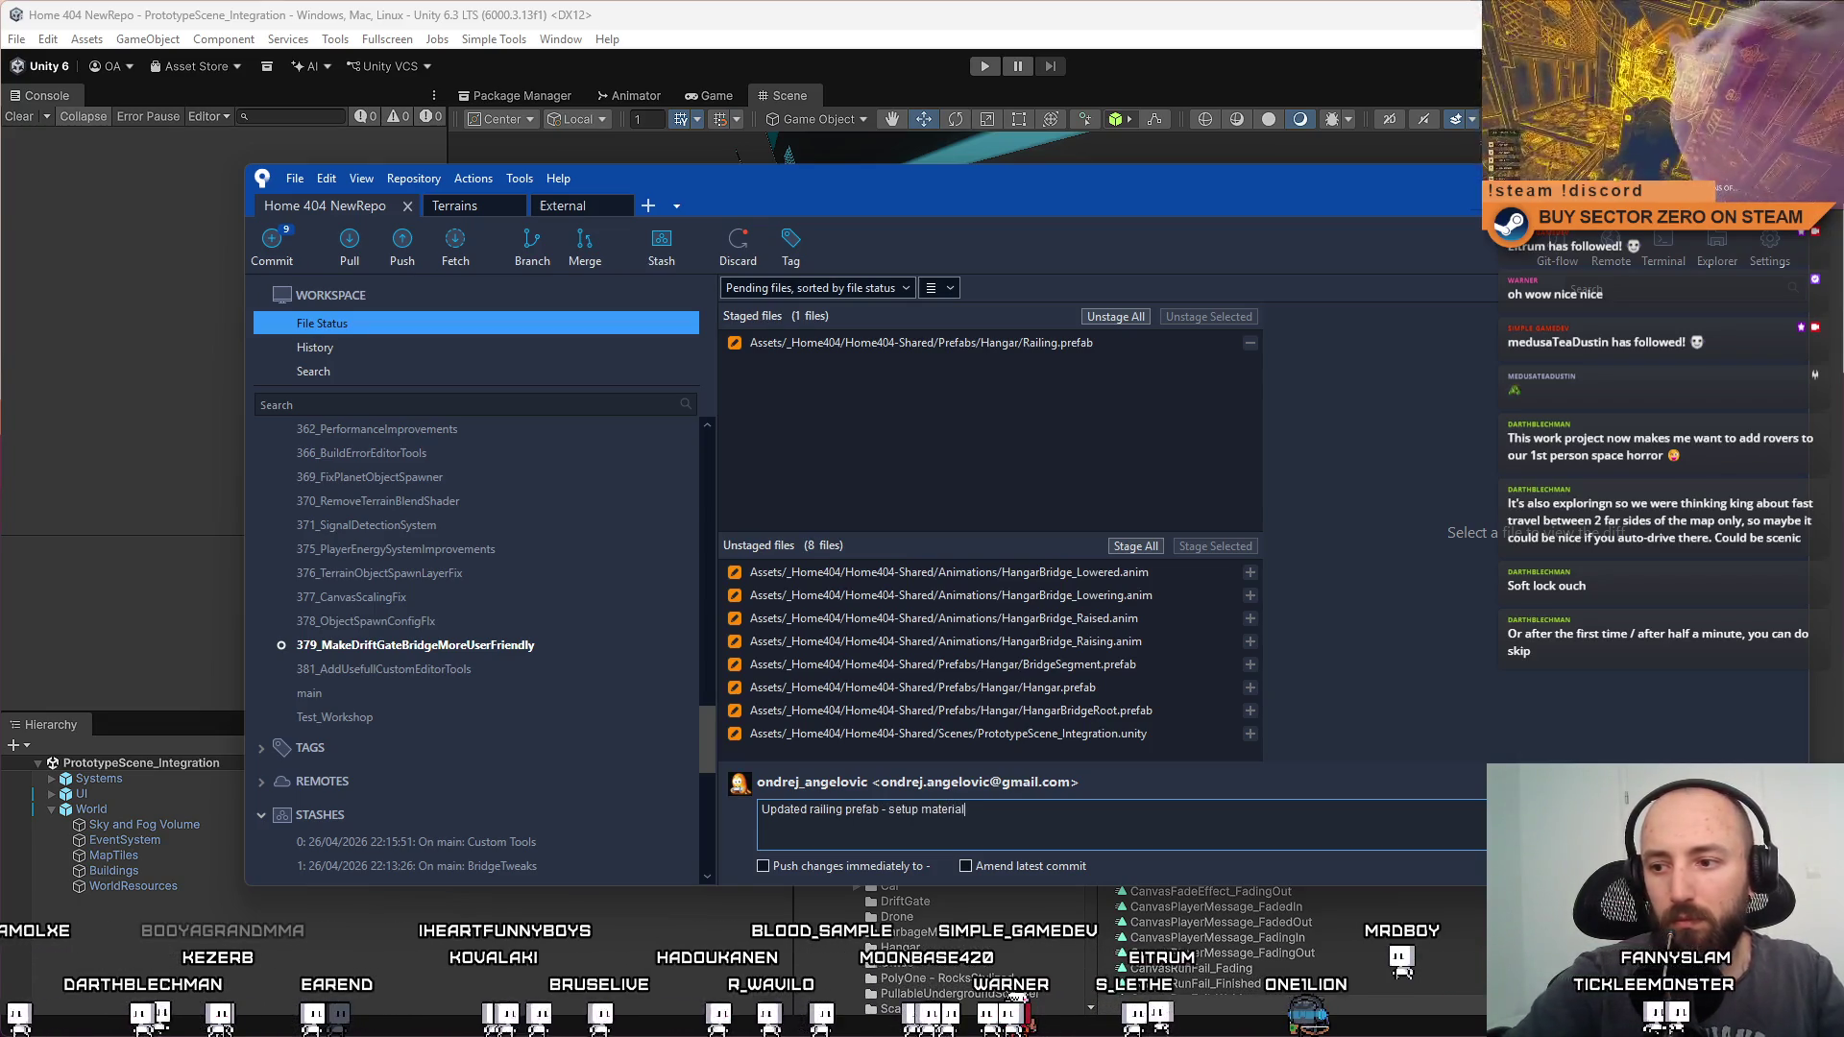
pyautogui.hotkey('ctrl', 'Return')
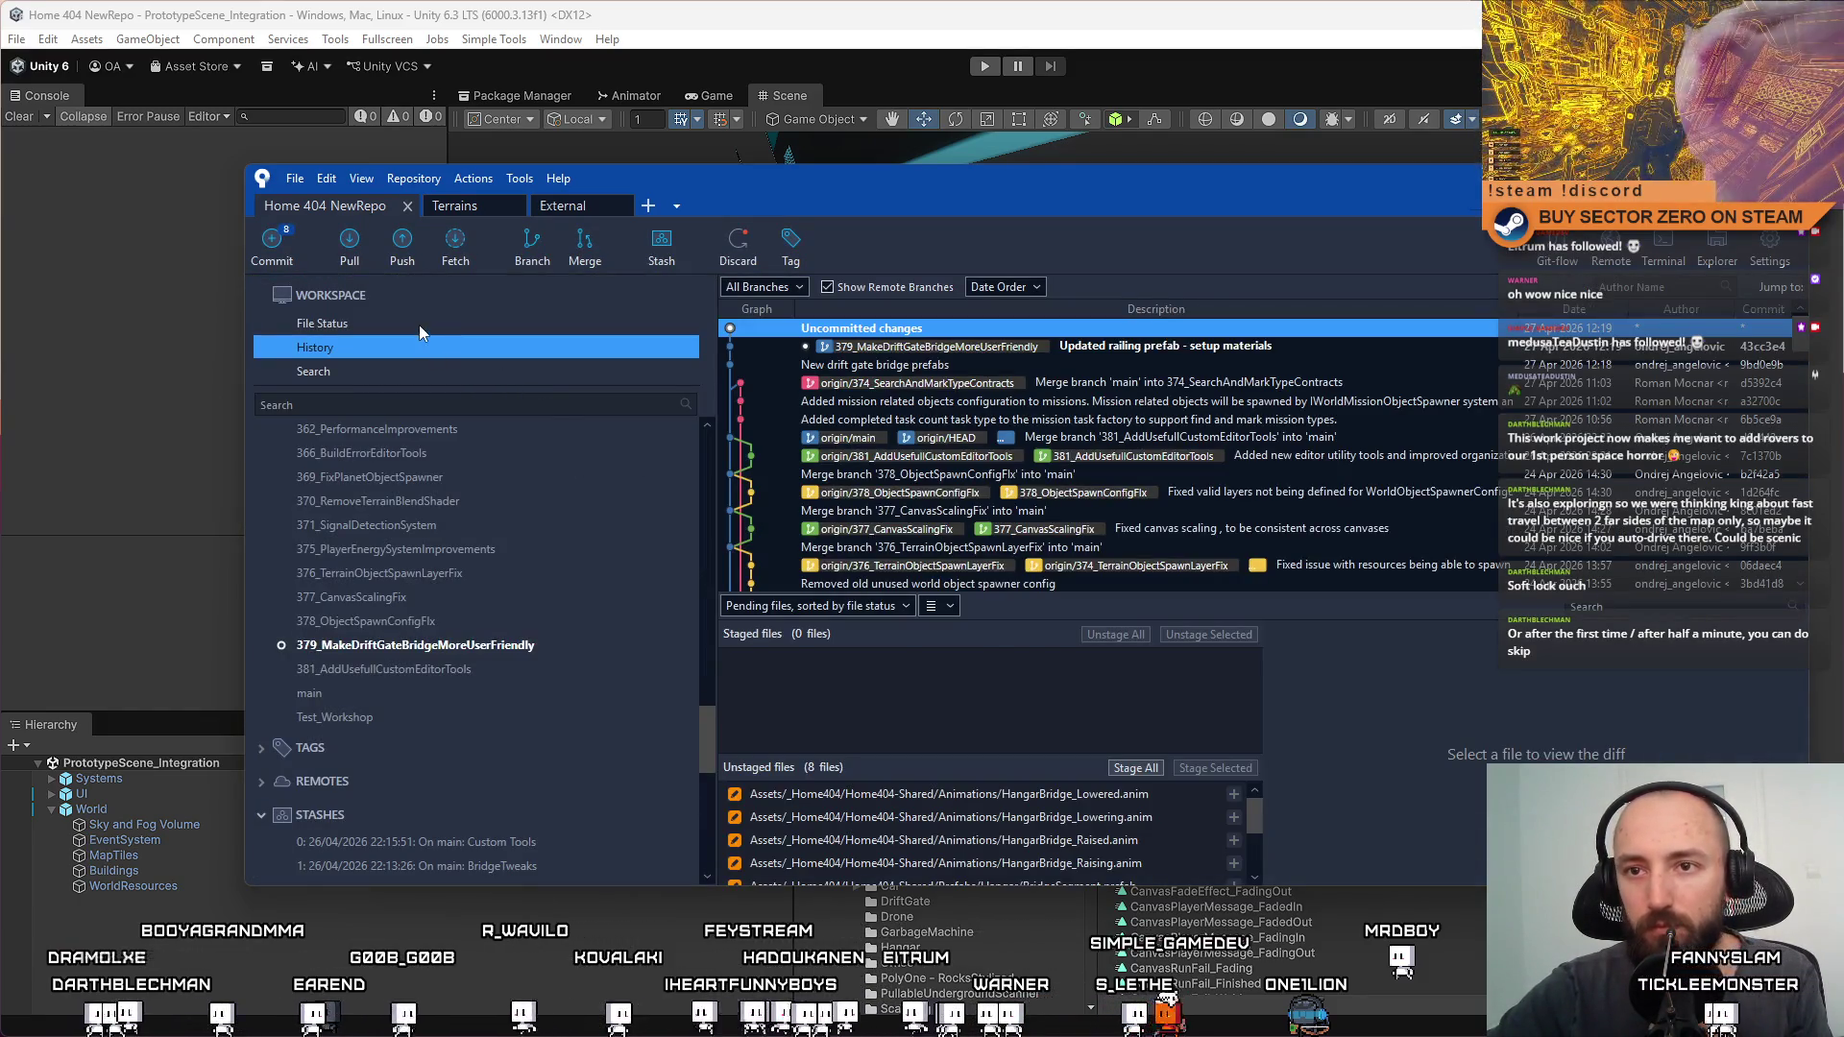
# Stage the four HangarBridge .anim files and commit them as 'Cleaned up hangar bridge animations'
pyautogui.click(418, 324)
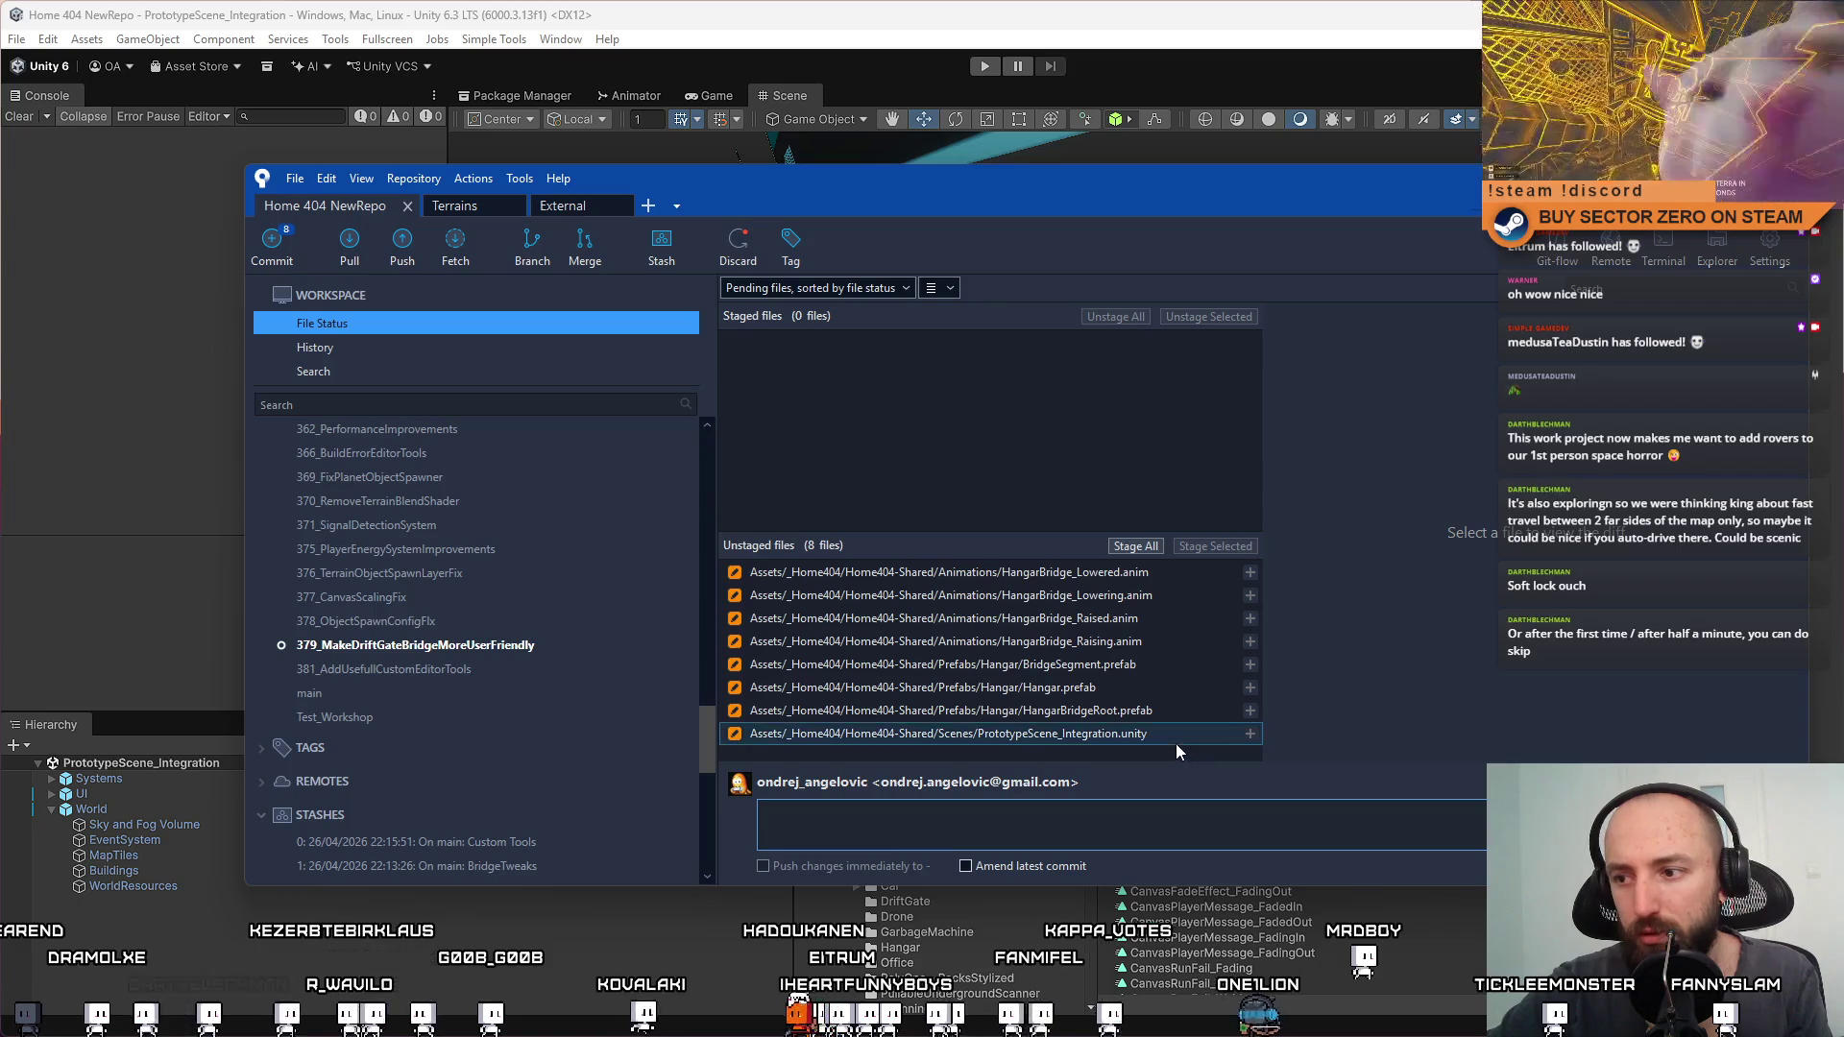
pyautogui.click(1168, 643)
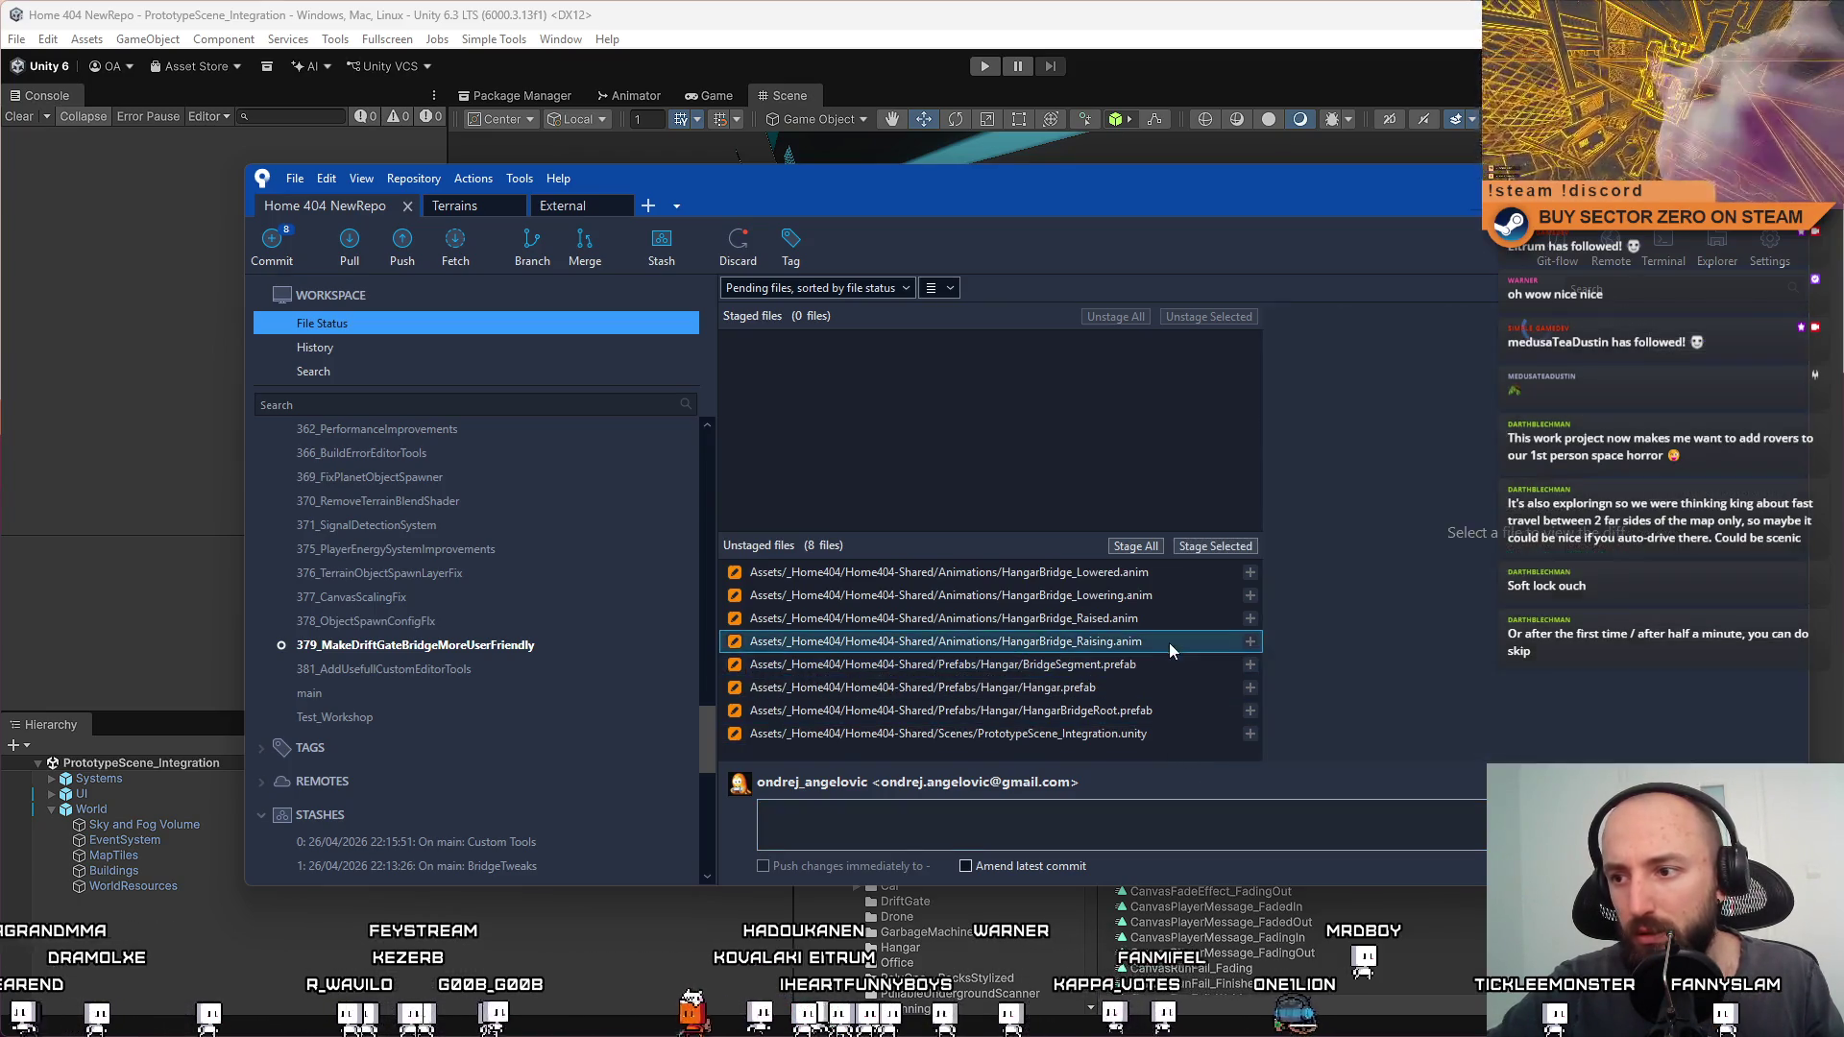
pyautogui.keyDown('shift'); pyautogui.click(1133, 572); pyautogui.keyUp('shift')
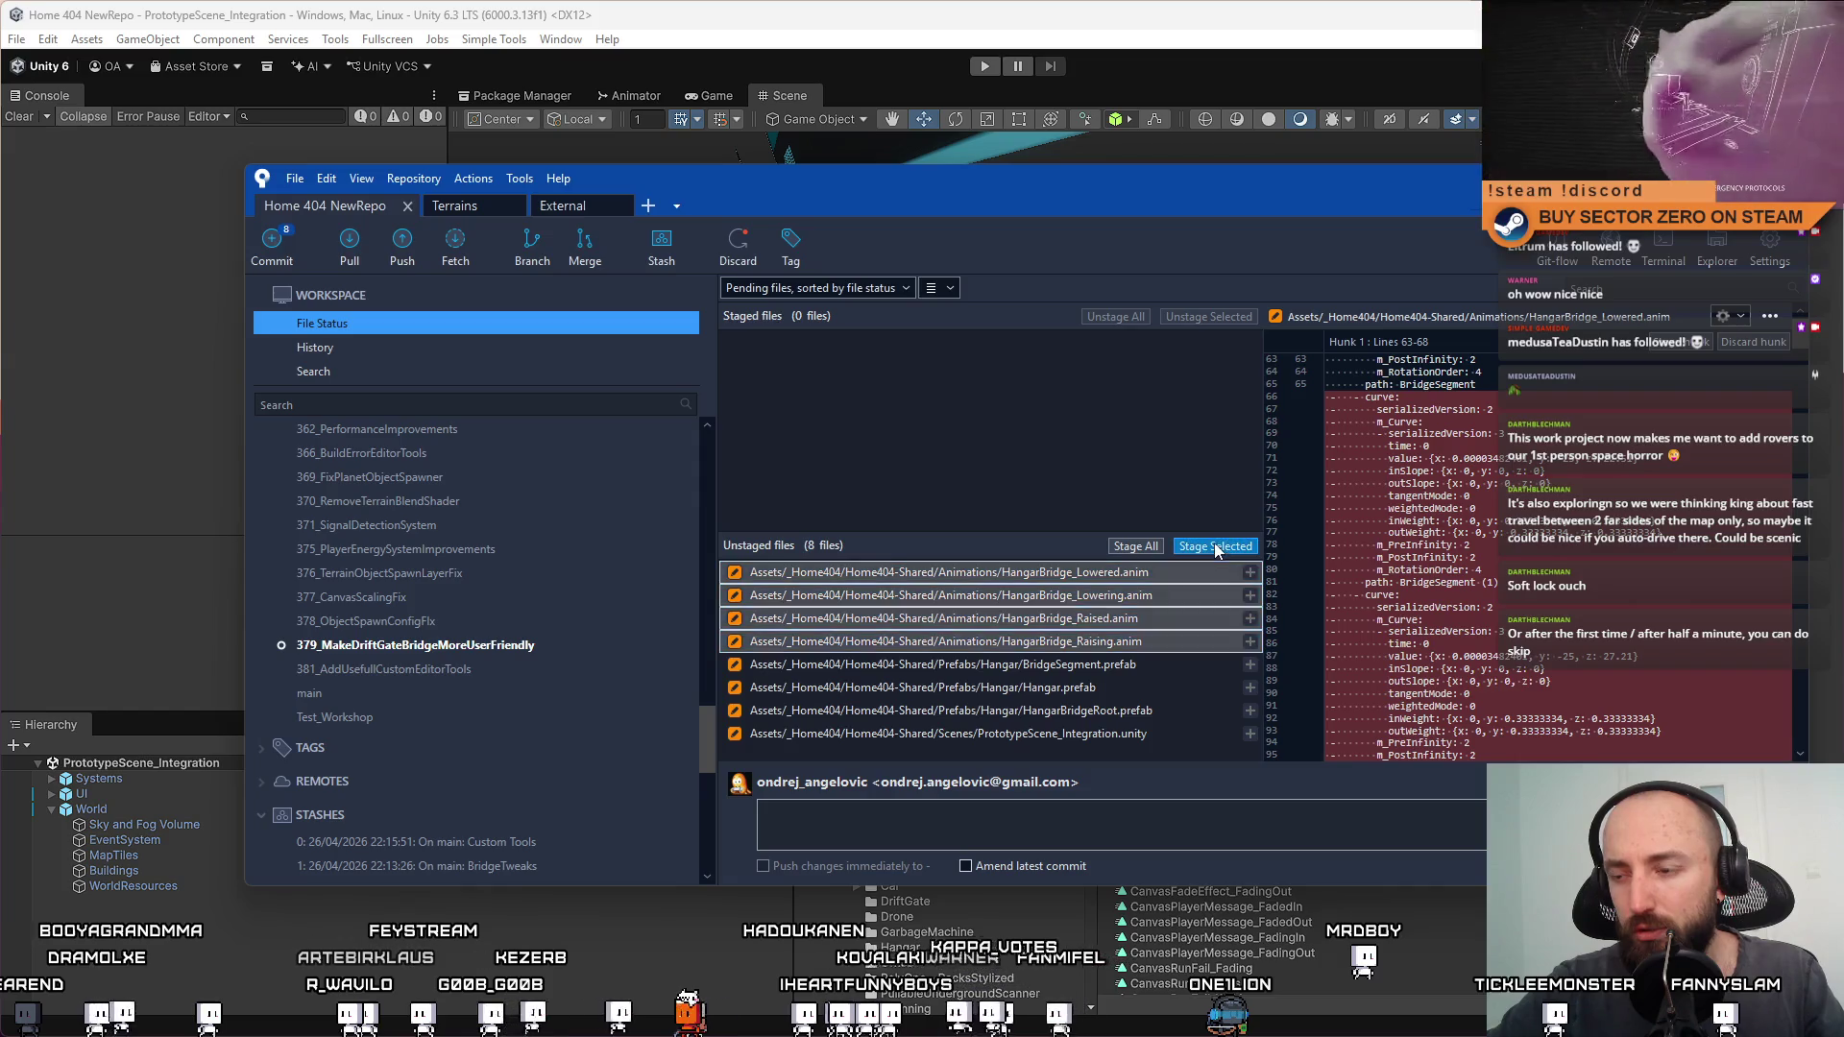
pyautogui.click(1084, 807)
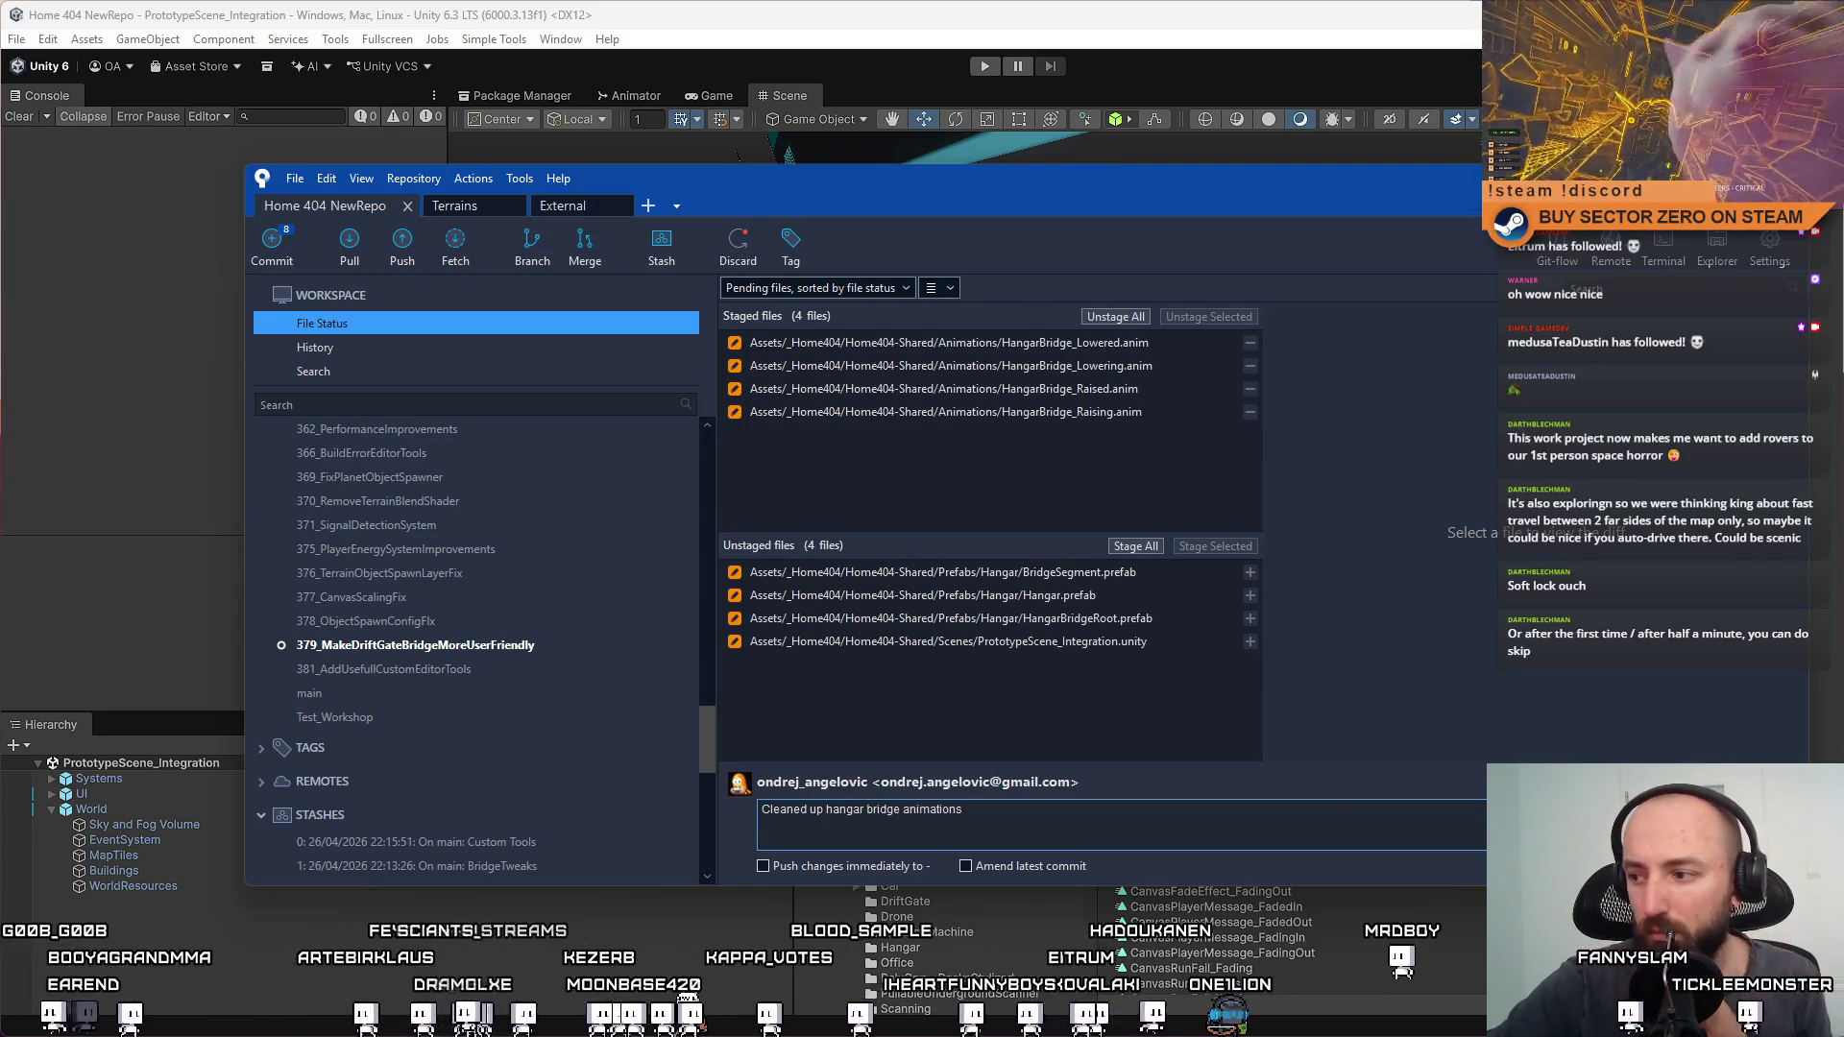
pyautogui.hotkey('ctrl', 'Return')
pyautogui.click(373, 346)
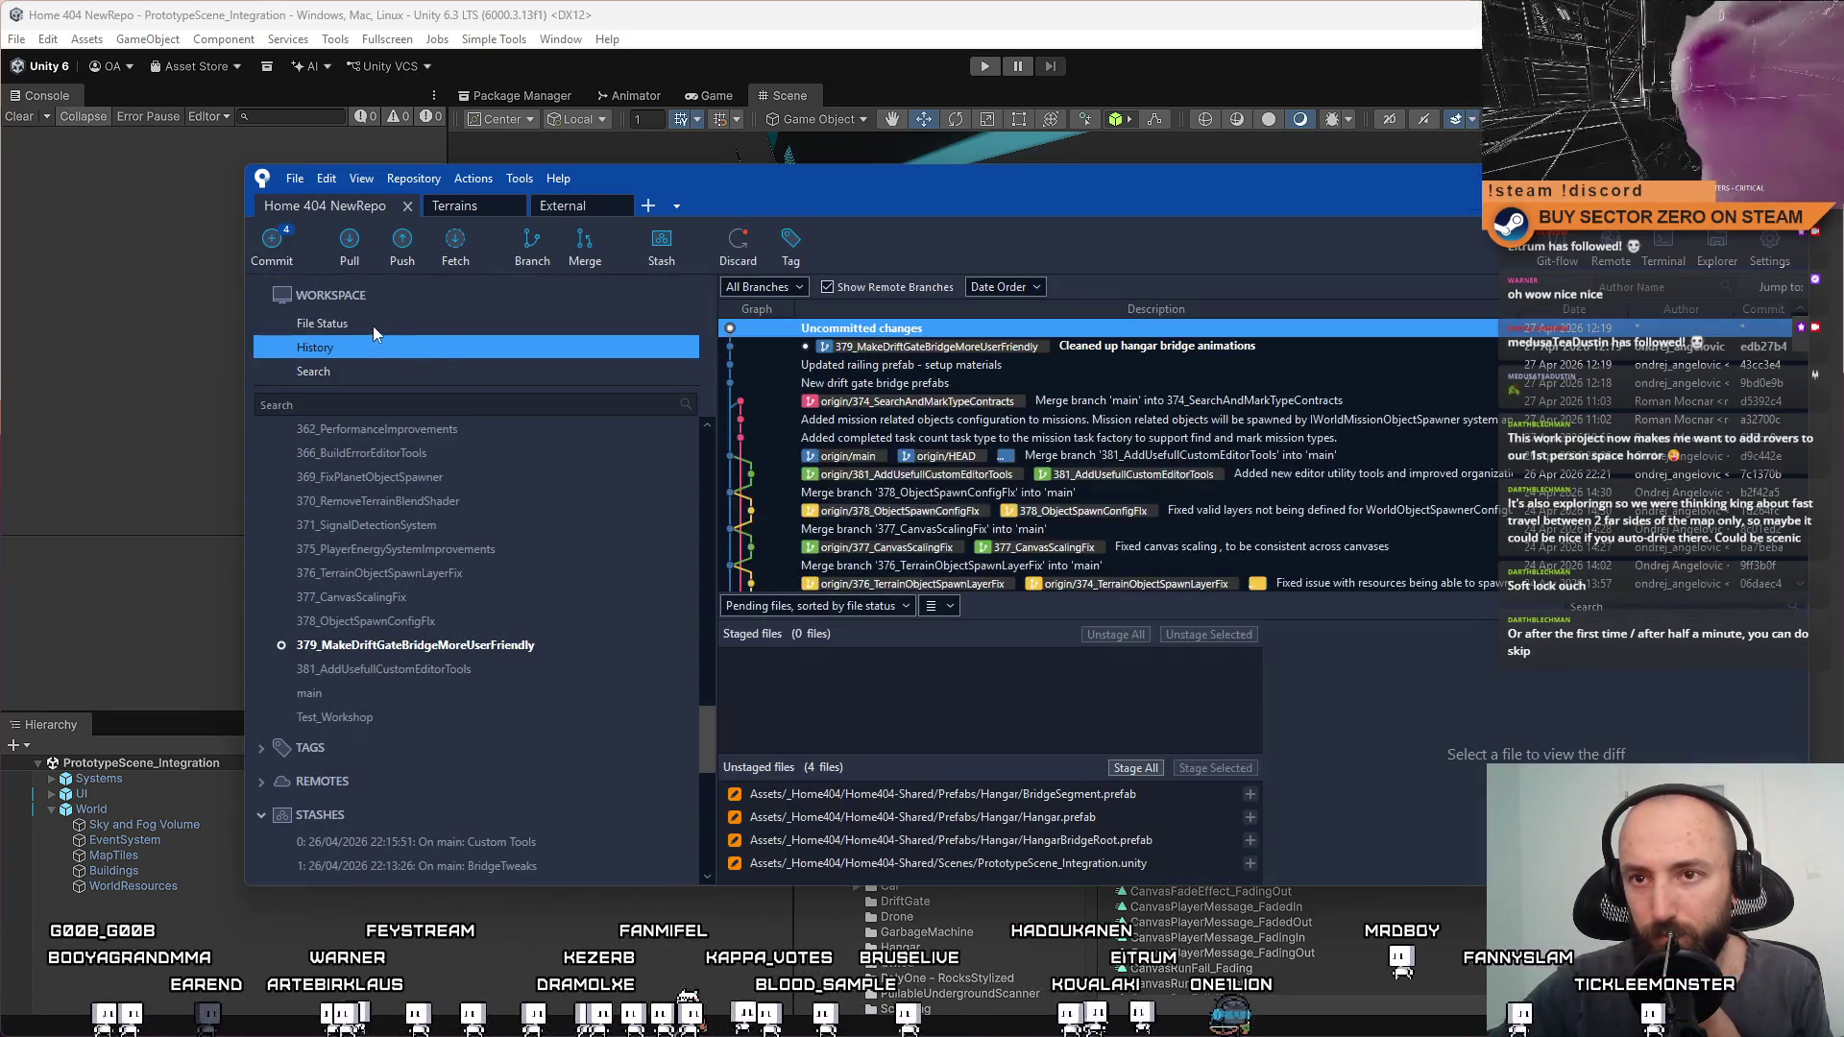
pyautogui.click(372, 323)
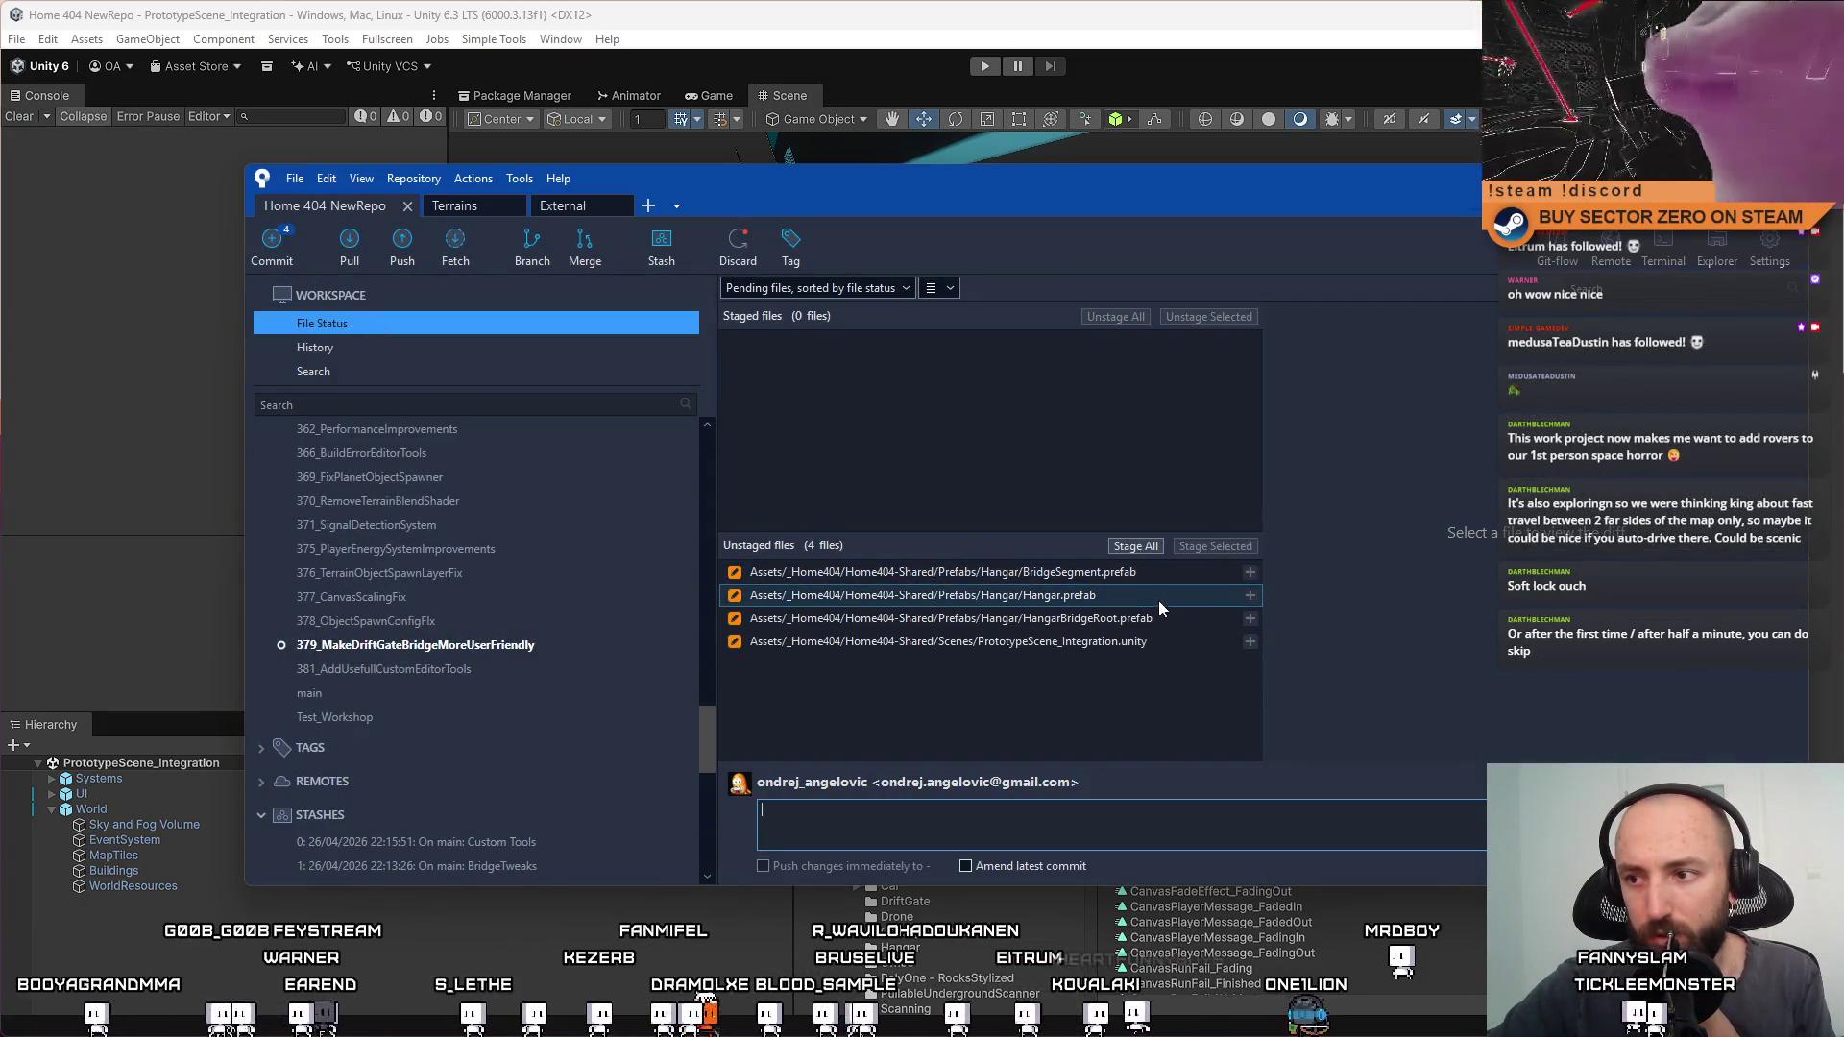
# Discard the PrototypeScene_Integration.unity changes, review Hangar.prefab's diff, and return to Unity
pyautogui.click(1176, 626)
pyautogui.click(1150, 643)
pyautogui.rightClick(843, 644)
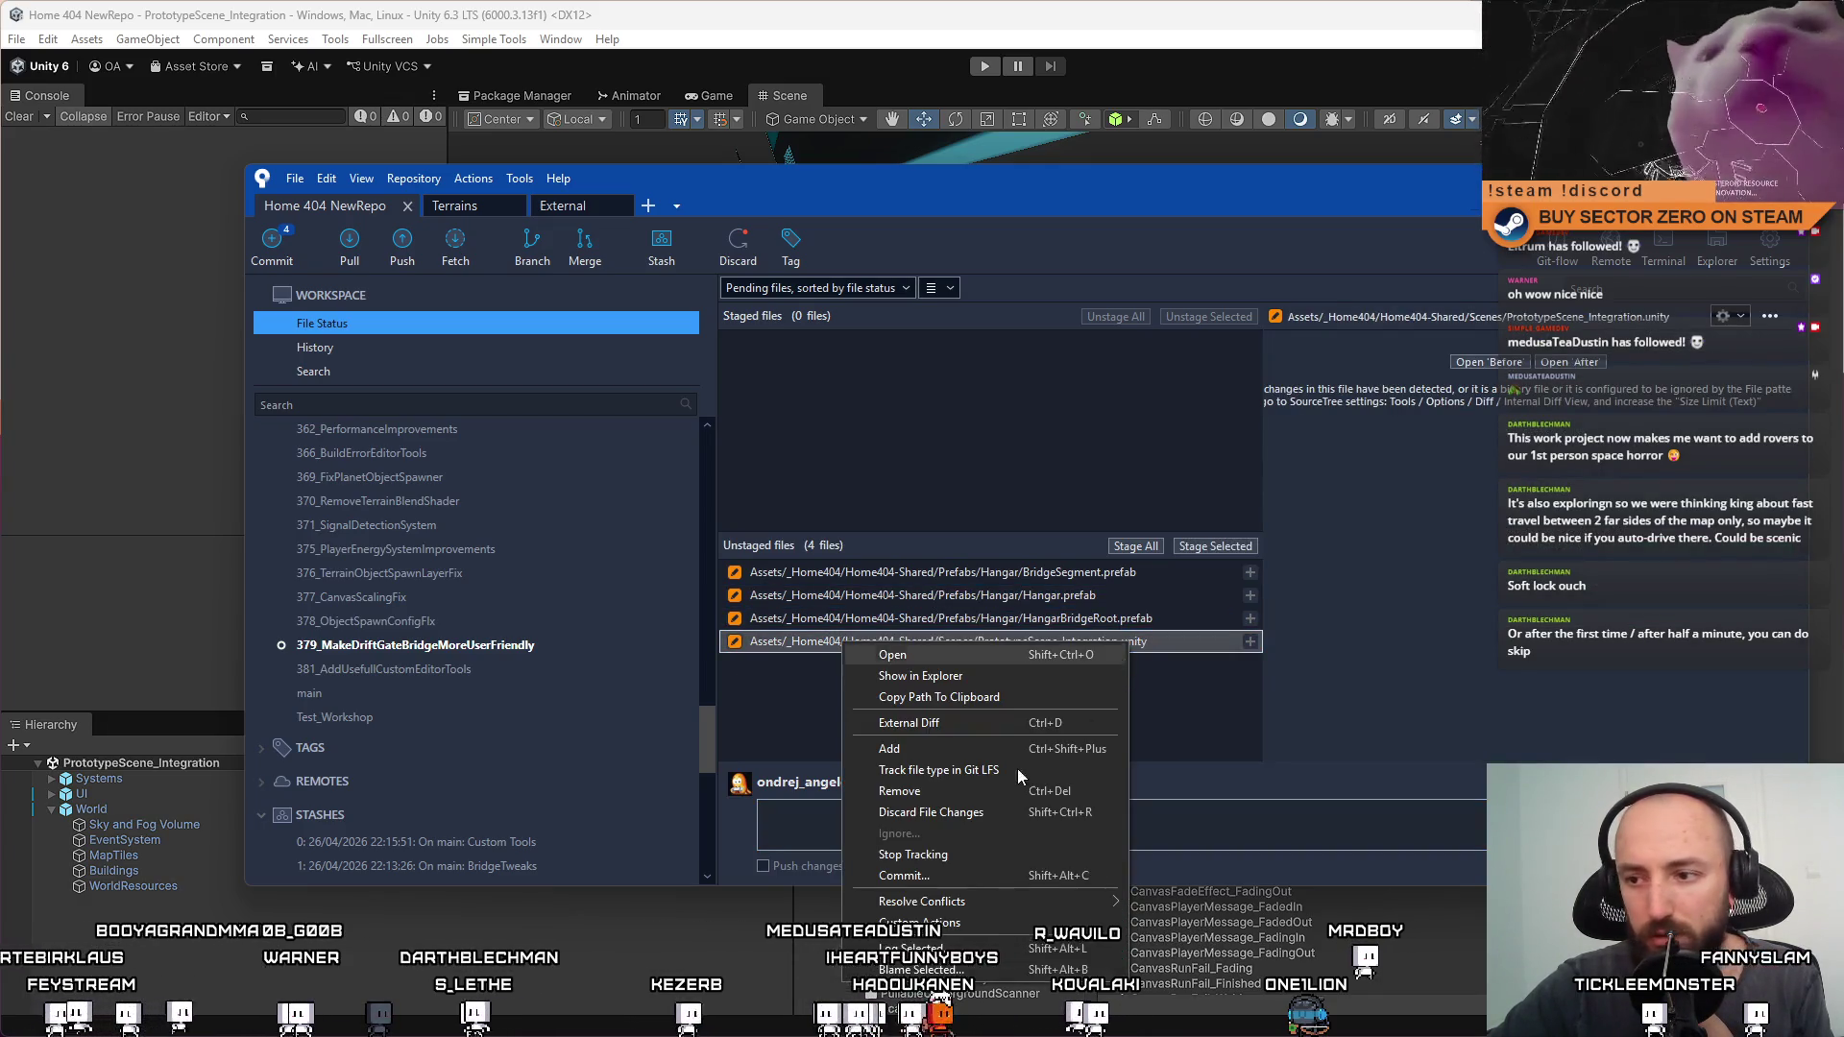
pyautogui.click(1022, 811)
pyautogui.click(1133, 273)
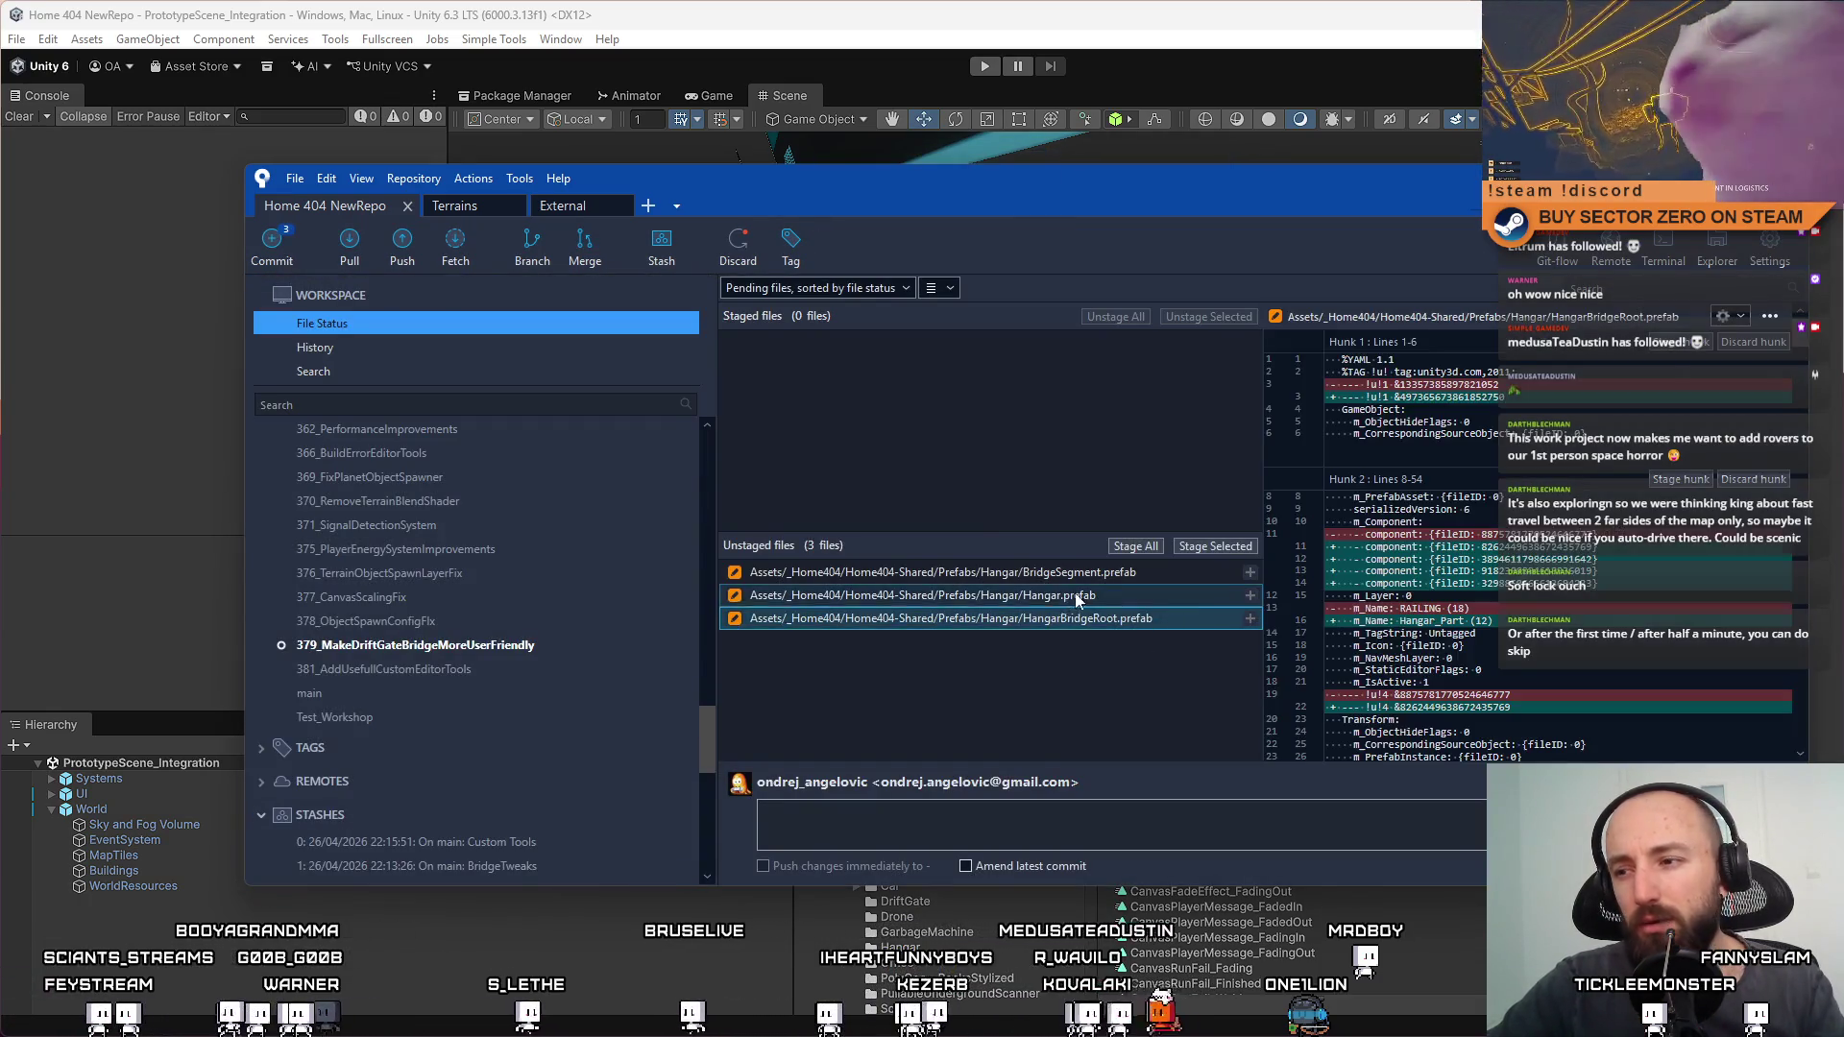
pyautogui.click(1129, 596)
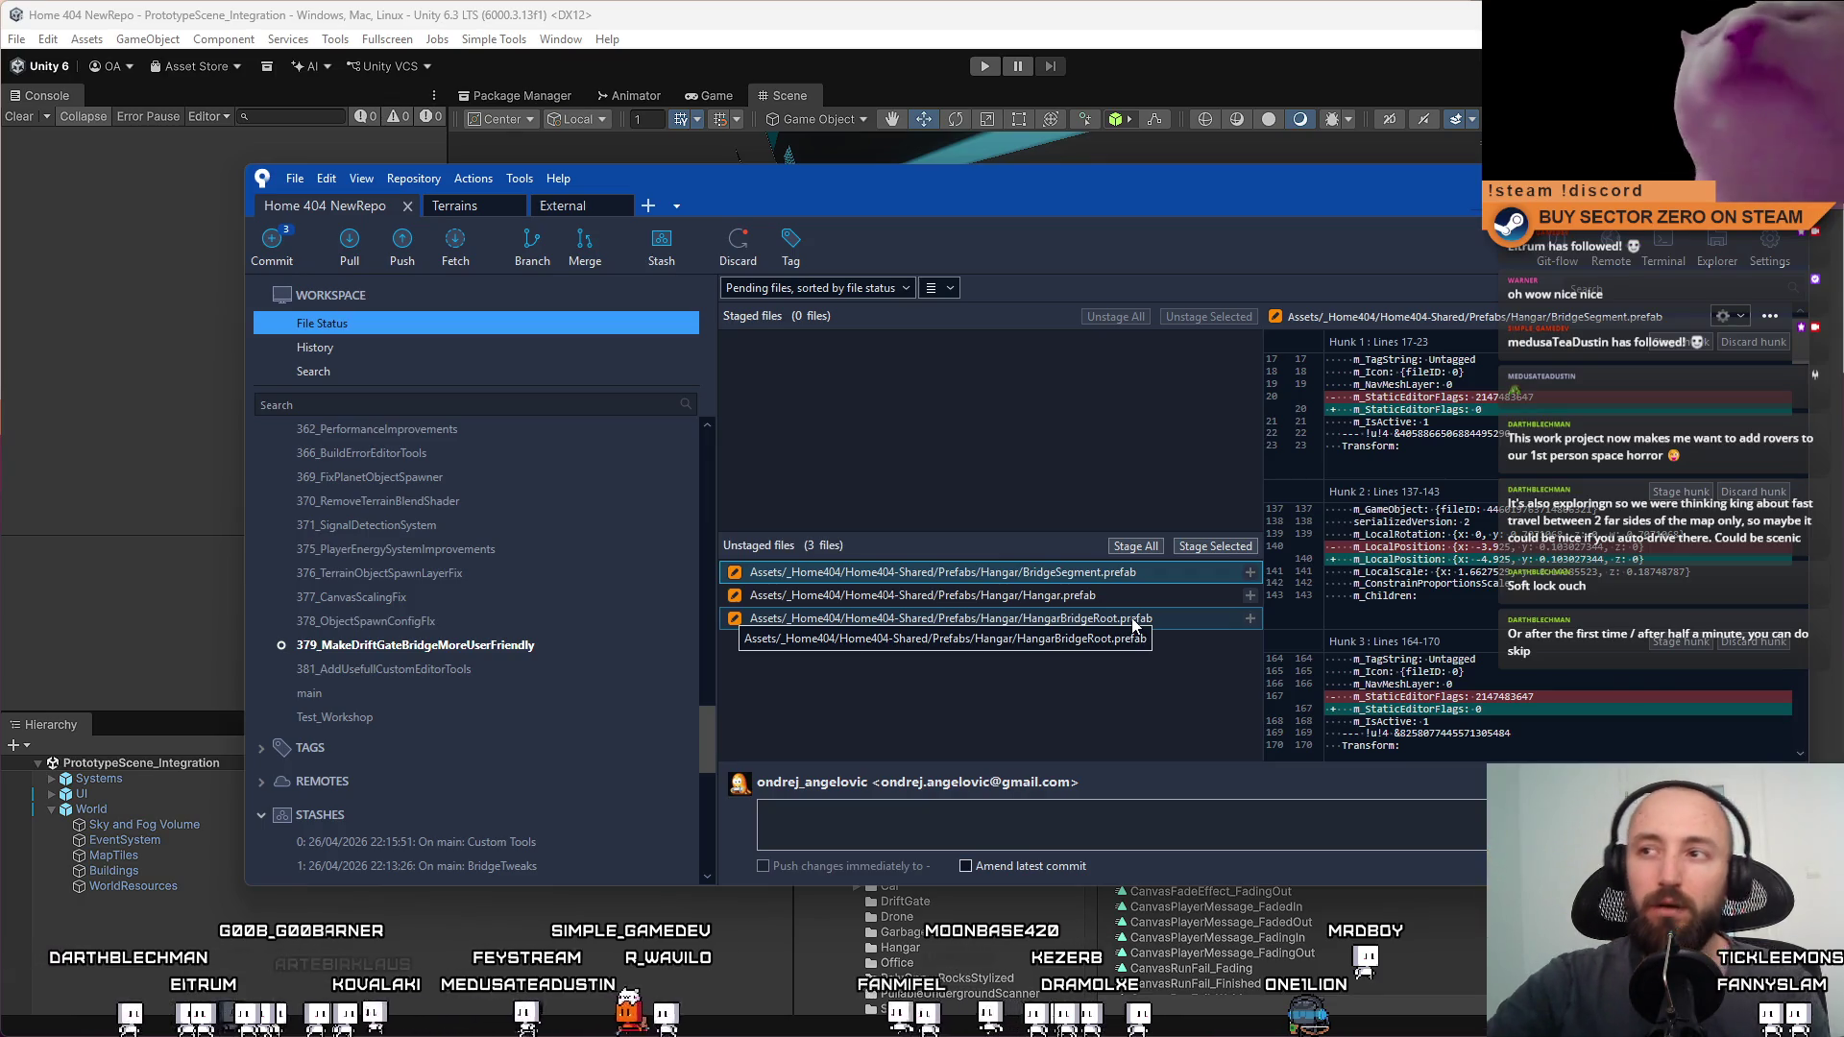
pyautogui.click(1173, 17)
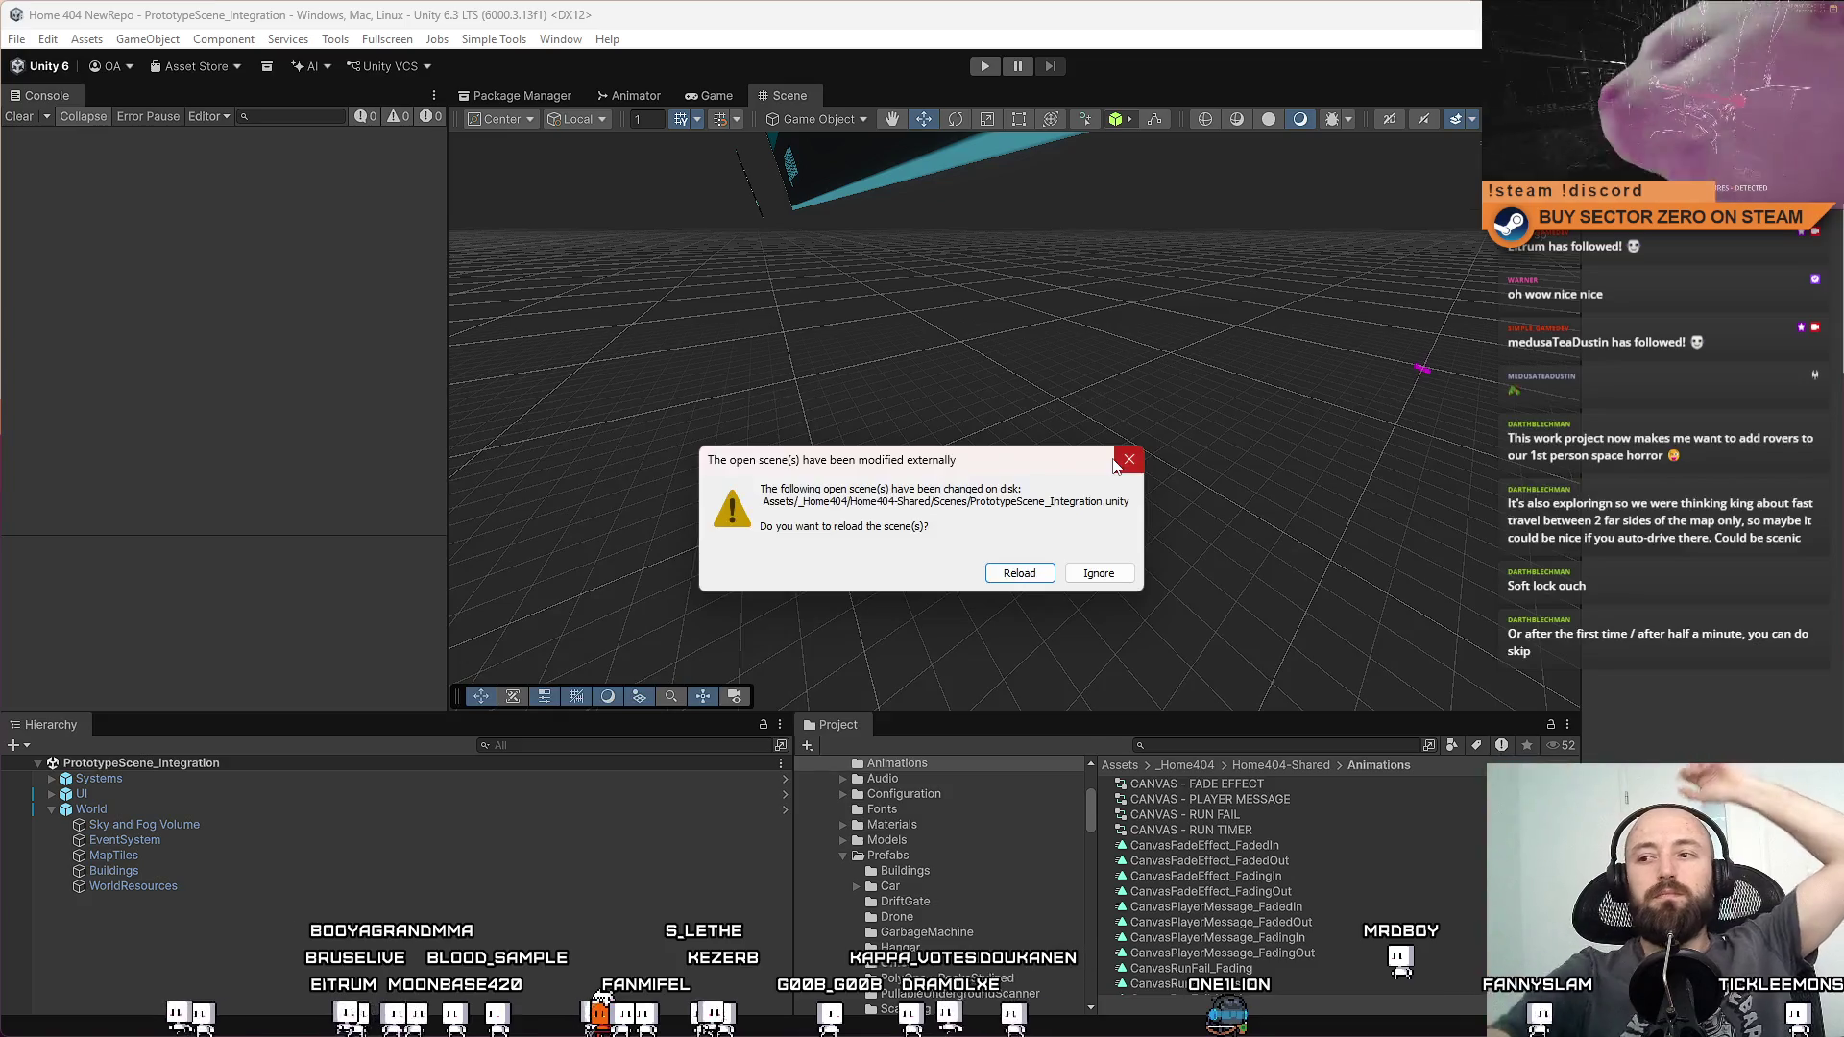
# Reload the scene, open the BridgeSegment prefab in Prefab Mode from the Project search, then switch to Sourcetree
pyautogui.click(1040, 579)
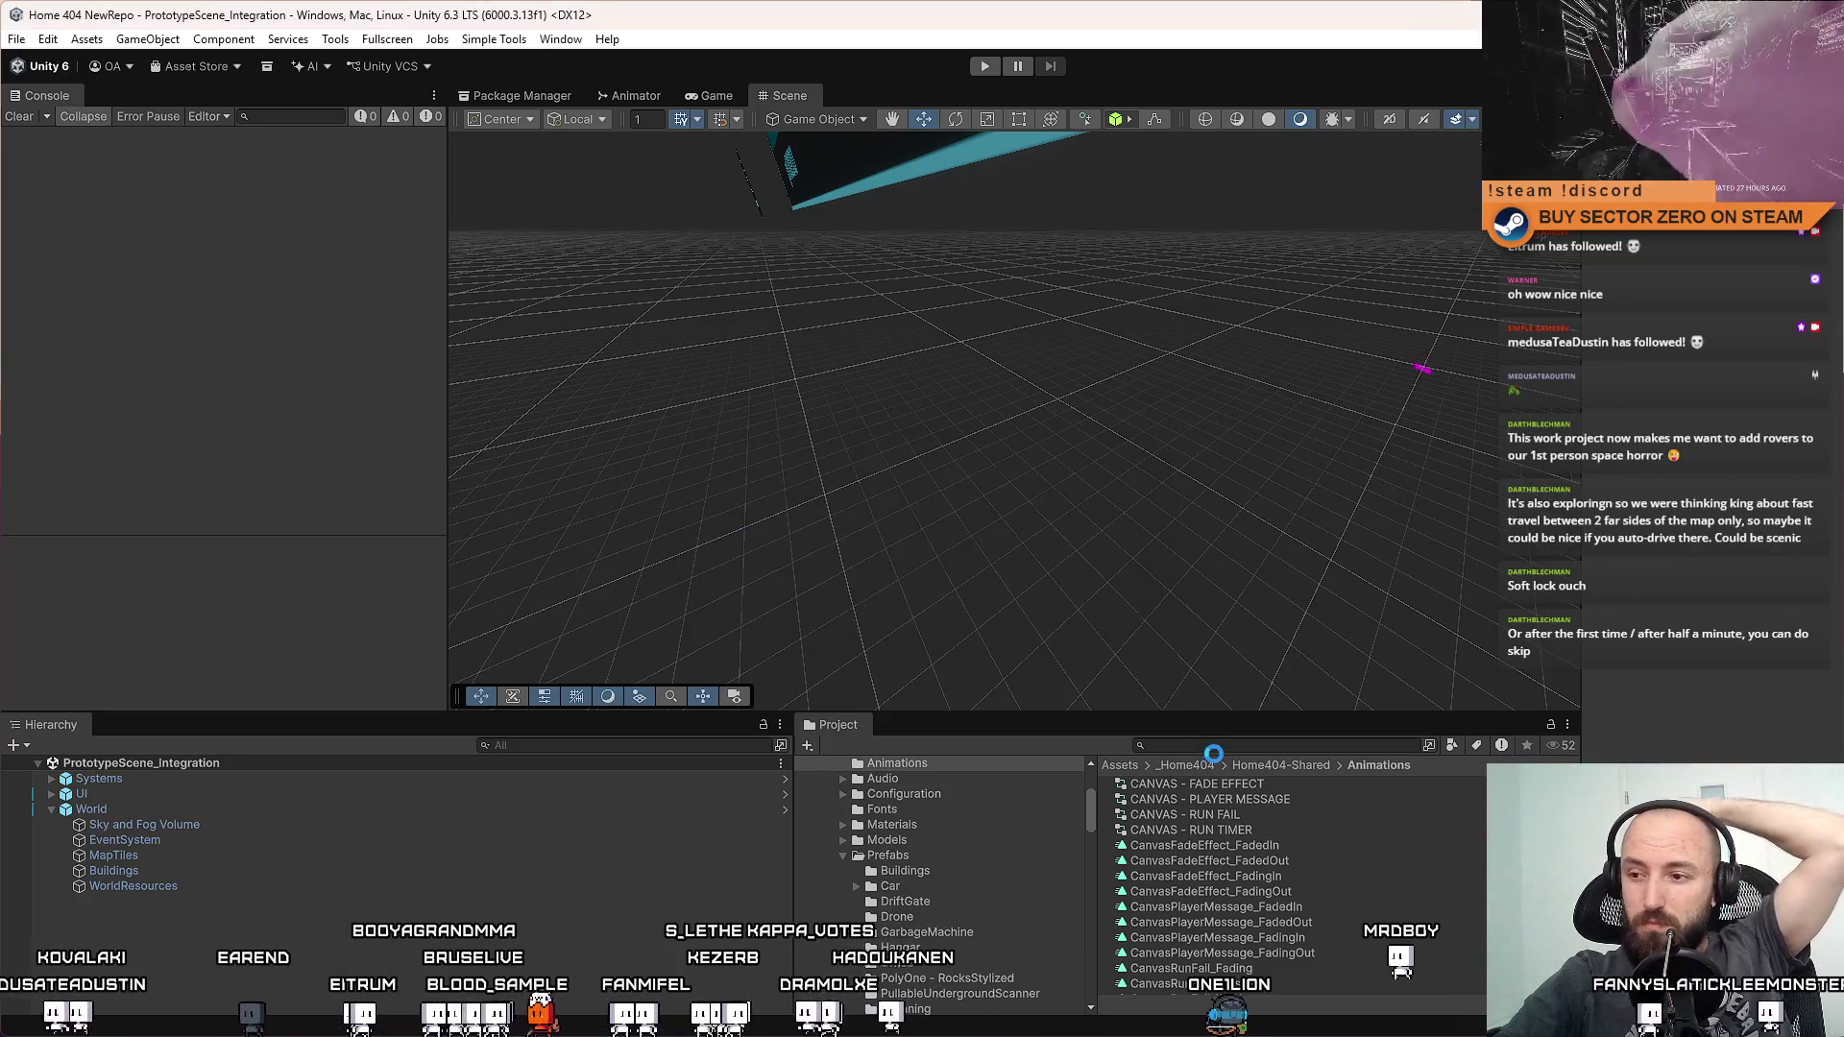
pyautogui.write('bridge segment')
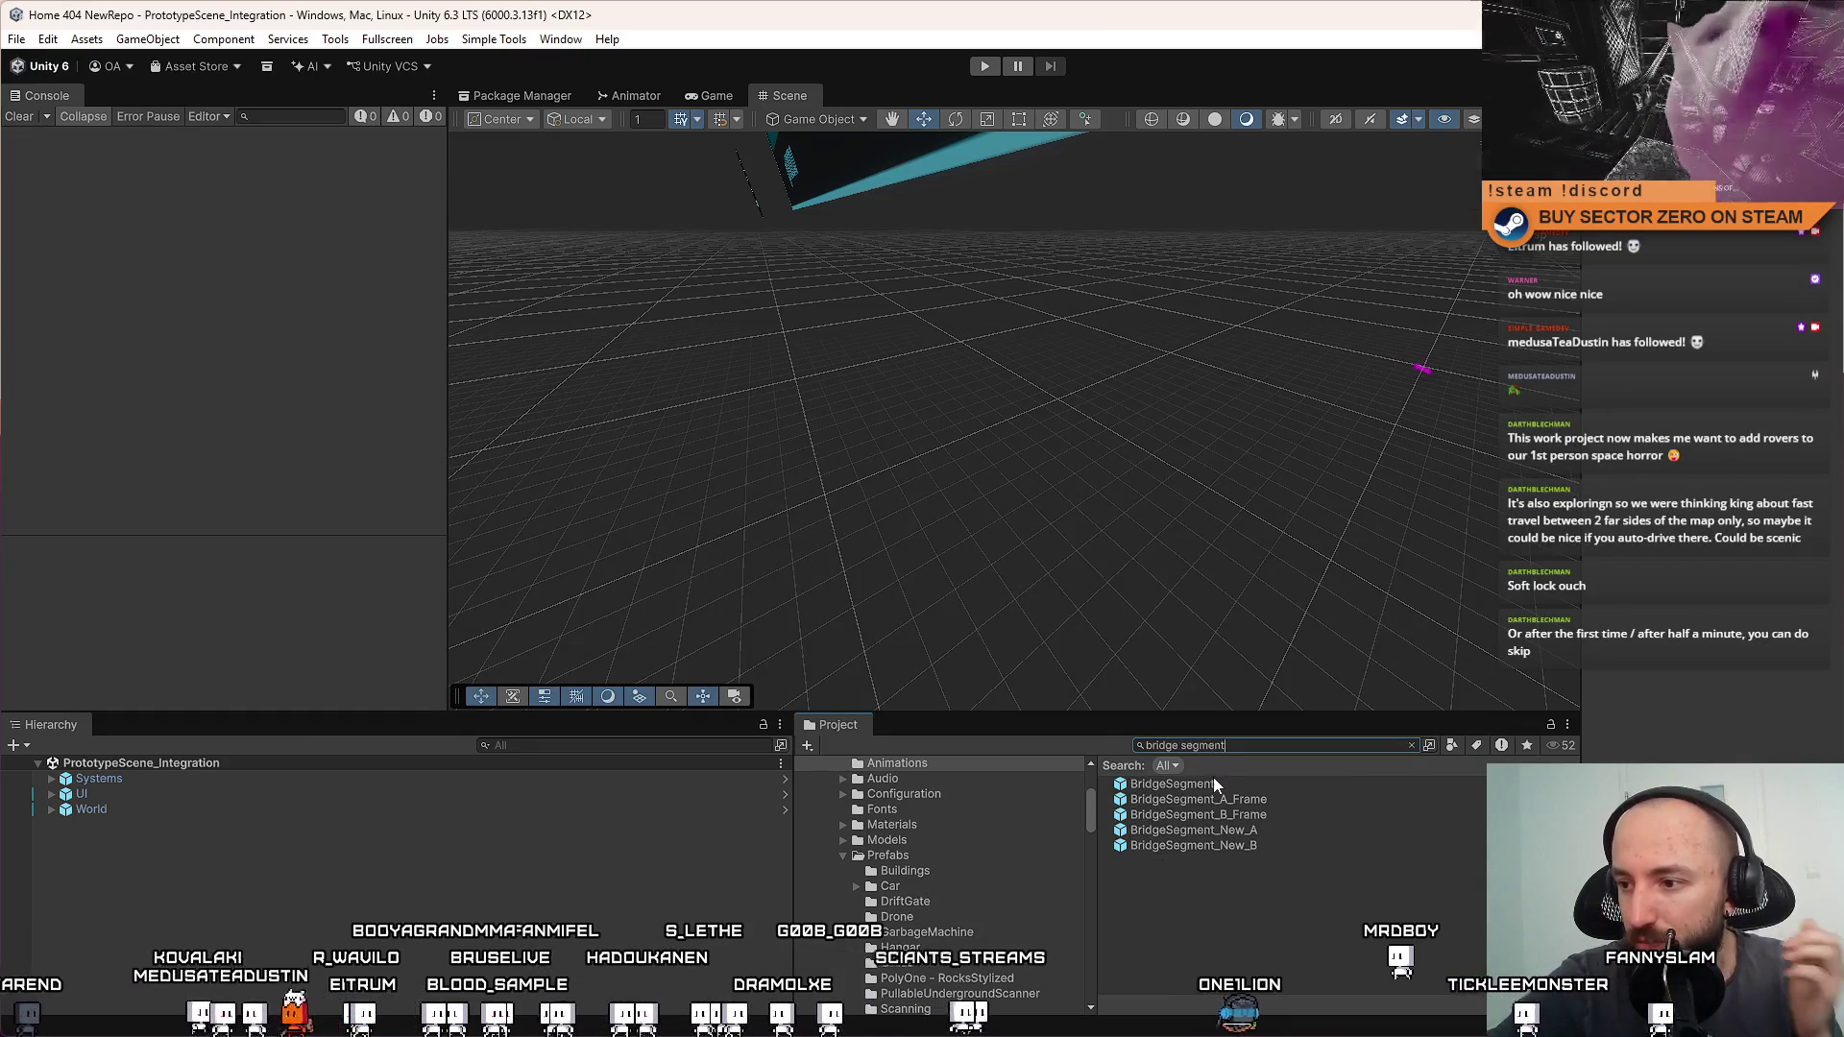
pyautogui.click(1213, 780)
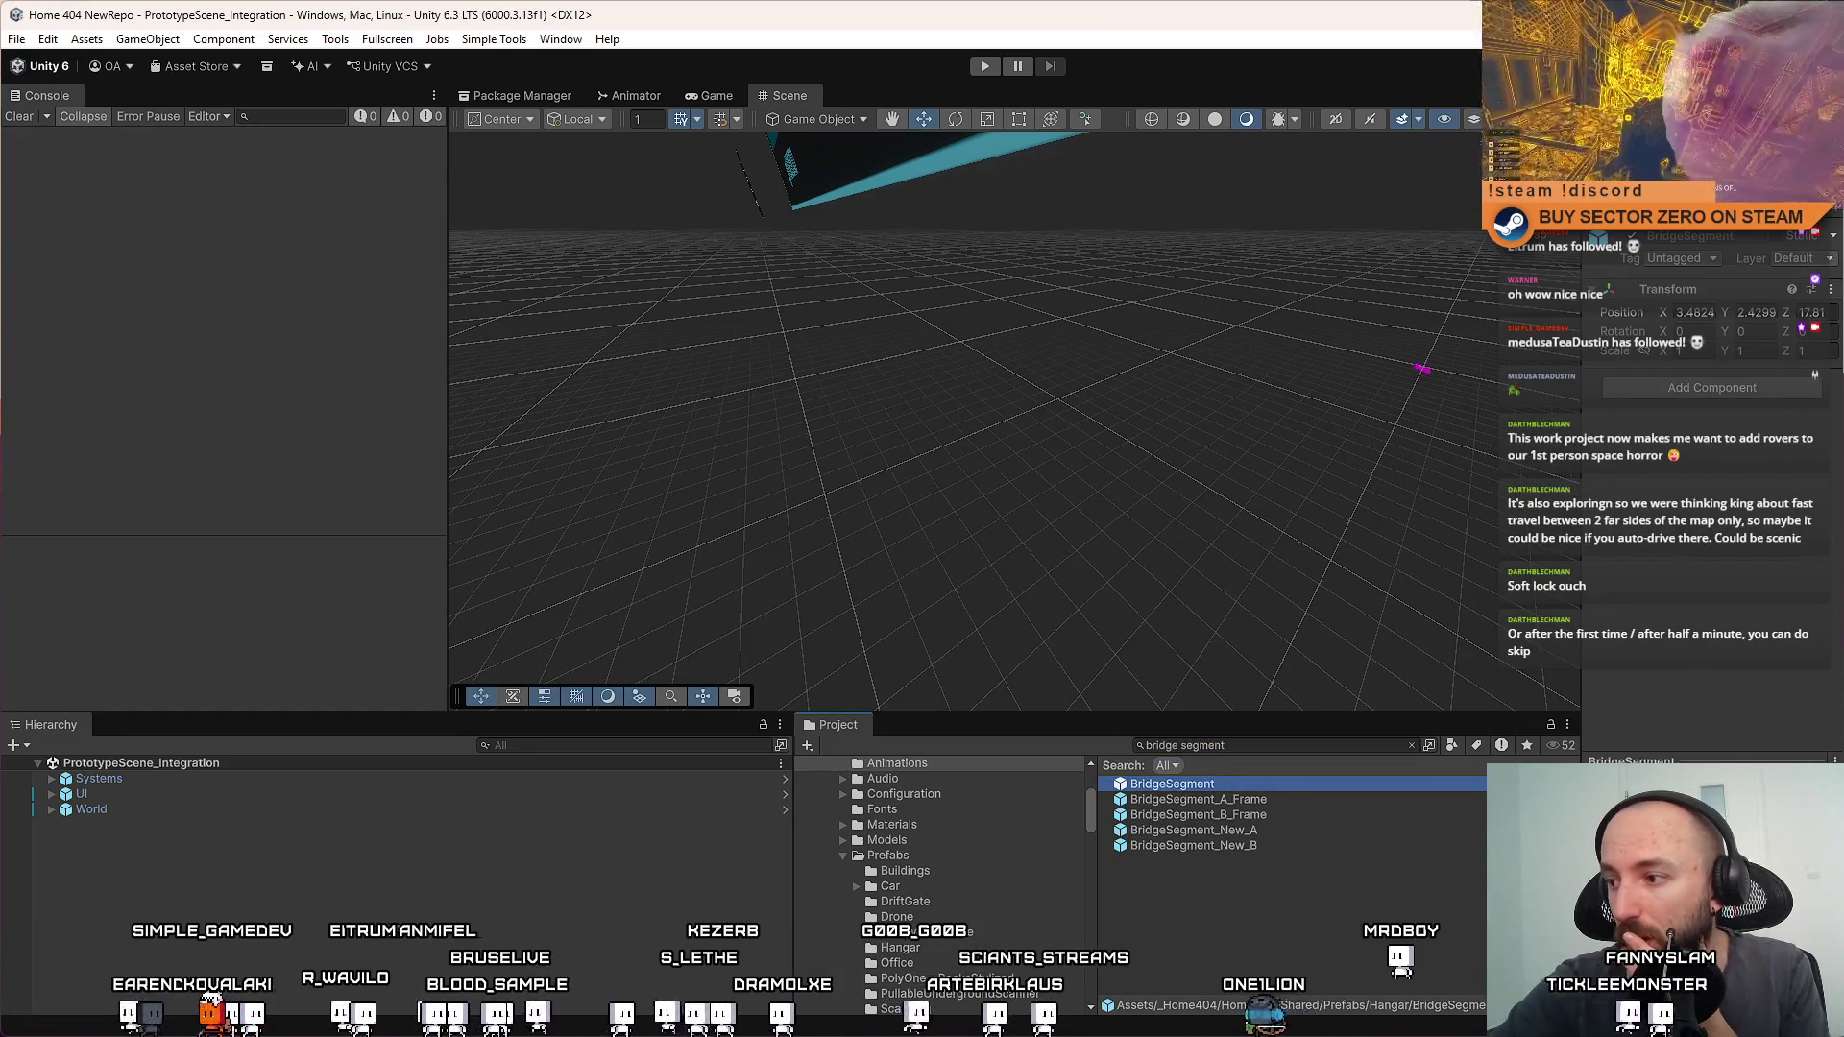
pyautogui.doubleClick(1171, 784)
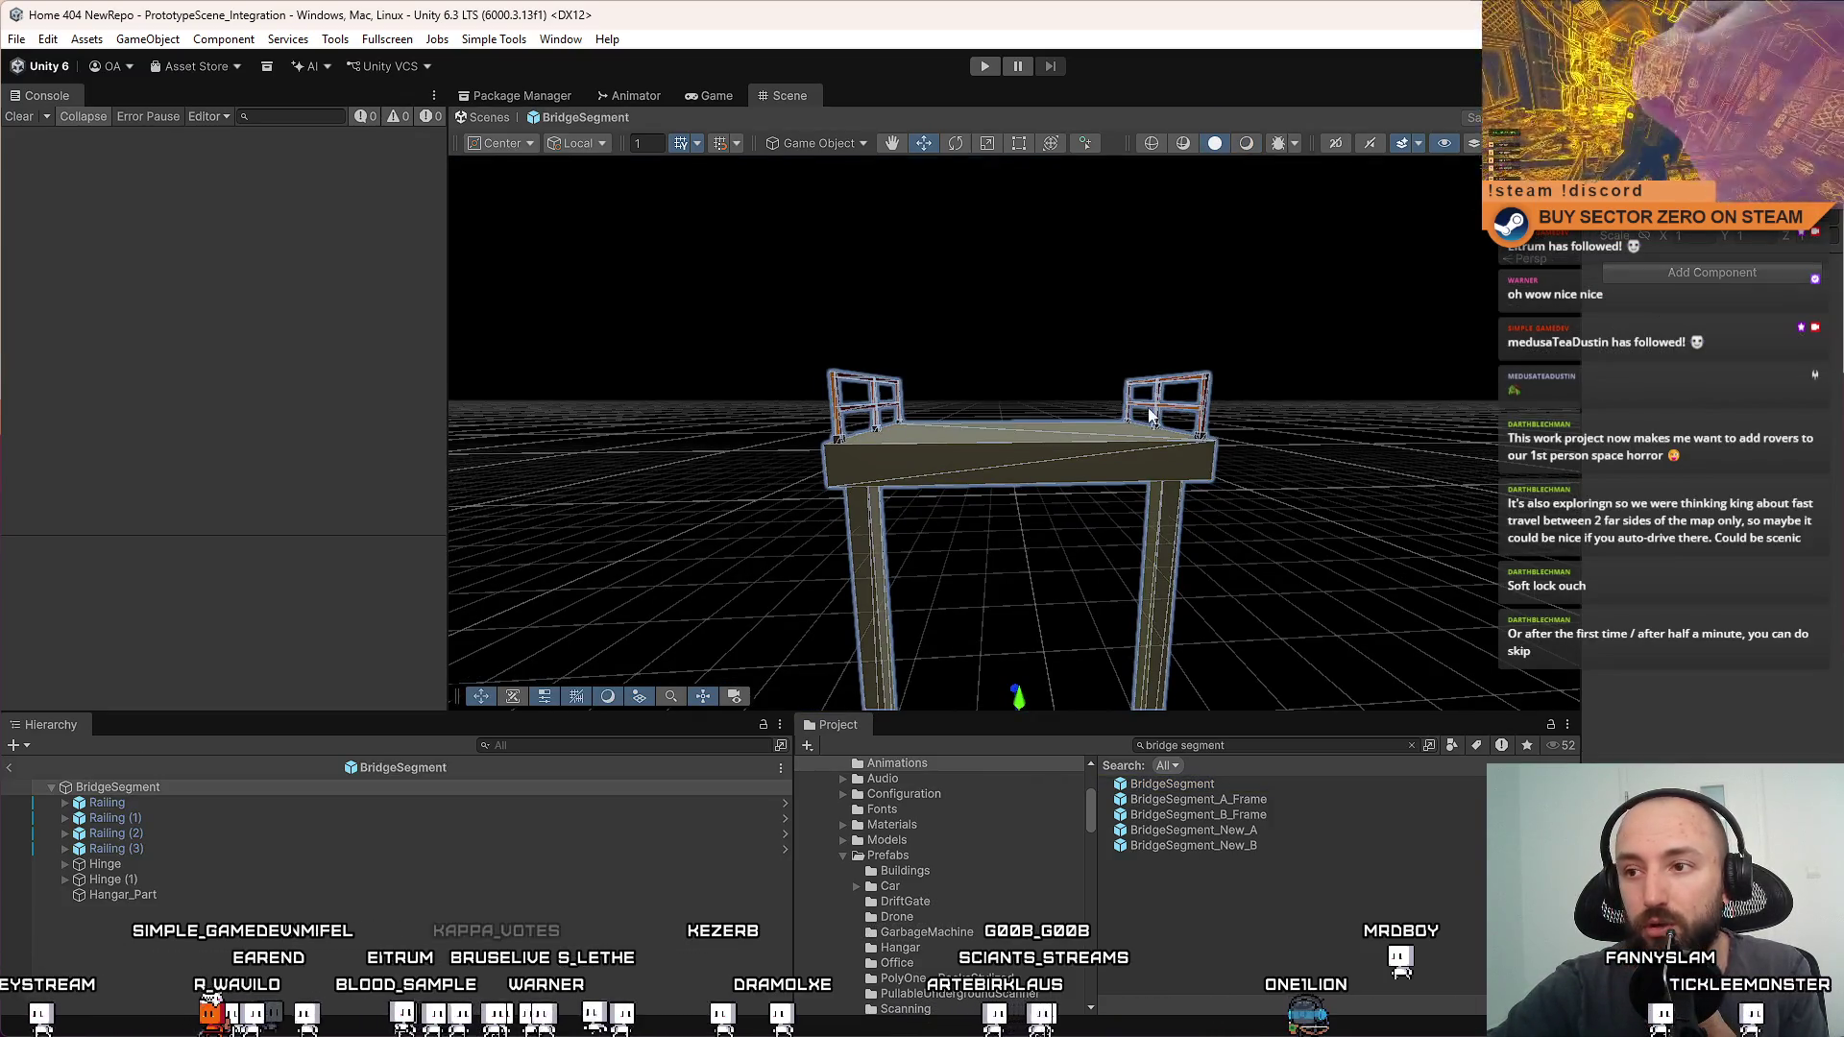
pyautogui.hotkey('alt', 'Tab')
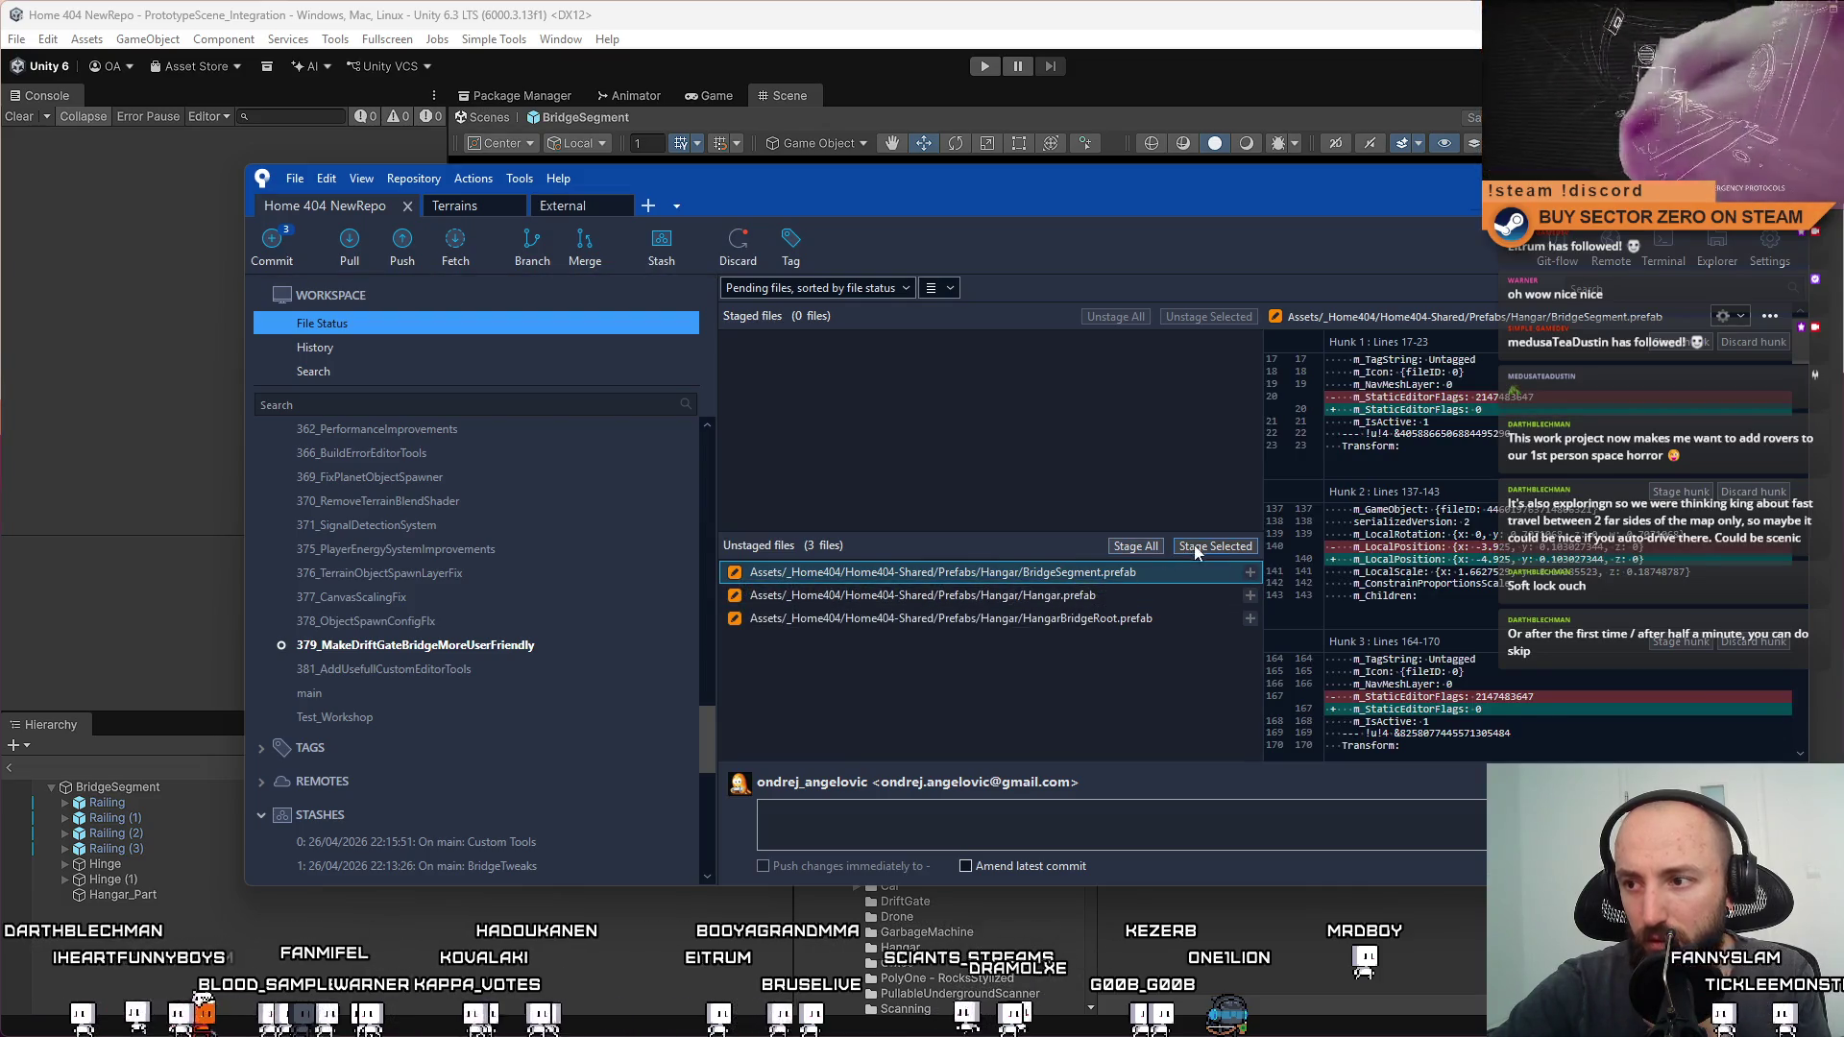
# Stage BridgeSegment.prefab alone and commit it as 'Updated railing prefab connection in bridgeSegment'
pyautogui.click(1009, 823)
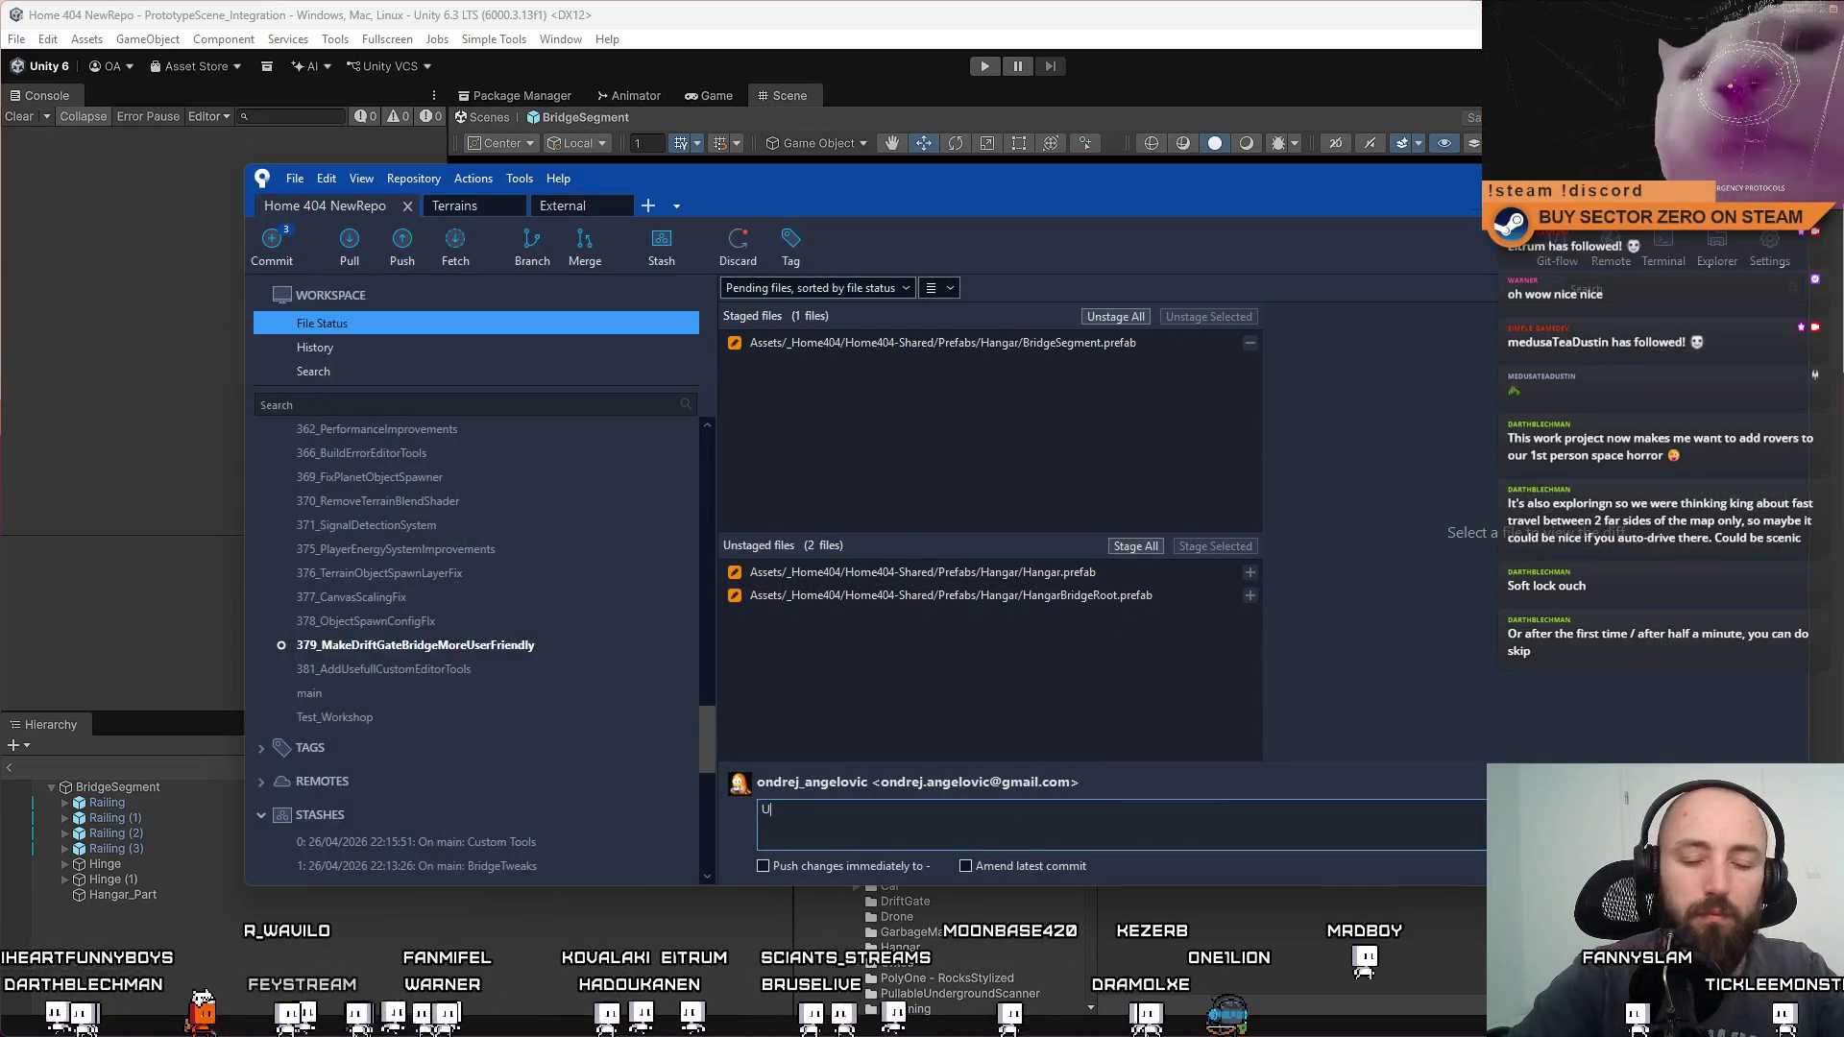
pyautogui.write('Updated ')
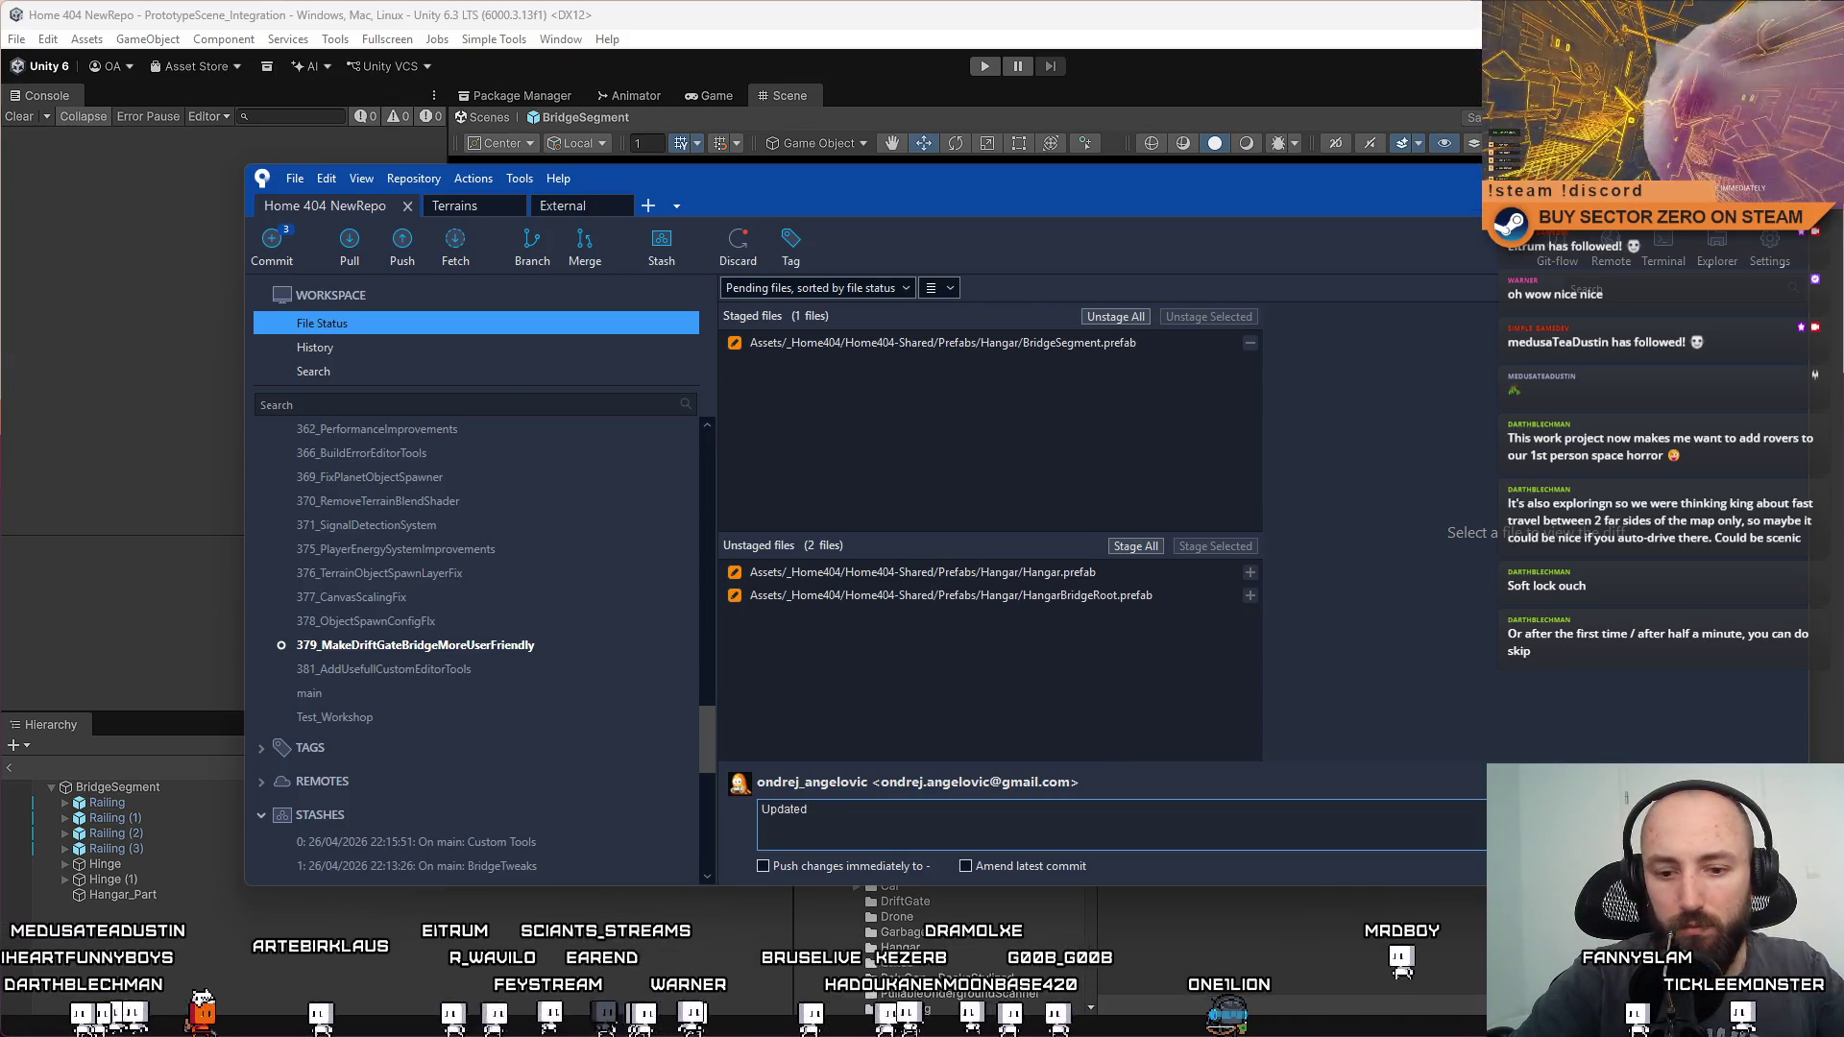
pyautogui.write('rai')
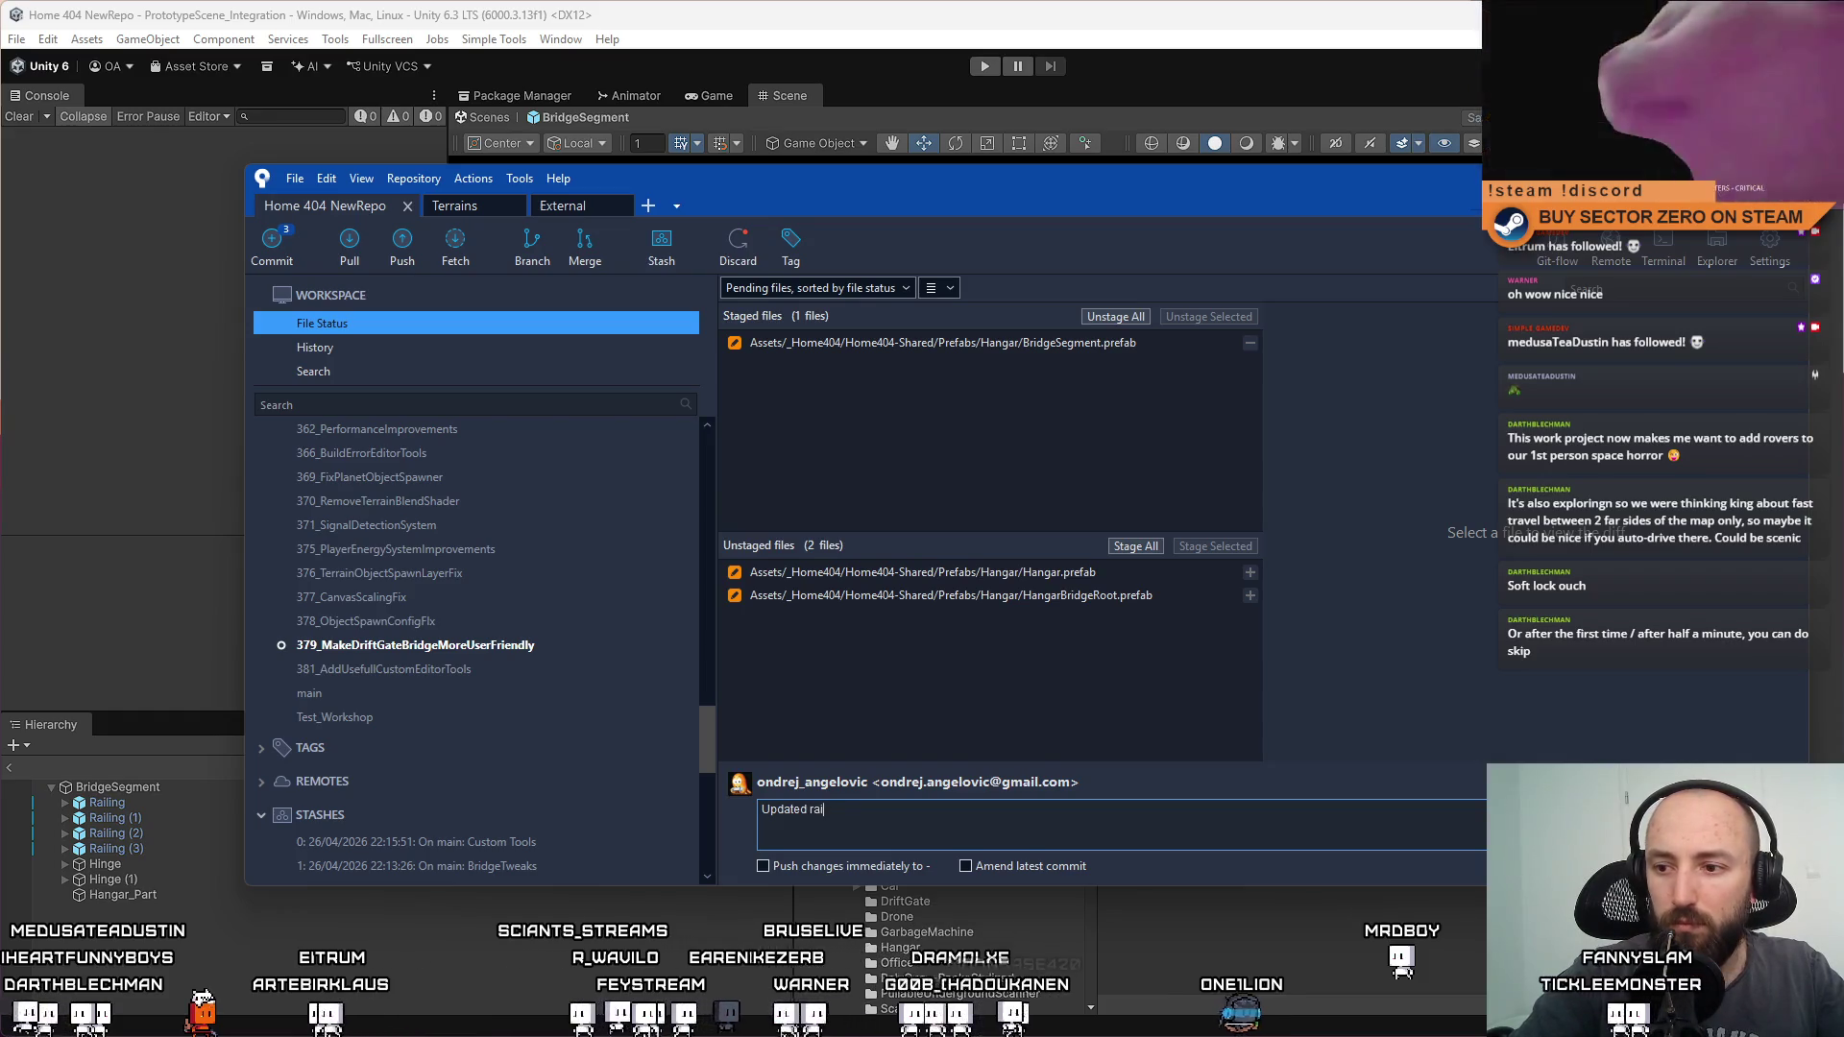
pyautogui.write('ling prefab')
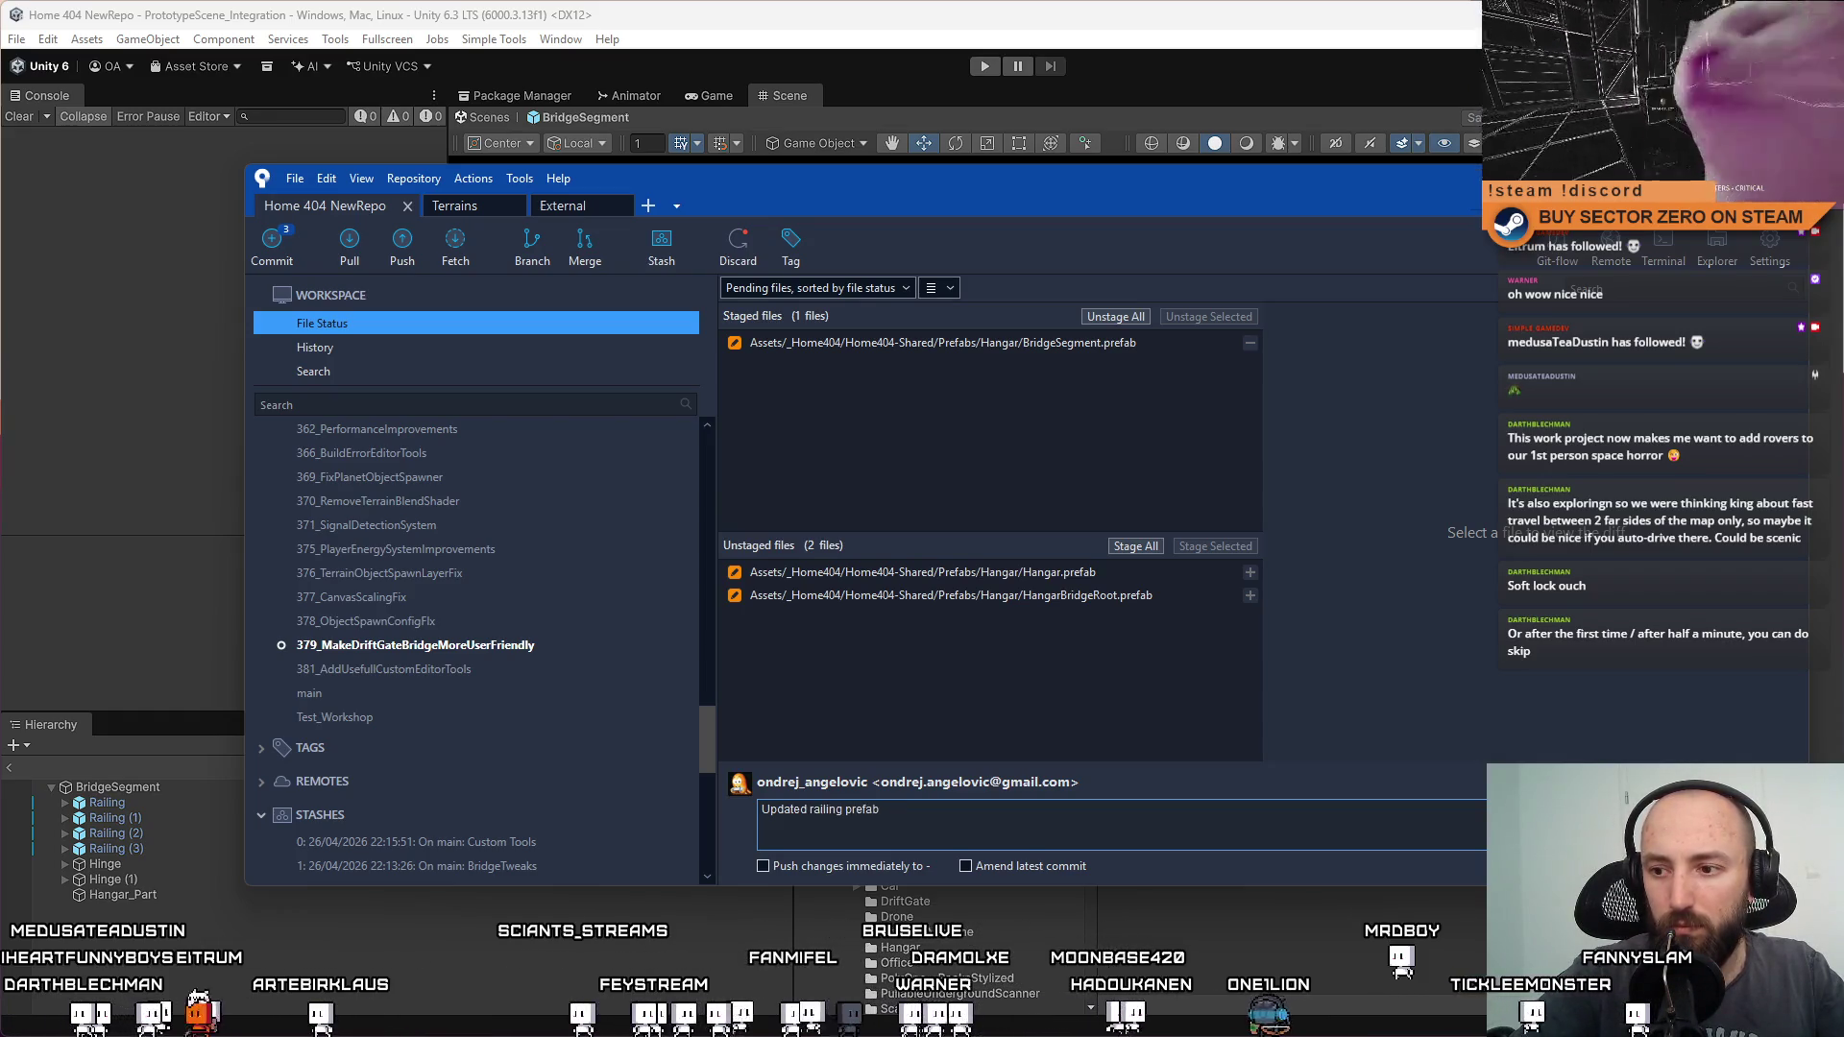
pyautogui.write(' connection in b')
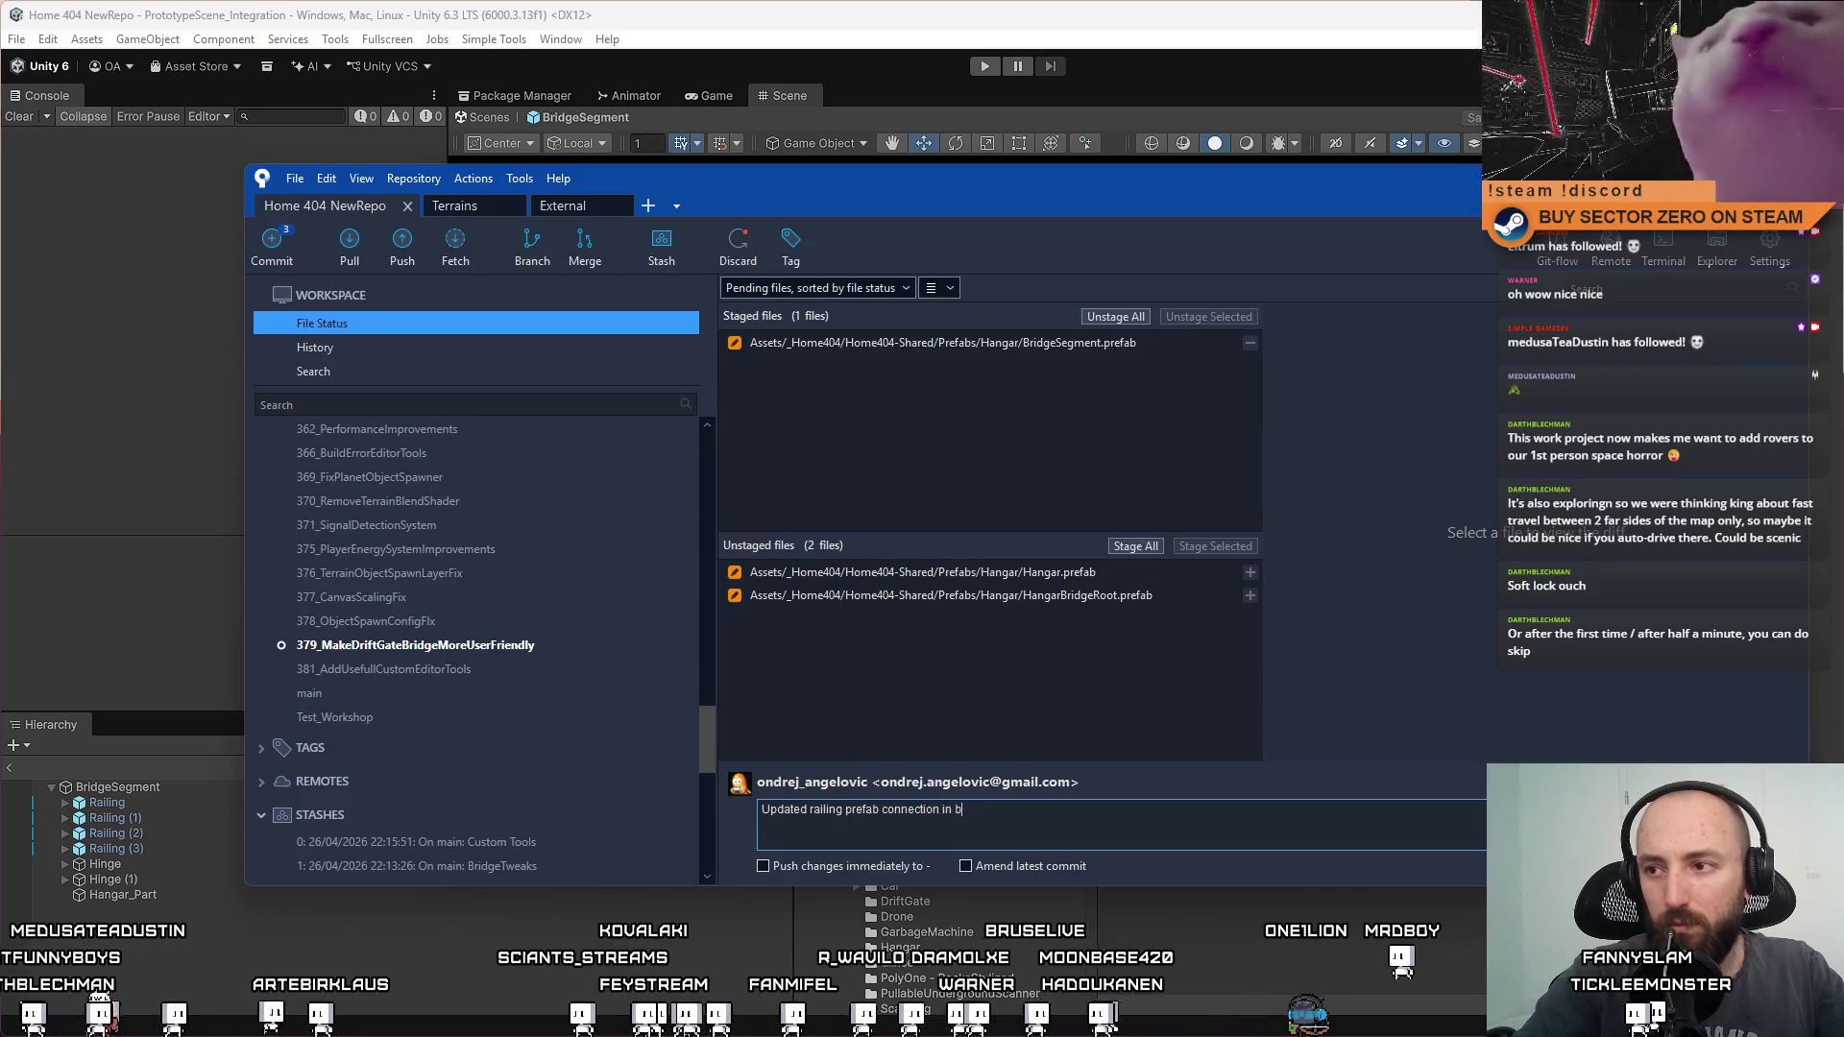
pyautogui.write('ridgeSegment')
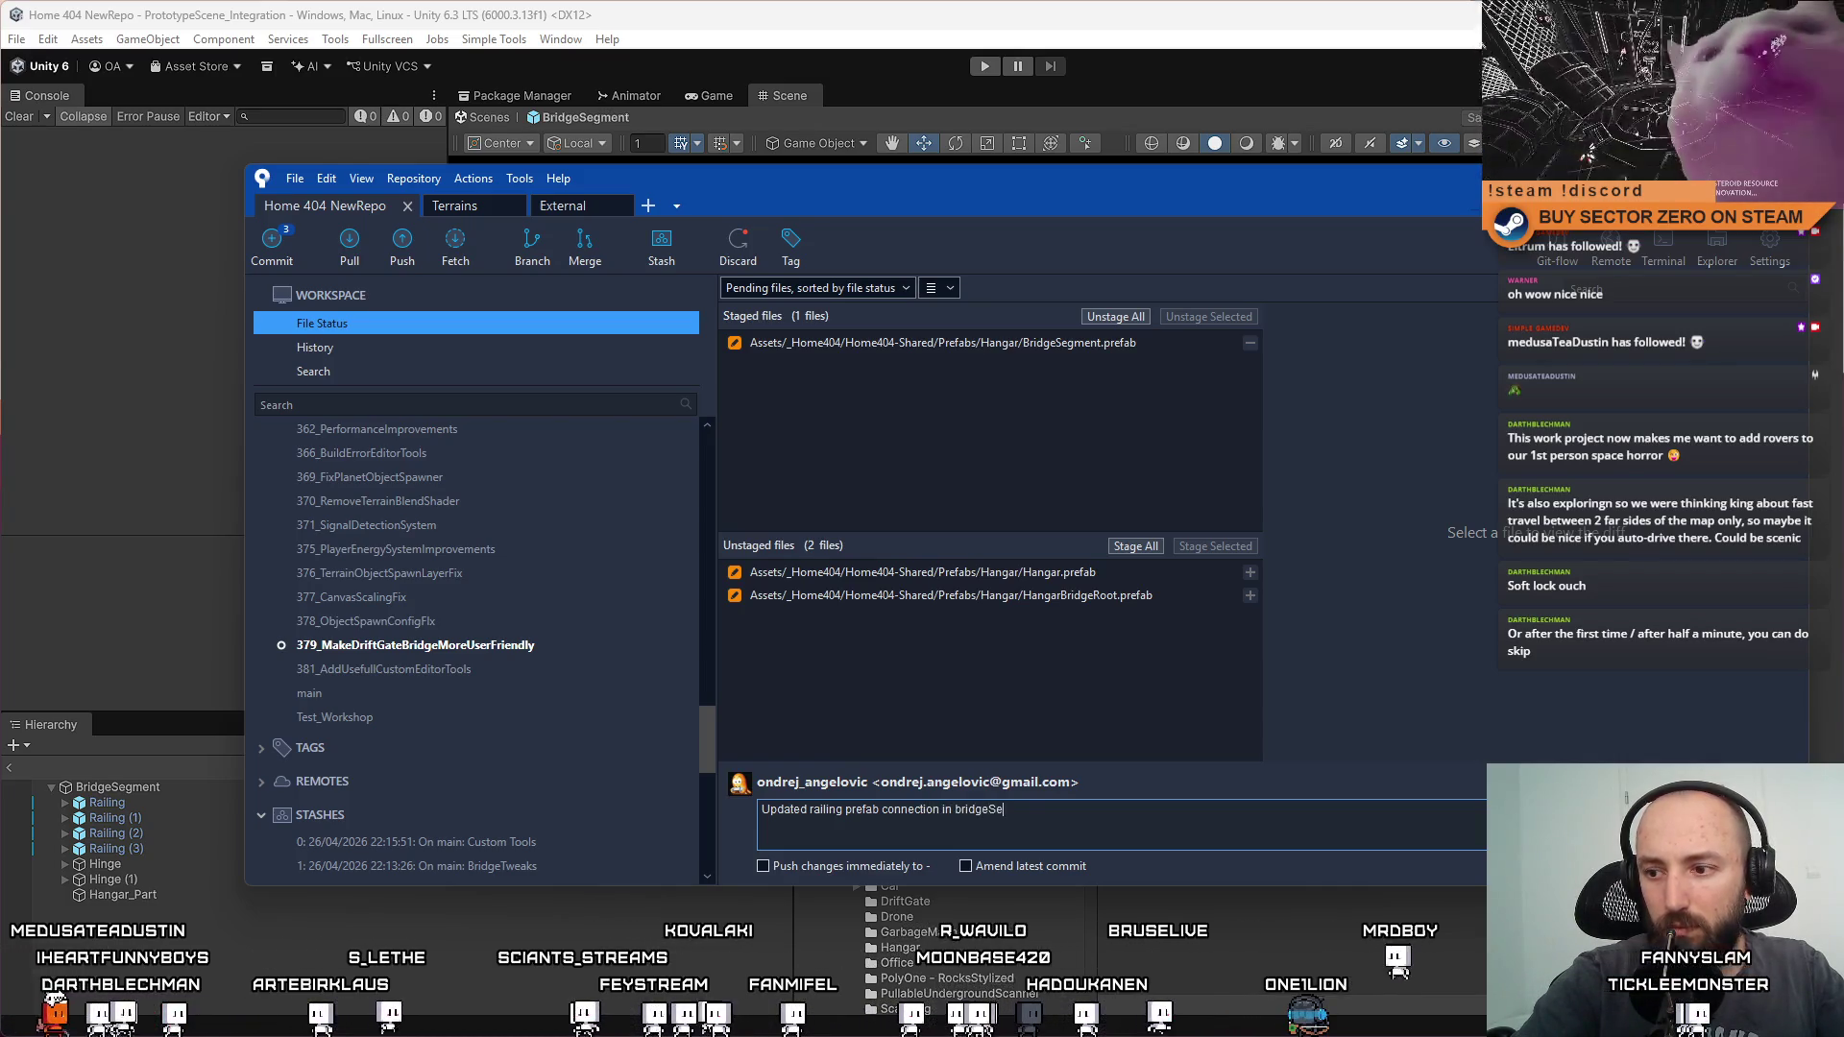
pyautogui.hotkey('ctrl', 'Return')
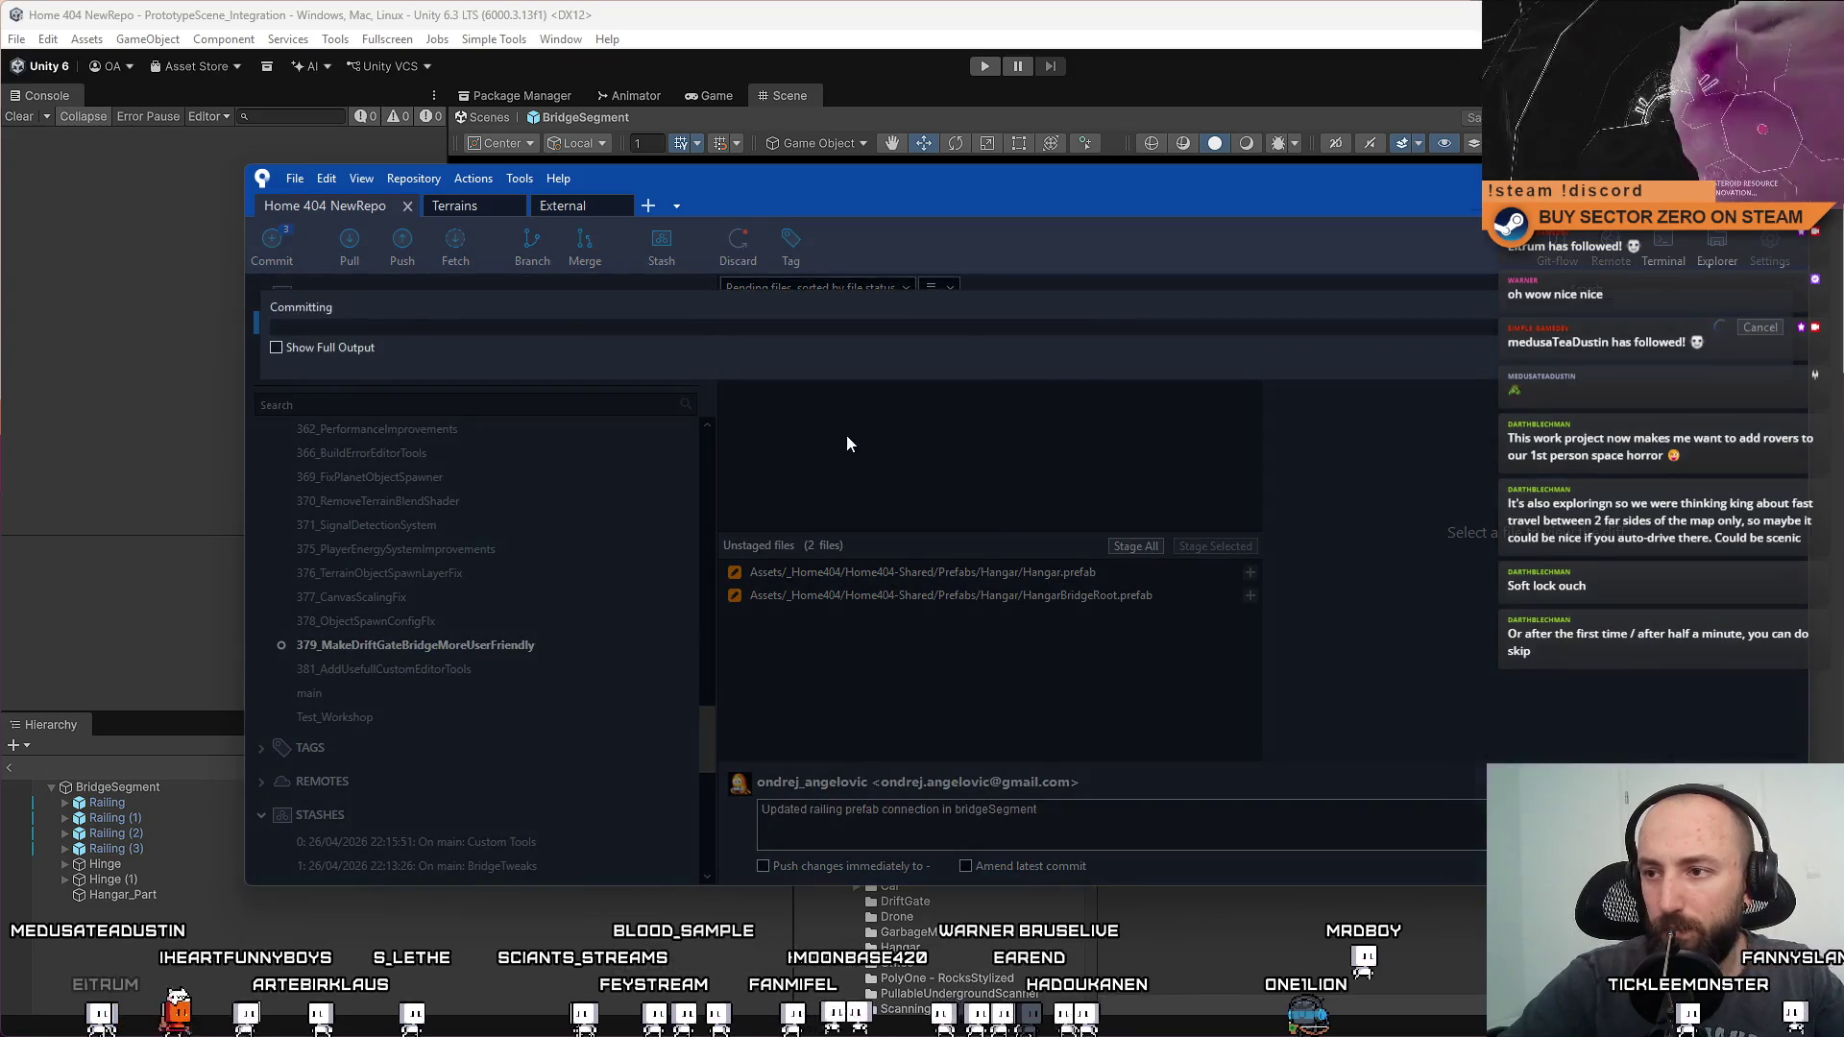
pyautogui.click(390, 321)
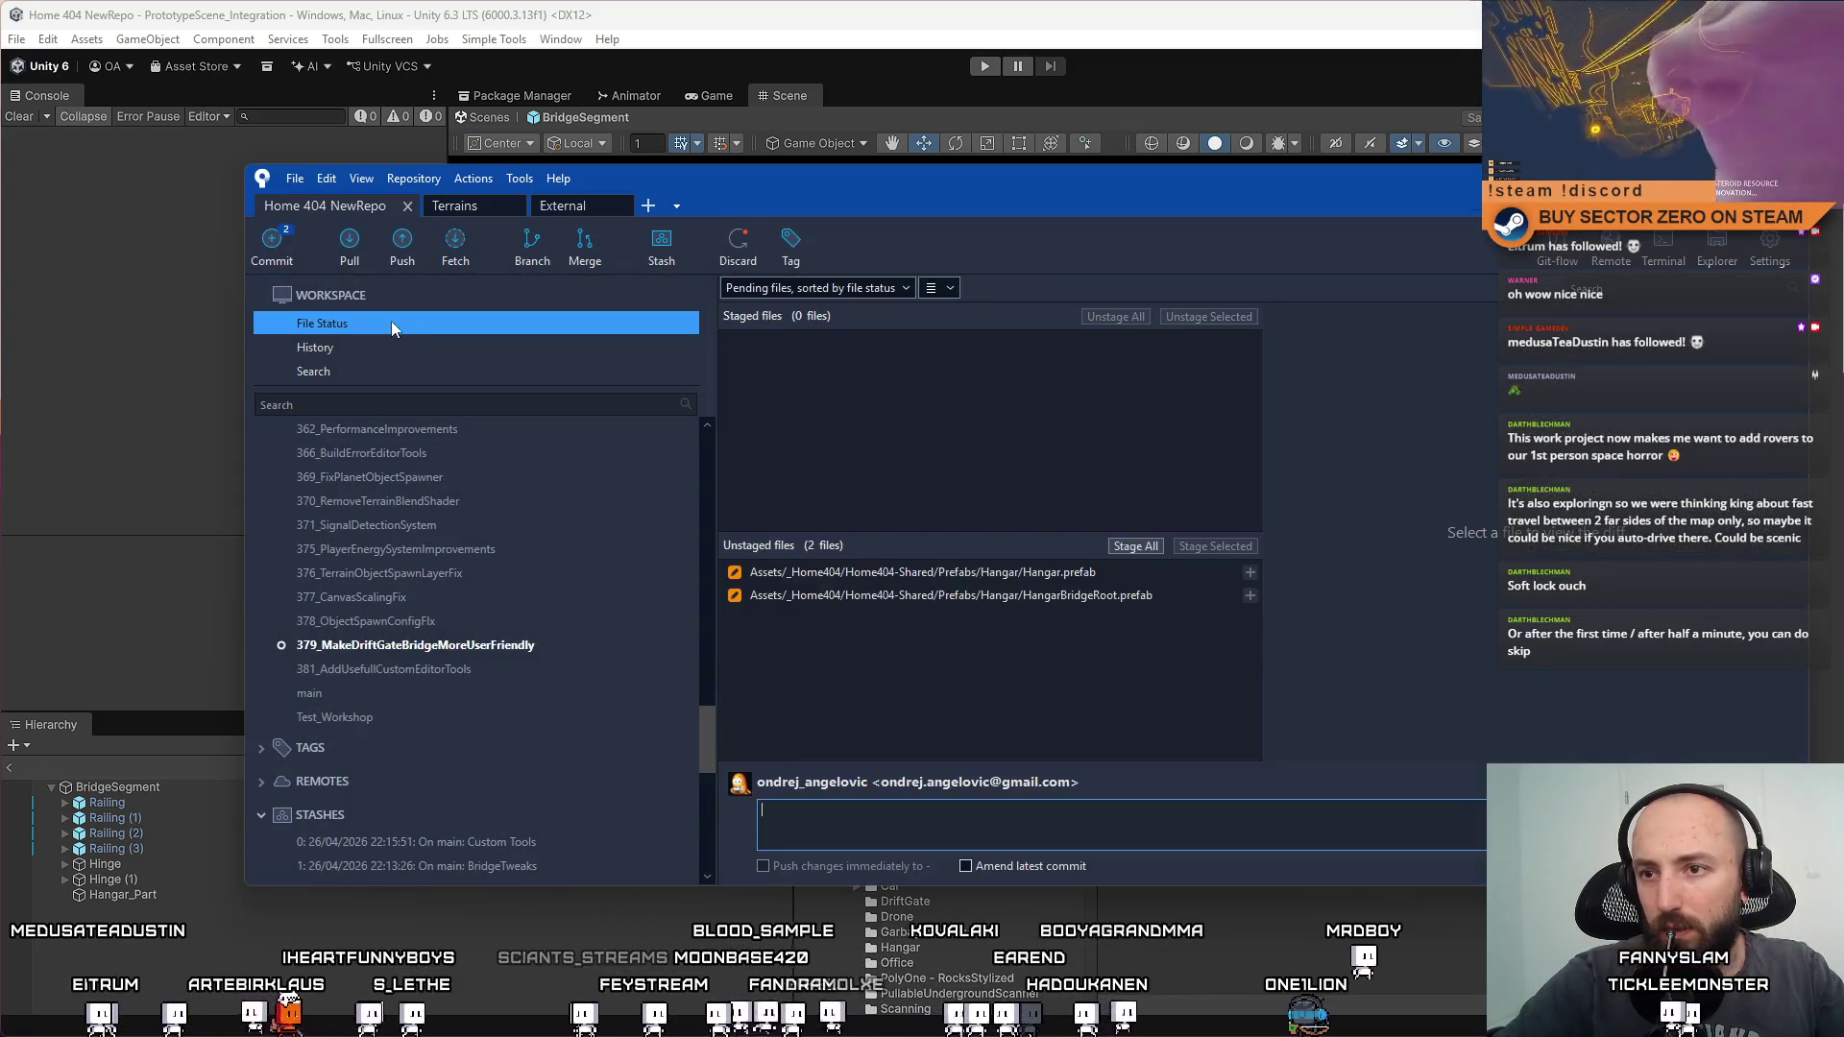
# Stage HangarBridgeRoot.prefab and Hangar.prefab together in Sourcetree
pyautogui.click(1155, 598)
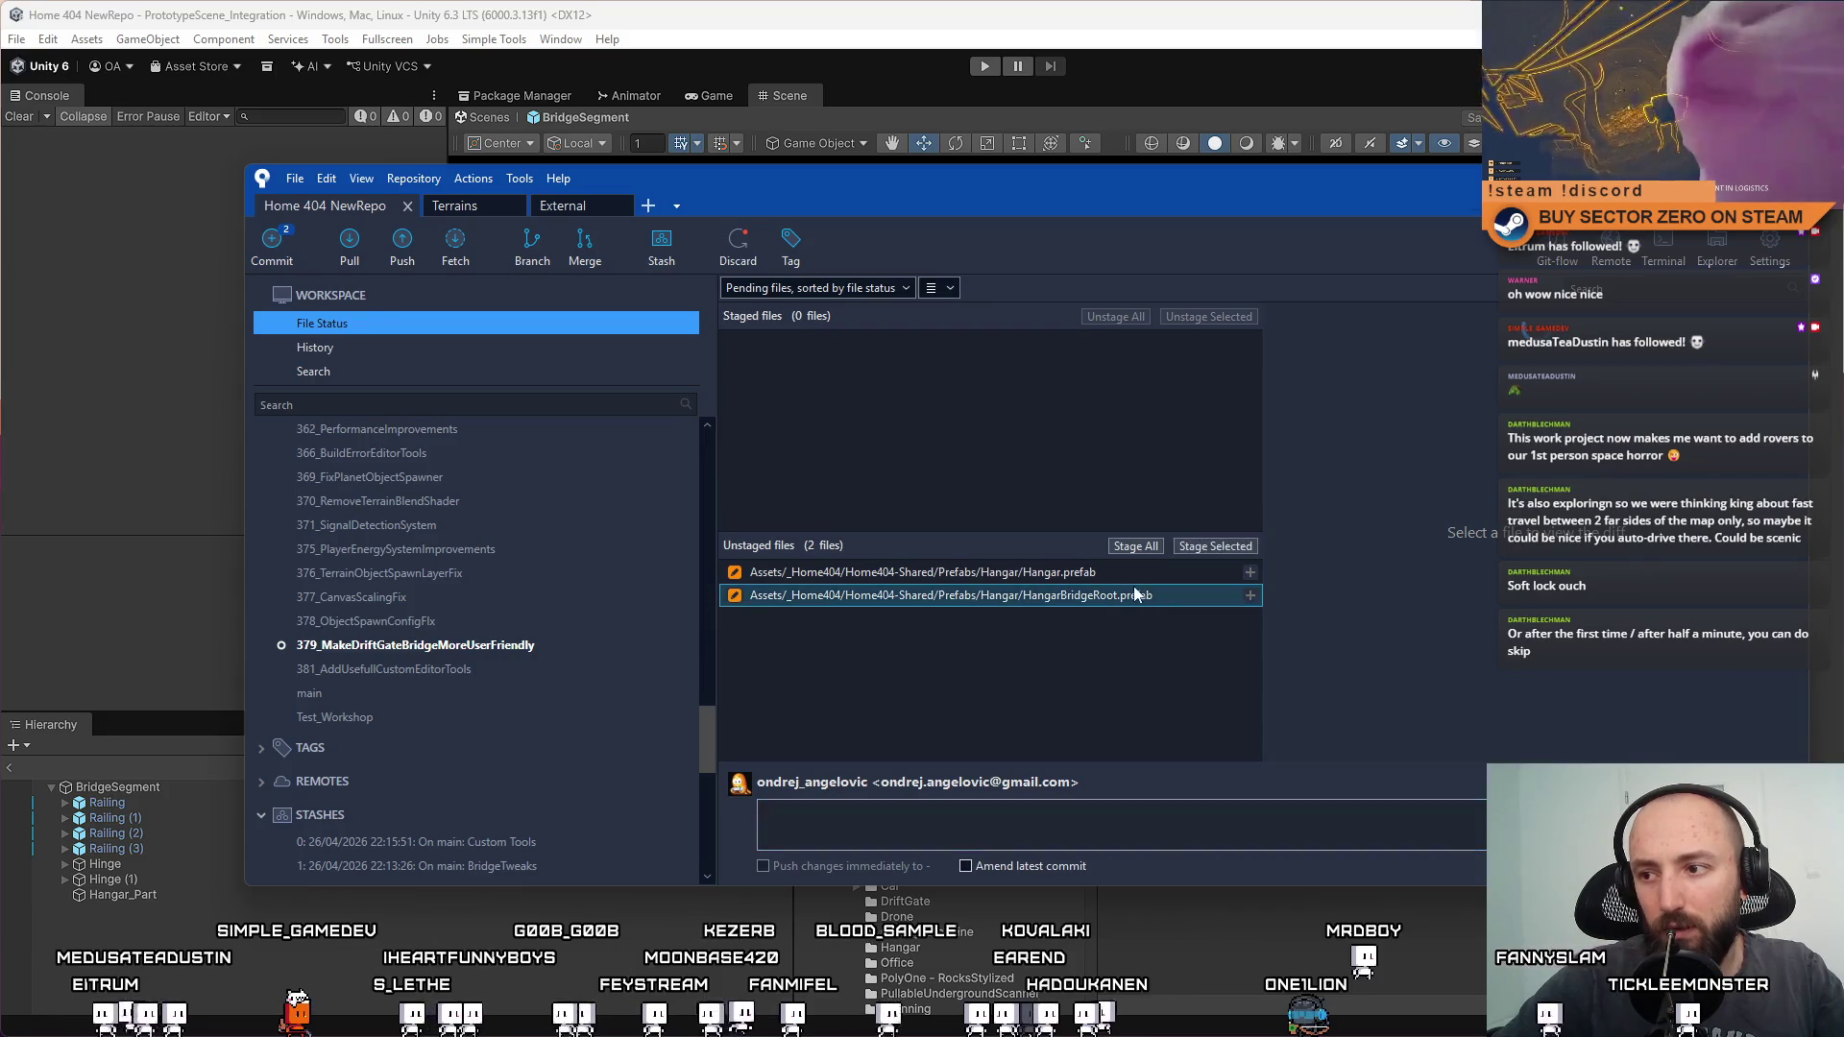
pyautogui.keyDown('shift'); pyautogui.click(1155, 574); pyautogui.keyUp('shift')
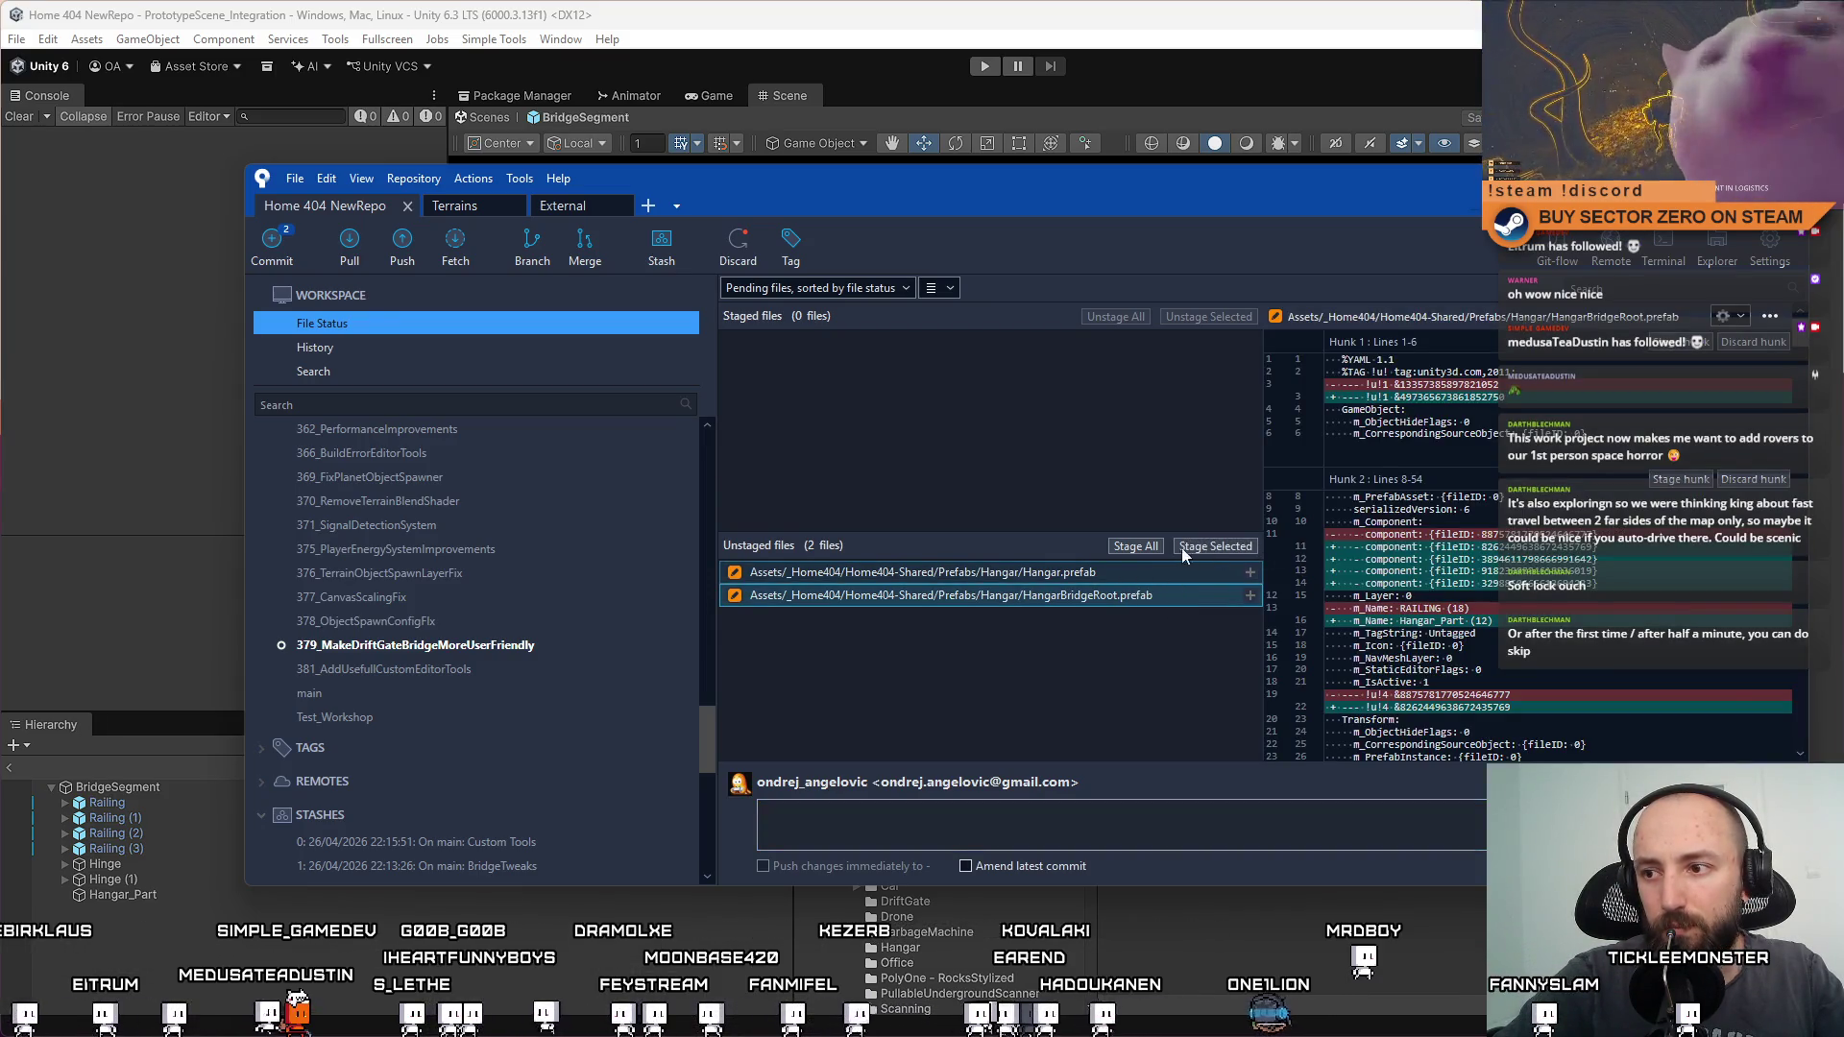
pyautogui.click(1215, 547)
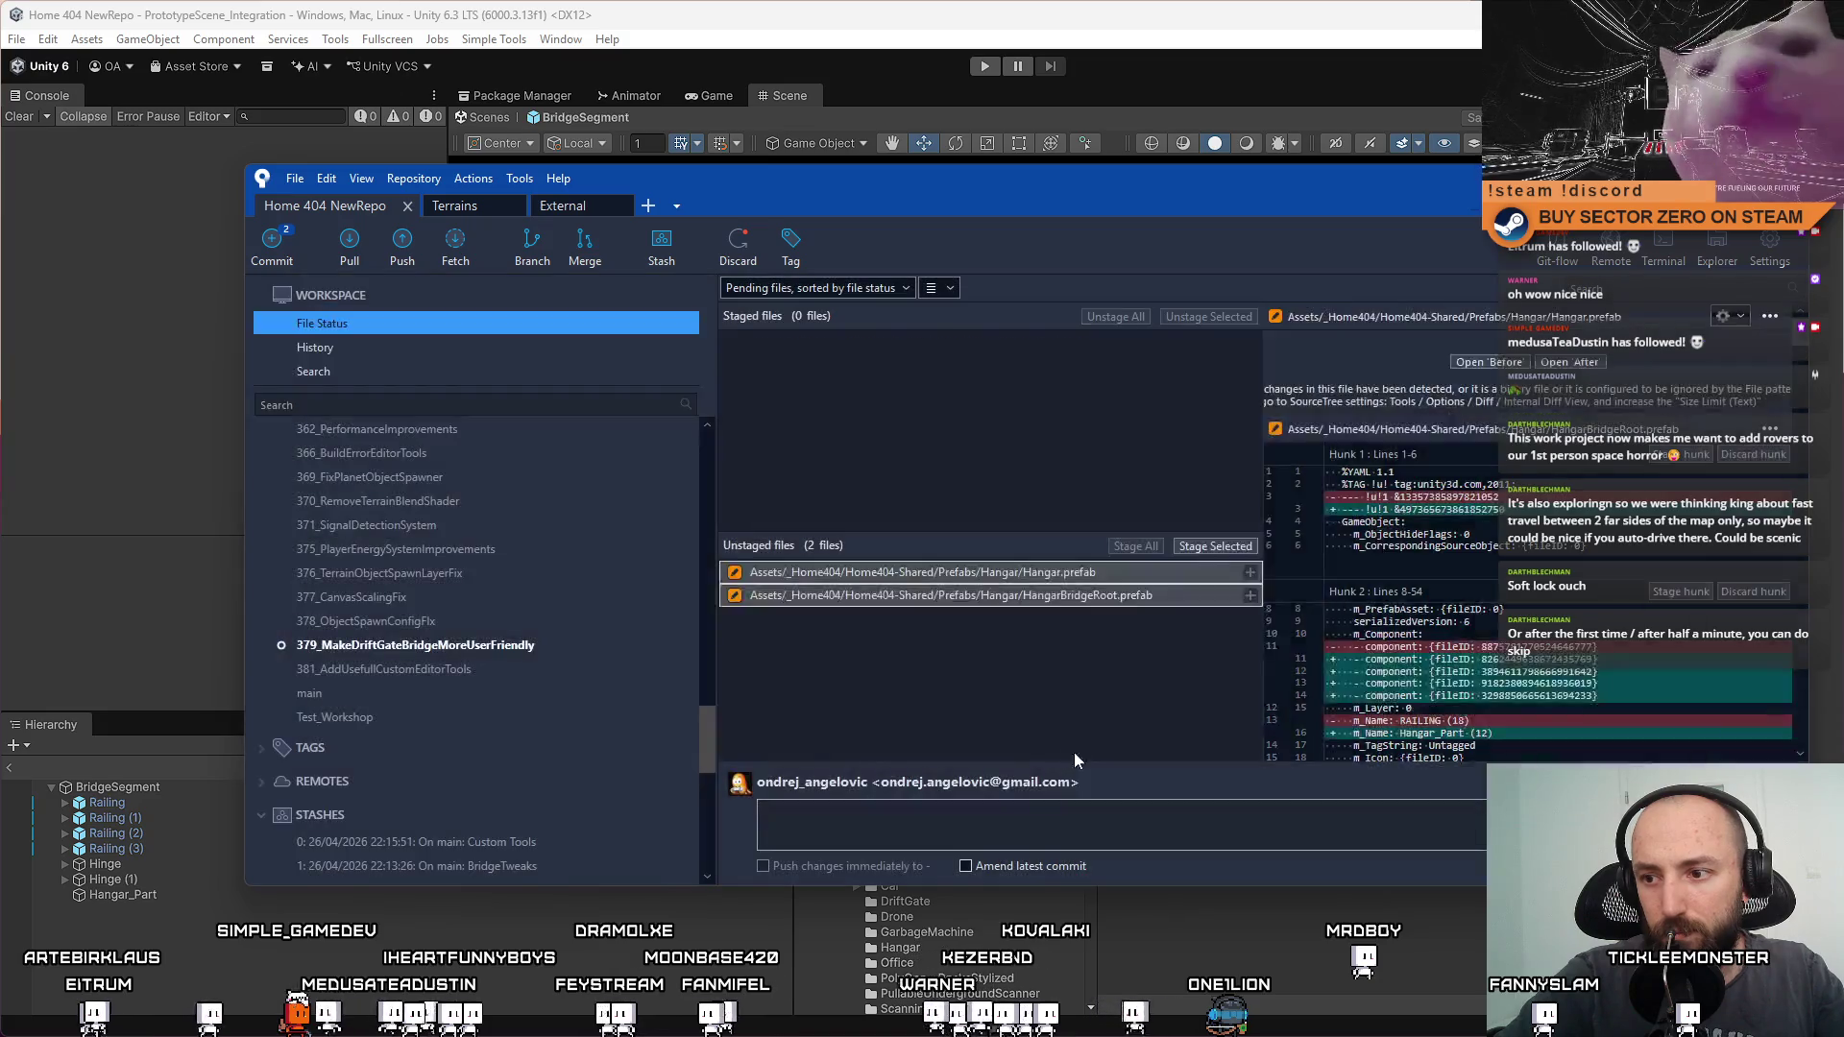
# Commit them with a message about widening the bridge so people crash less, plus modified visuals
pyautogui.click(956, 824)
pyautogui.write('Maded br')
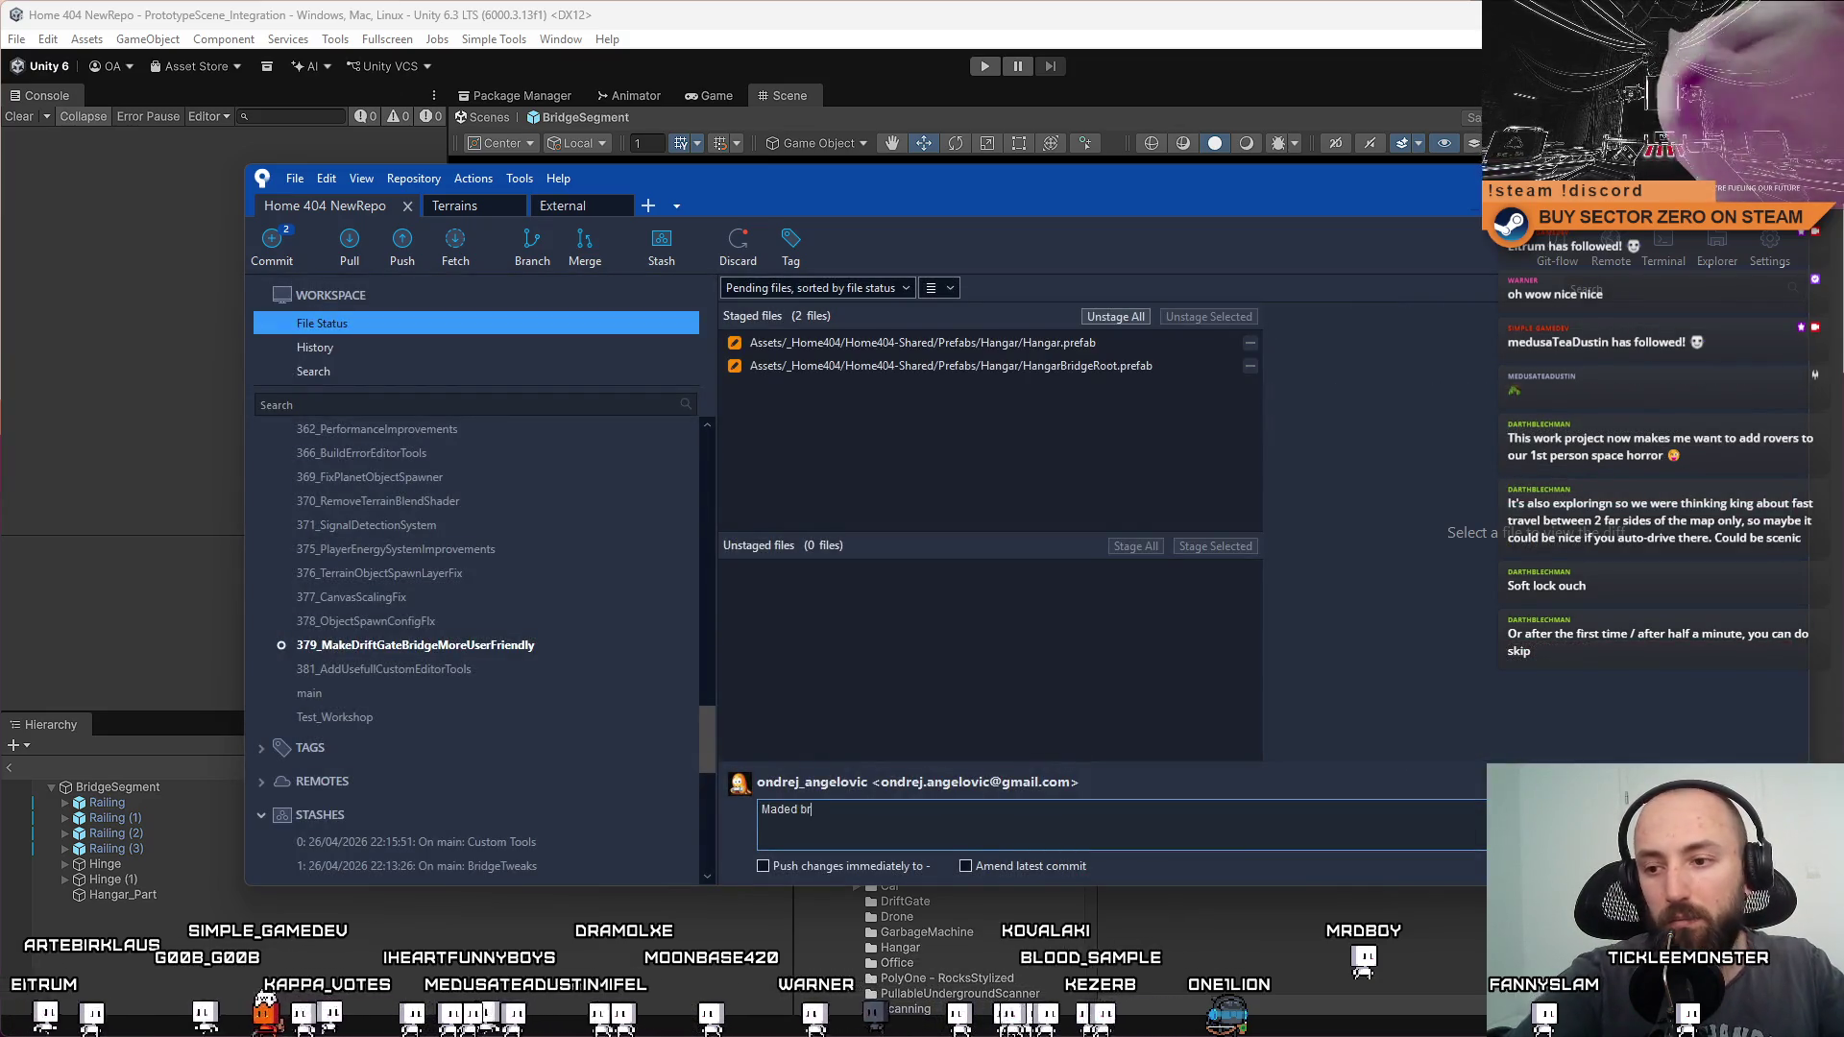
pyautogui.press('BackSpace')
pyautogui.press('BackSpace')
pyautogui.press('BackSpace')
pyautogui.press('BackSpace')
pyautogui.write(' br')
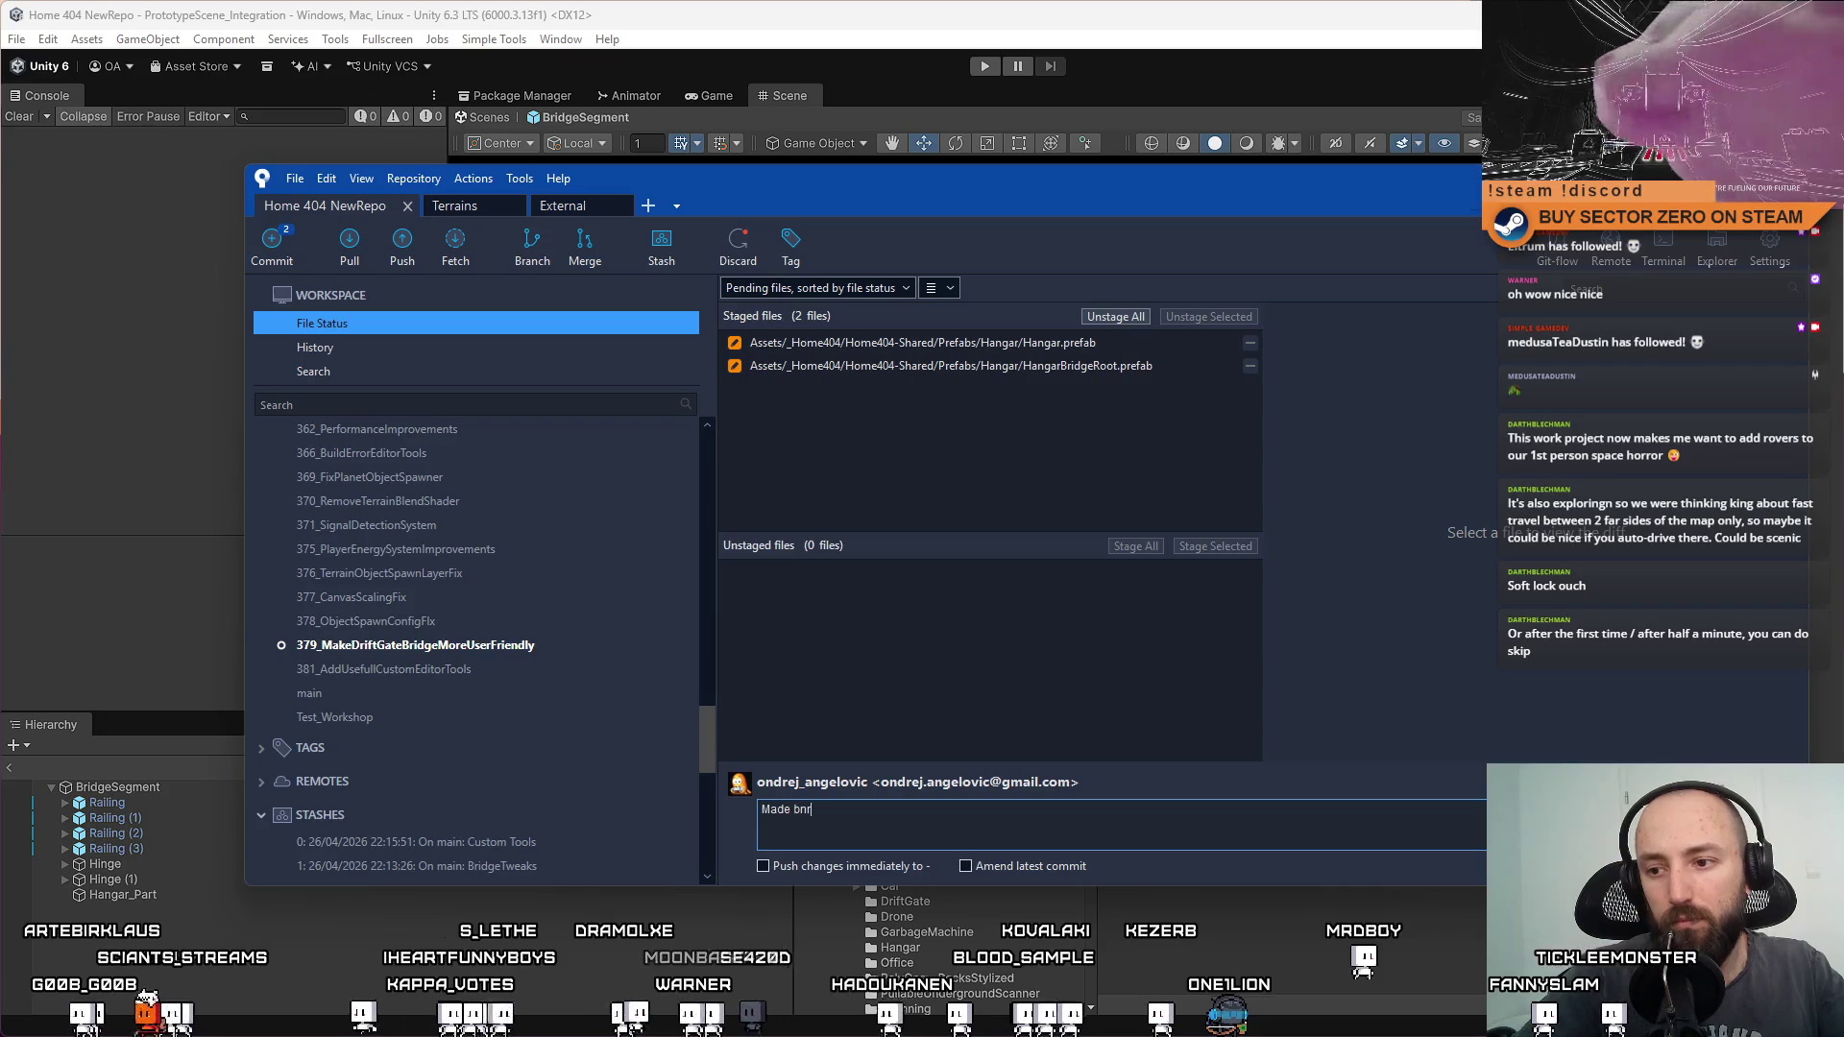
pyautogui.write('idge wider so ')
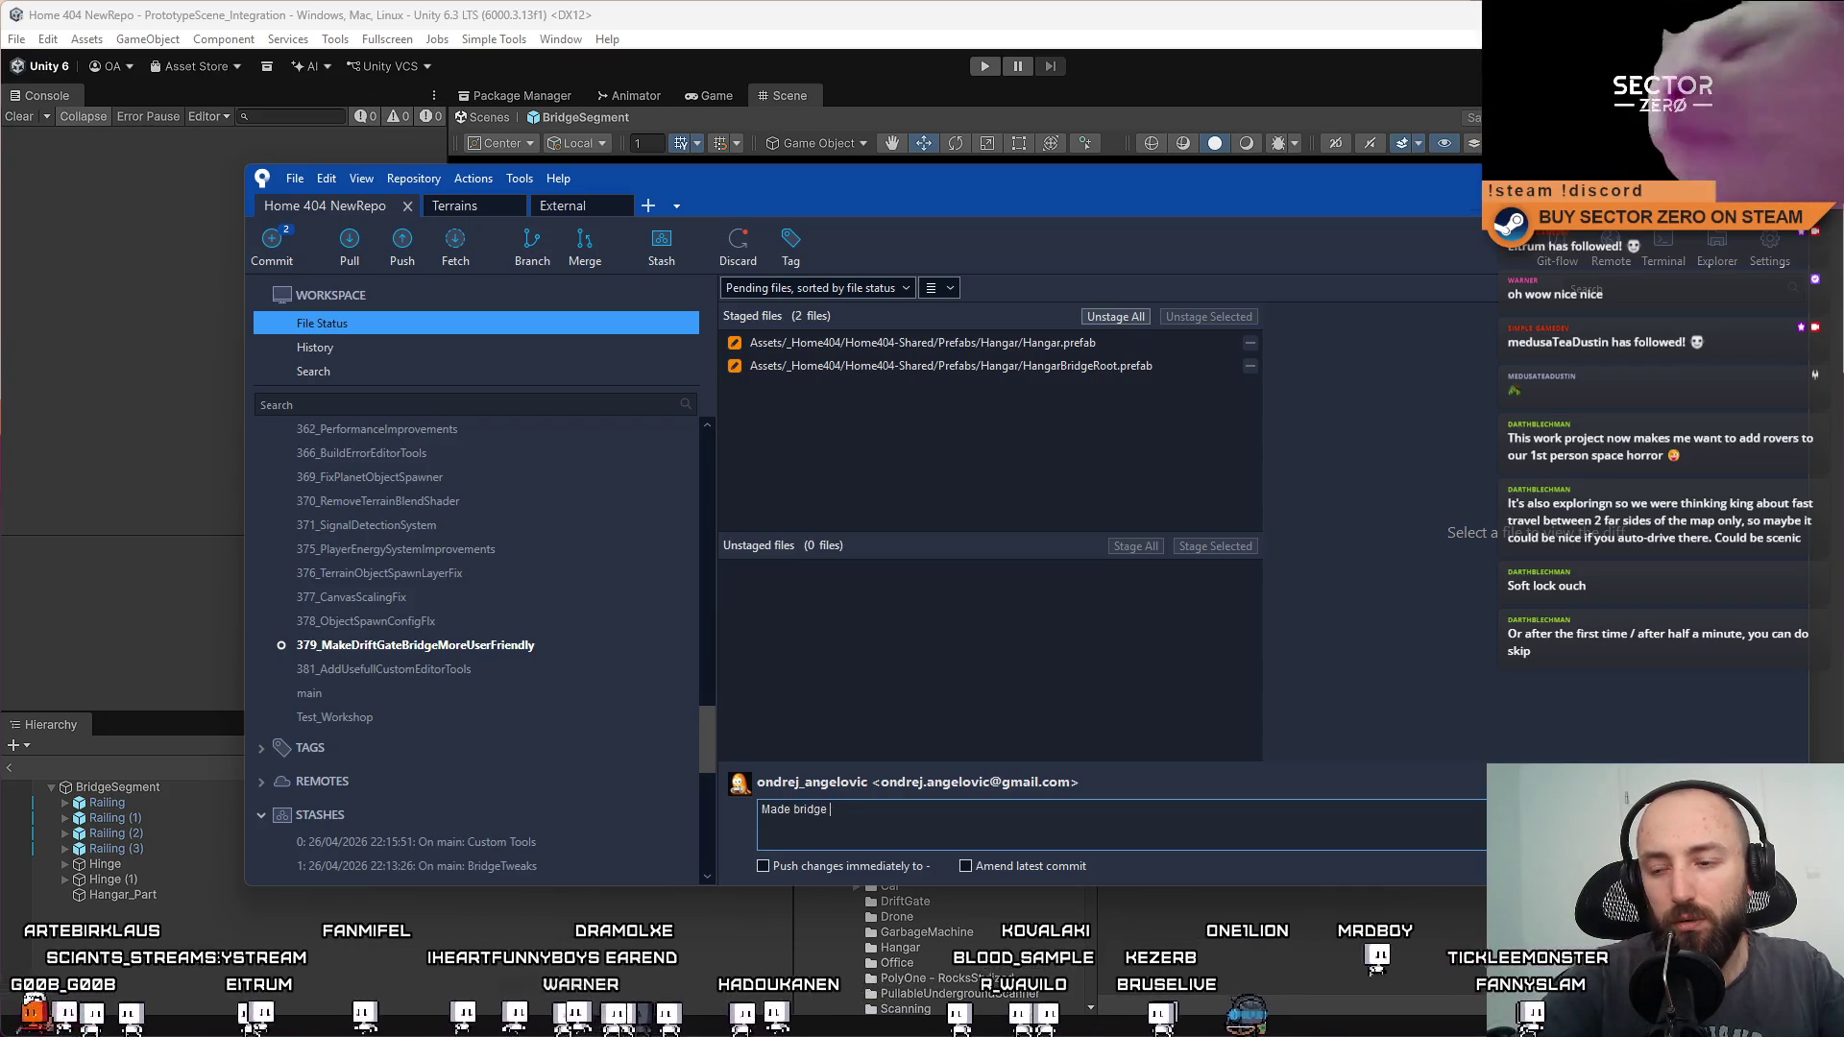
pyautogui.write('pe')
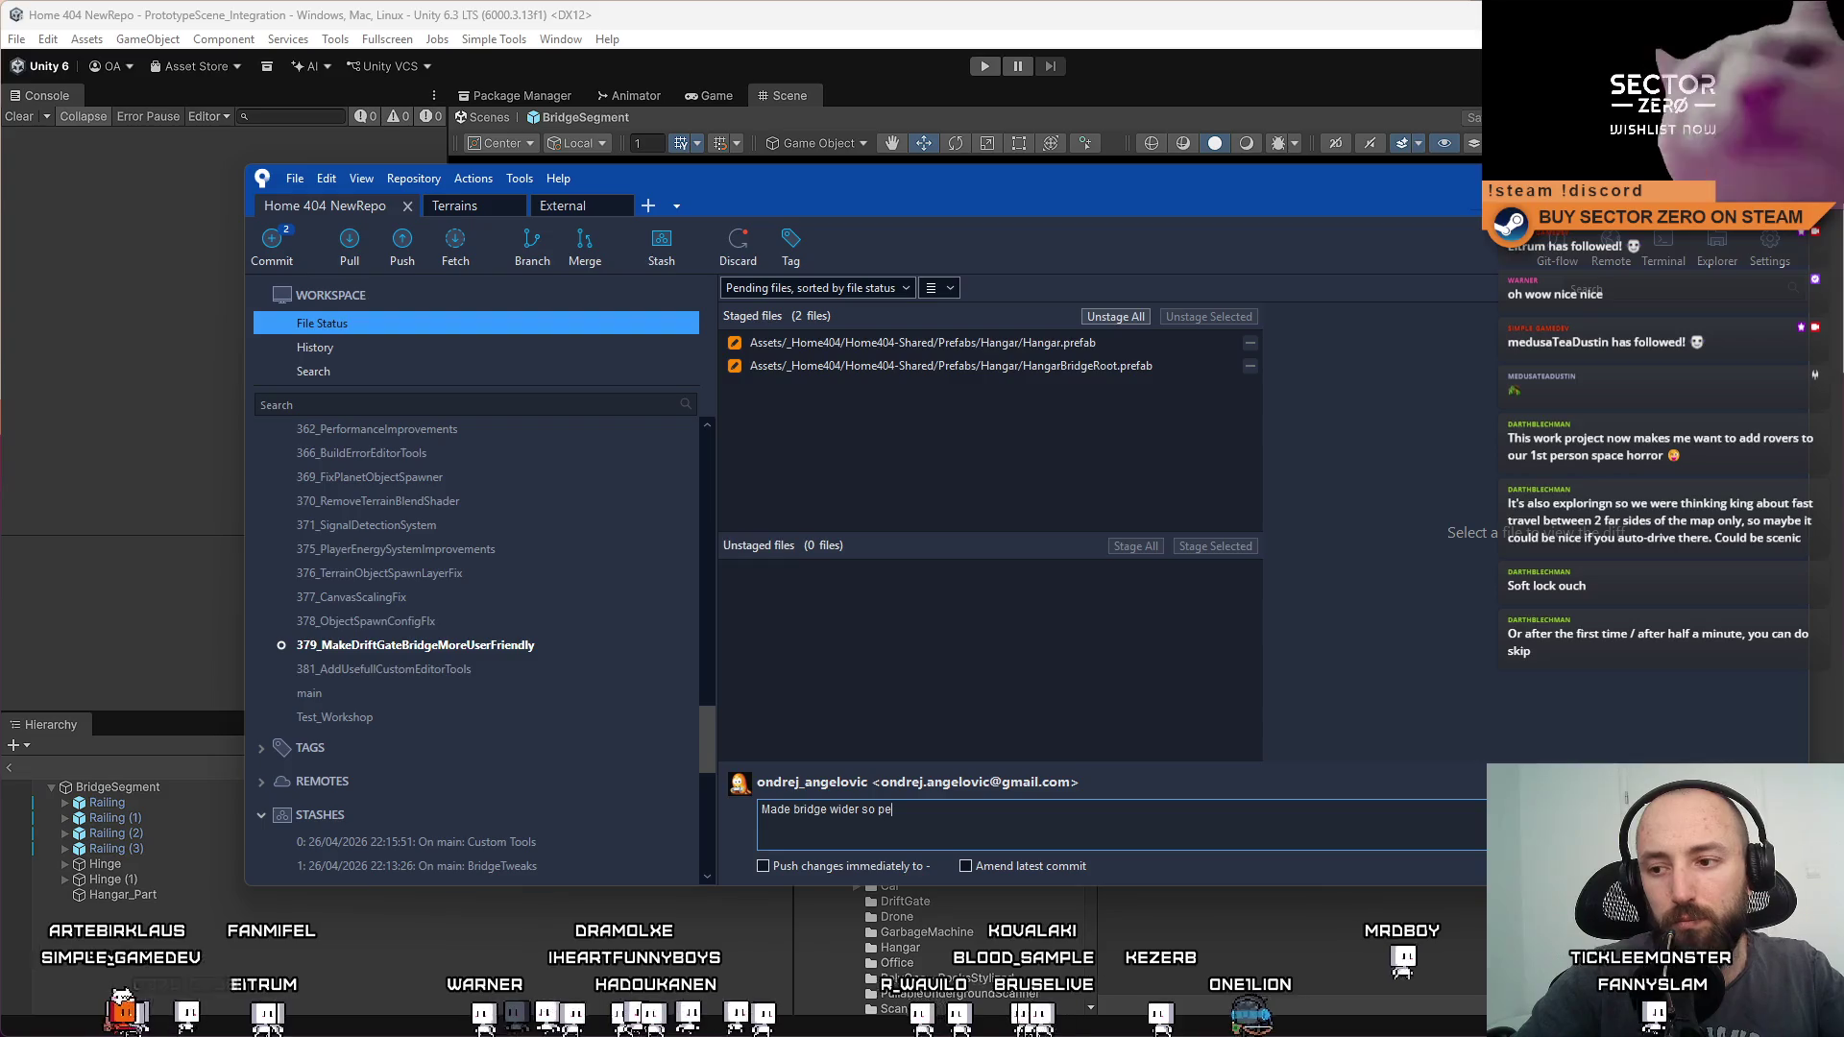
pyautogui.write("ople don't ")
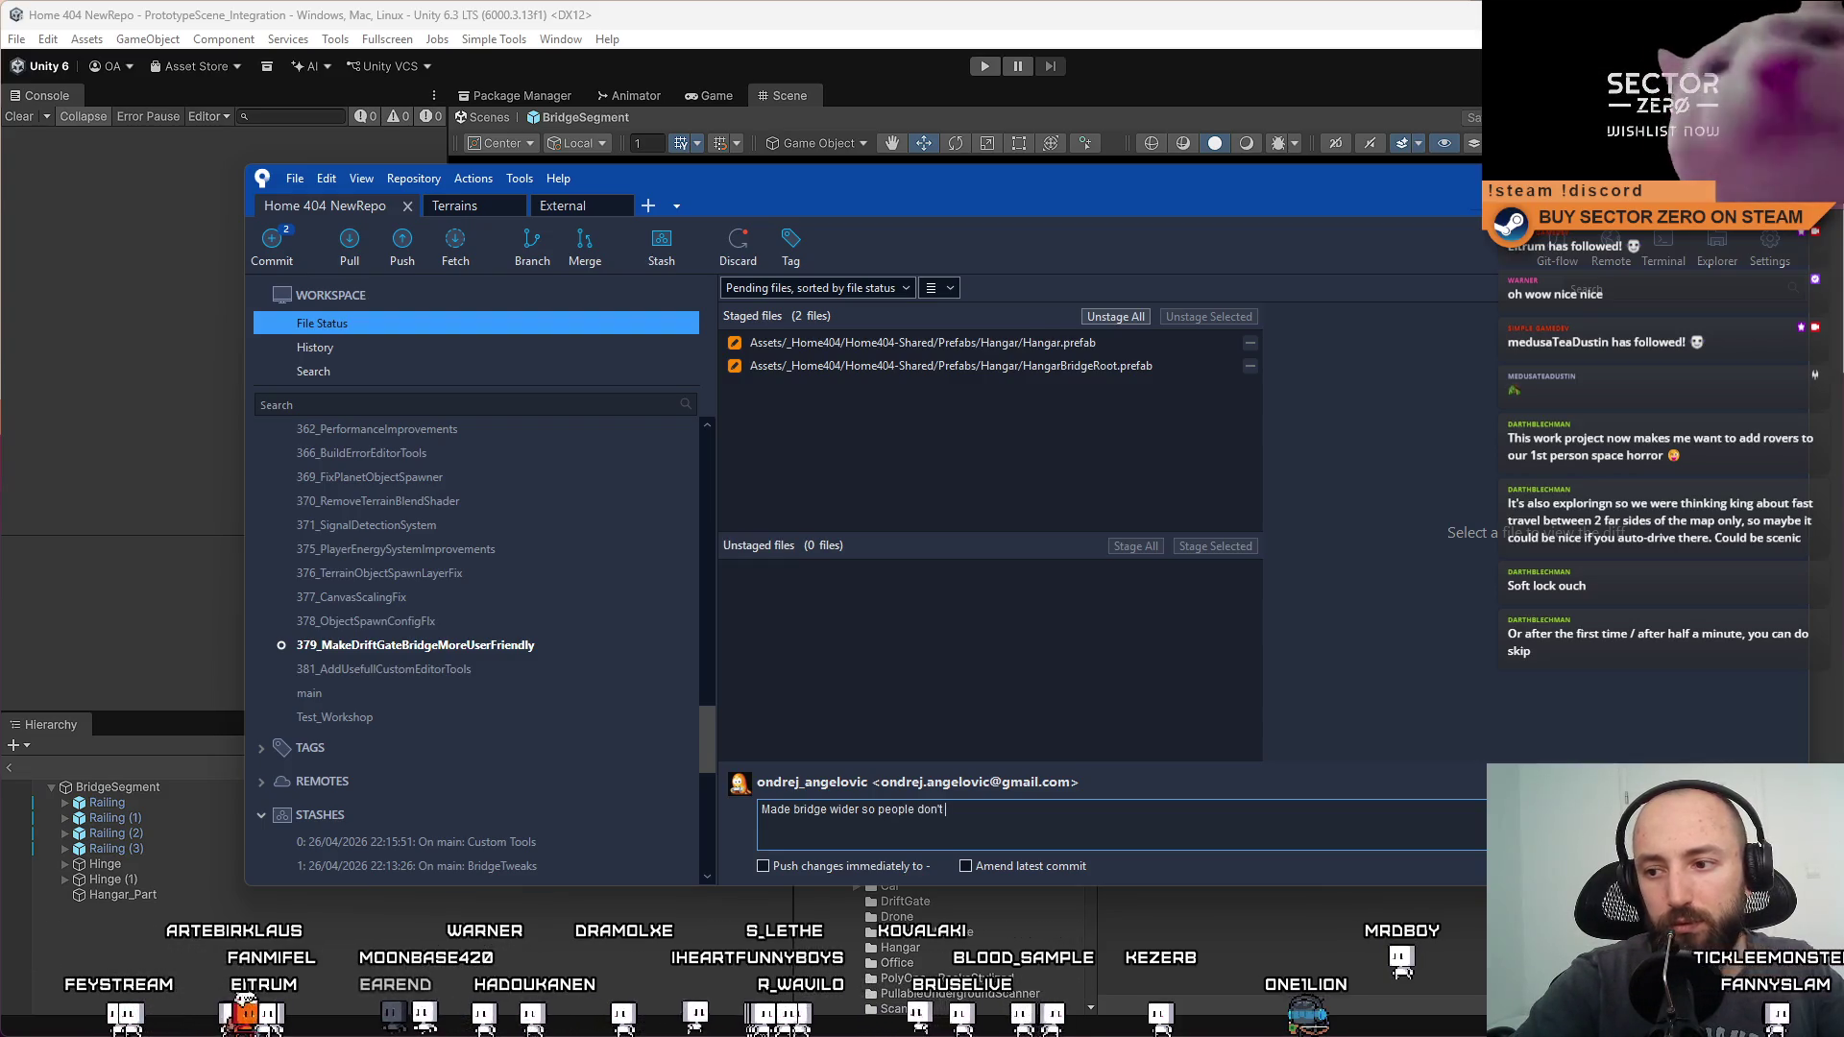
pyautogui.write('crash so')
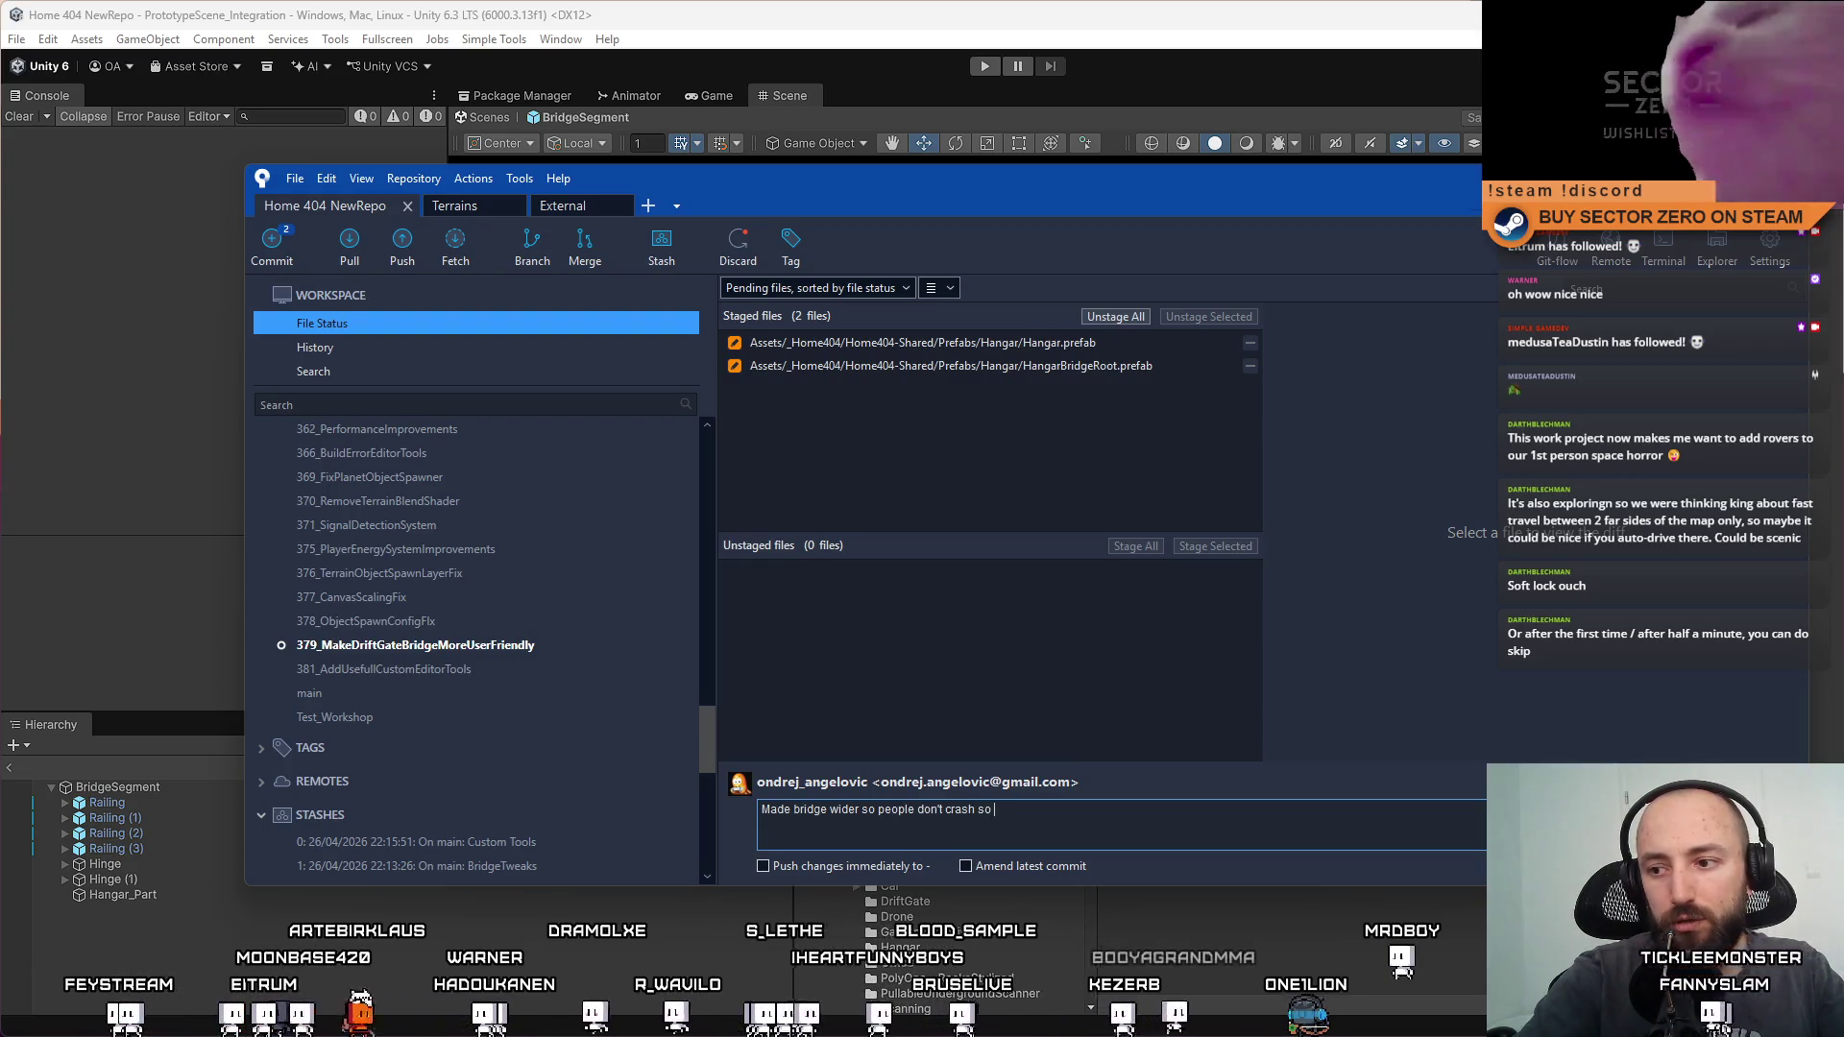
pyautogui.write(' often + modified visuals')
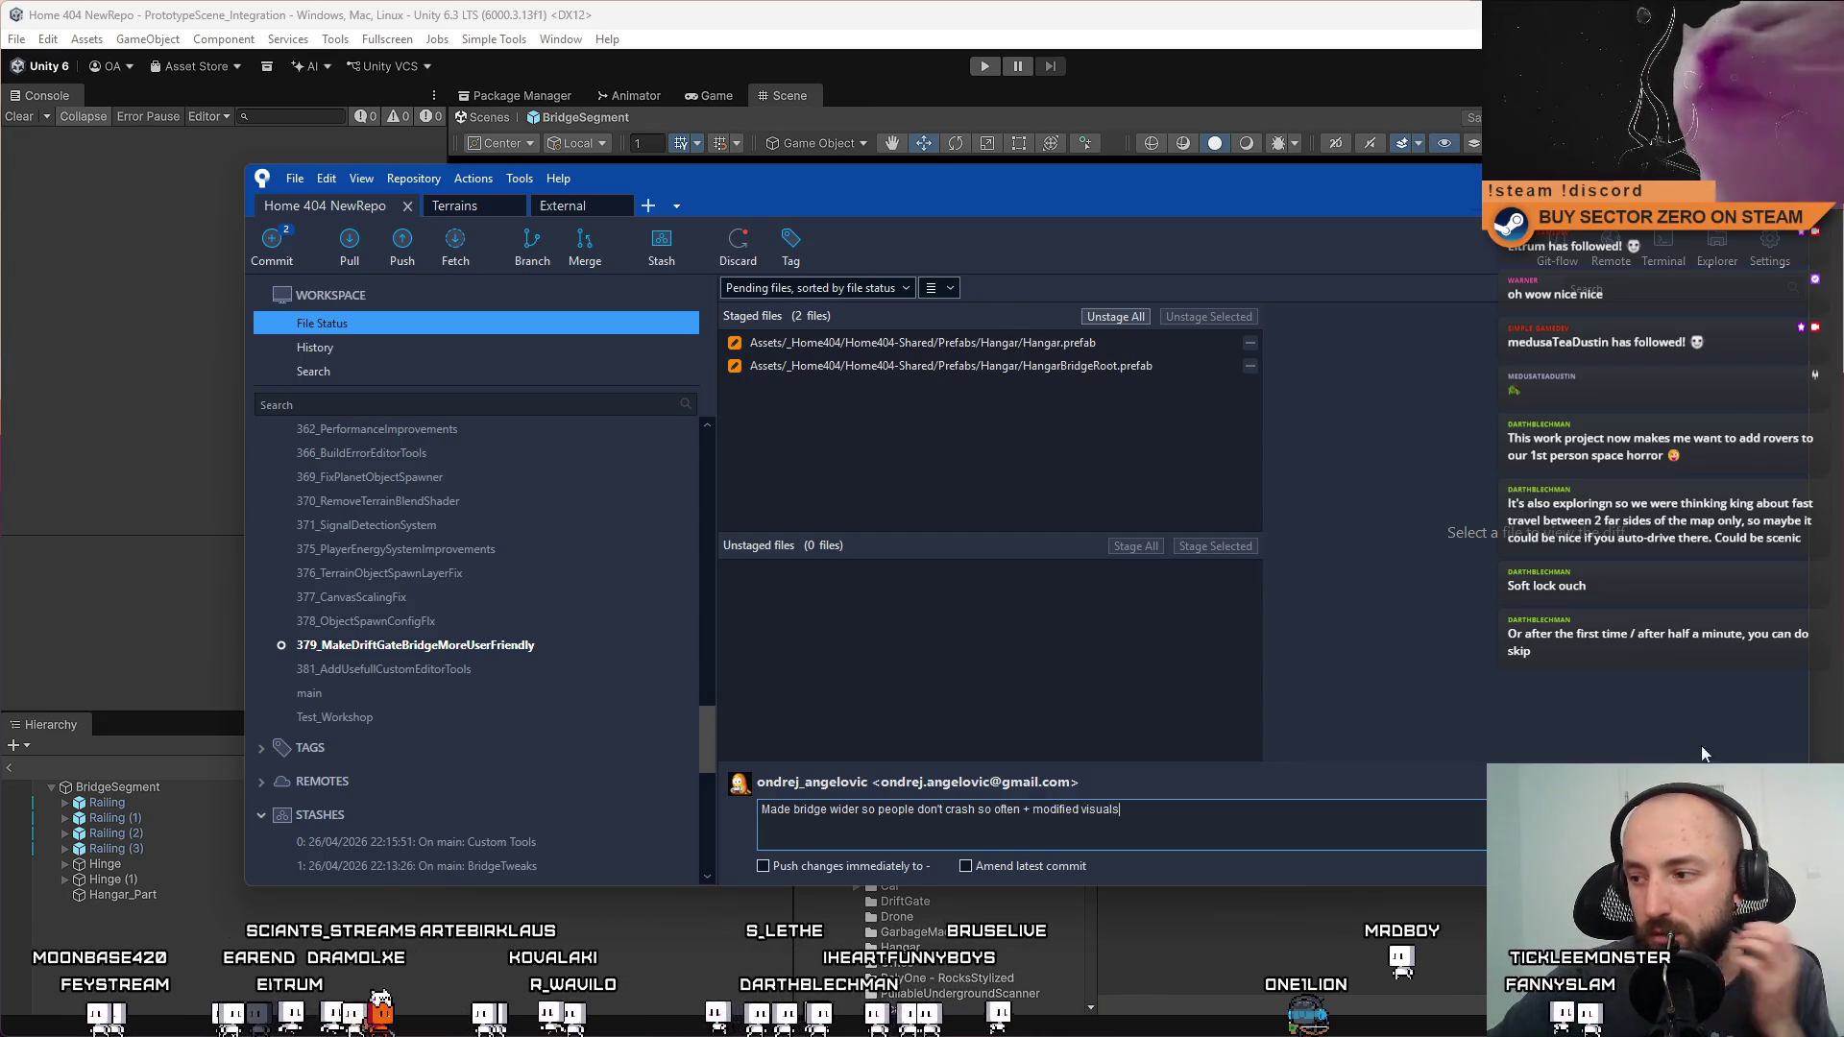
pyautogui.hotkey('ctrl', 'Return')
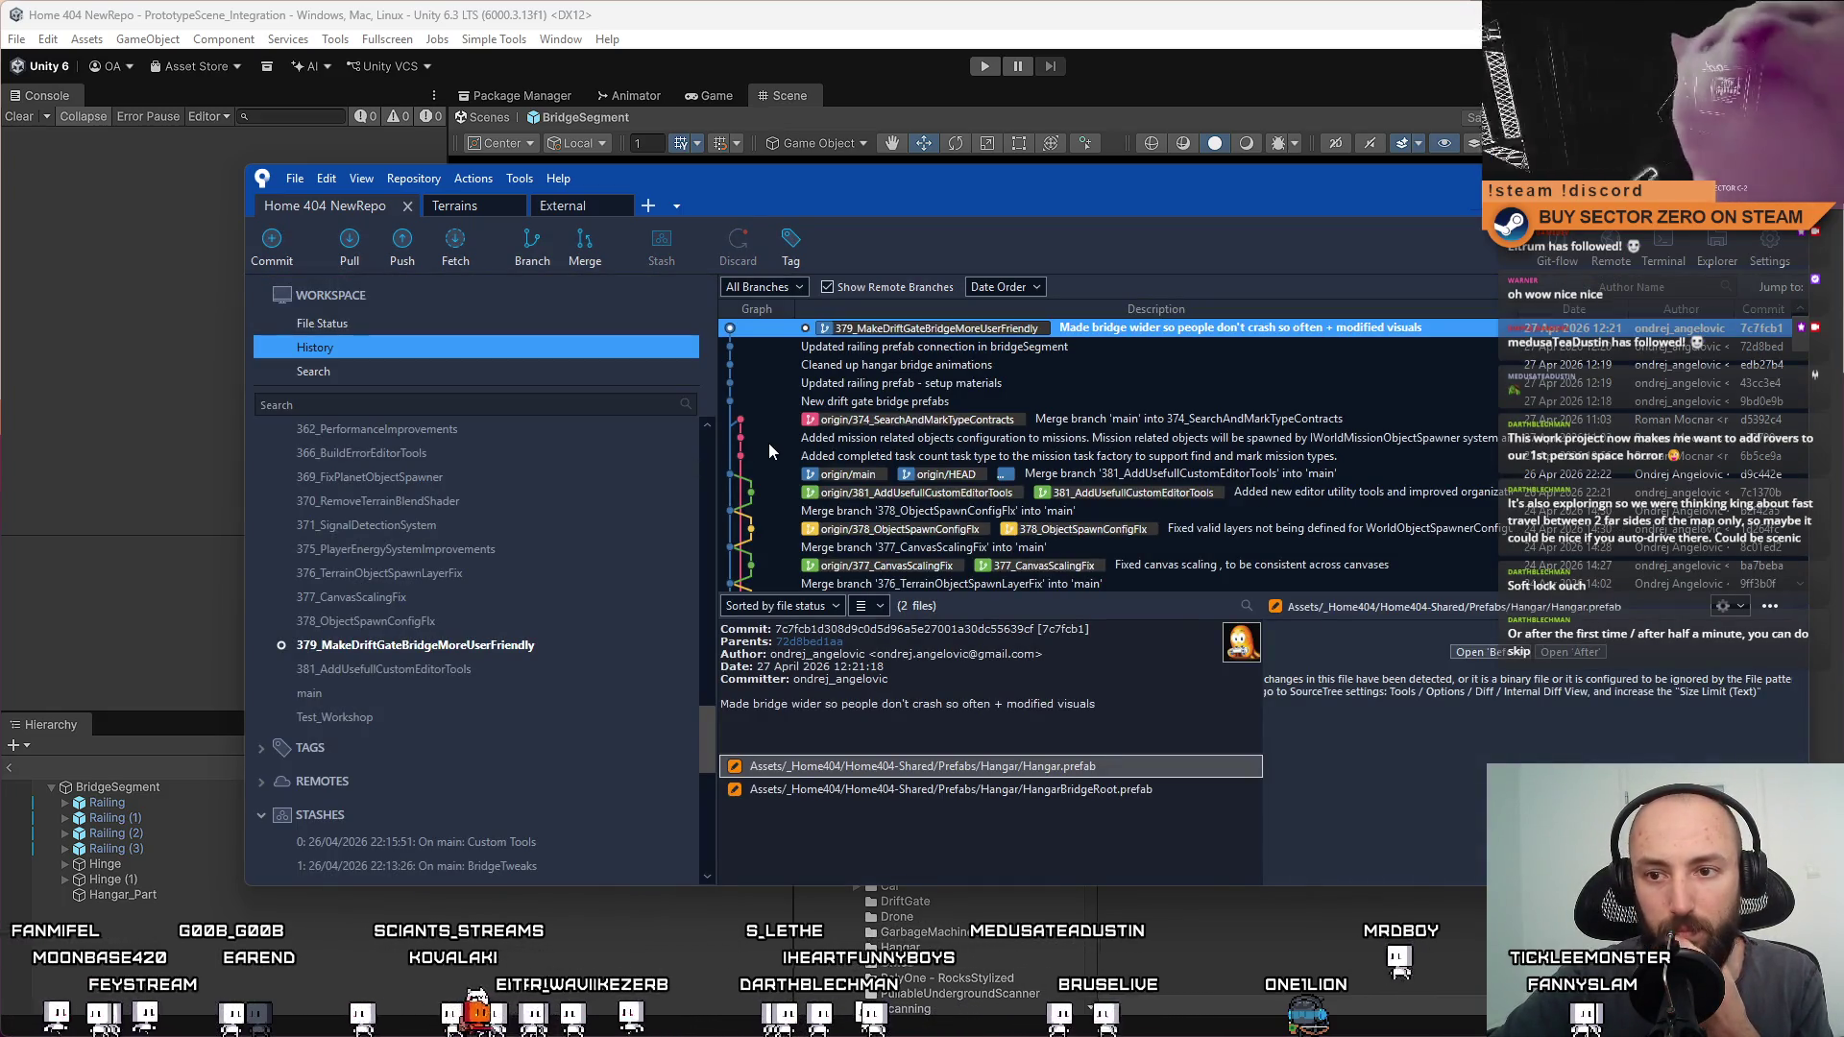
pyautogui.click(362, 320)
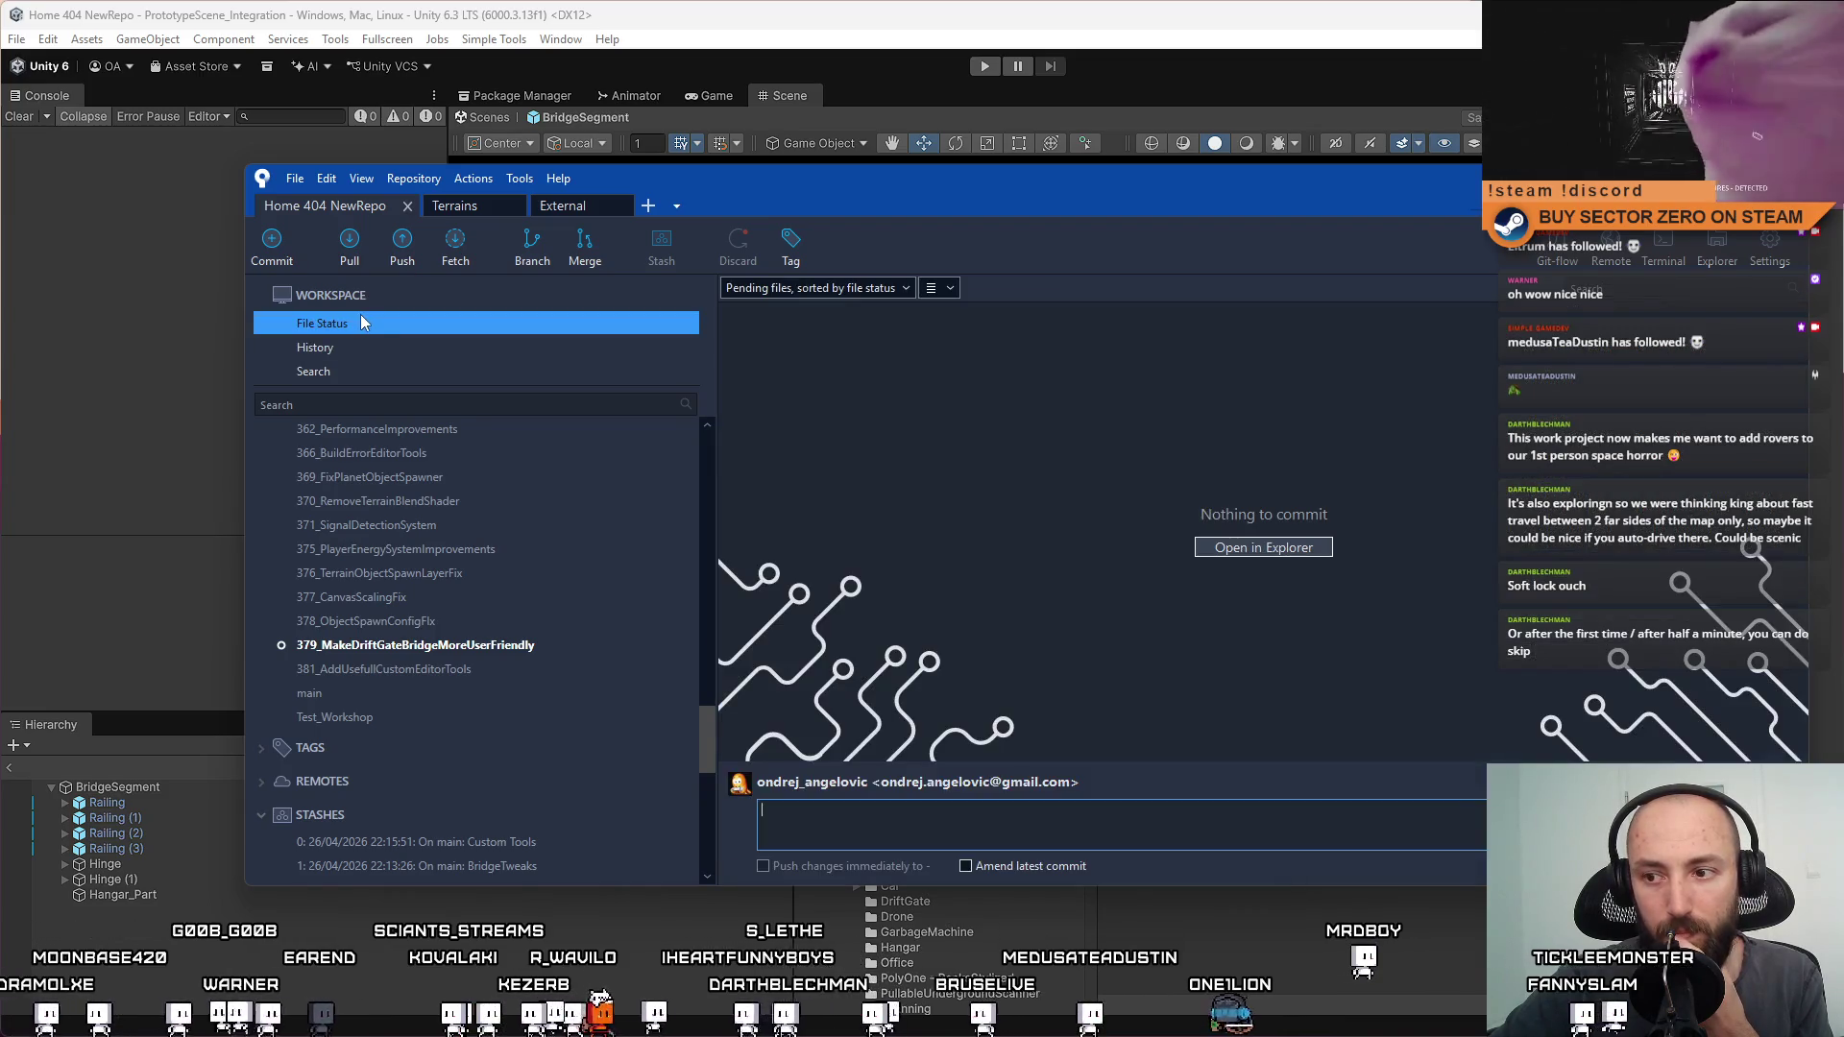
pyautogui.click(356, 343)
pyautogui.click(372, 319)
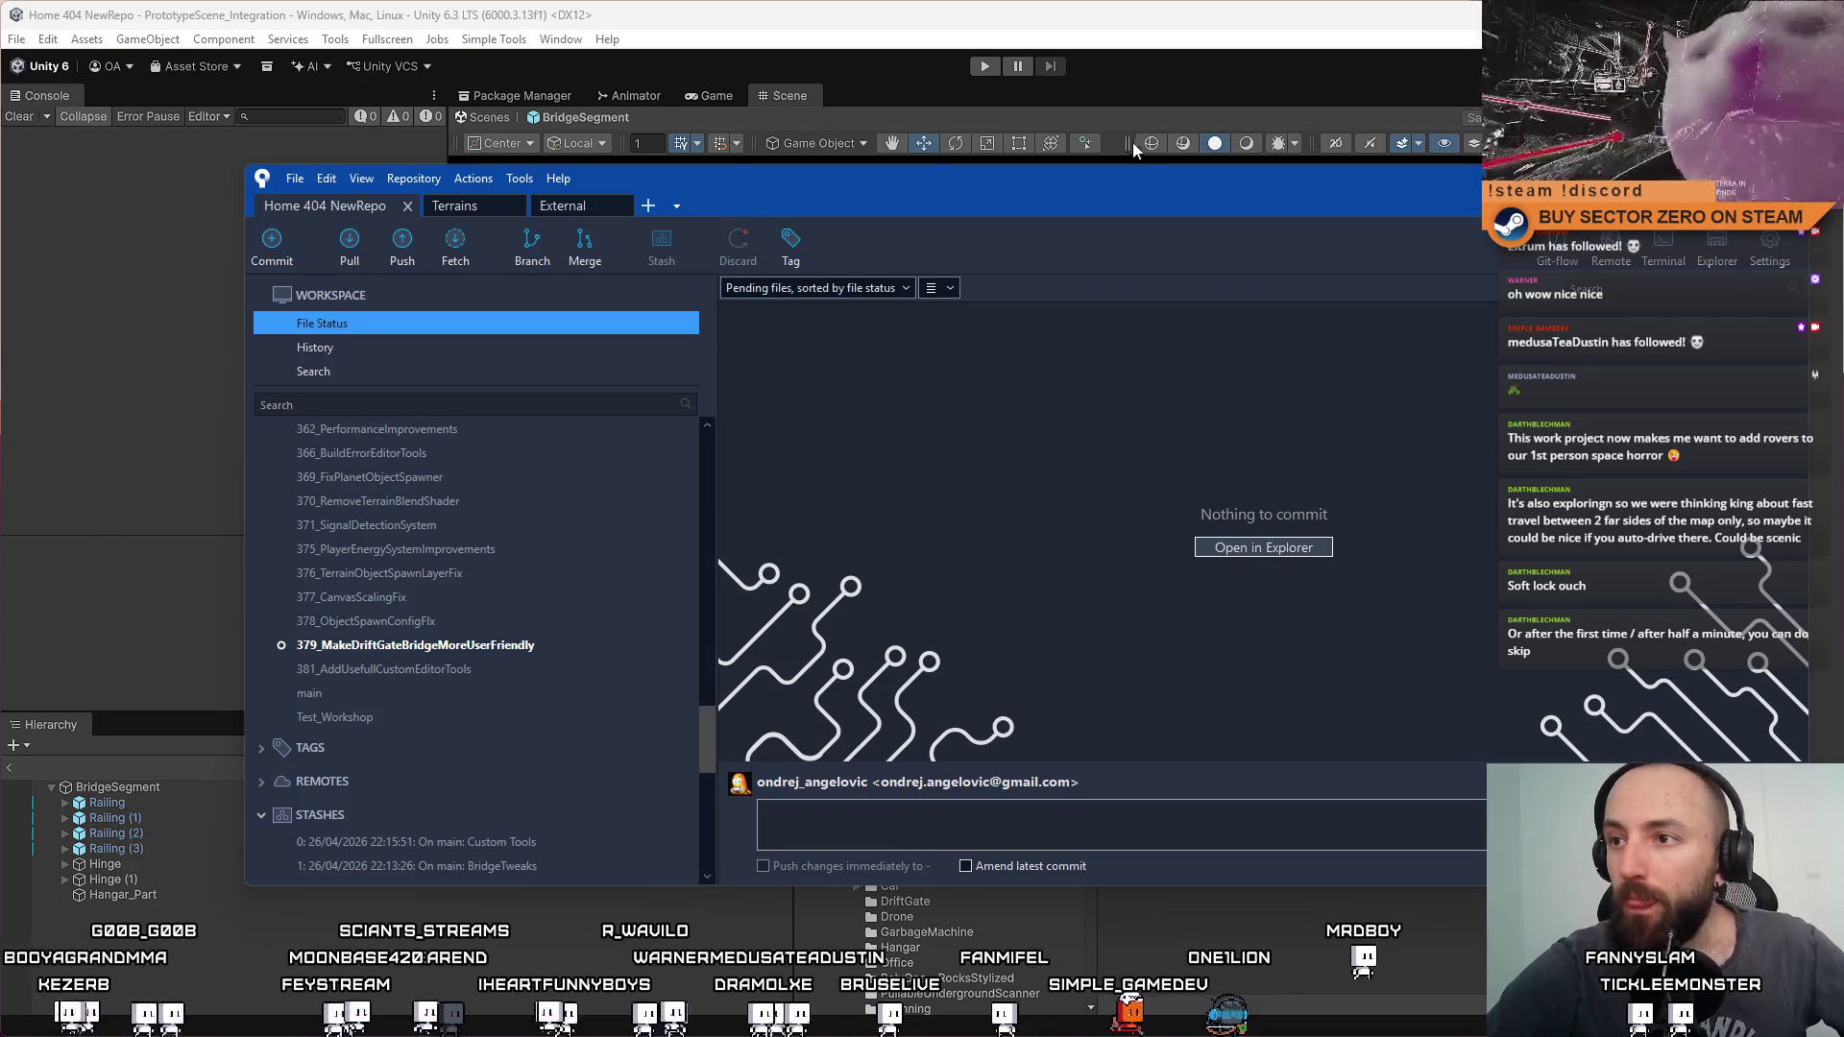
pyautogui.moveTo(1441, 175); pyautogui.dragTo(1300, 246)
# Close the Sourcetree window to show the open BridgeSegment prefab in Unity
pyautogui.click(1269, 268)
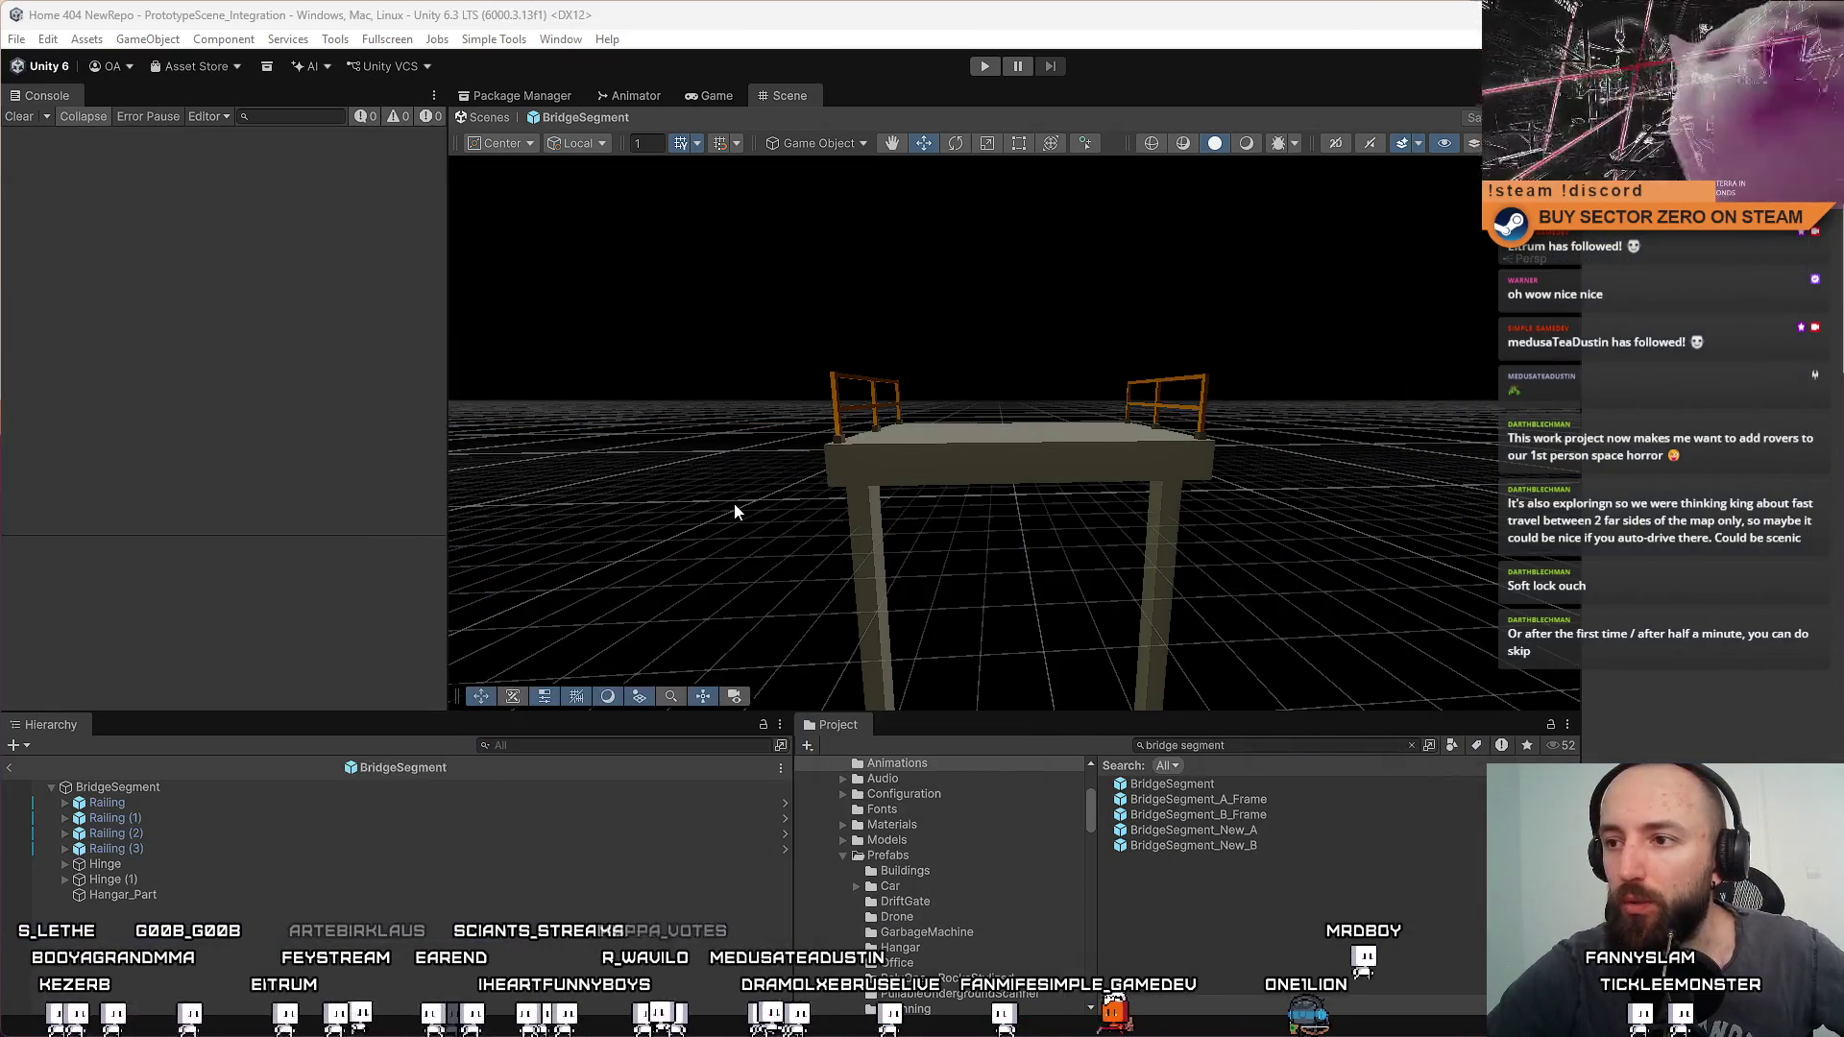